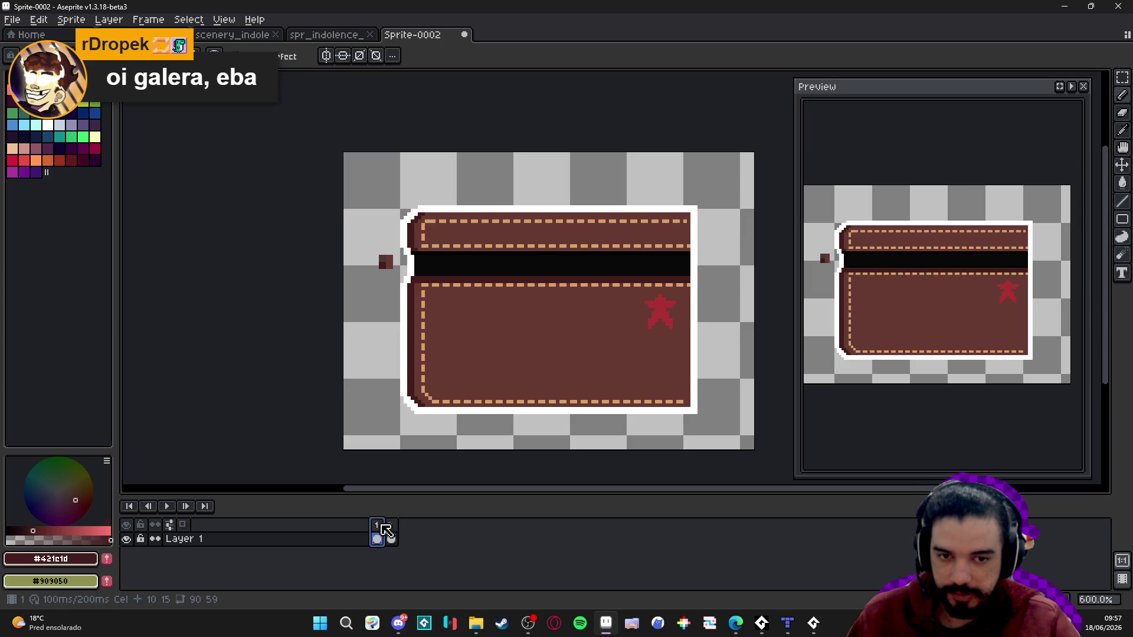
- Compare frames 1 and 2 of the wallet animation, ending on frame 2
click(390, 538)
click(379, 534)
click(391, 538)
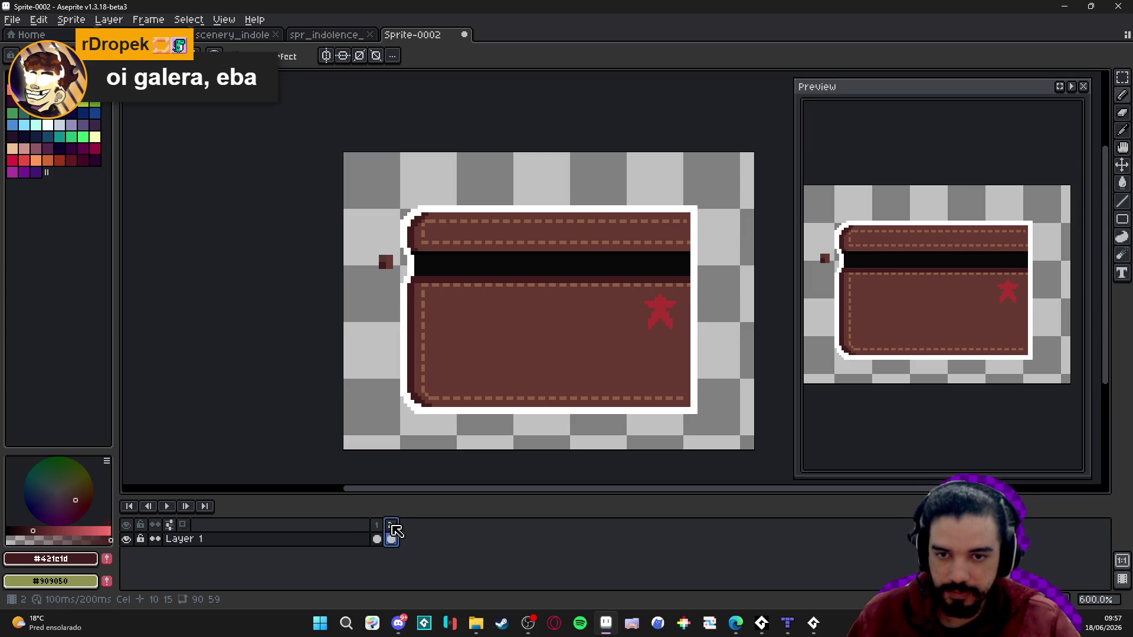
scroll(661, 307, up, 4)
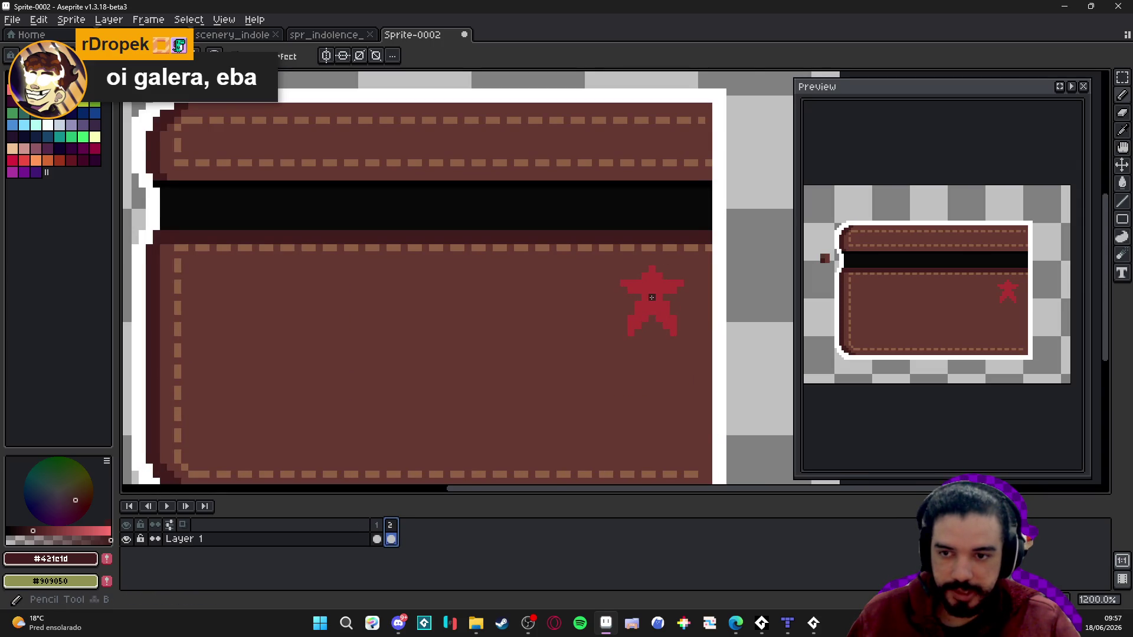
- Sample the wallet's brown and paint out the star's left and right legs and rightmost arm pixel
alt+click(678, 269)
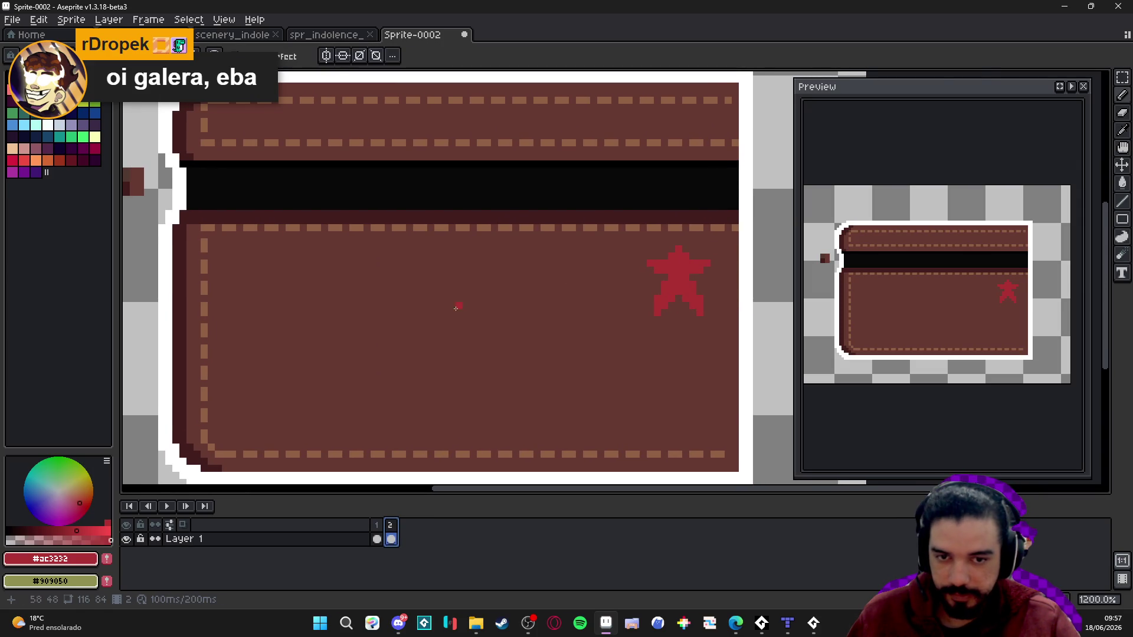
scroll(600, 278, up, 4)
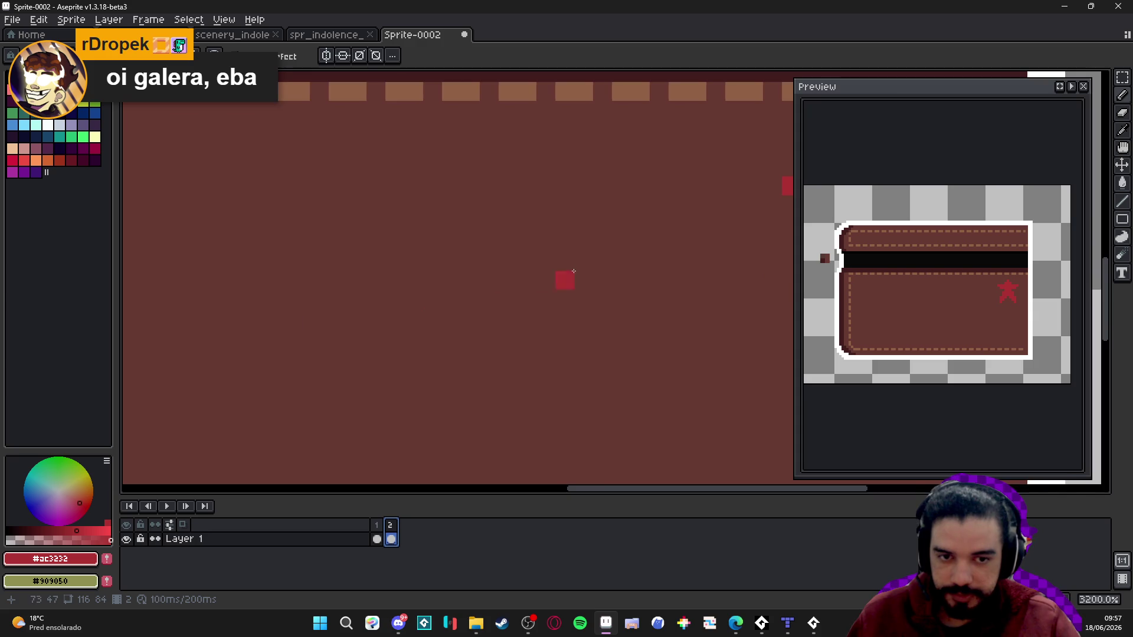
scroll(566, 277, down, 2)
alt+click(591, 329)
click(591, 329)
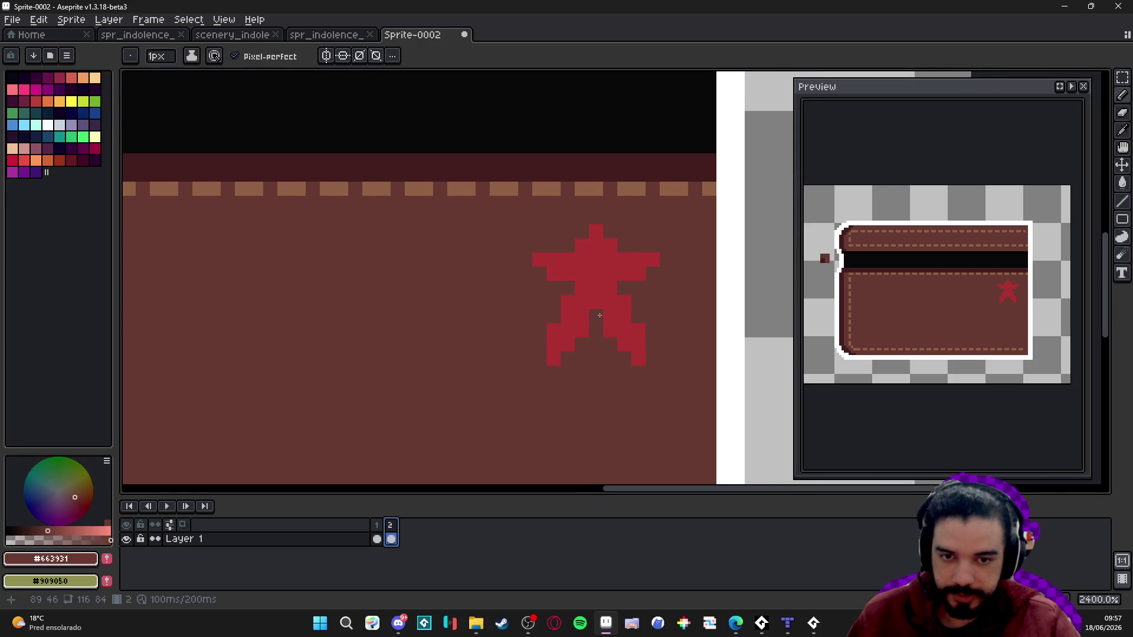
drag(554, 344, 553, 358)
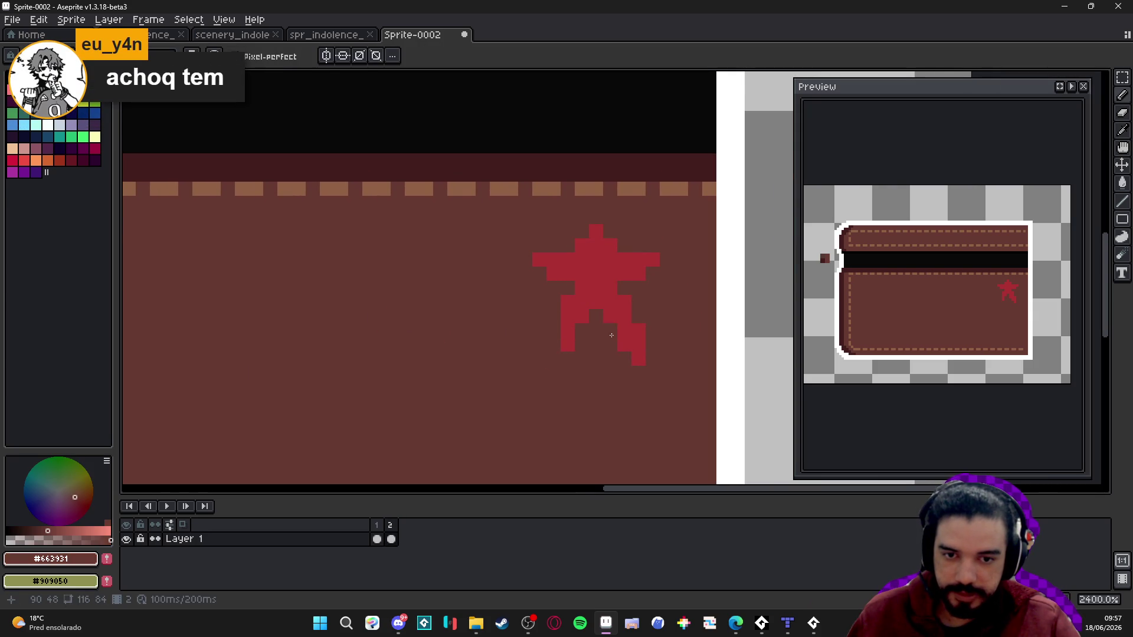
click(568, 344)
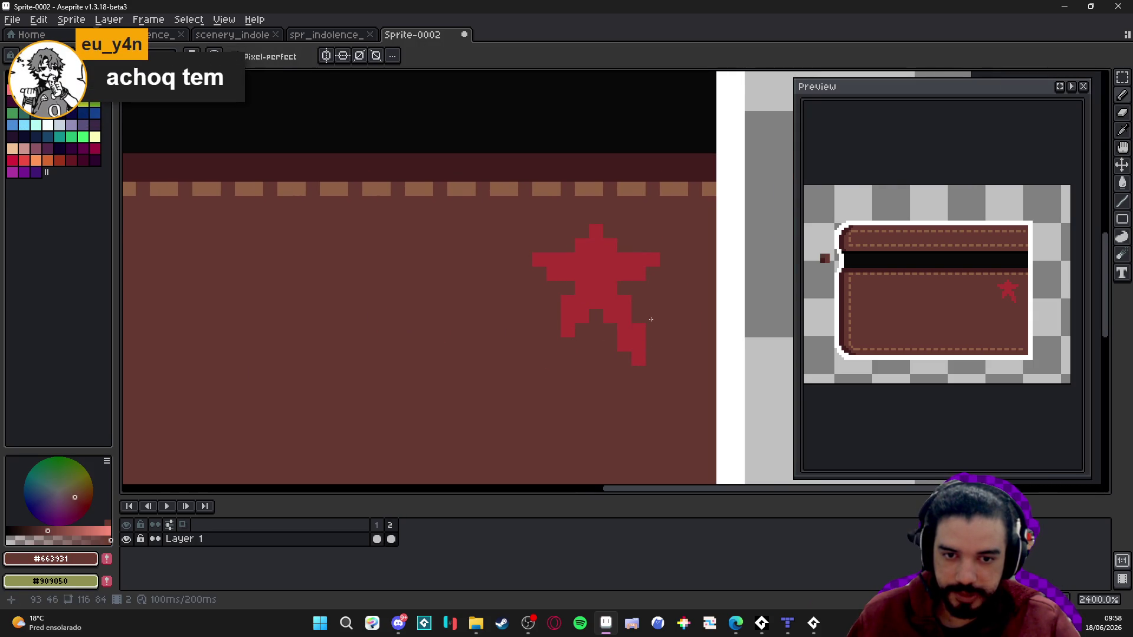
drag(638, 331, 639, 359)
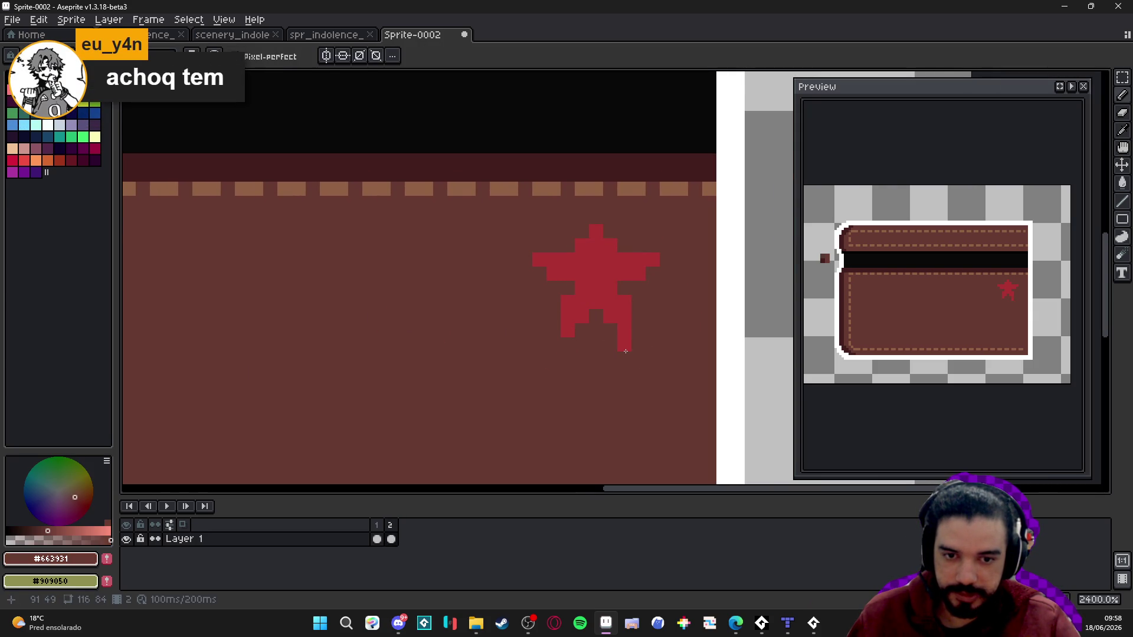
click(649, 265)
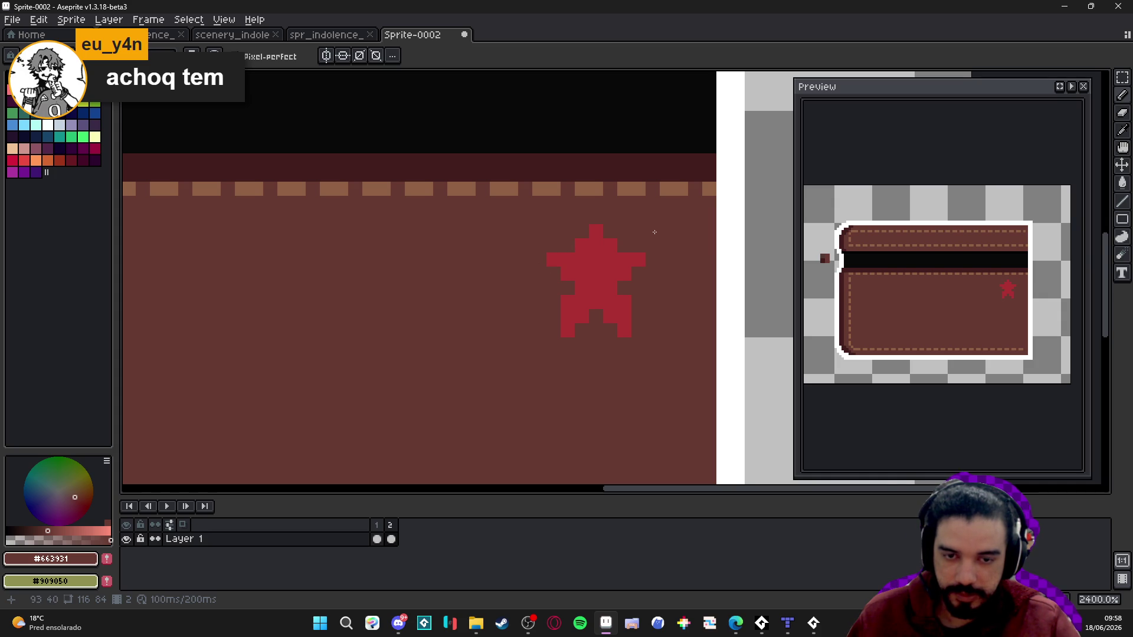
- Paint over another star pixel, the stray red pixel on the left, and the right arm
scroll(626, 260, down, 3)
scroll(600, 286, up, 3)
click(600, 285)
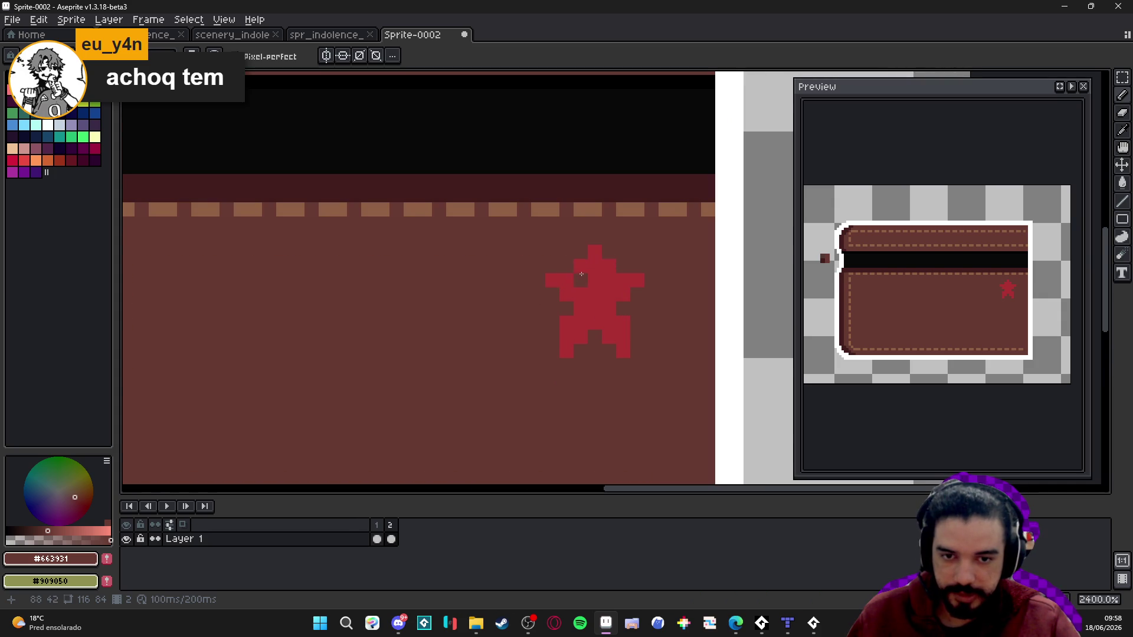
scroll(601, 264, down, 5)
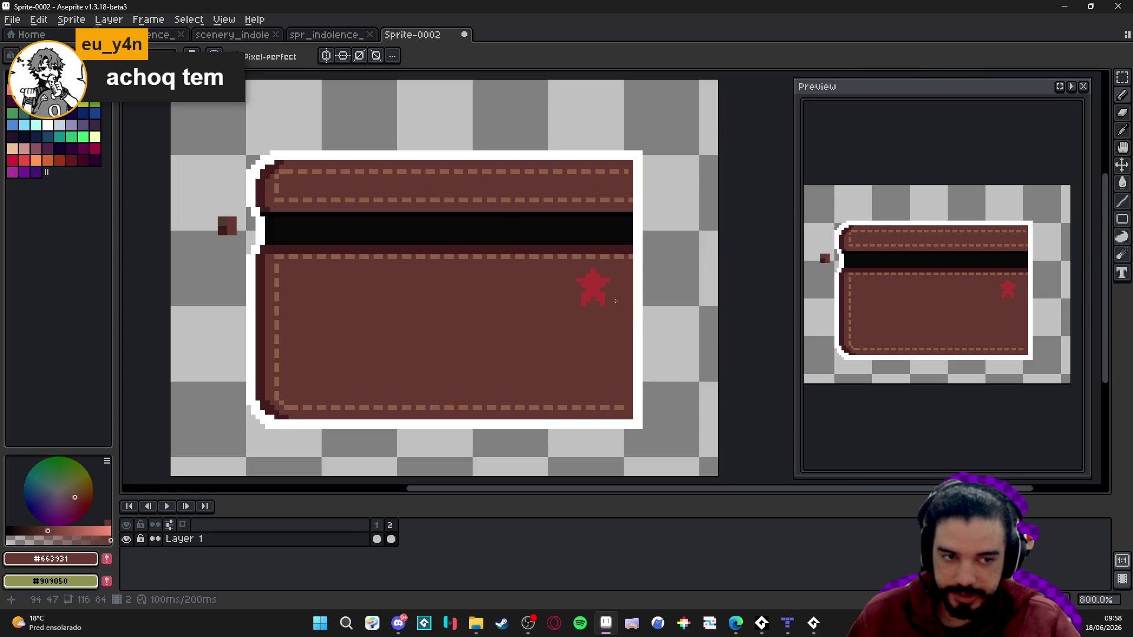
scroll(540, 297, up, 3)
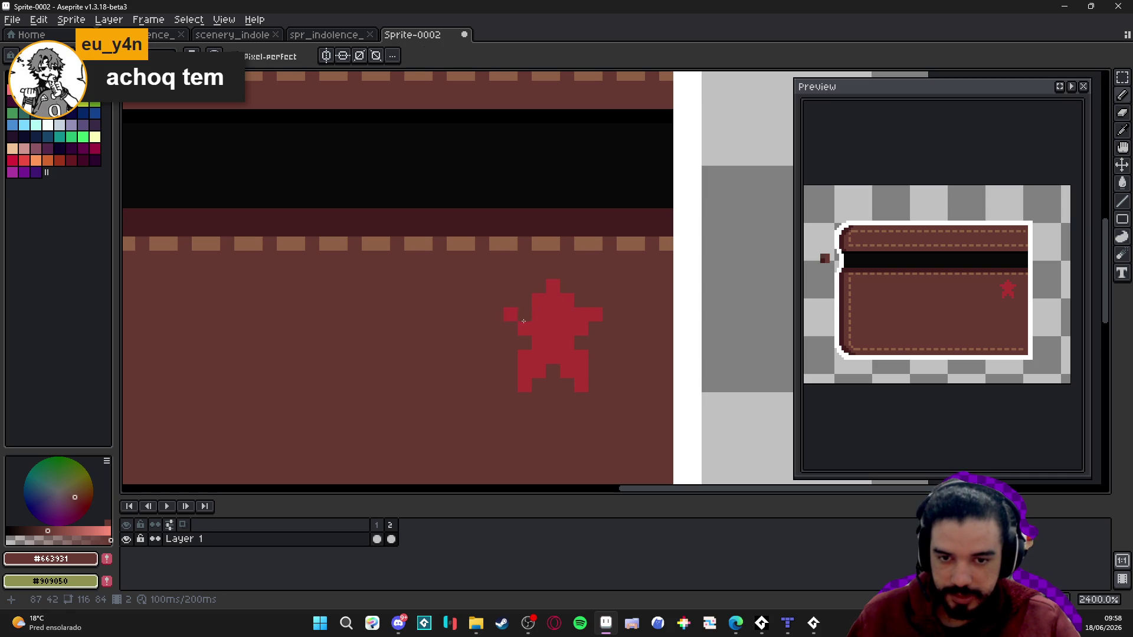
drag(511, 315, 525, 315)
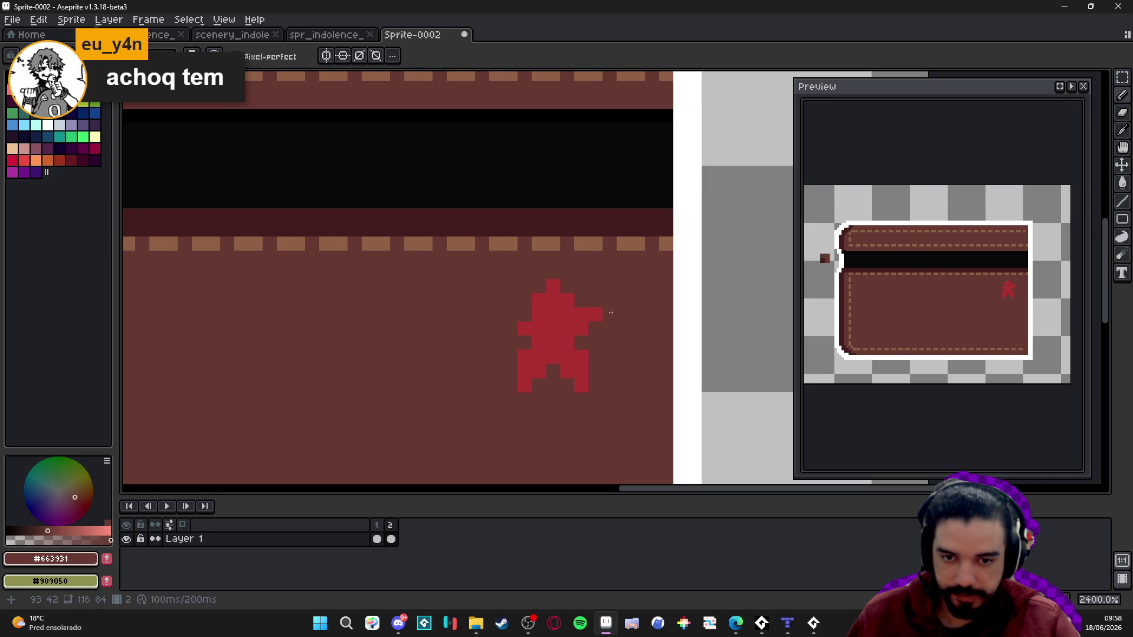
drag(610, 313, 582, 319)
- Clear the star's lower leg pixels and its top and upper-left red pixels in brown
click(553, 359)
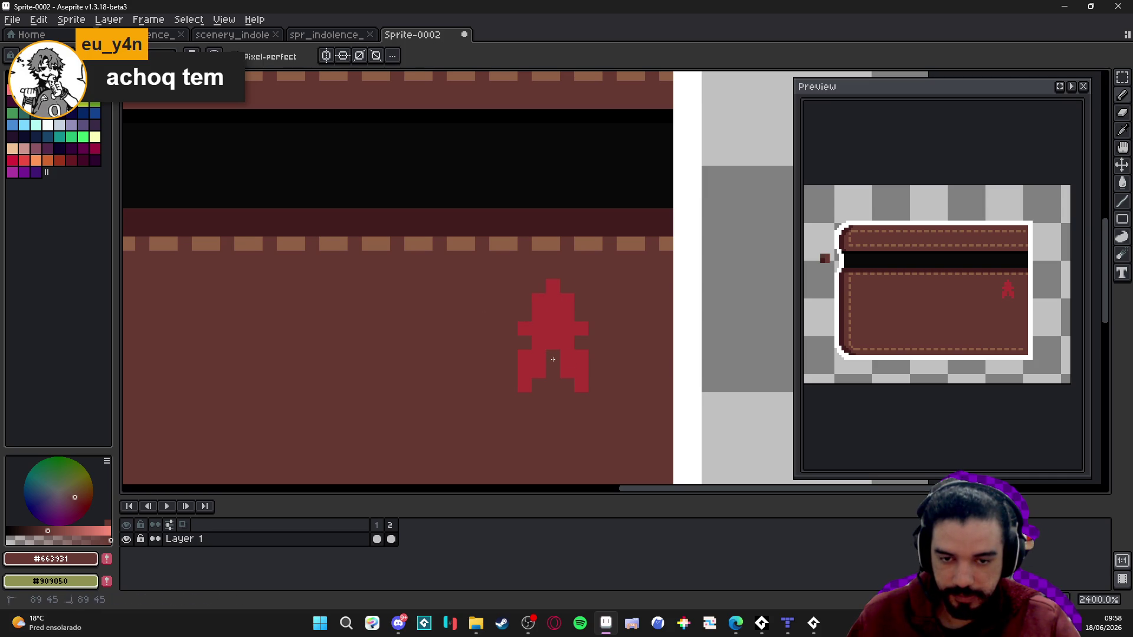
click(539, 371)
click(525, 358)
click(565, 367)
mouse_move(524, 371)
mouse_down()
mouse_move(525, 385)
mouse_move(567, 371)
mouse_up()
click(553, 287)
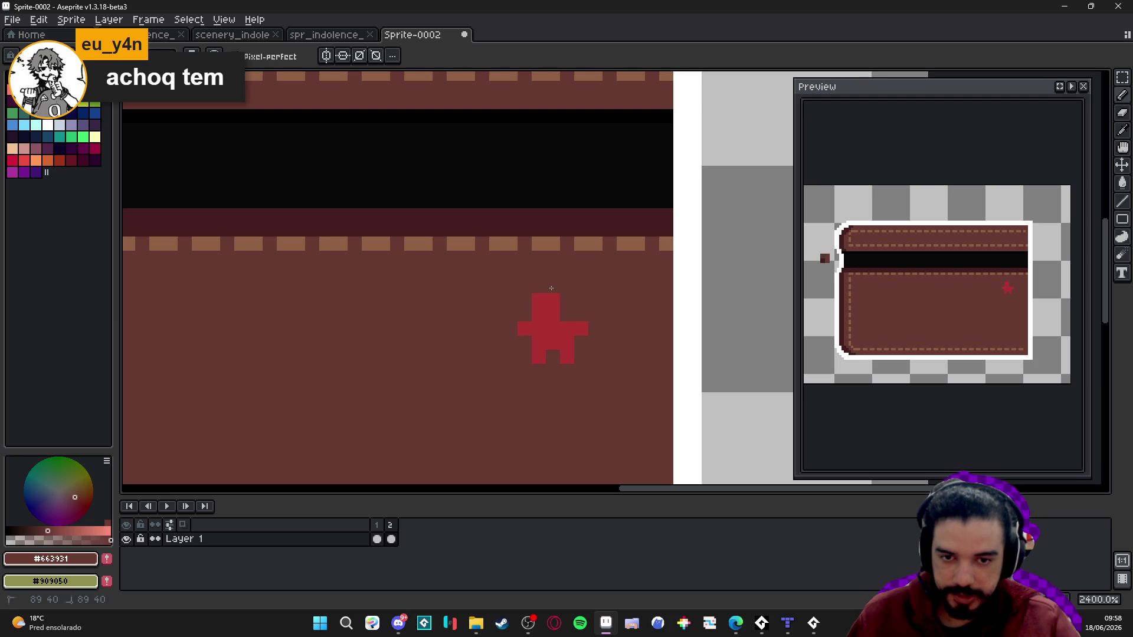
click(537, 314)
scroll(556, 299, down, 5)
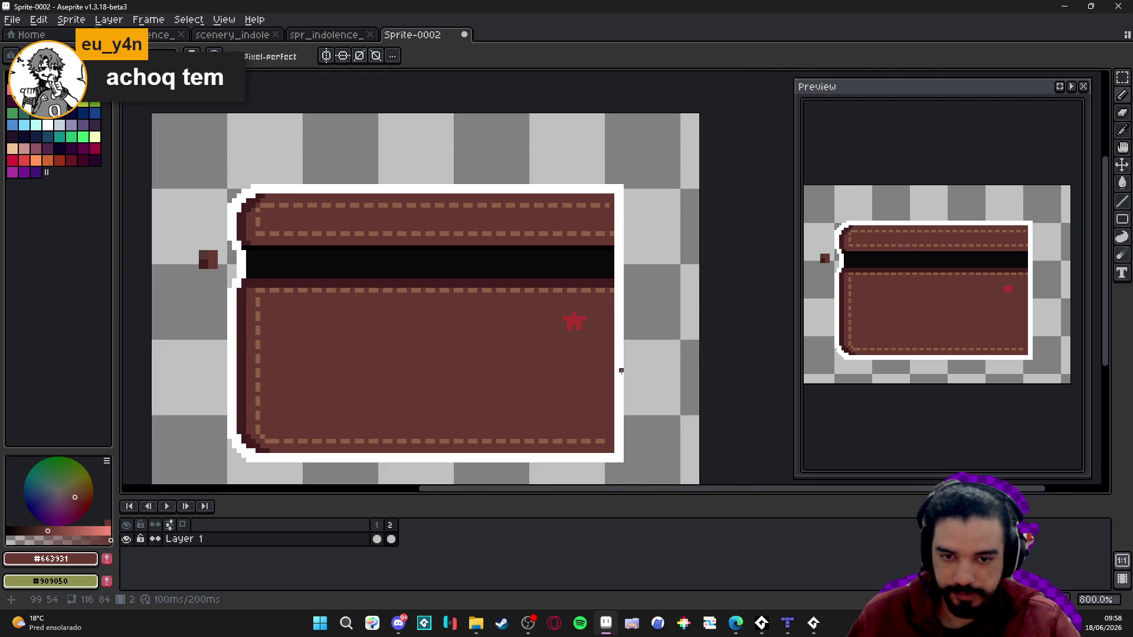
scroll(617, 330, down, 1)
scroll(616, 329, up, 1)
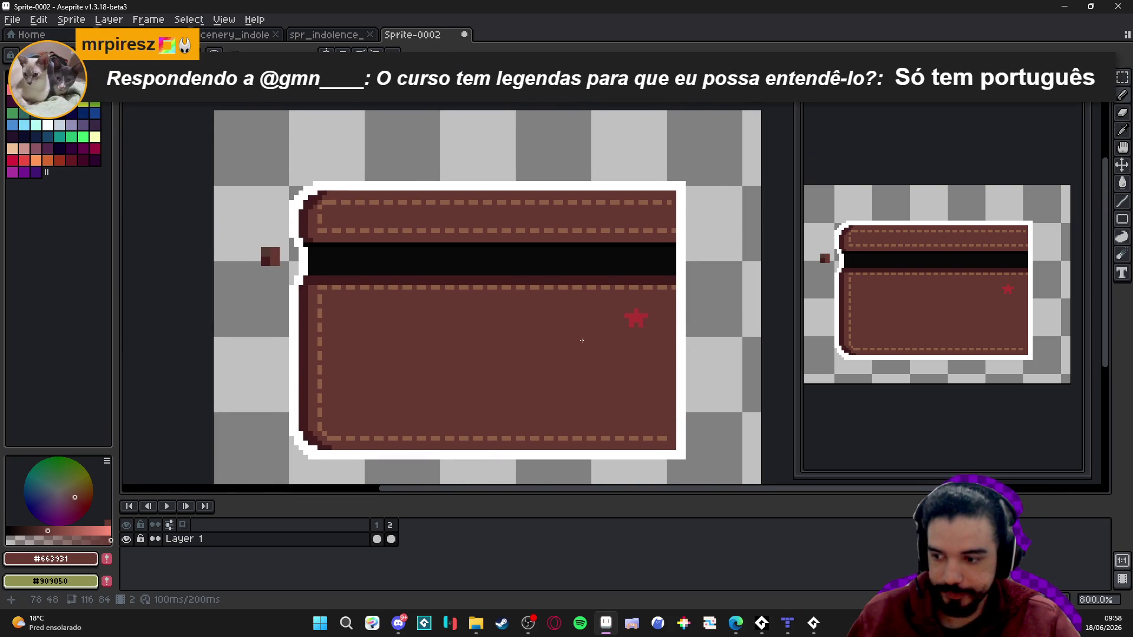
scroll(560, 345, up, 1)
scroll(563, 342, down, 1)
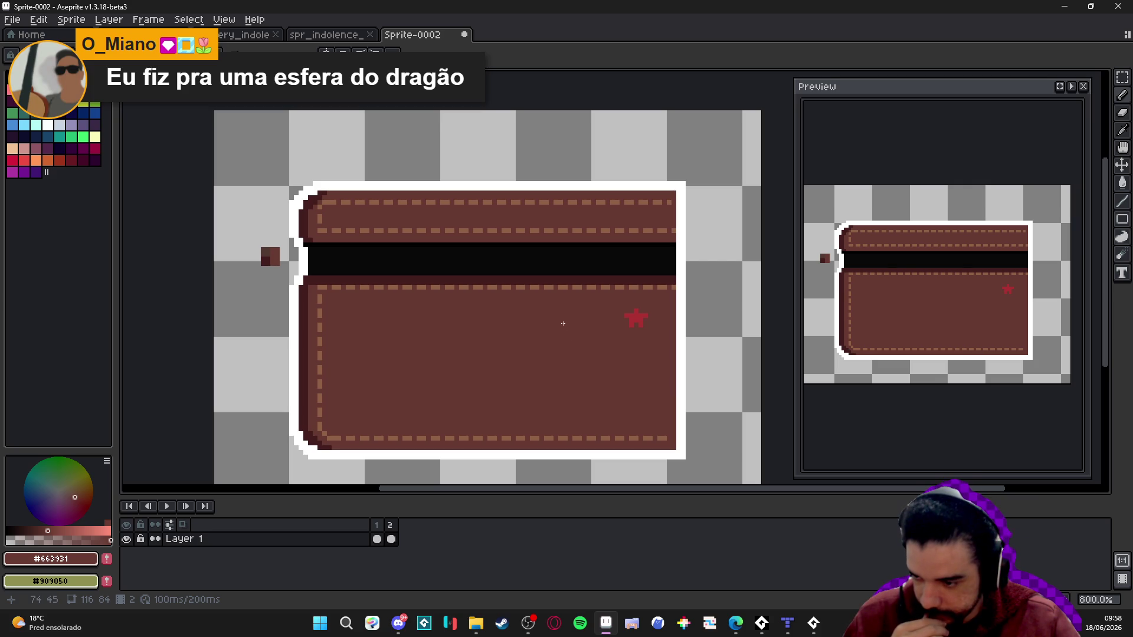
scroll(544, 342, down, 1)
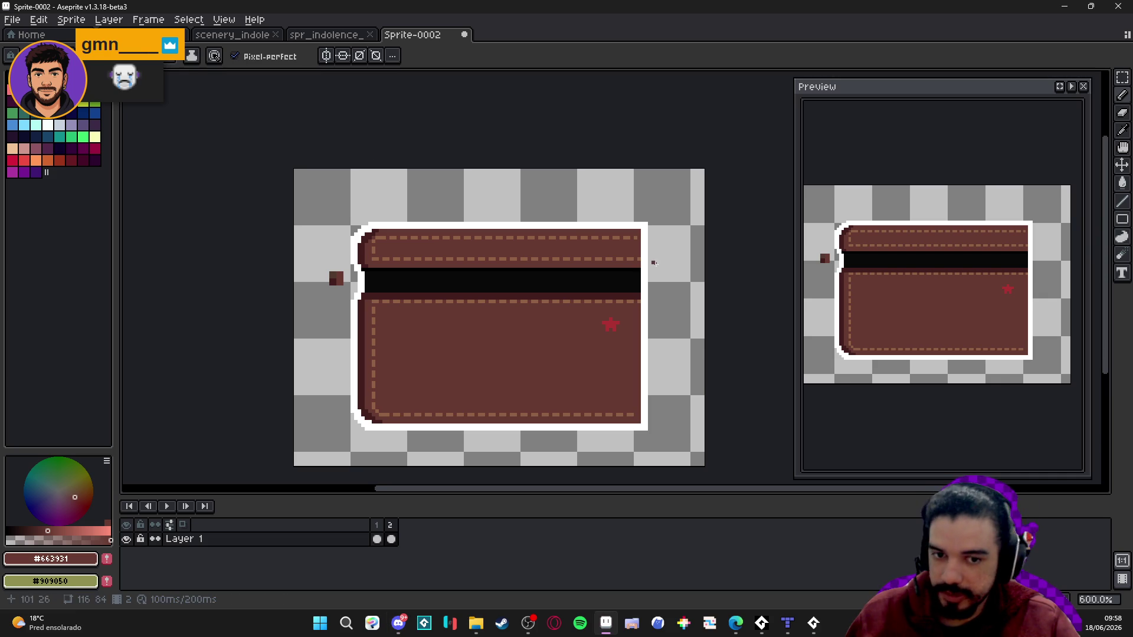
- Create a new 640x640 sprite and paste the dragon ball image into it
click(12, 20)
click(30, 40)
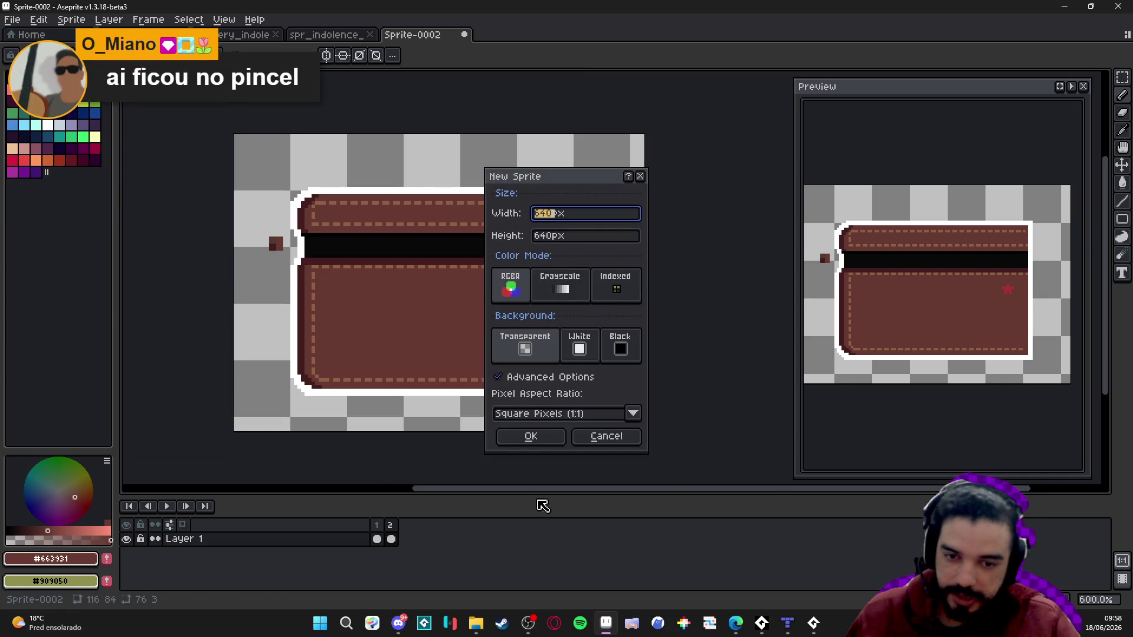
key(Return)
key(ctrl+v)
key(Return)
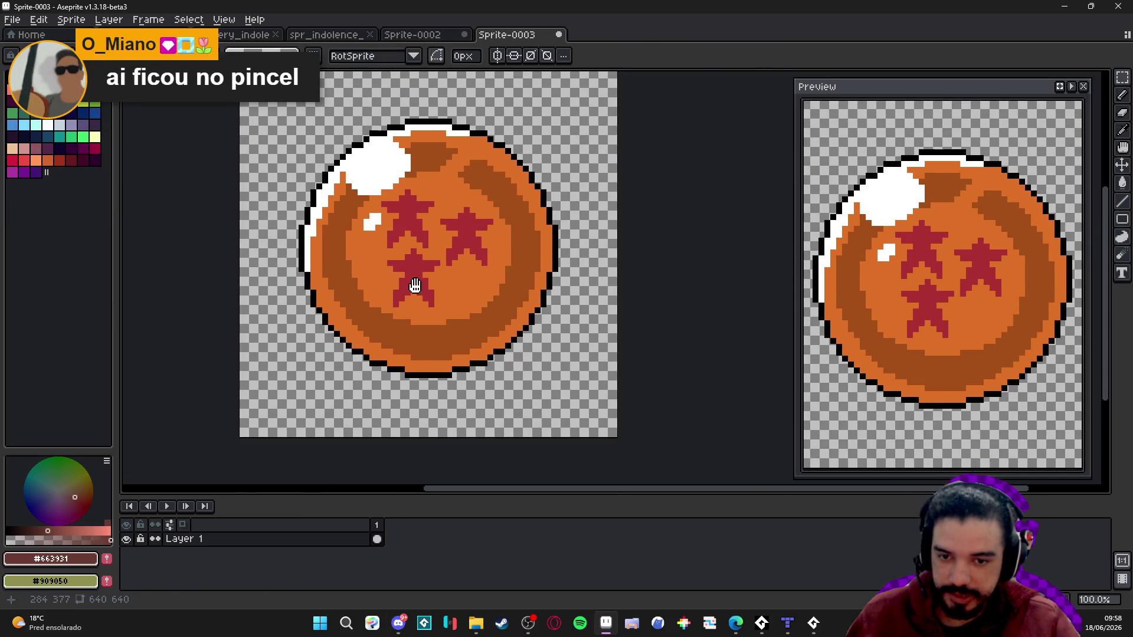
scroll(510, 262, up, 4)
scroll(510, 261, up, 2)
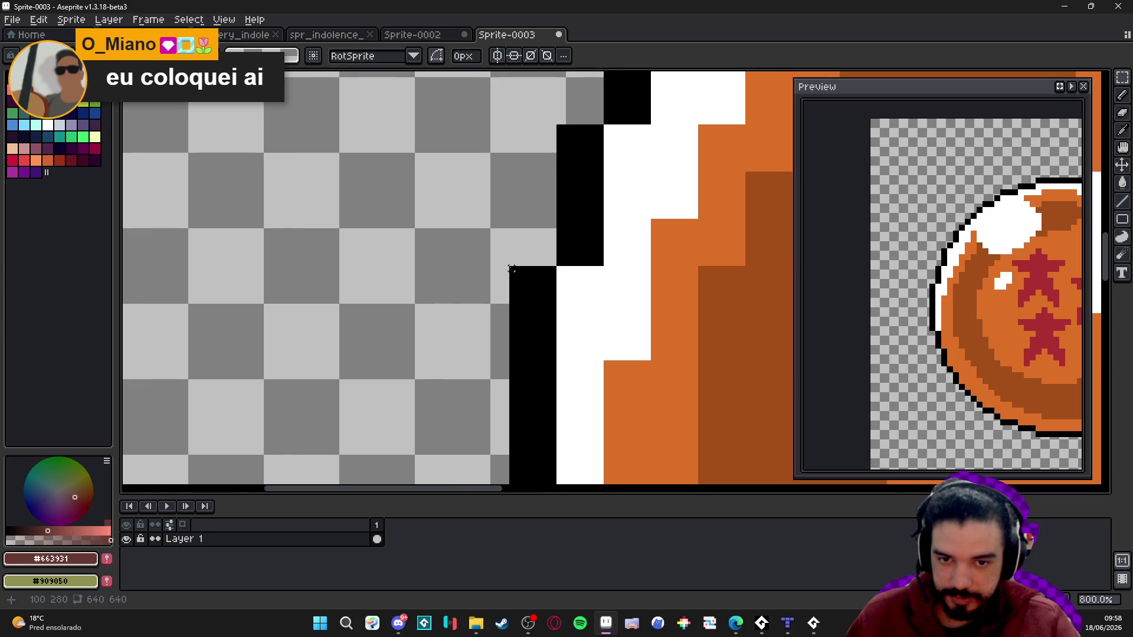
mouse_move(509, 267)
mouse_down()
mouse_move(549, 306)
mouse_move(554, 329)
mouse_up()
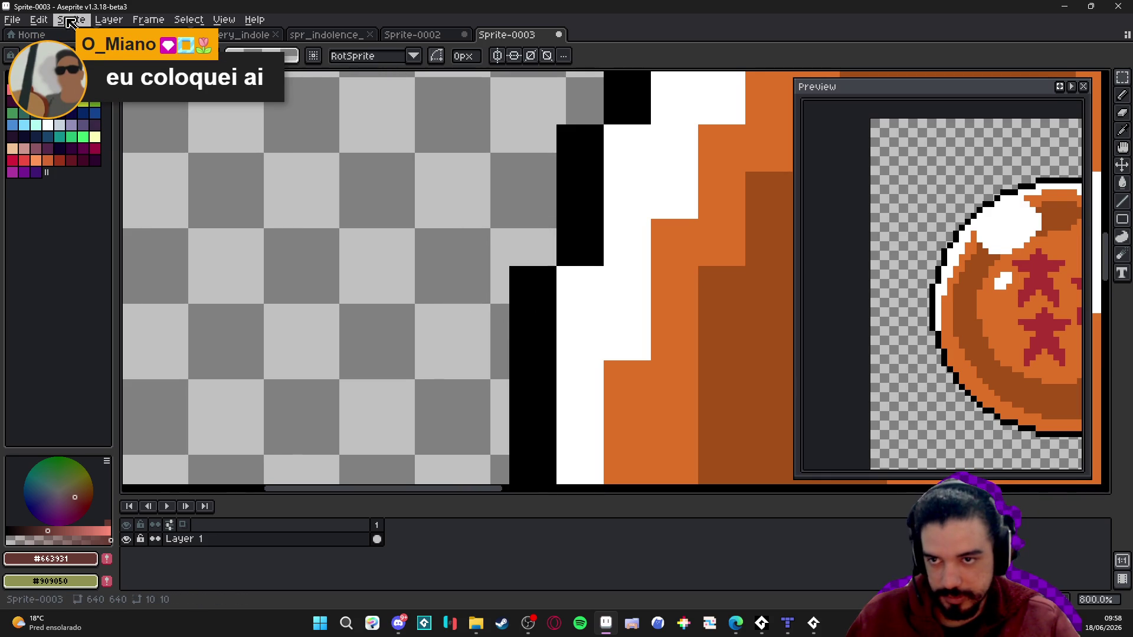
- Shrink the sprite to 64x64 pixels with Sprite Size
click(71, 20)
click(88, 84)
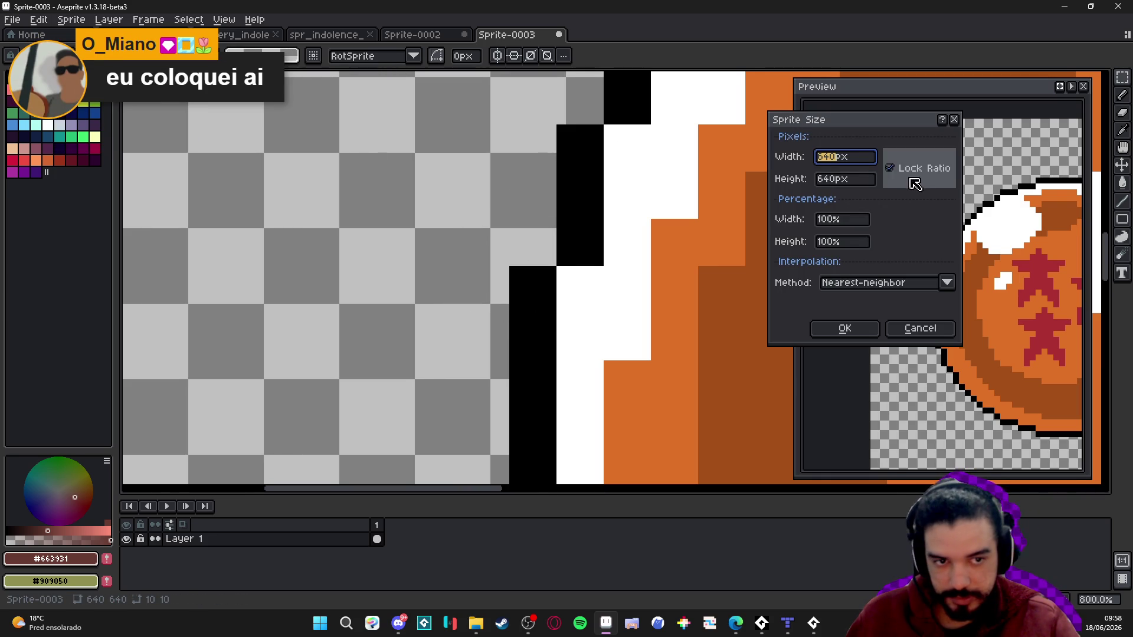
key(BackSpace)
key(Return)
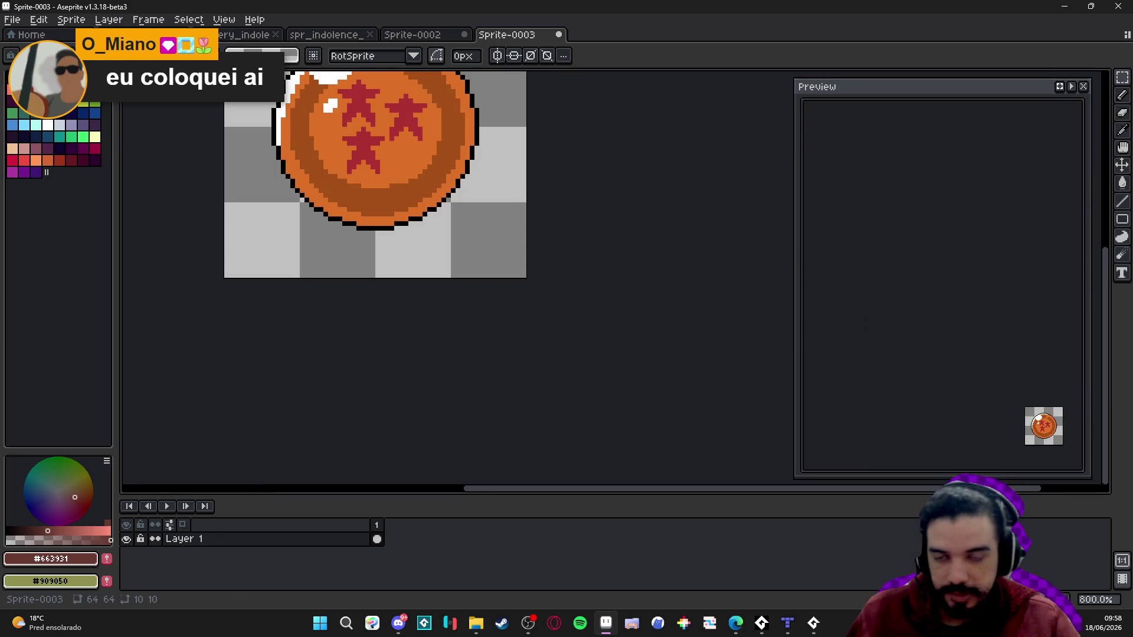
- Paint orange and dark brown swatch blobs beside the ball, sampled from the ball's colours
scroll(430, 354, up, 4)
alt+click(430, 354)
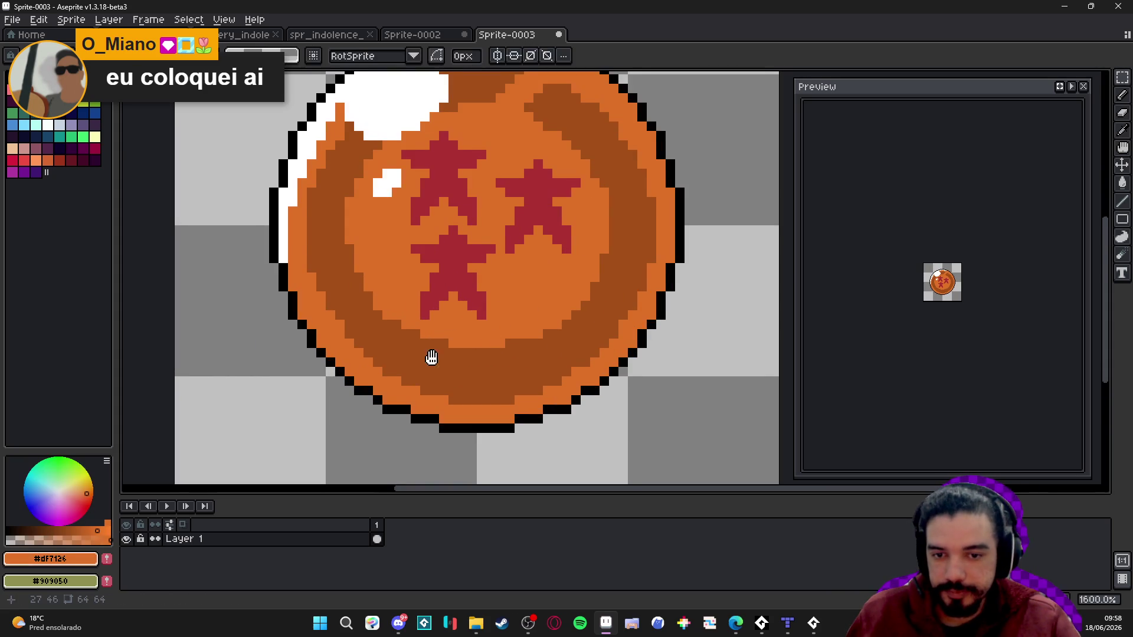
scroll(640, 382, down, 1)
click(624, 354)
alt+click(514, 273)
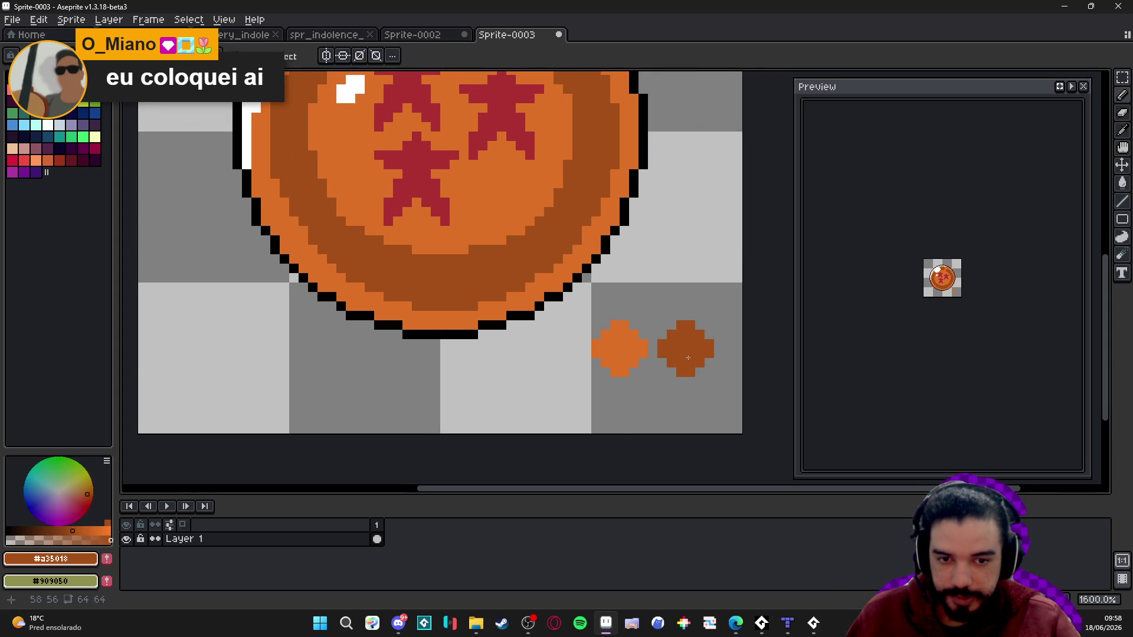
click(682, 355)
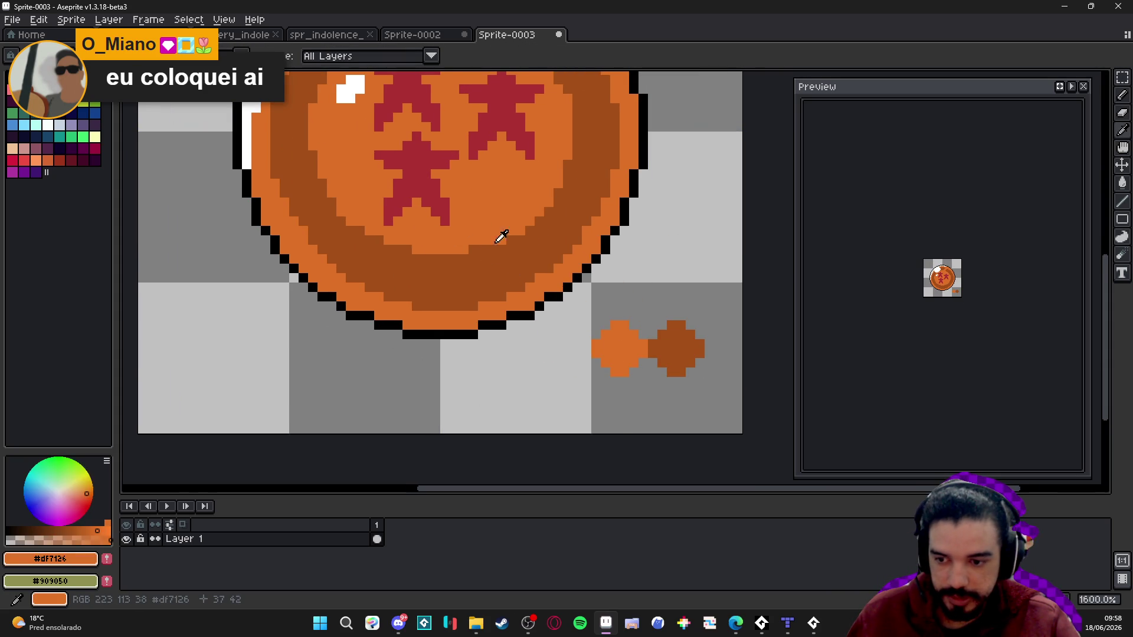
alt+click(485, 222)
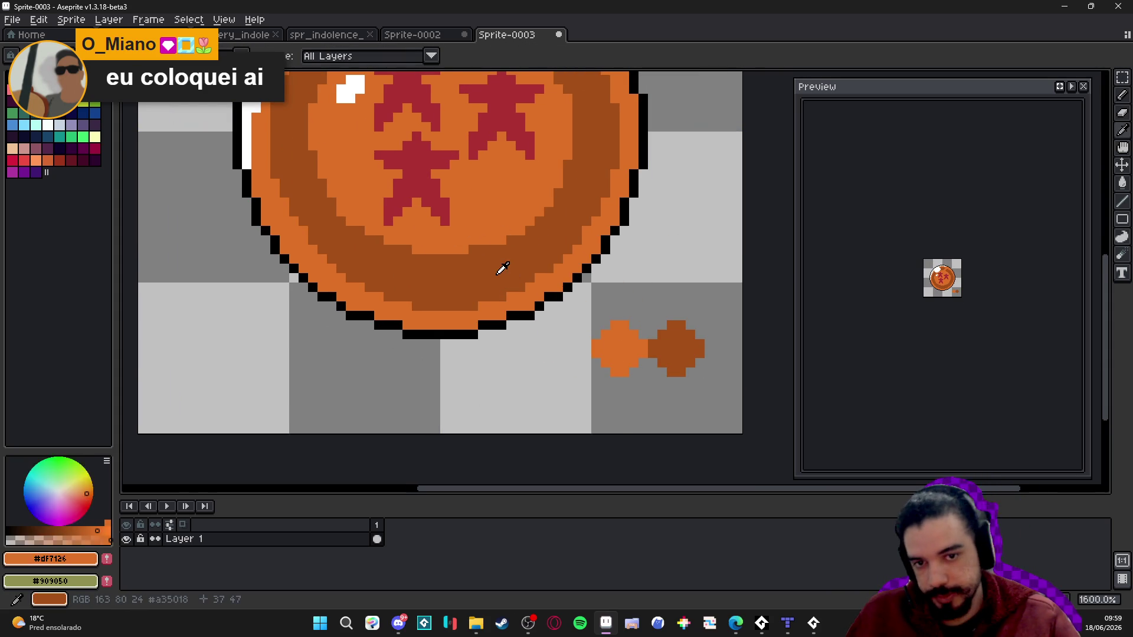
alt+click(513, 267)
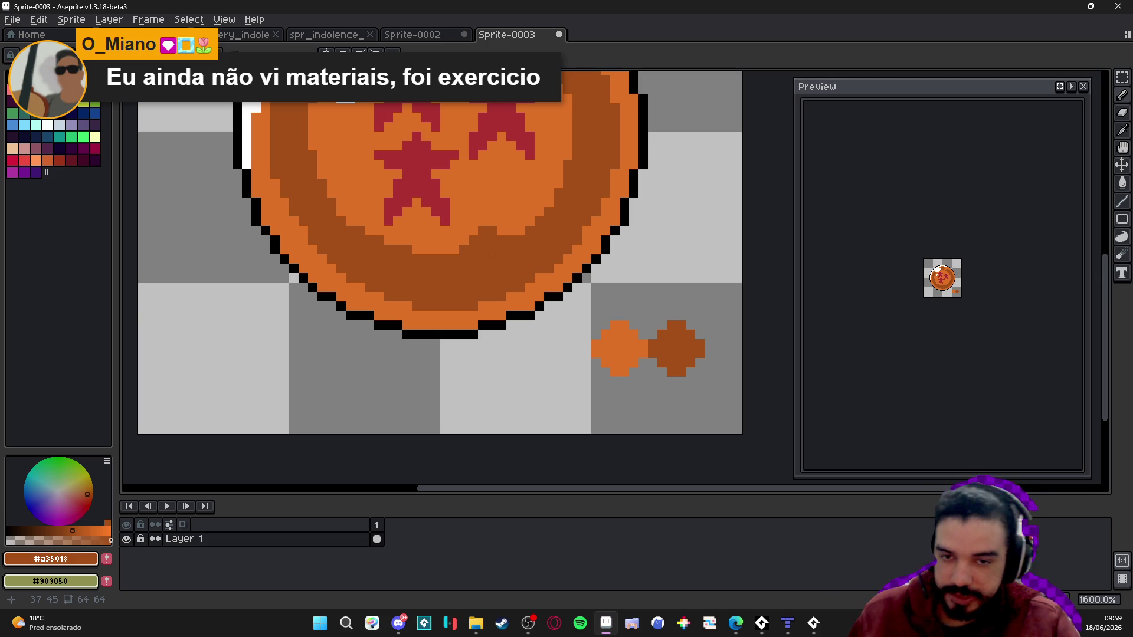
- Try light orange over the ball's dark band, undo it, and sample the dark brown swatch
key(alt)
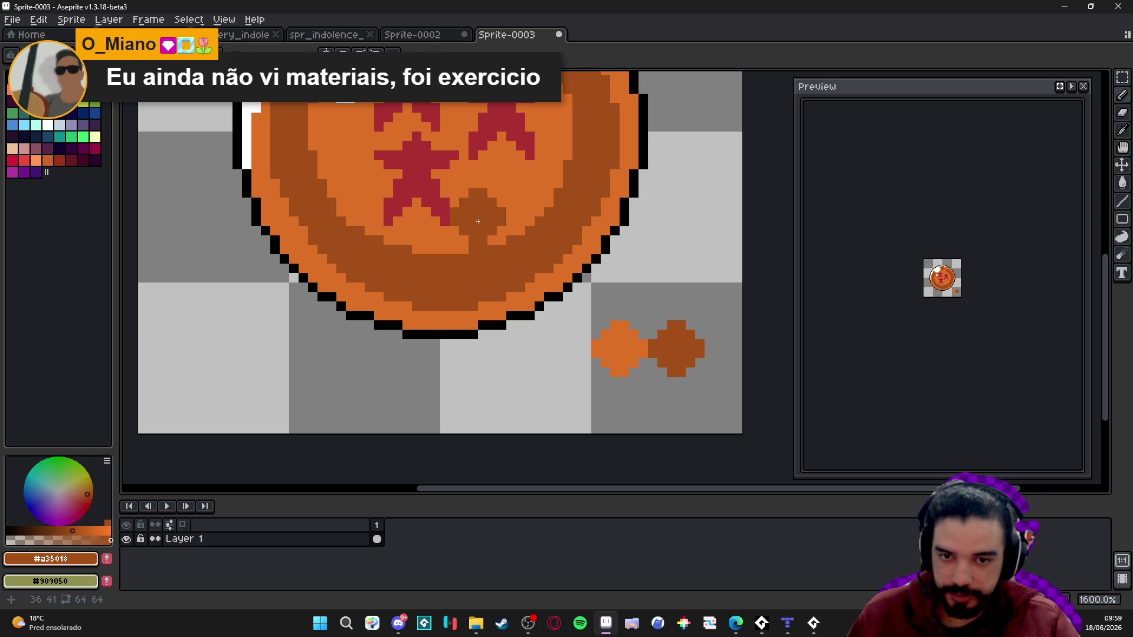
click(502, 233)
drag(498, 236, 511, 257)
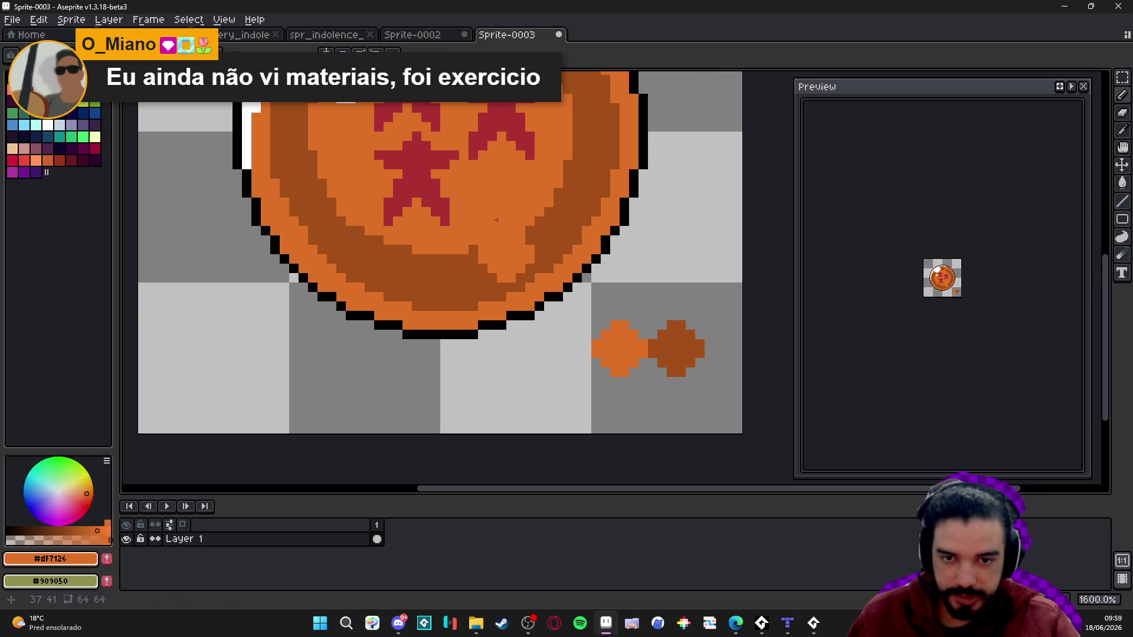
key(ctrl+z)
alt+click(676, 350)
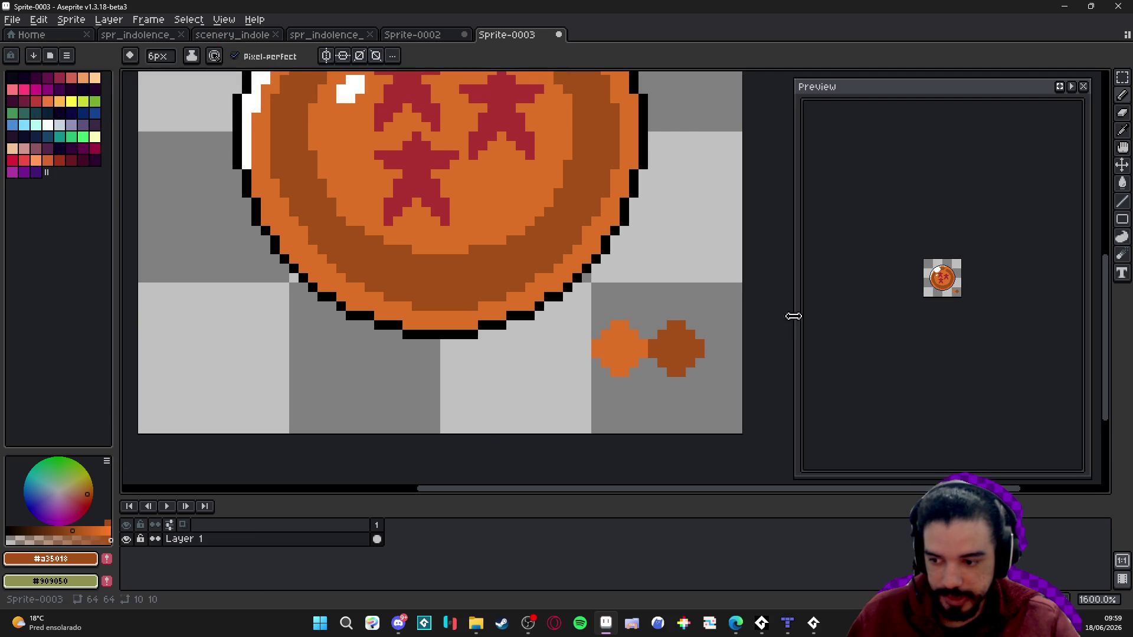
- Choose a red drawing colour and paint the dark swatch blob red
click(84, 500)
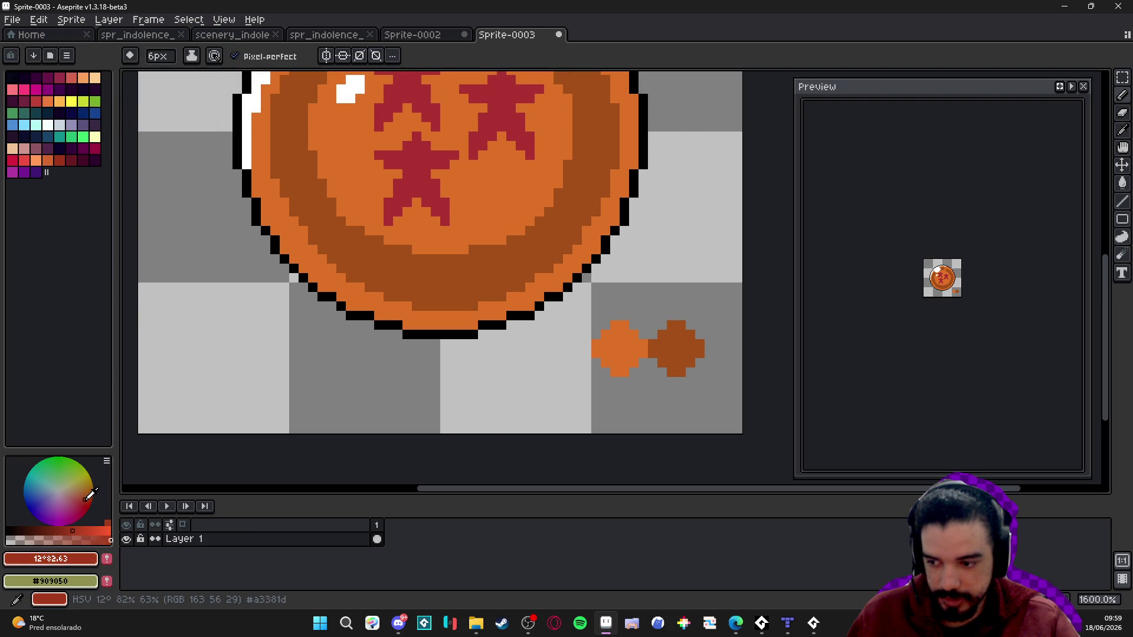
click(565, 286)
click(676, 349)
scroll(563, 358, down, 1)
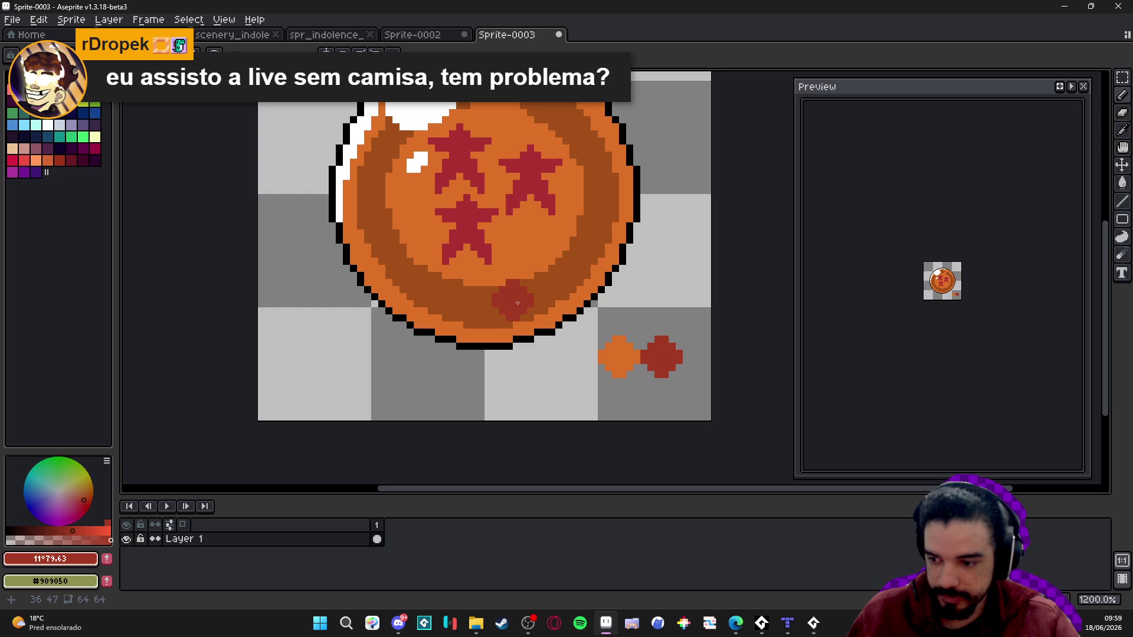
- Bucket-fill the ball's dark brown ring with red and recentre the enlarged ball
key(g)
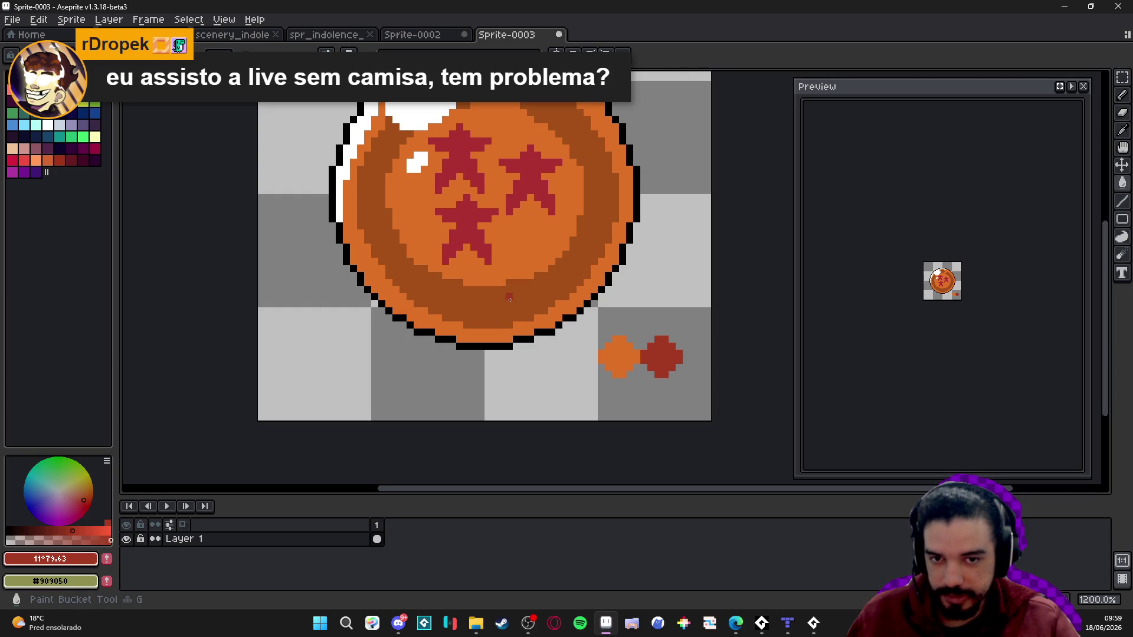
click(518, 302)
scroll(519, 304, down, 3)
scroll(526, 306, up, 3)
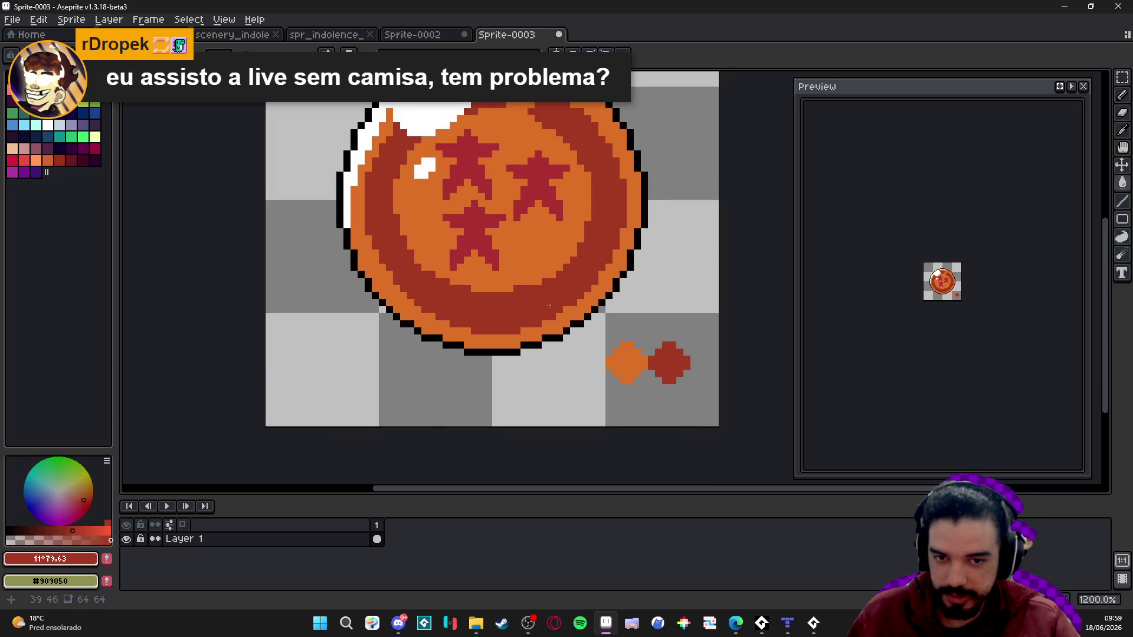
scroll(558, 303, down, 1)
scroll(590, 287, up, 1)
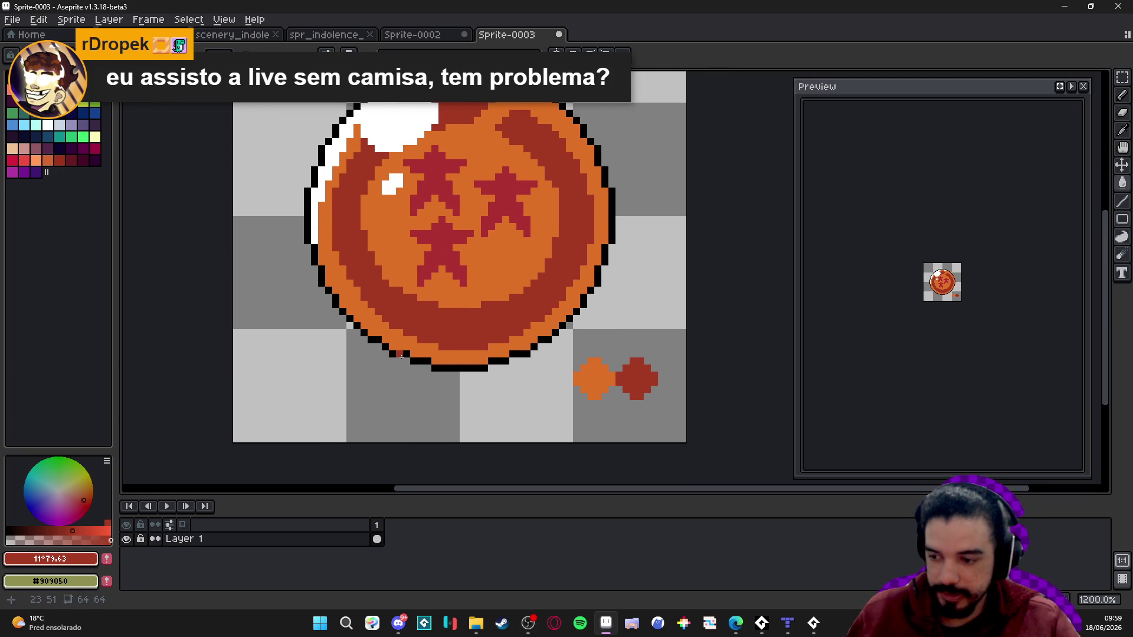
scroll(401, 359, down, 2)
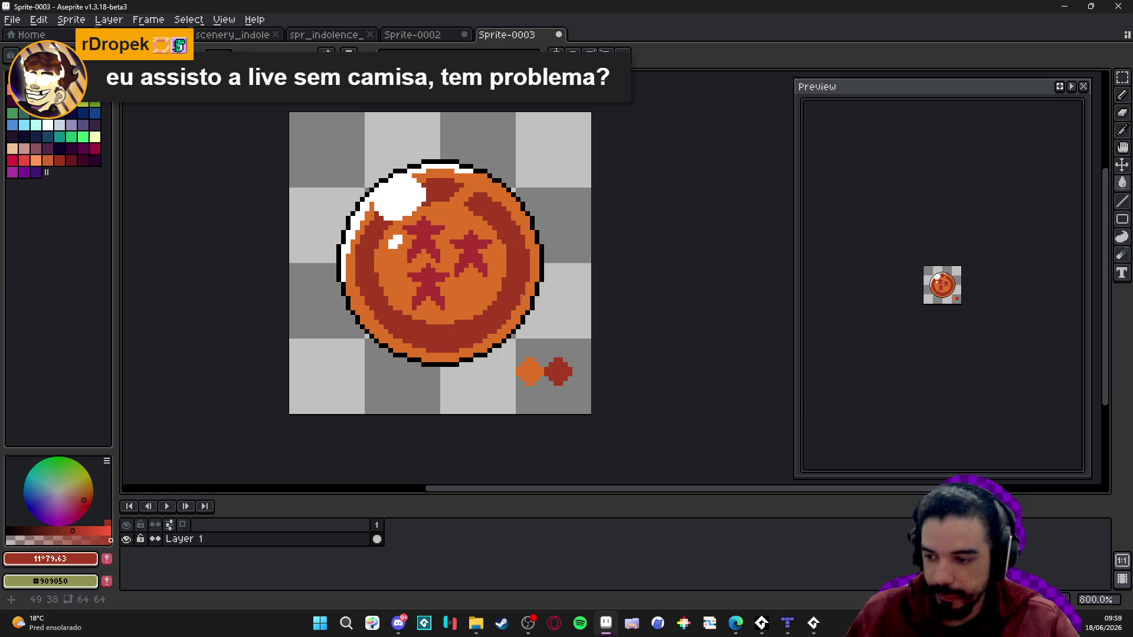
drag(421, 283, 427, 247)
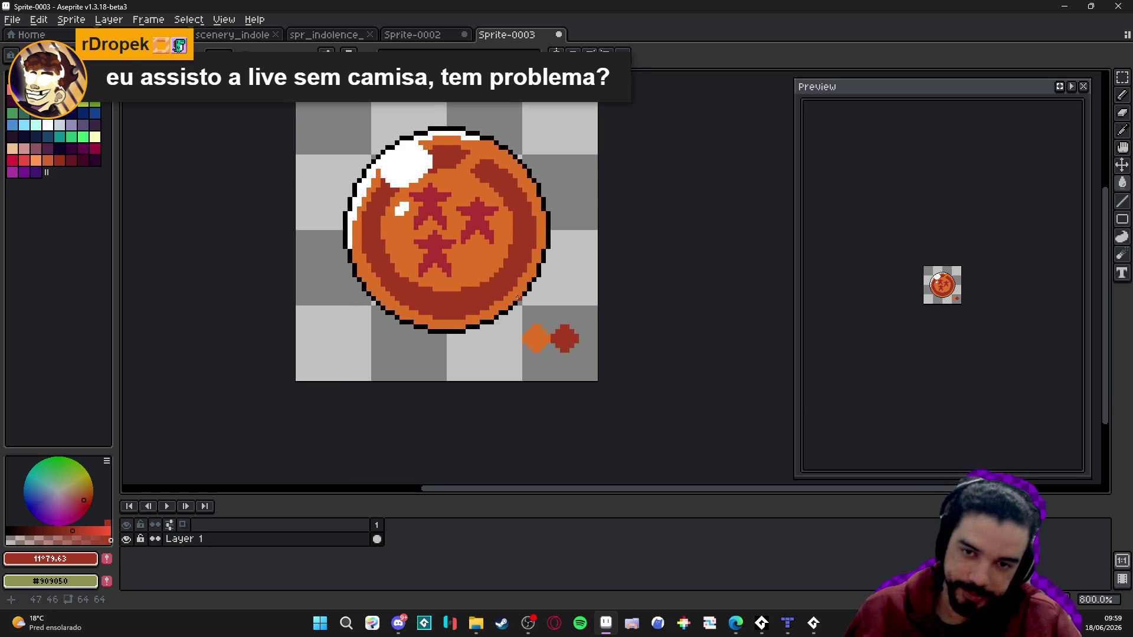
scroll(510, 302, down, 1)
scroll(509, 303, up, 1)
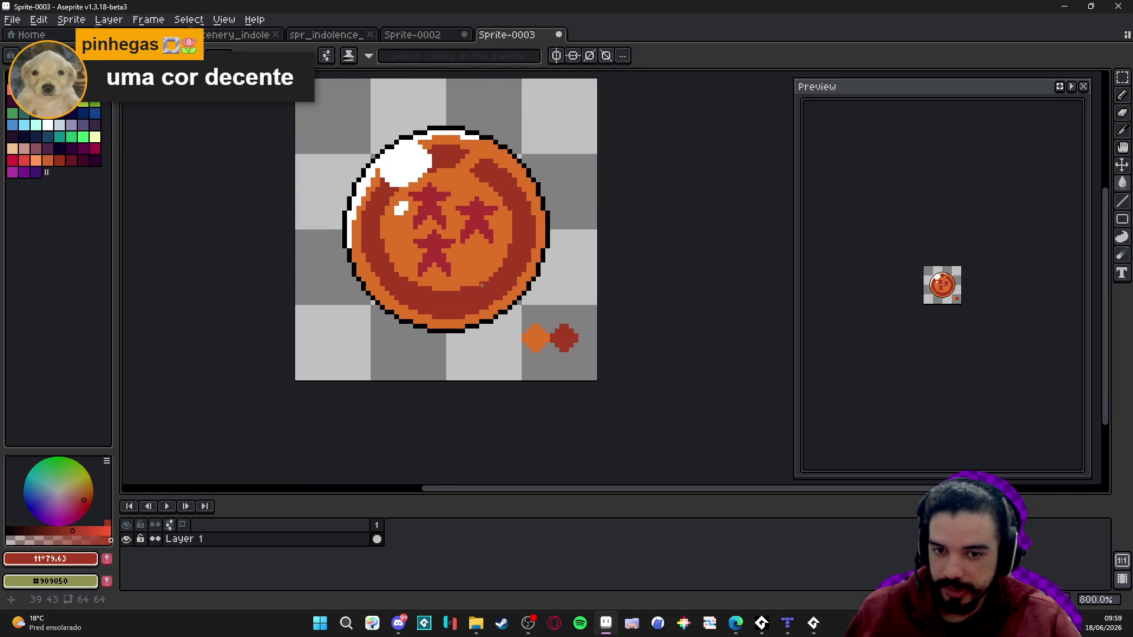
scroll(481, 285, up, 1)
scroll(488, 348, up, 1)
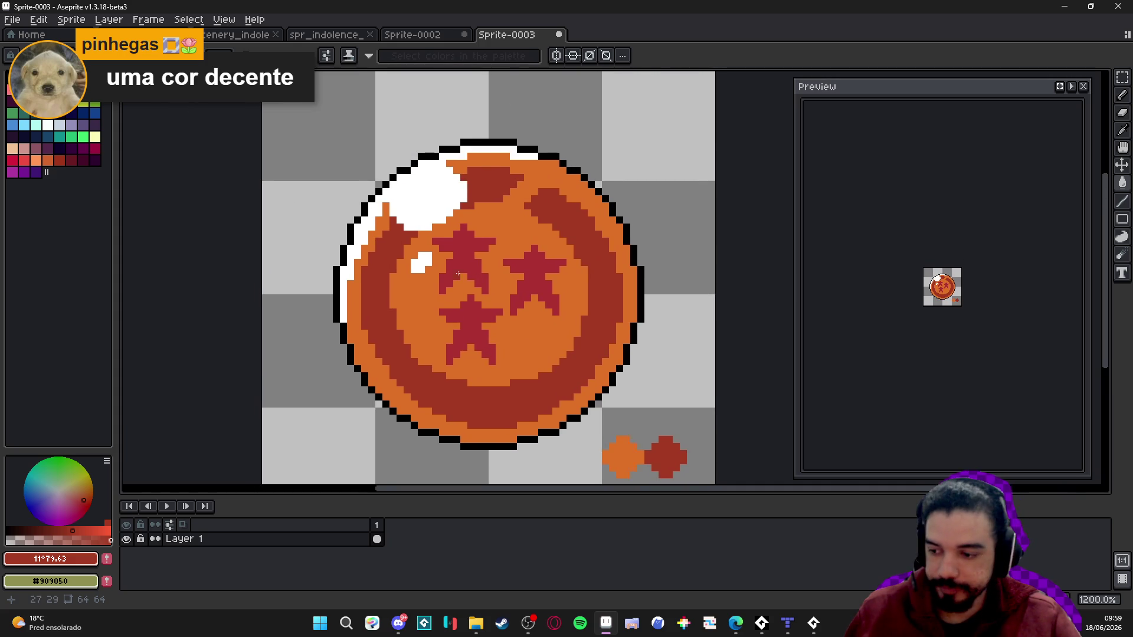
drag(458, 274, 452, 255)
- Test refilling the ring with brown, then undo it to keep the red
key(g)
click(531, 348)
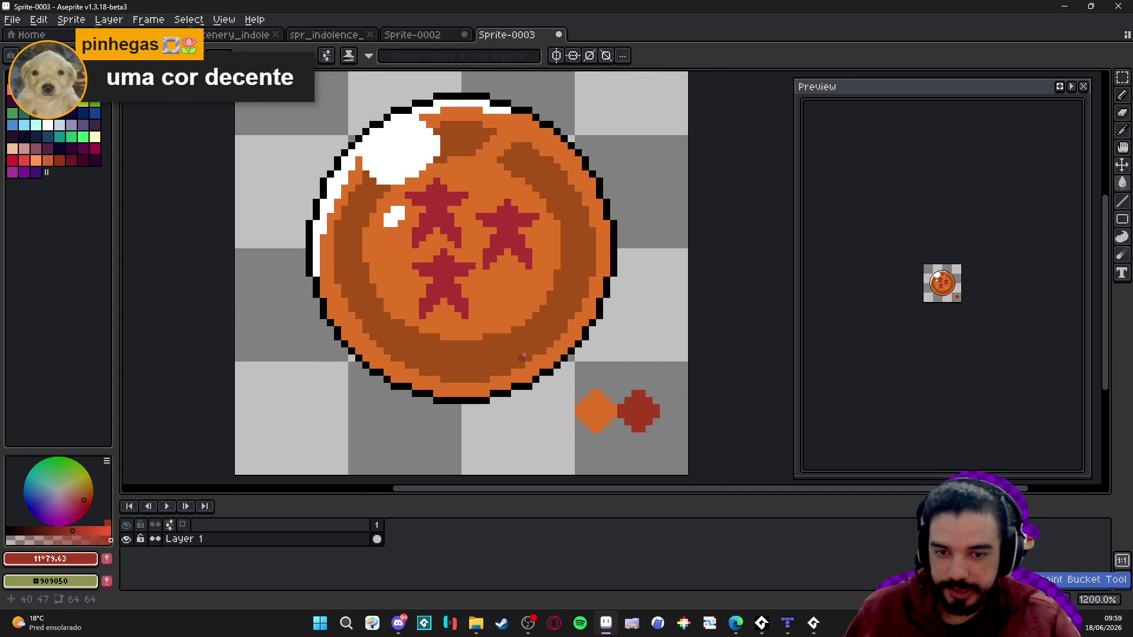
alt+click(485, 324)
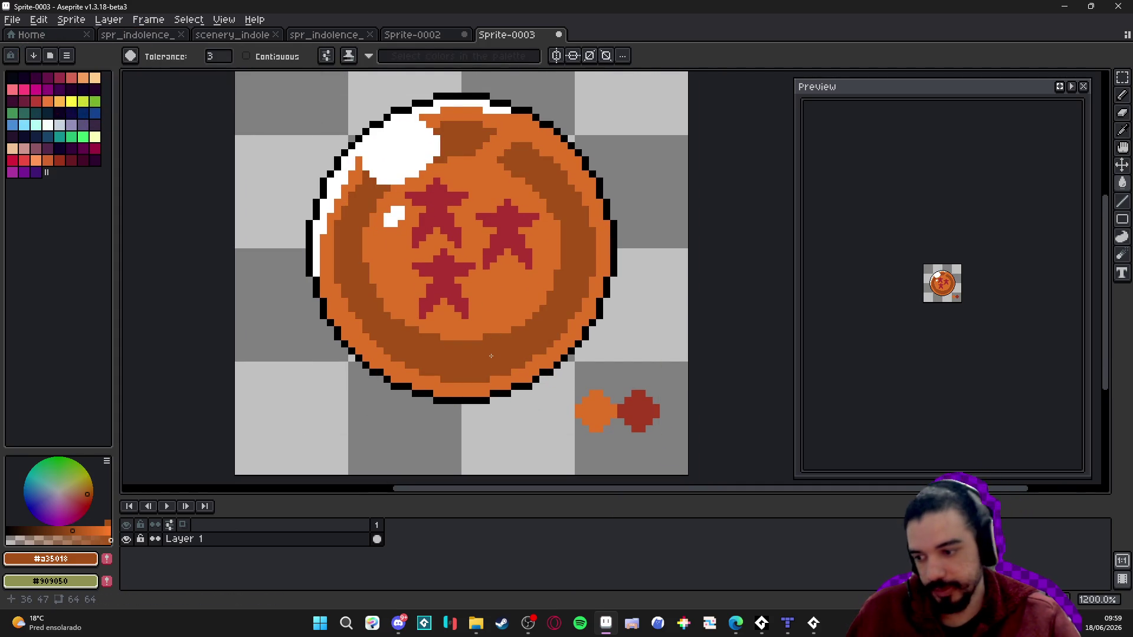
key(ctrl+z)
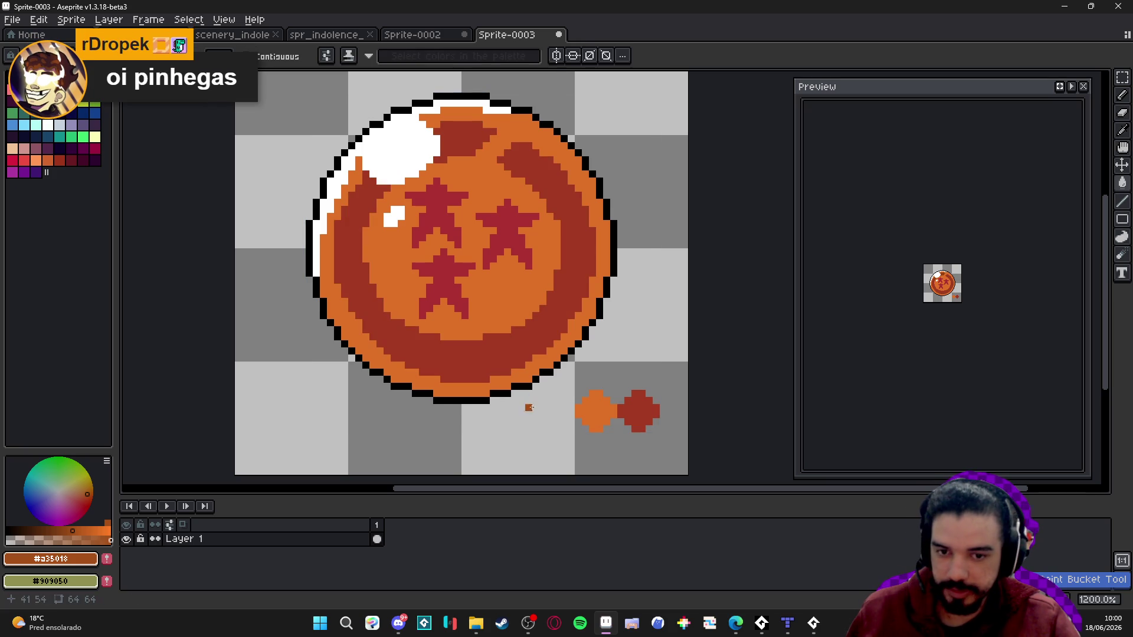
scroll(479, 315, down, 2)
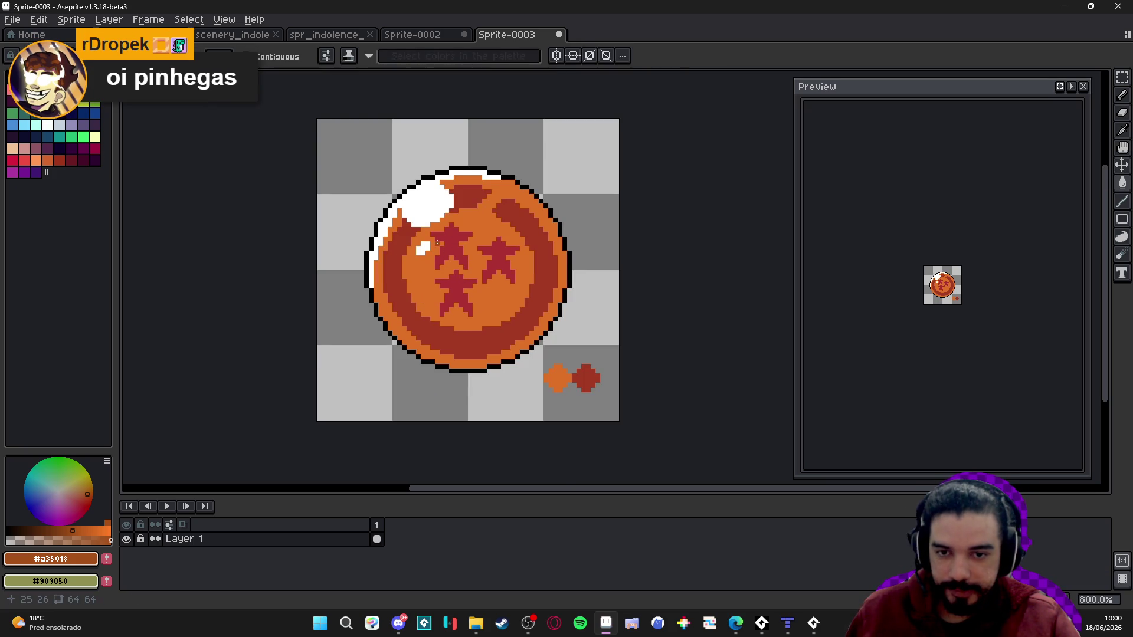
scroll(419, 287, right, 2)
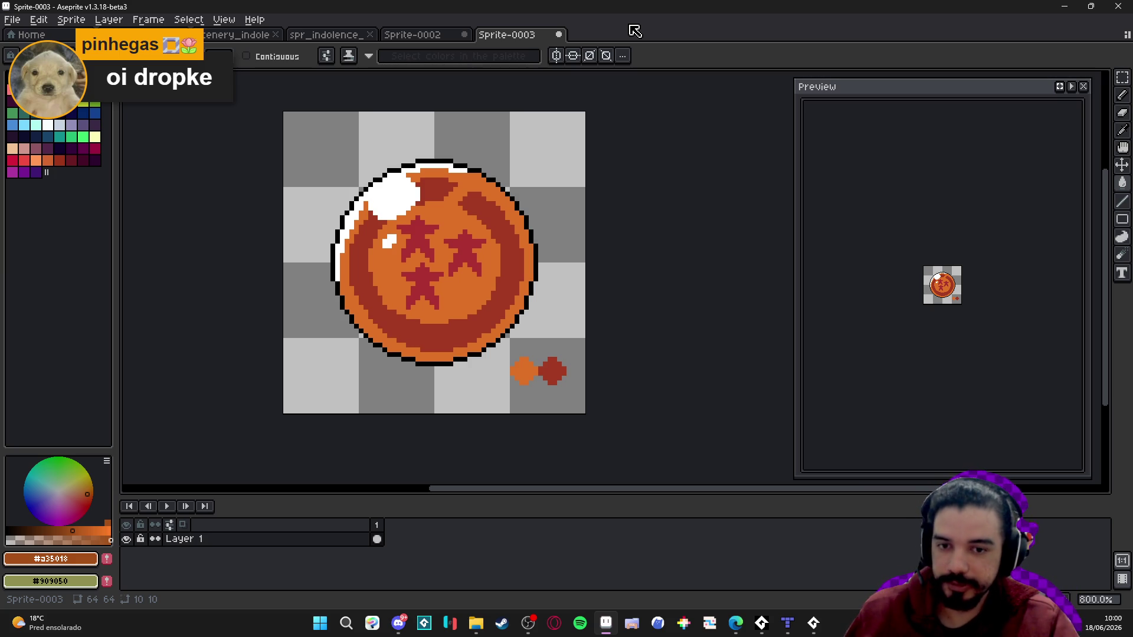
- Try thick and thin white highlight strokes with the pencil, undoing both
alt+click(337, 118)
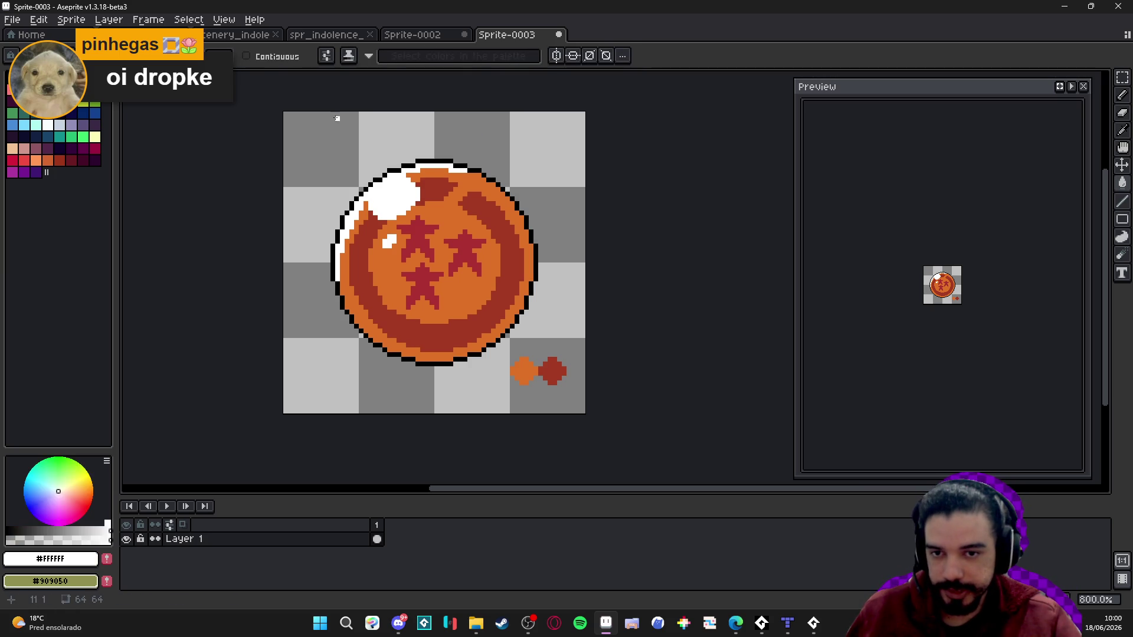
key(b)
drag(316, 131, 395, 225)
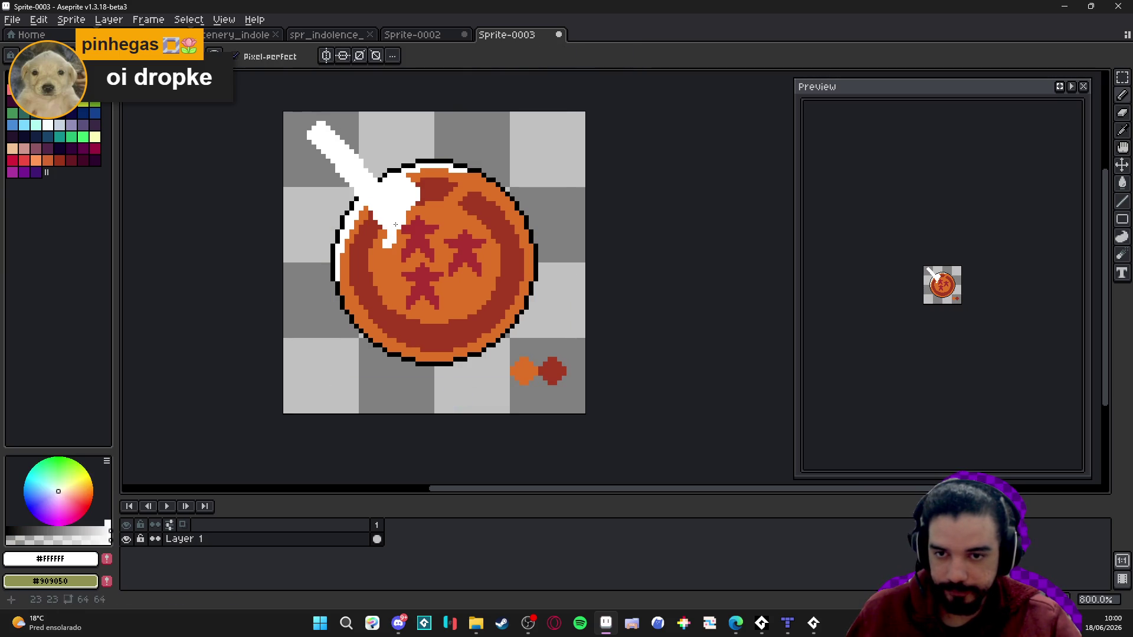
key(ctrl+z)
drag(322, 127, 392, 235)
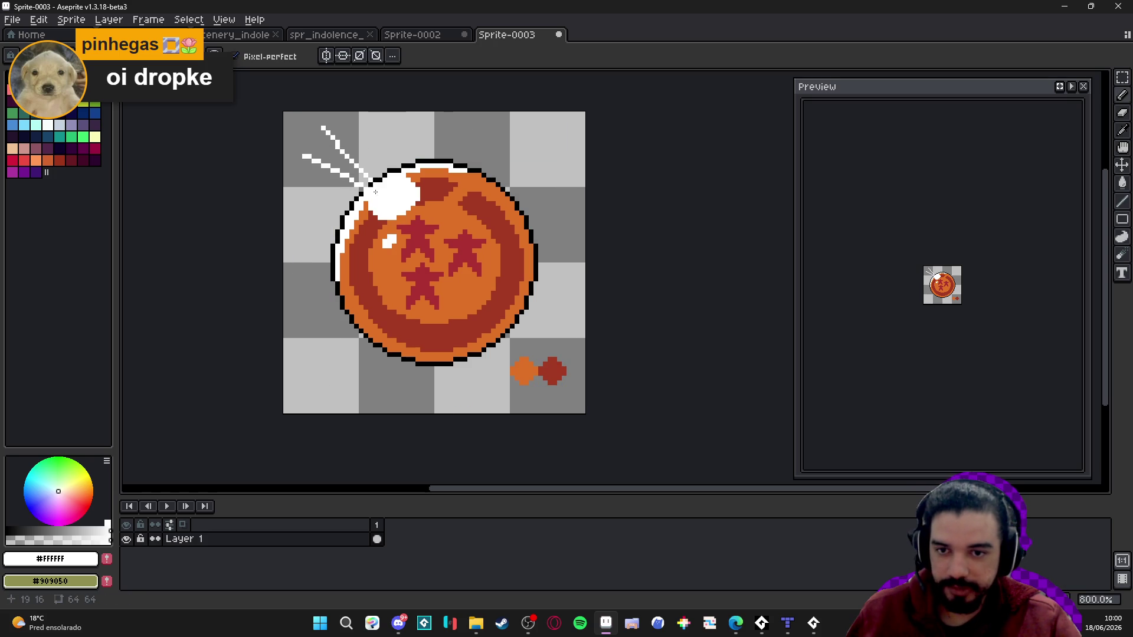
key(ctrl+z)
key(ctrl+z)
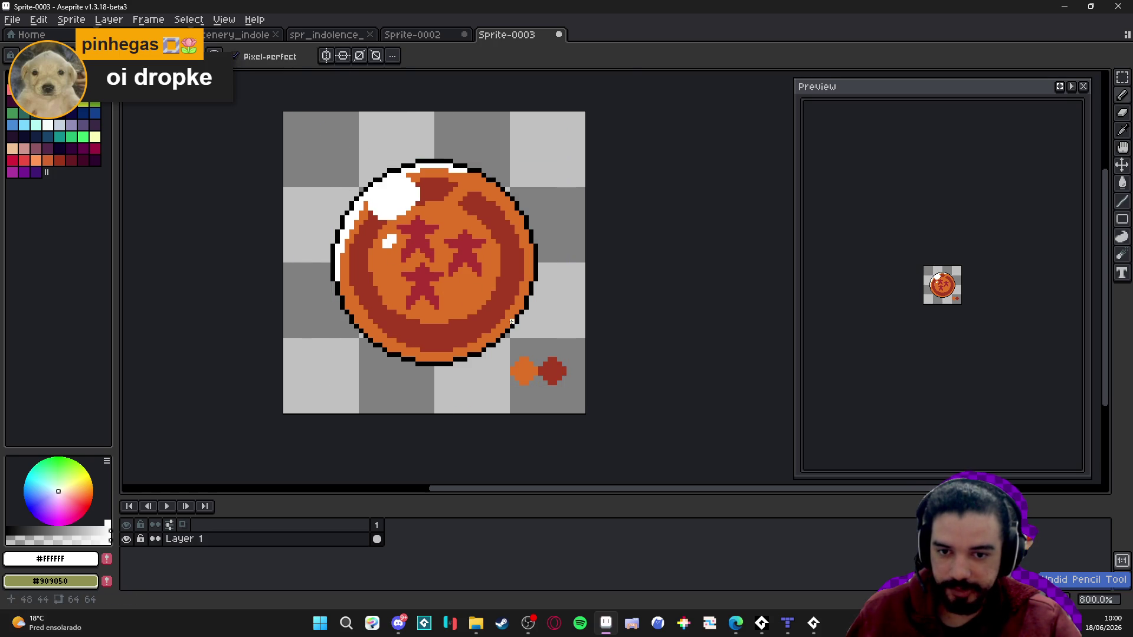
key(w)
- Shift the orange to yellow-orange and paint light along the bottom rim and a crescent
alt+click(471, 298)
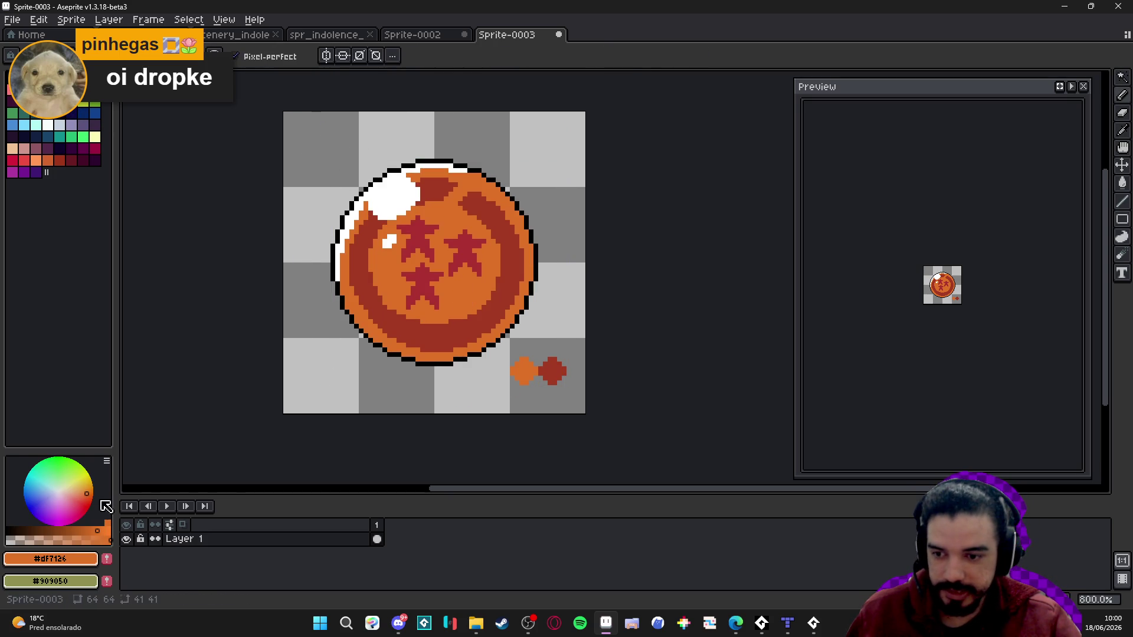
drag(86, 492, 84, 486)
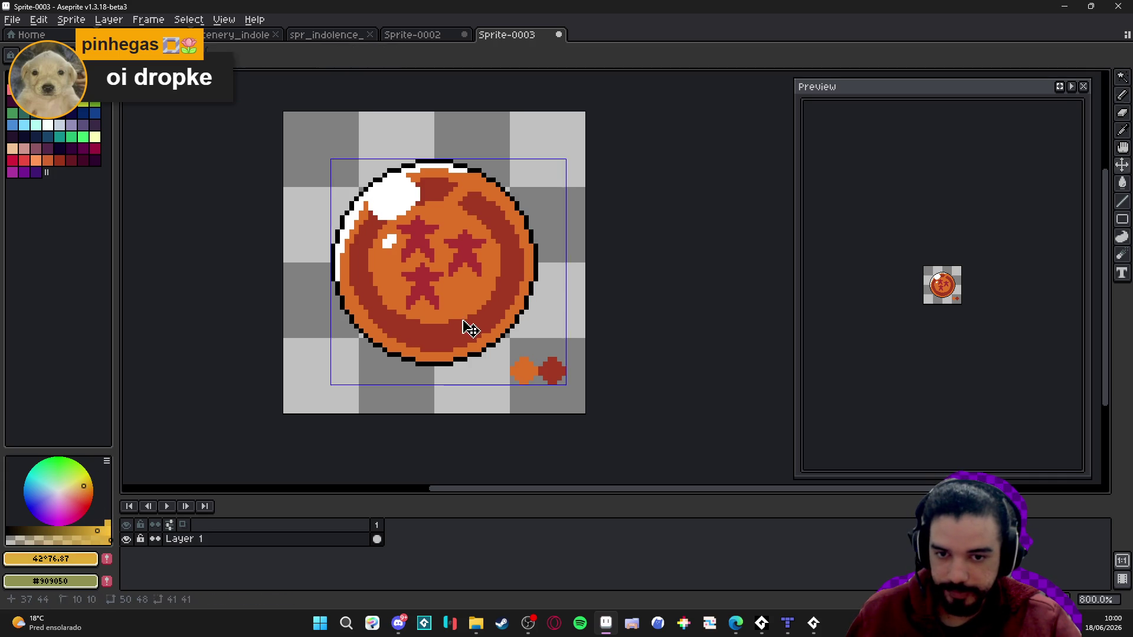
drag(493, 288, 487, 304)
mouse_move(530, 277)
mouse_down()
mouse_move(493, 337)
mouse_move(407, 356)
mouse_up()
drag(494, 288, 426, 321)
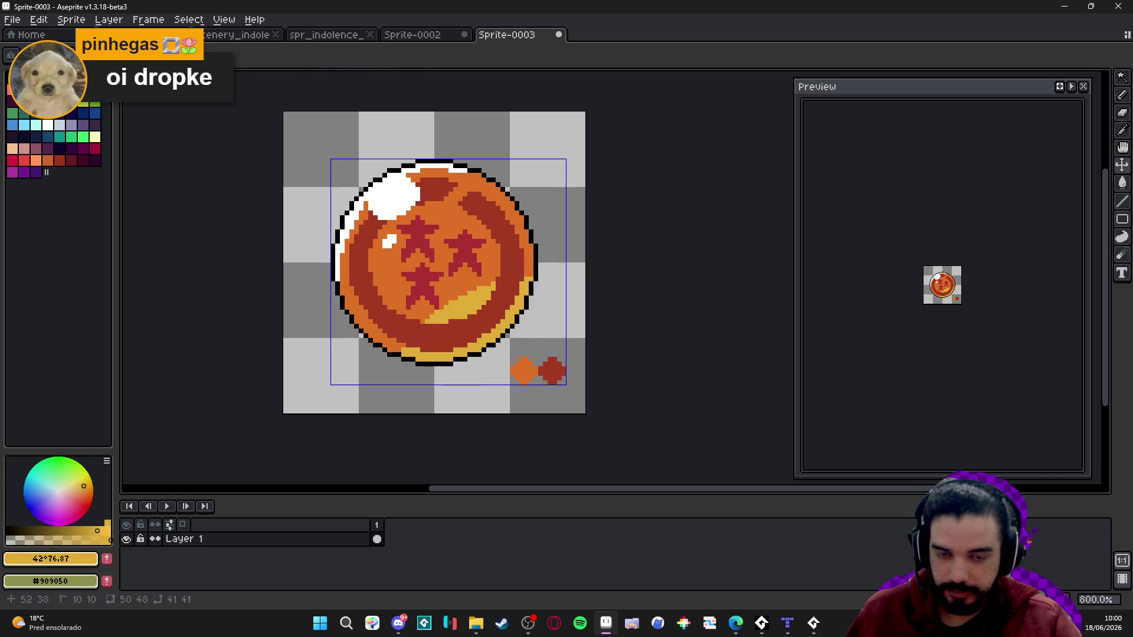
click(520, 277)
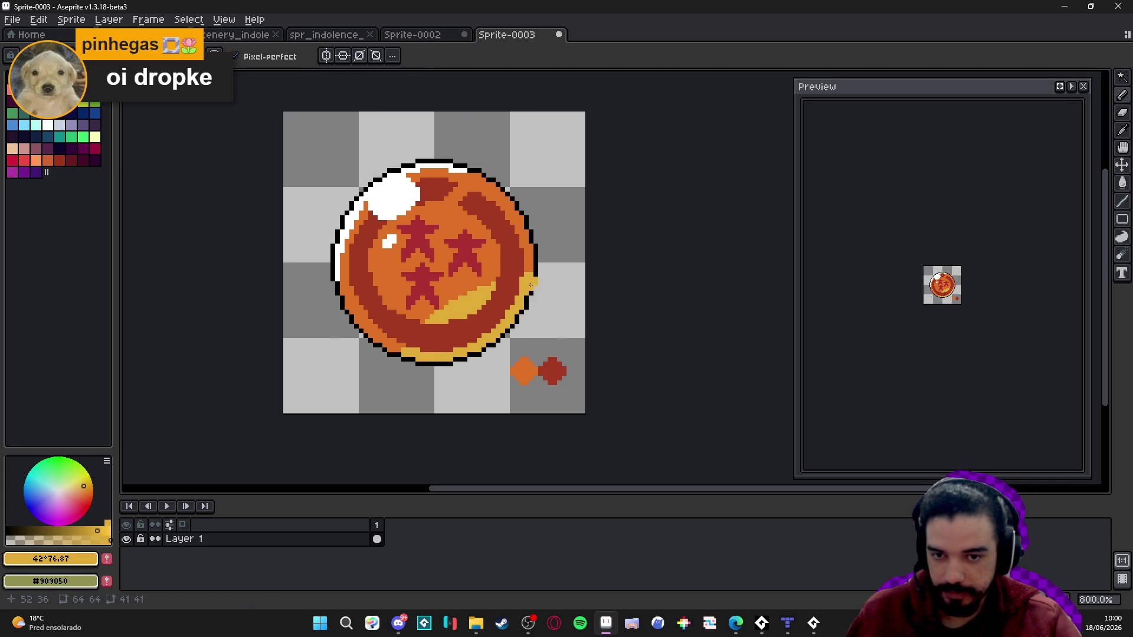
click(431, 319)
- Undo stray yellow strokes, re-dab the right rim, and sample the ball's orange
key(ctrl+z)
key(ctrl+z)
key(ctrl+z)
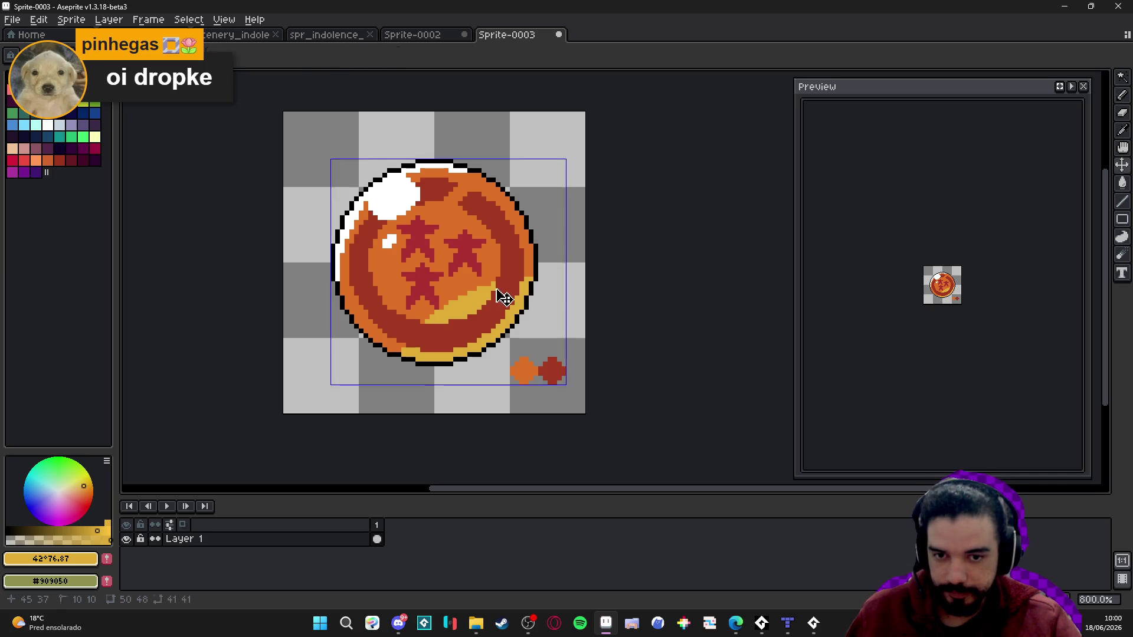
click(524, 294)
key(ctrl+z)
key(ctrl+z)
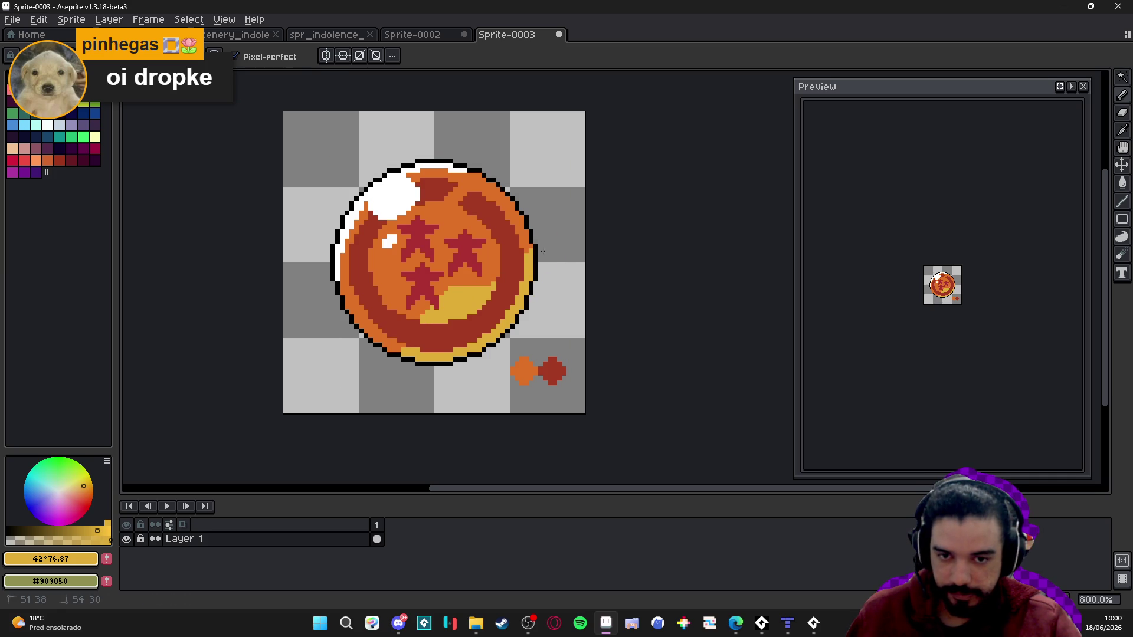
key(i)
alt+click(408, 305)
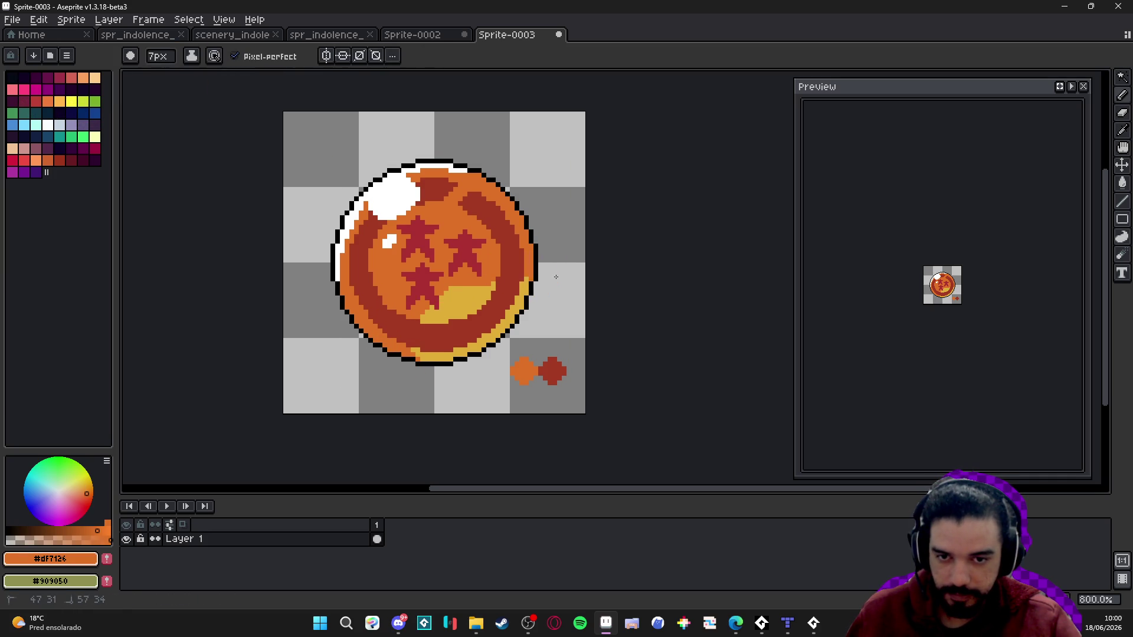
- Refill the ball's lower shading with orange after undoing a first fill attempt
key(g)
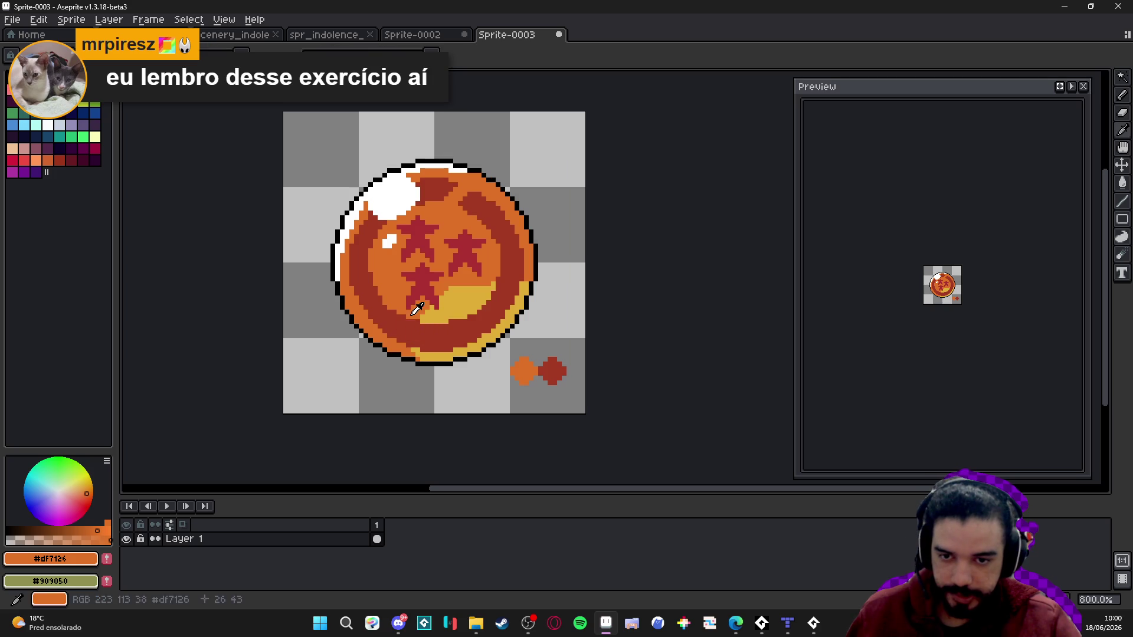
click(405, 332)
key(ctrl+z)
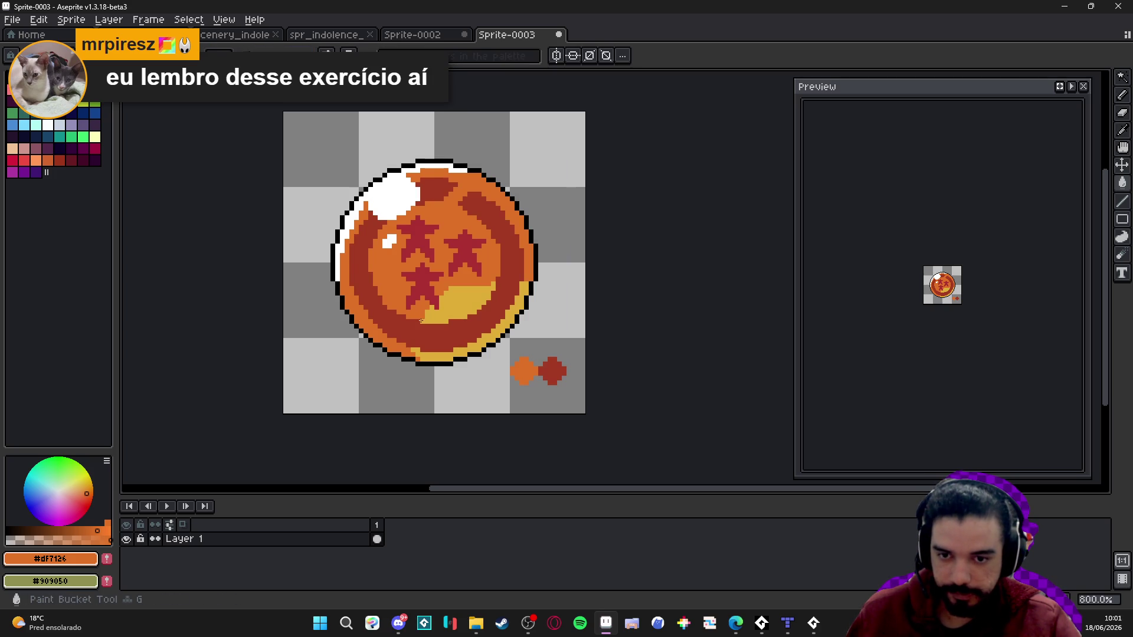
click(420, 314)
key(b)
key(w)
click(490, 317)
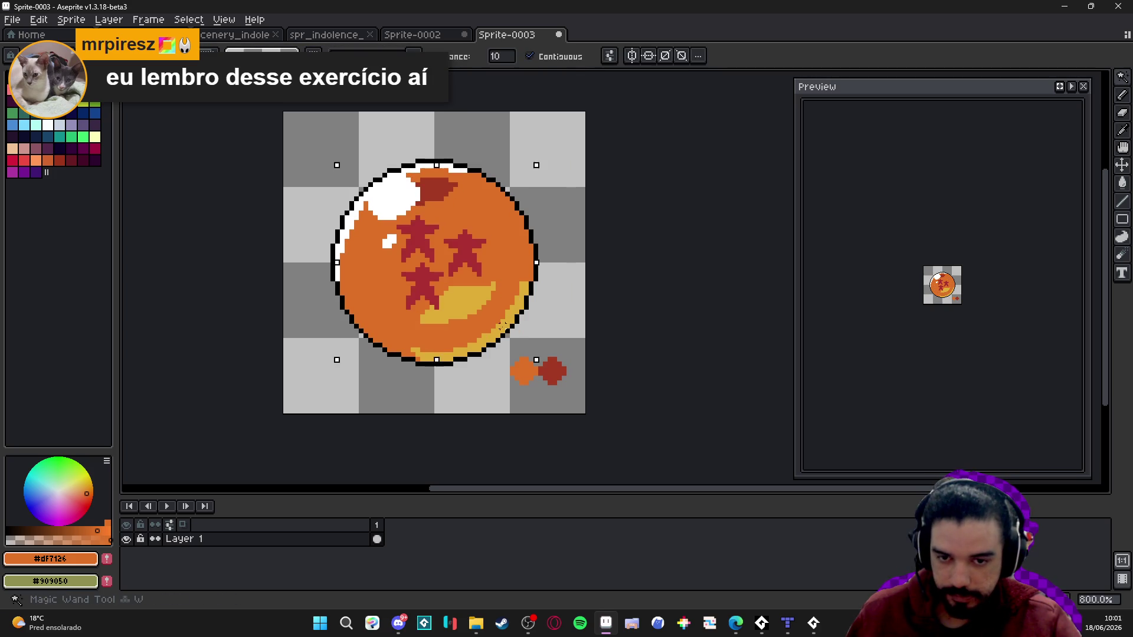
key(ctrl+d)
key(b)
- Extend the yellow shading and trim its top and left edges back to orange
mouse_move(447, 354)
mouse_down()
mouse_move(432, 344)
mouse_move(515, 284)
mouse_up()
alt+click(522, 282)
click(524, 289)
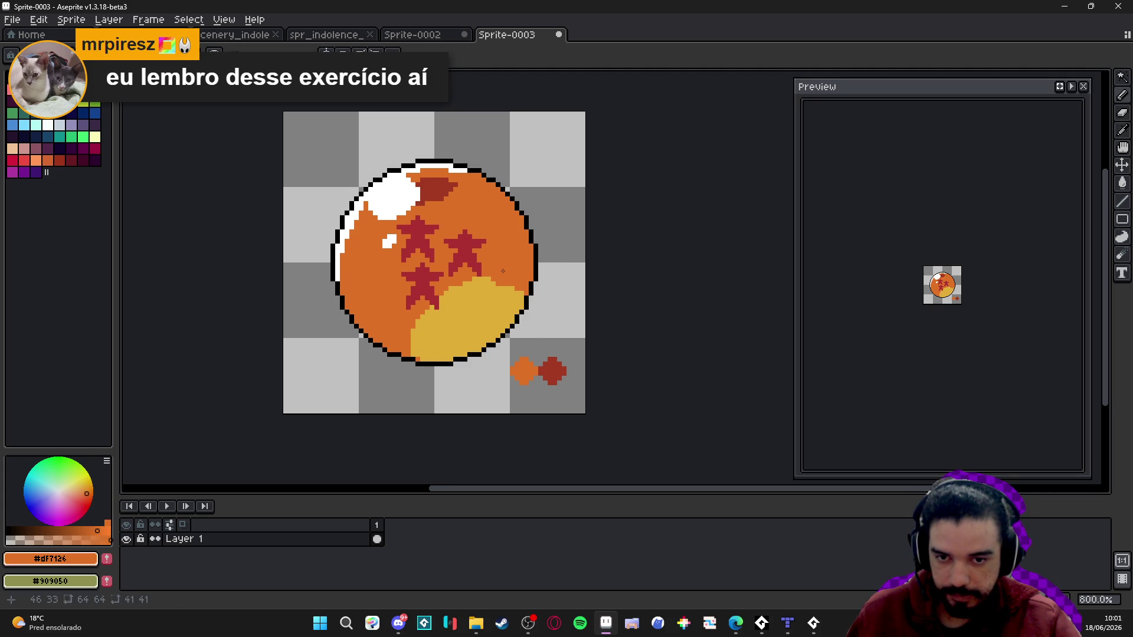
mouse_move(503, 271)
mouse_down()
mouse_move(488, 278)
mouse_move(481, 266)
mouse_up()
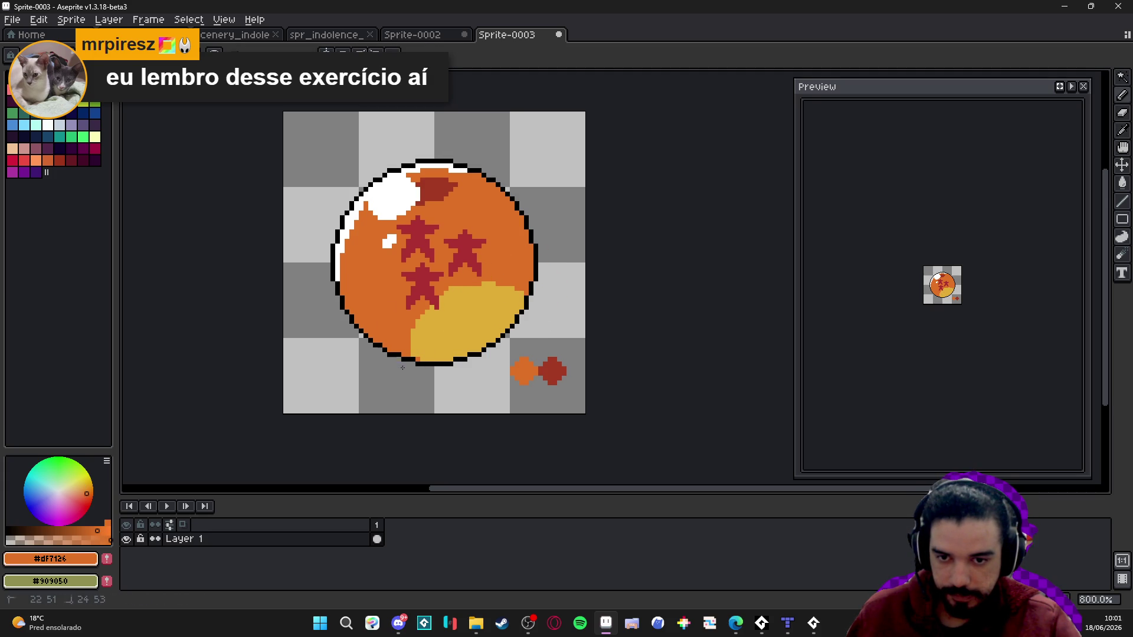
drag(411, 343, 407, 321)
- Widen the yellow #dfac36 crescent and add an orange #df7126 band inside the lower-right outline
alt+click(448, 346)
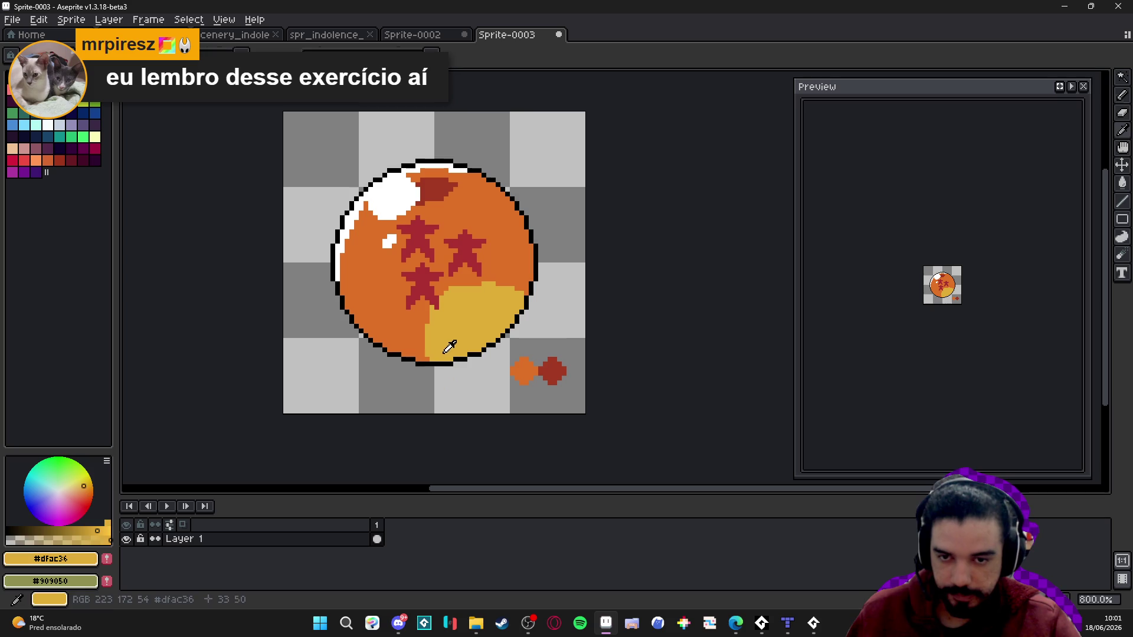
click(421, 352)
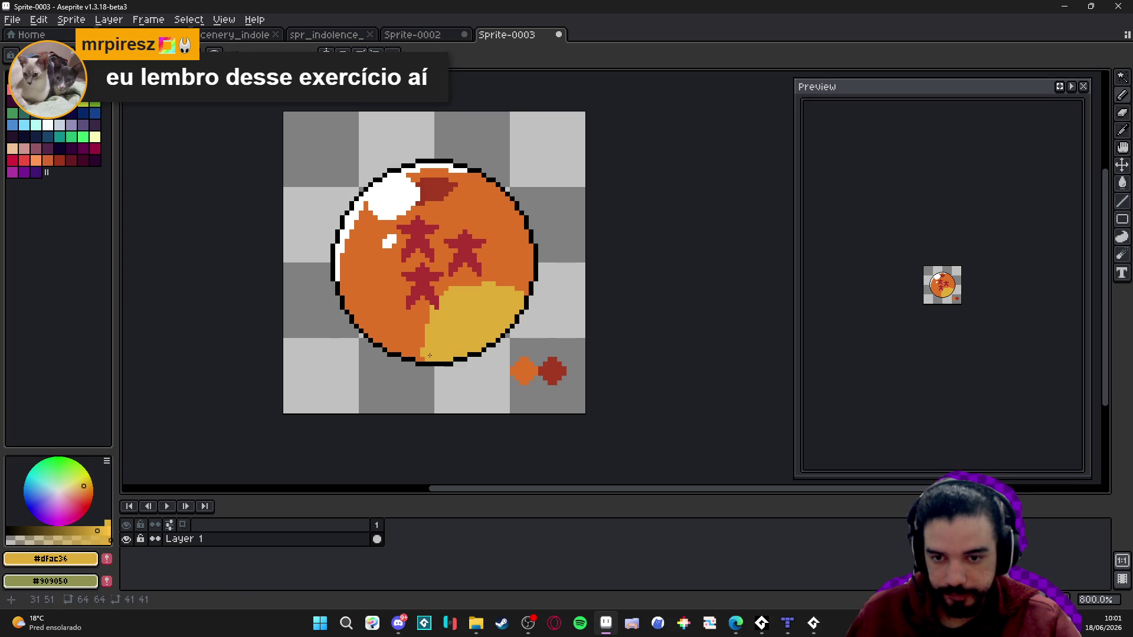
mouse_move(435, 350)
mouse_down()
mouse_move(394, 334)
mouse_move(424, 337)
mouse_up()
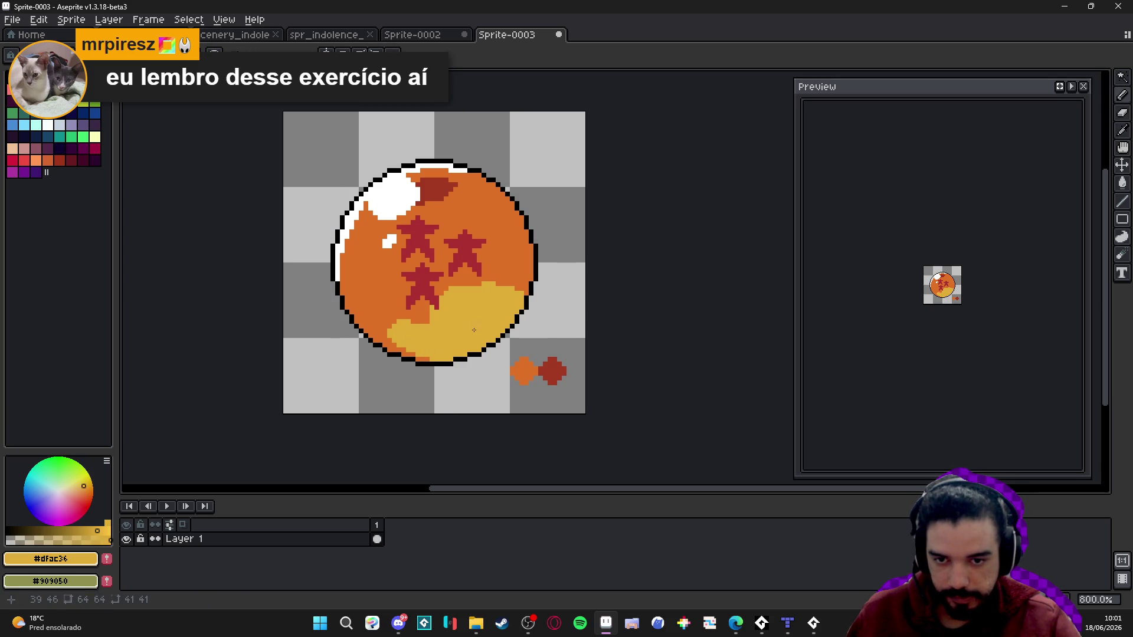
drag(491, 298, 432, 314)
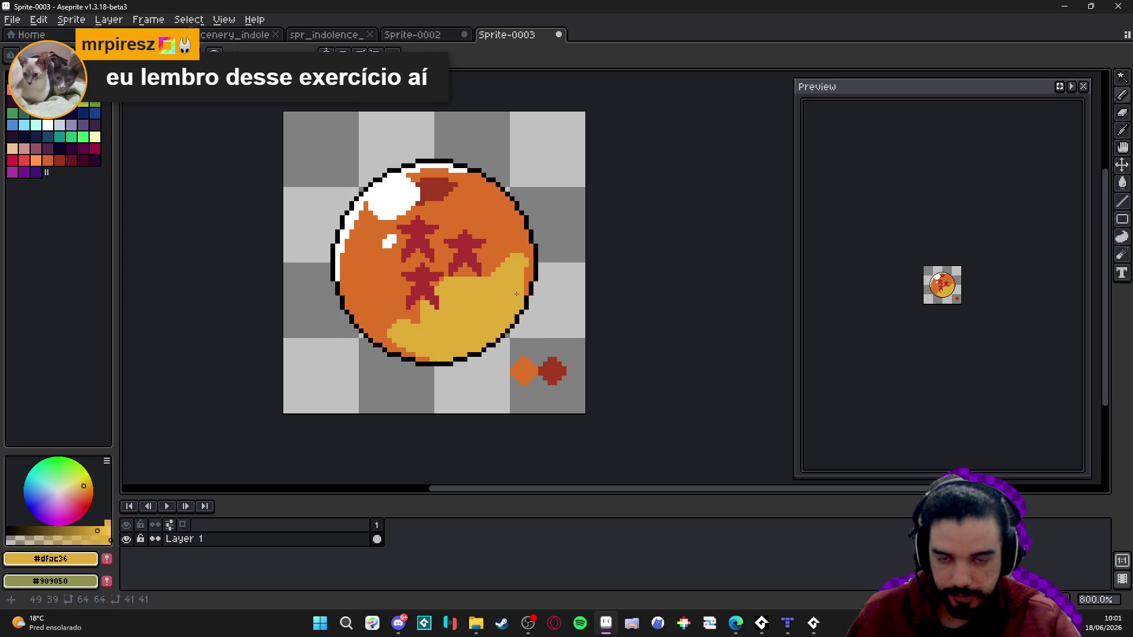
alt+click(528, 278)
alt+click(523, 278)
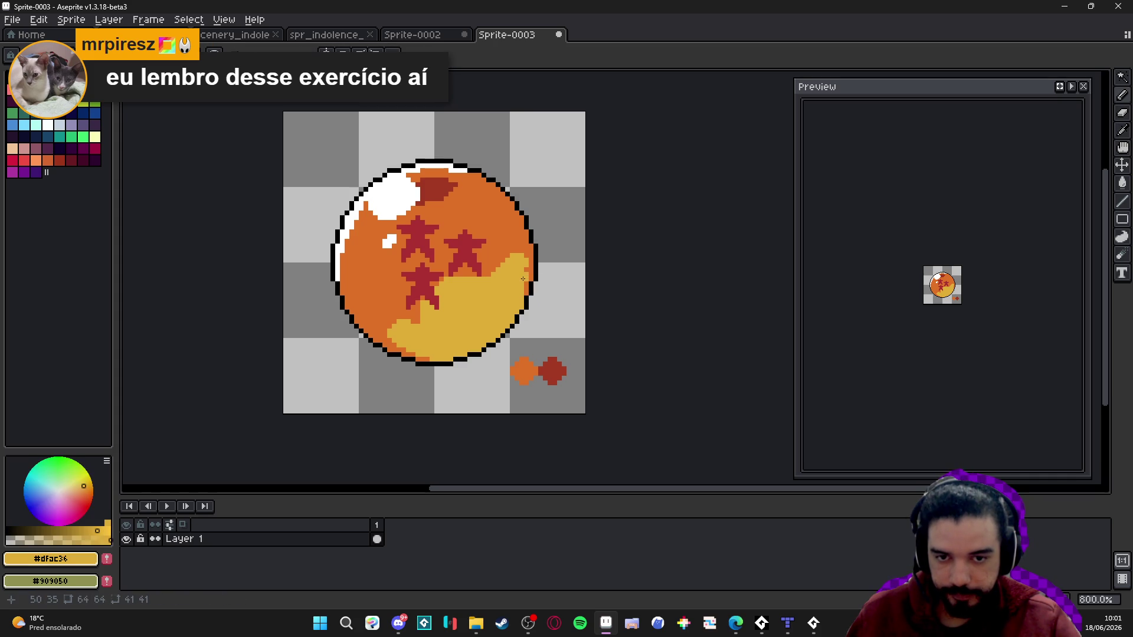
alt+click(531, 270)
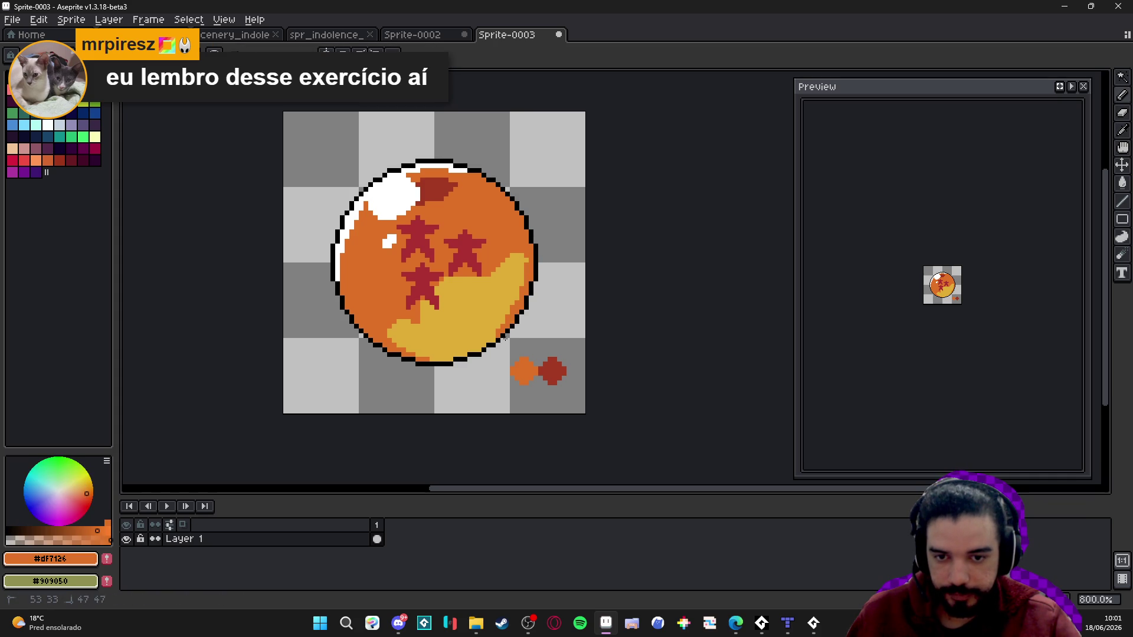
drag(505, 339, 429, 364)
alt+click(467, 334)
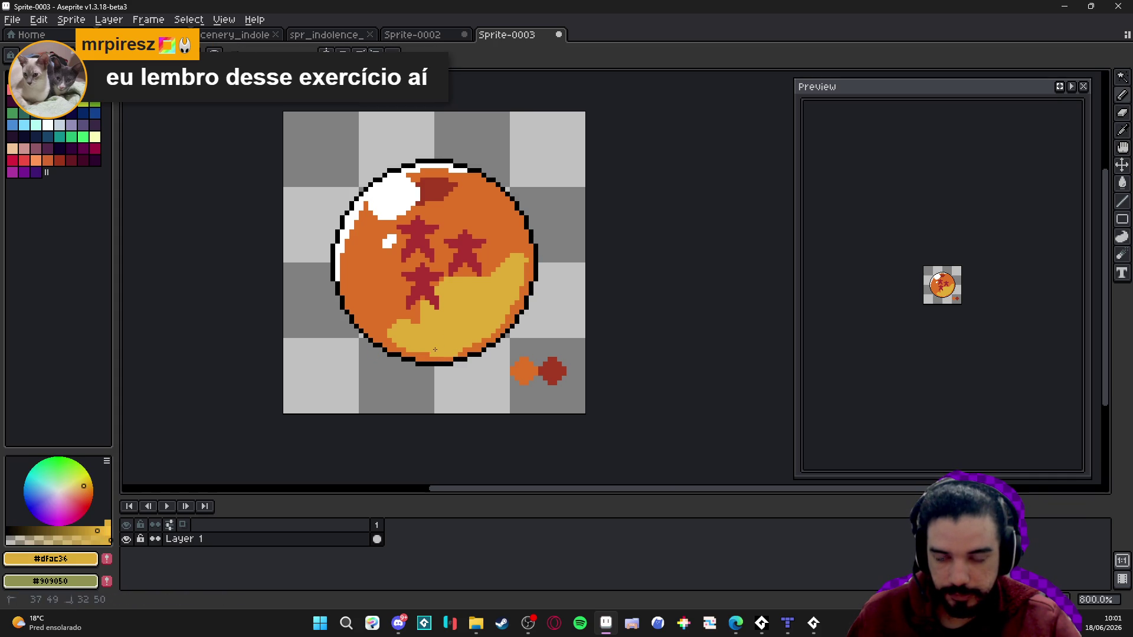
- Eyedrop dark red #a33a22 and shade below the highlight toward the upper star
scroll(407, 215, up, 2)
alt+click(431, 188)
mouse_move(397, 159)
mouse_down()
mouse_move(412, 170)
mouse_move(359, 236)
mouse_move(342, 204)
mouse_move(434, 211)
mouse_up()
key(ctrl+z)
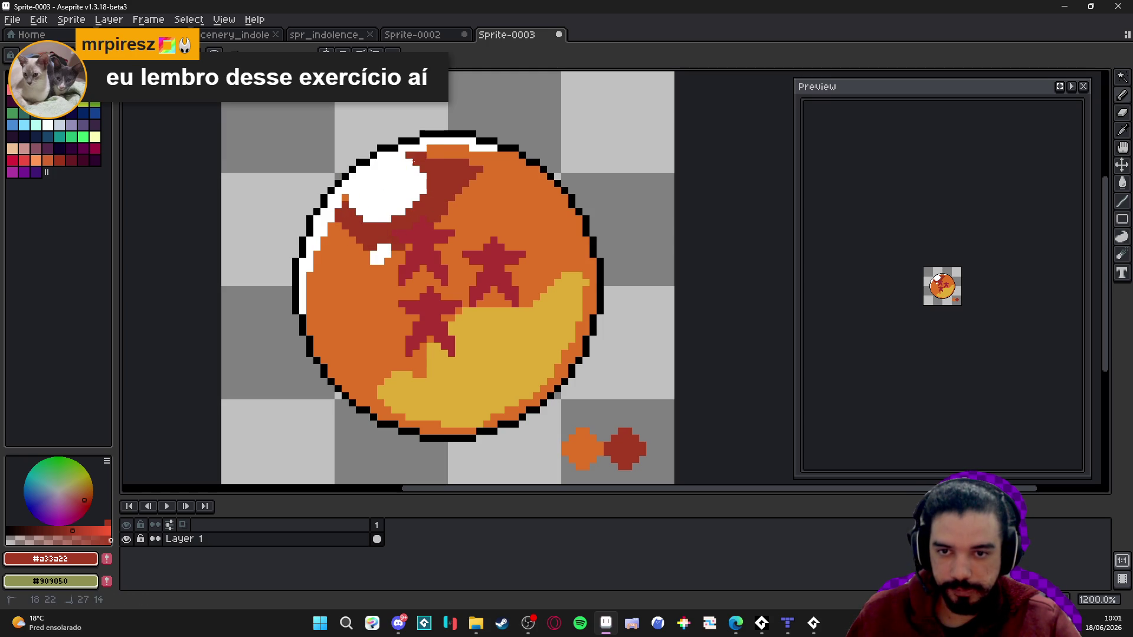
drag(413, 161, 448, 218)
drag(345, 213, 406, 248)
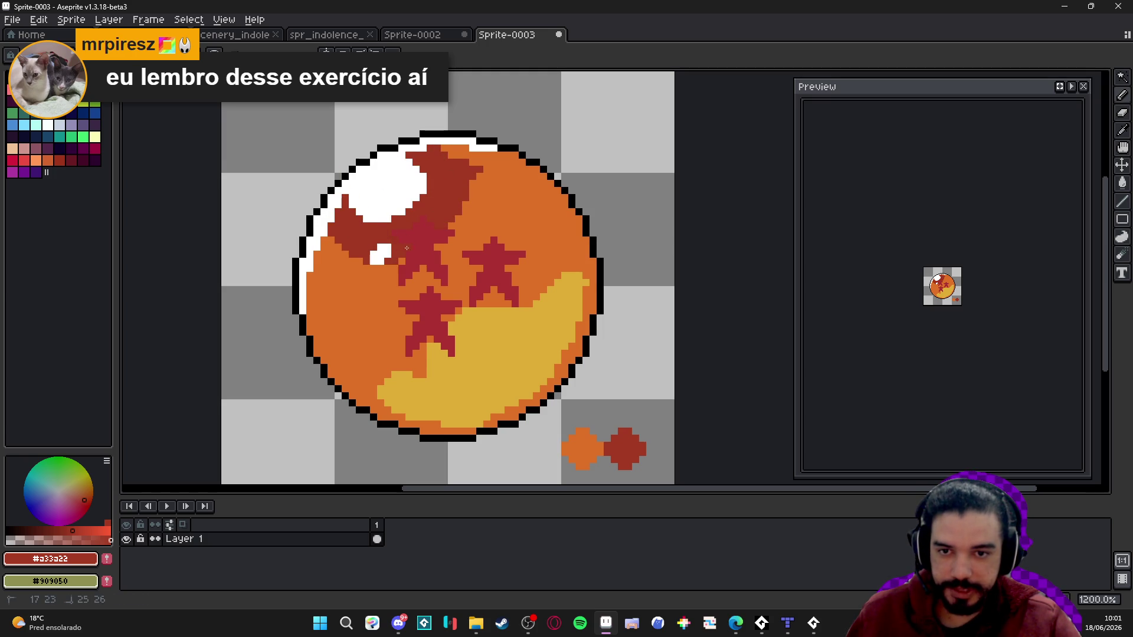
- Touch up the white highlight and shade the ball's upper-right and left of the lower star dark red
alt+click(375, 183)
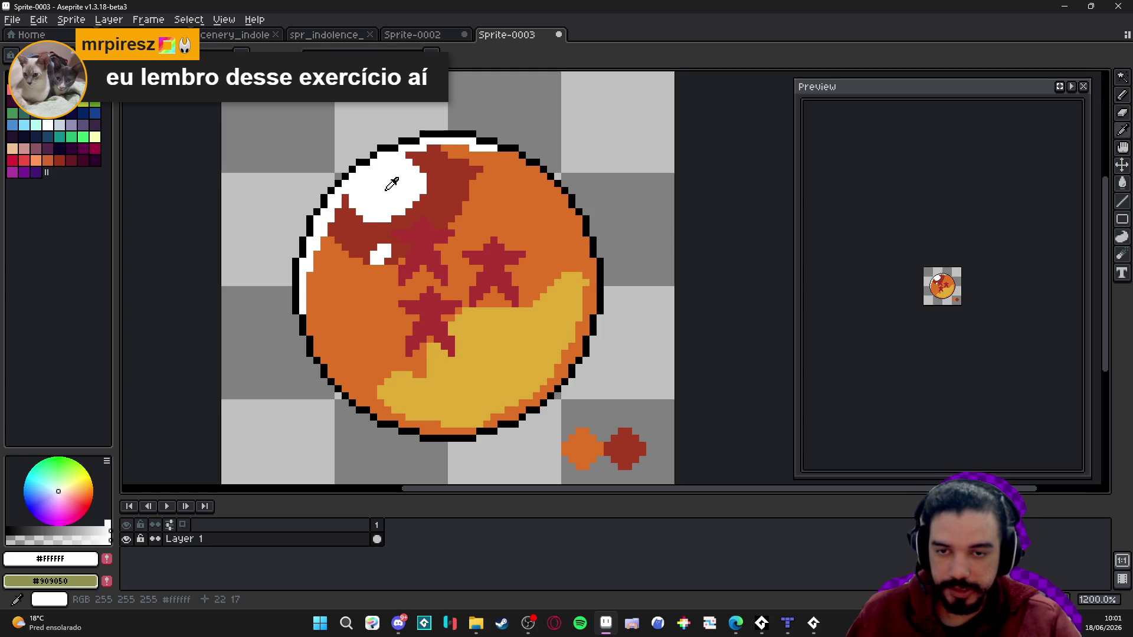
mouse_move(469, 165)
mouse_down()
mouse_move(451, 207)
mouse_move(448, 185)
mouse_move(463, 218)
mouse_move(493, 188)
mouse_move(483, 178)
mouse_move(466, 236)
mouse_move(384, 266)
mouse_move(337, 248)
mouse_move(347, 317)
mouse_move(361, 288)
mouse_up()
alt+click(448, 185)
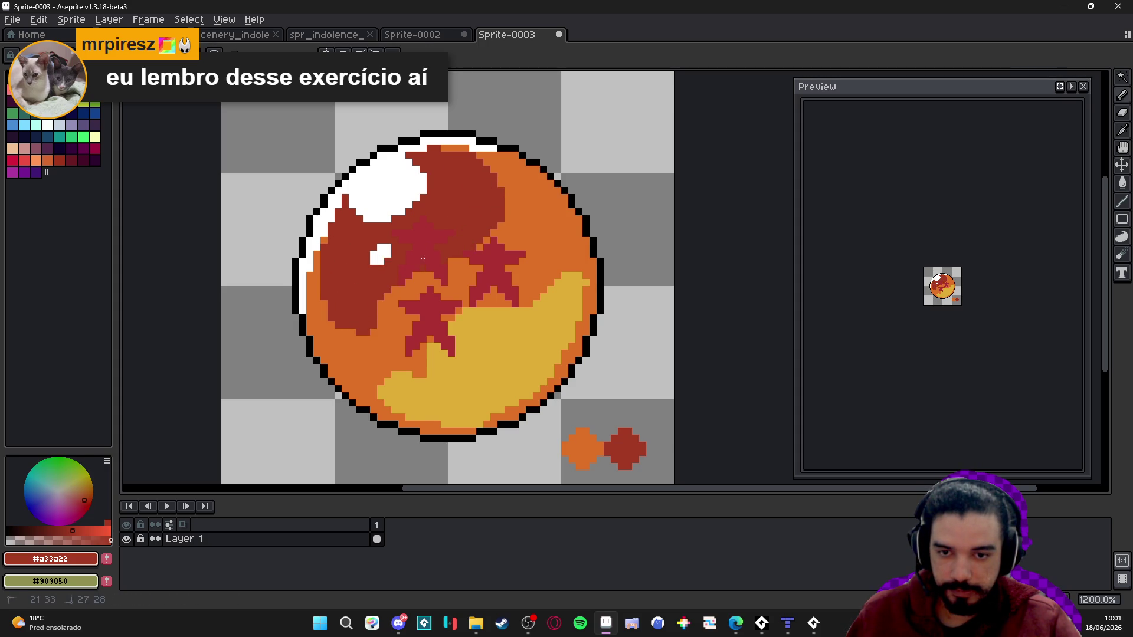
mouse_move(517, 248)
mouse_down()
mouse_move(525, 212)
mouse_move(474, 175)
mouse_move(541, 238)
mouse_up()
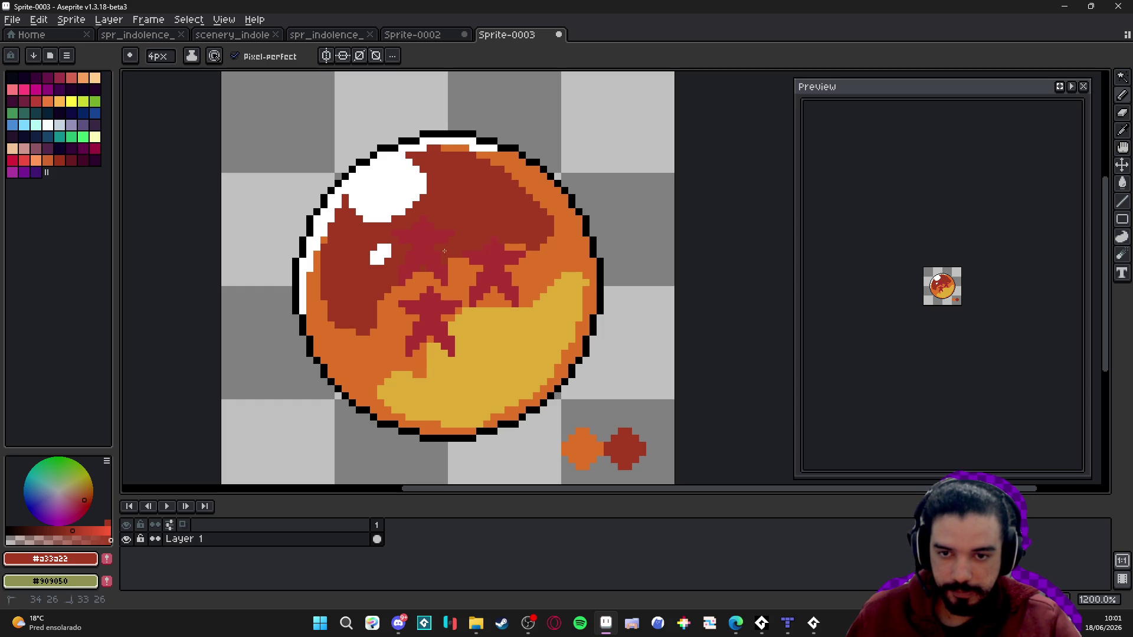
drag(407, 275, 375, 326)
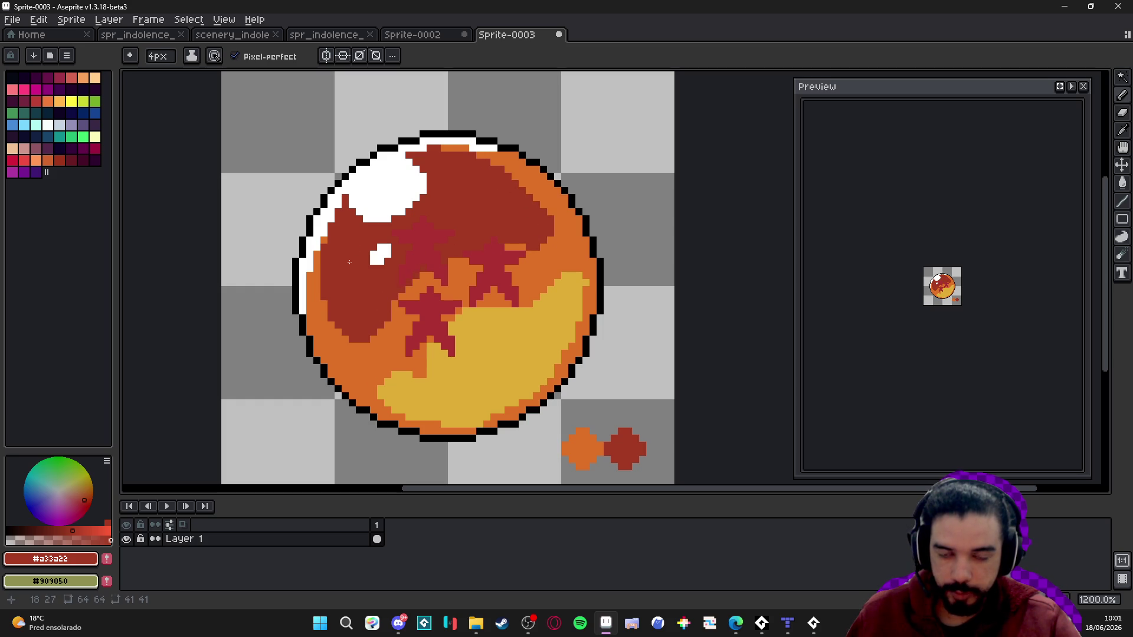
alt+click(539, 260)
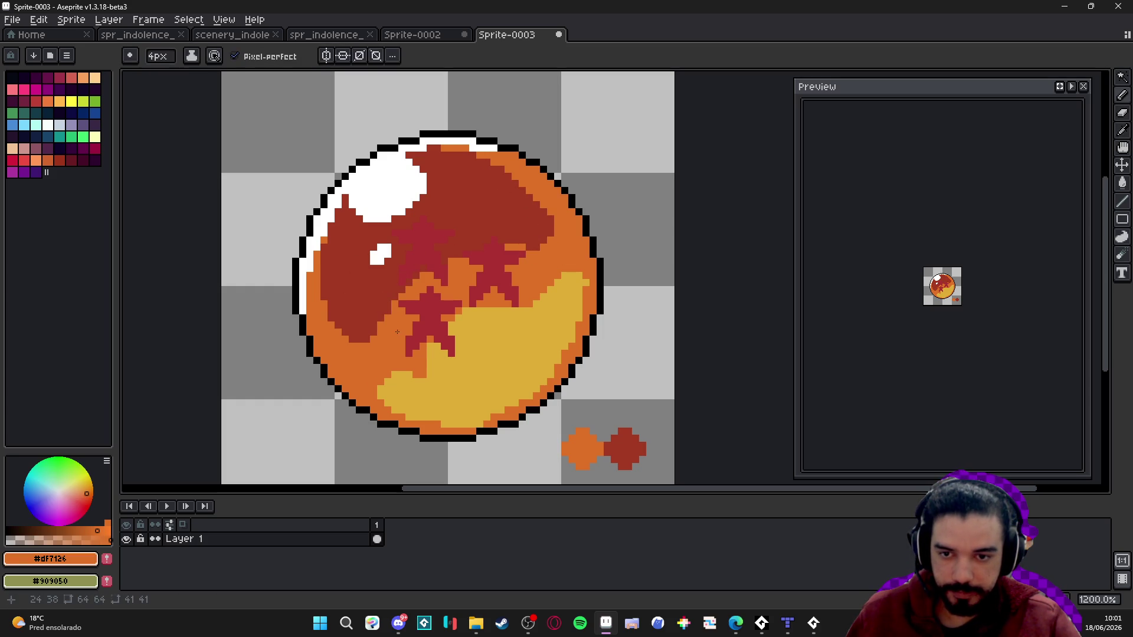
- Eyedrop yellow from the shading and turn one orange pixel on the ball yellow
scroll(481, 282, down, 3)
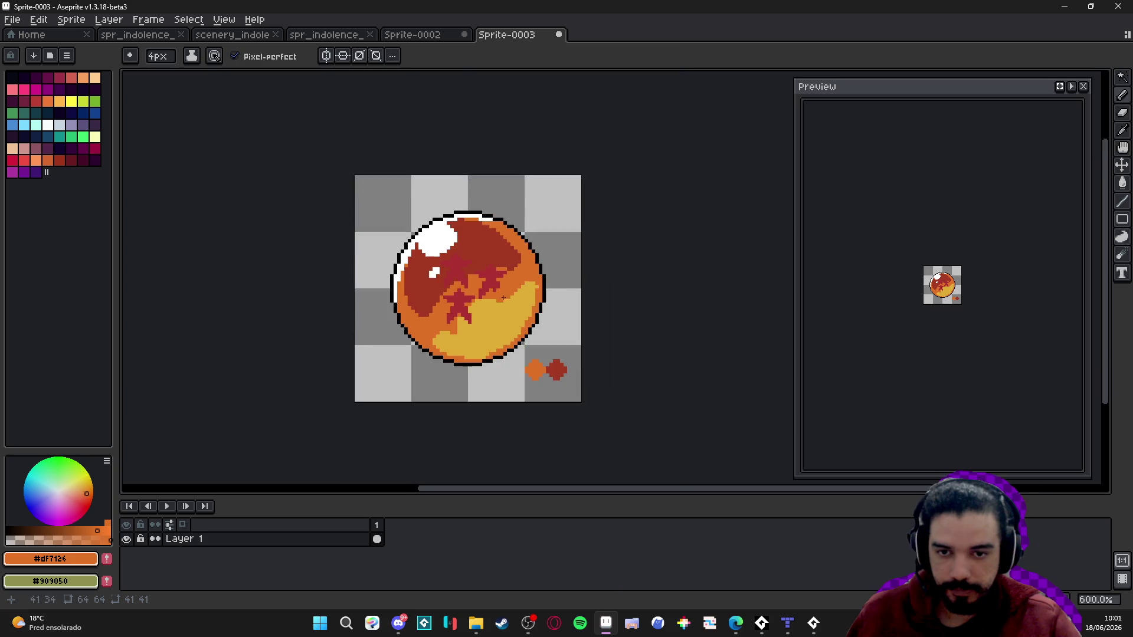
scroll(493, 331, up, 1)
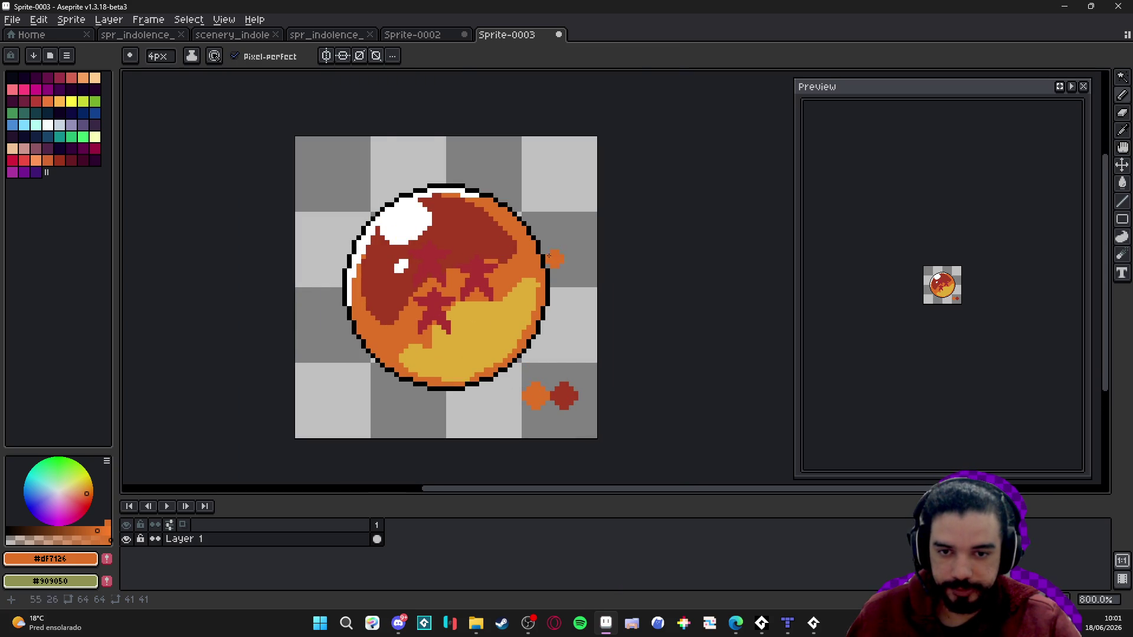
alt+click(505, 301)
scroll(505, 301, up, 3)
click(493, 295)
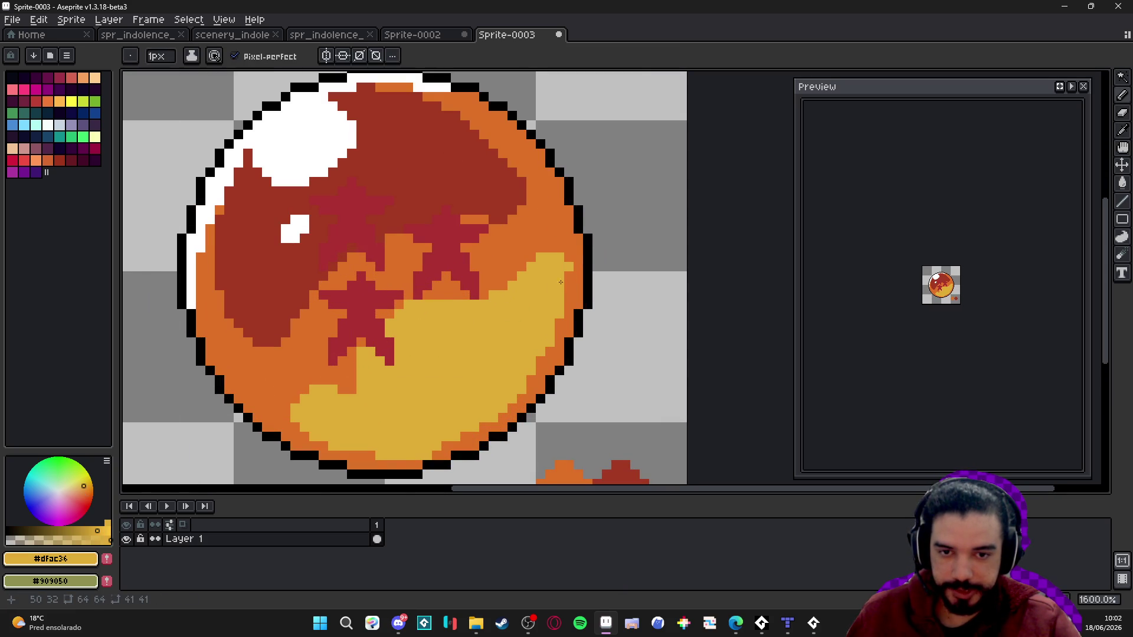
scroll(561, 282, down, 3)
- Sample the dark red, then the shading yellow, from the ball
alt+click(503, 280)
scroll(503, 280, up, 2)
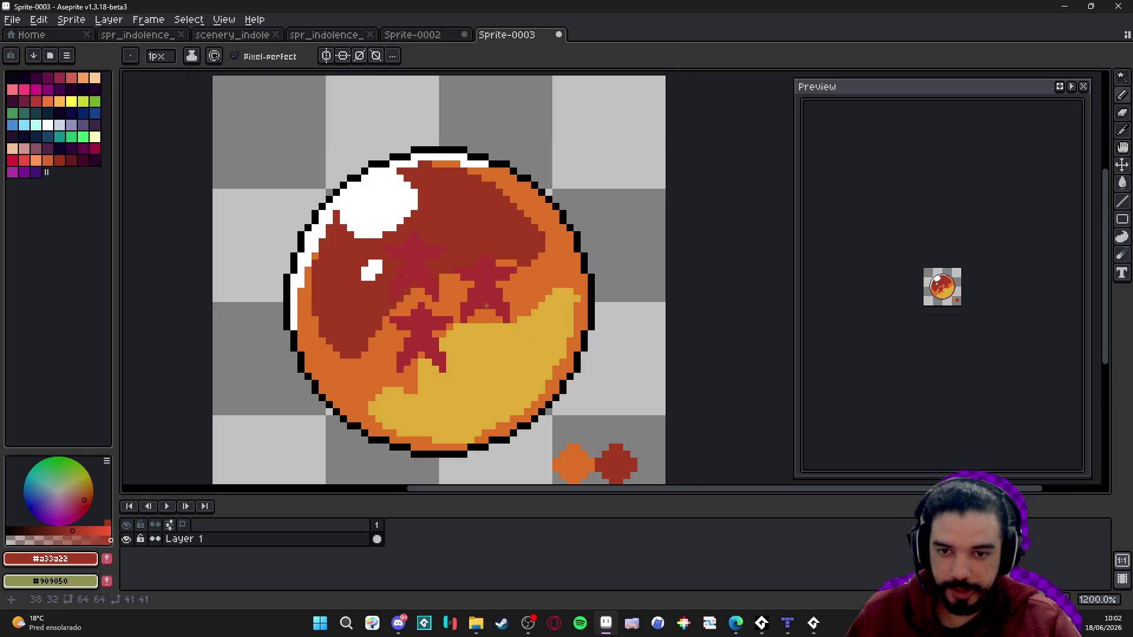
alt+click(540, 319)
scroll(507, 287, down, 3)
scroll(479, 299, up, 3)
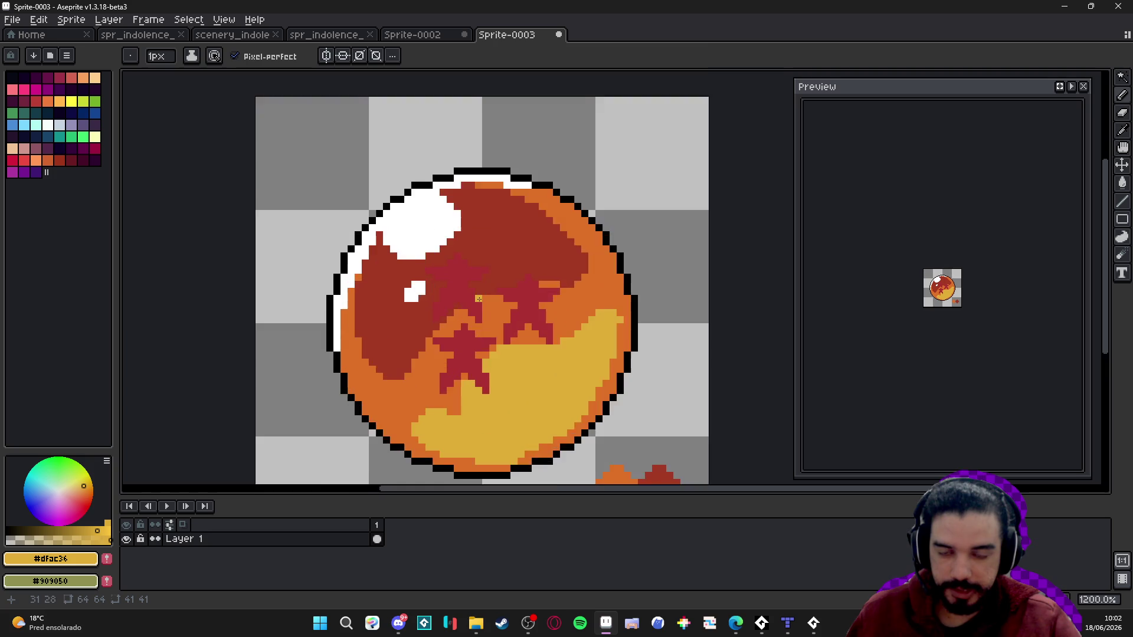
scroll(479, 299, down, 2)
scroll(441, 311, up, 2)
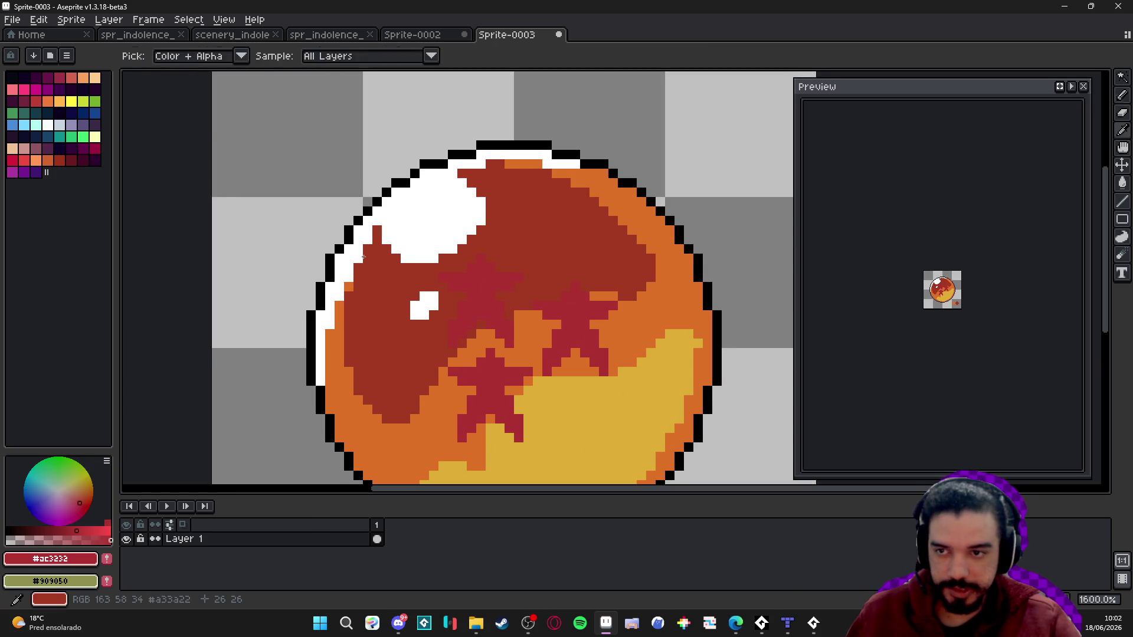
- Fill the upper-left star with dark magenta, undo a crimson refill, and return to the Pencil
click(82, 148)
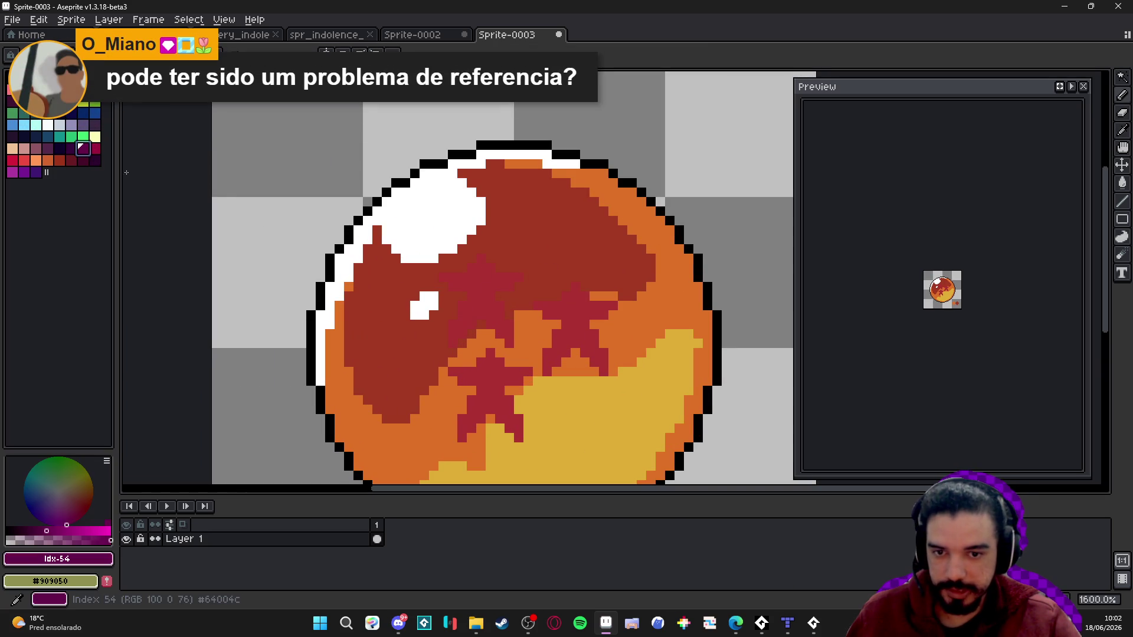
click(495, 320)
scroll(527, 324, up, 1)
alt+click(582, 336)
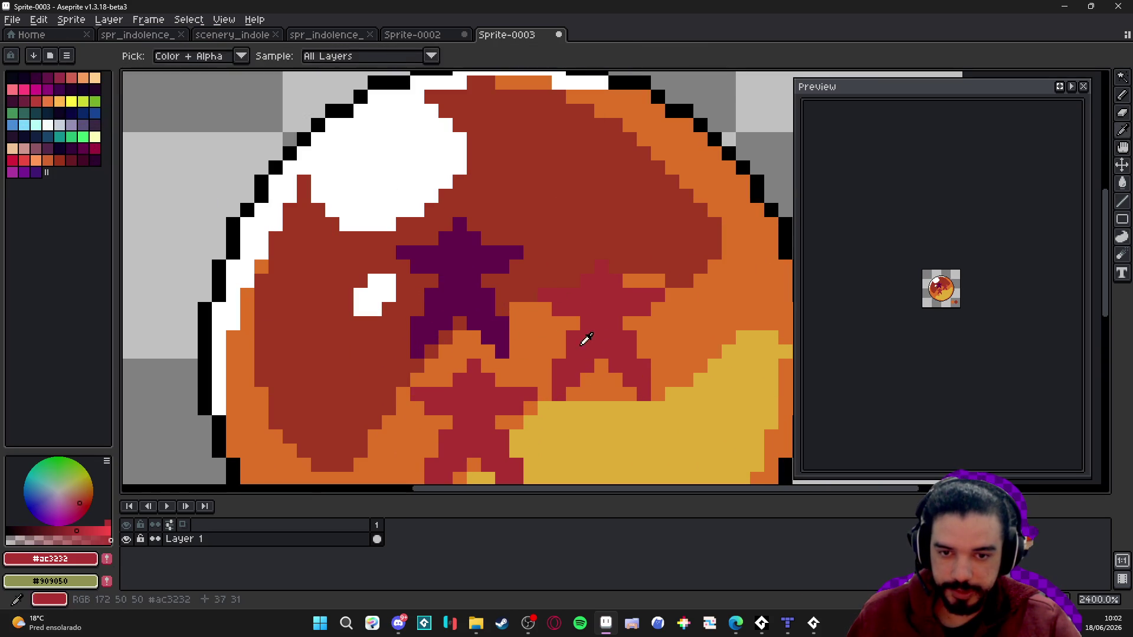
click(497, 337)
key(ctrl+z)
key(b)
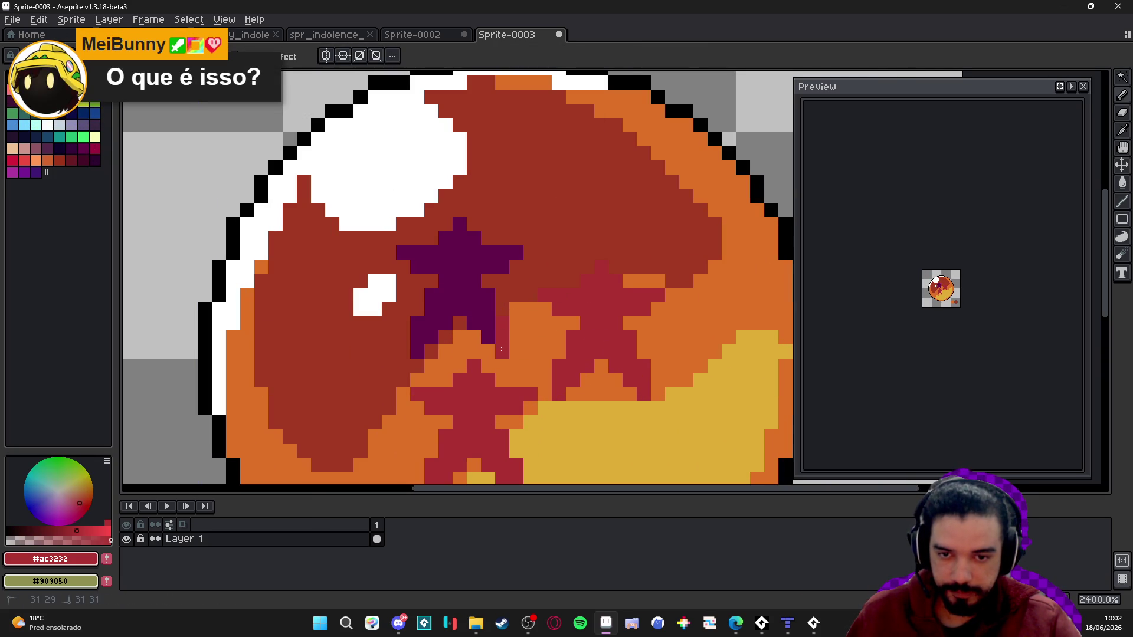
- Paint dark magenta pixels across the top of the right star
scroll(492, 325, down, 3)
scroll(514, 345, up, 3)
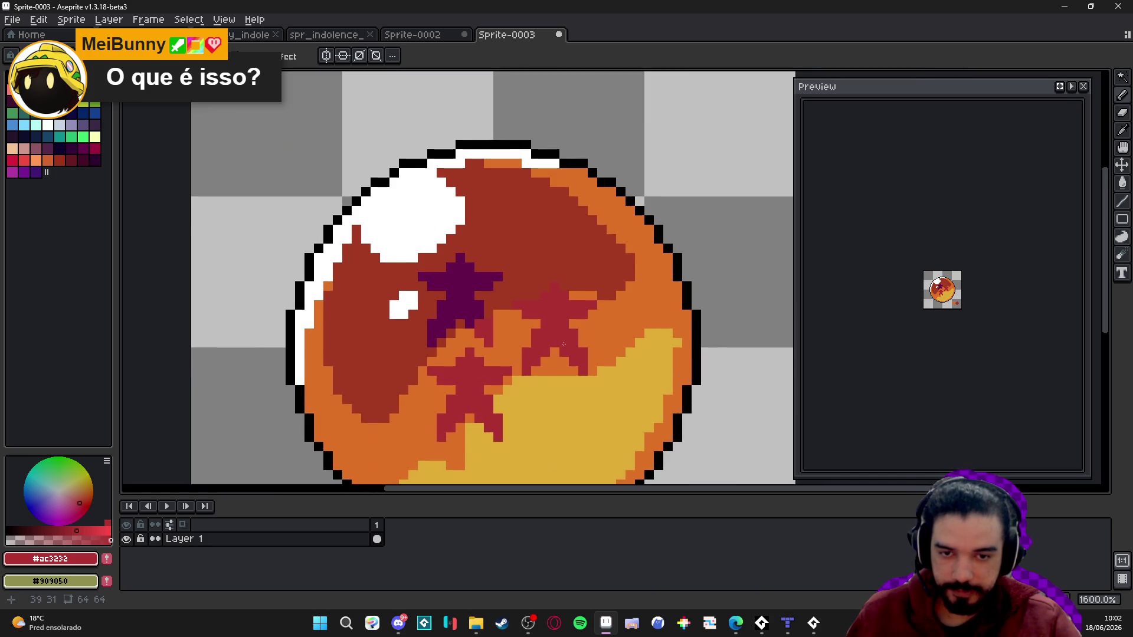
alt+click(473, 266)
click(561, 285)
click(547, 273)
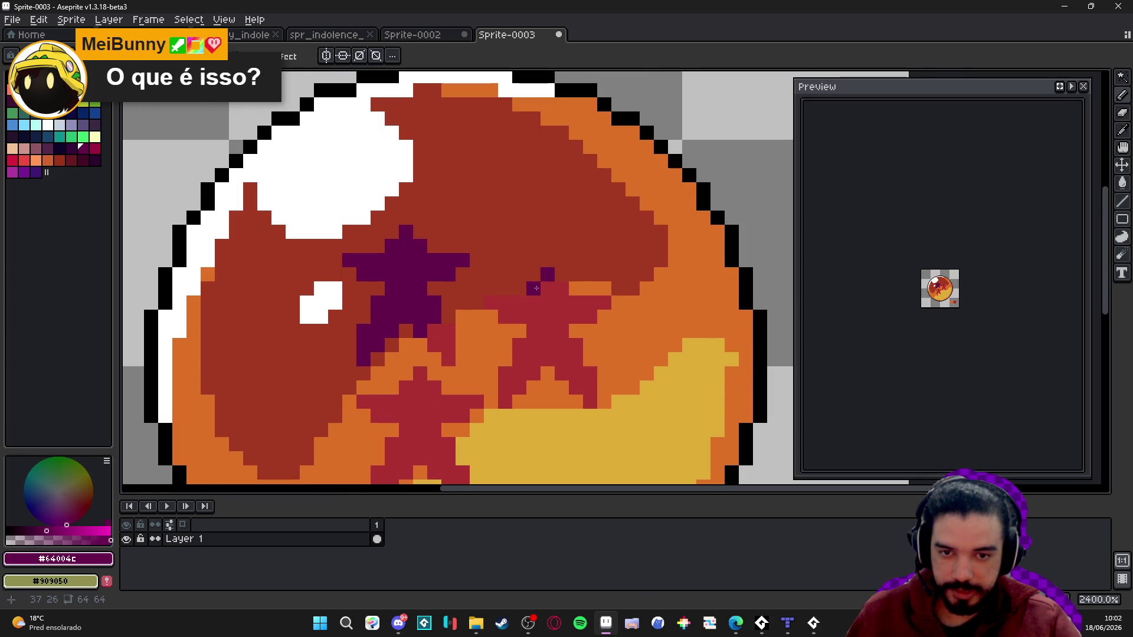
drag(536, 288, 562, 289)
click(495, 298)
scroll(504, 301, down, 3)
alt+click(497, 377)
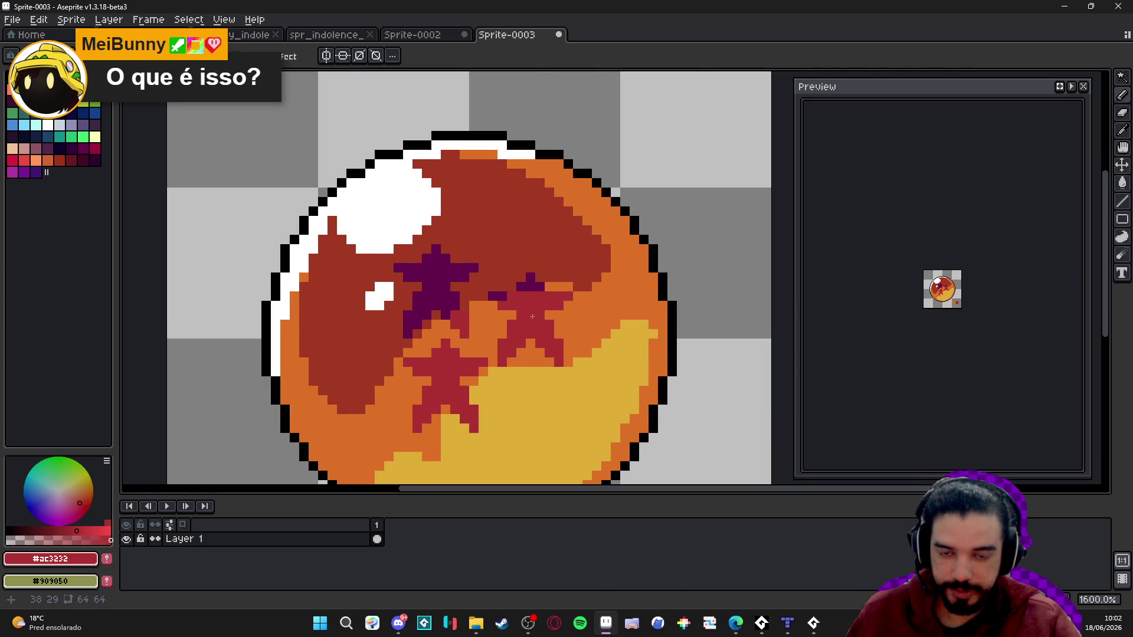
scroll(497, 376, up, 3)
scroll(498, 377, down, 2)
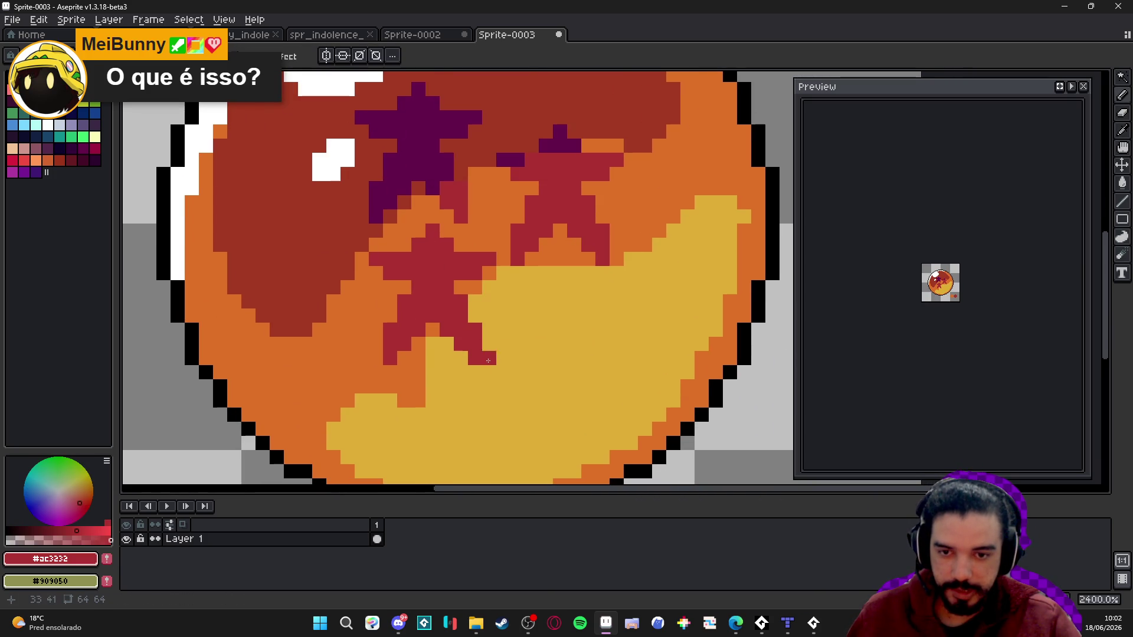
- Eyedrop the ball's orange and paint over the stray crimson pixels below the lower star's tip
alt+click(437, 327)
click(461, 331)
drag(476, 330, 476, 344)
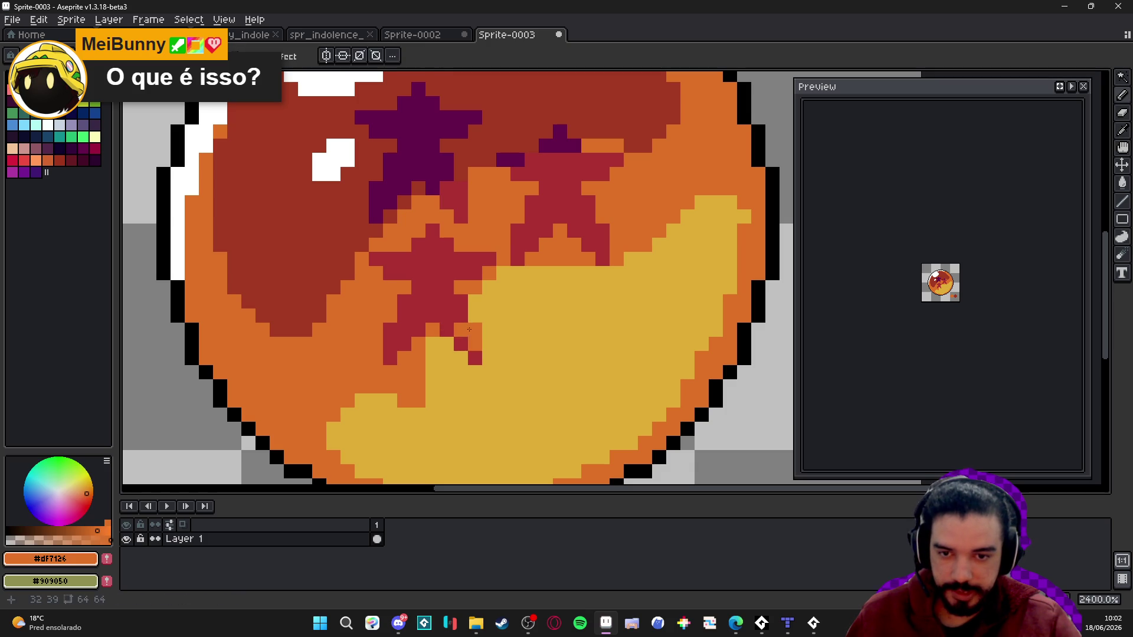
click(461, 344)
click(475, 359)
scroll(456, 339, down, 5)
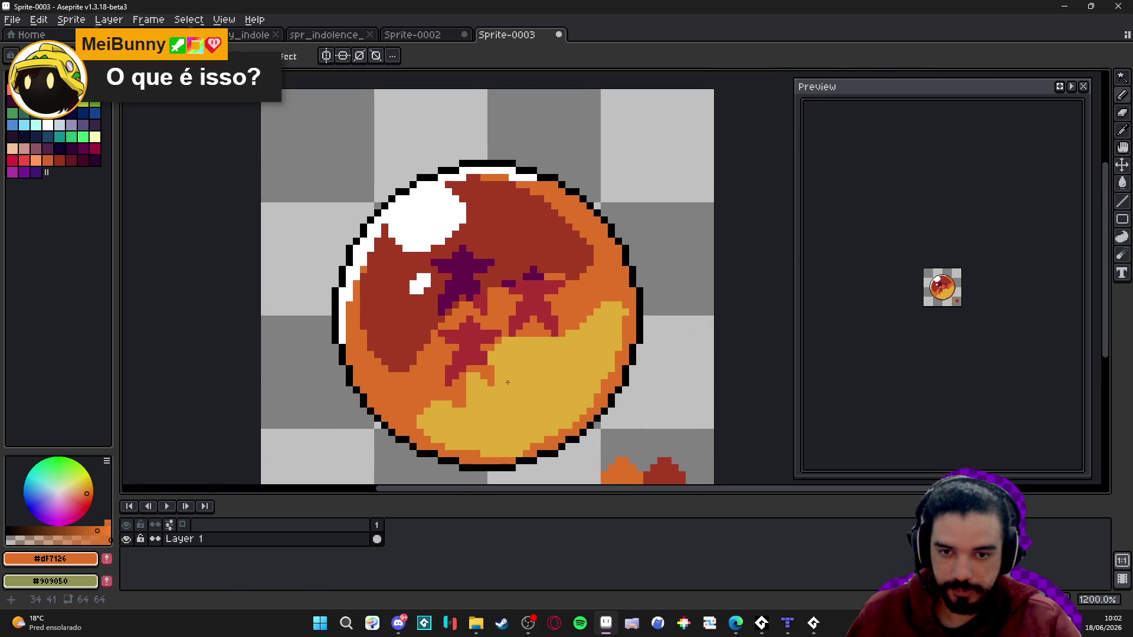
scroll(508, 361, up, 1)
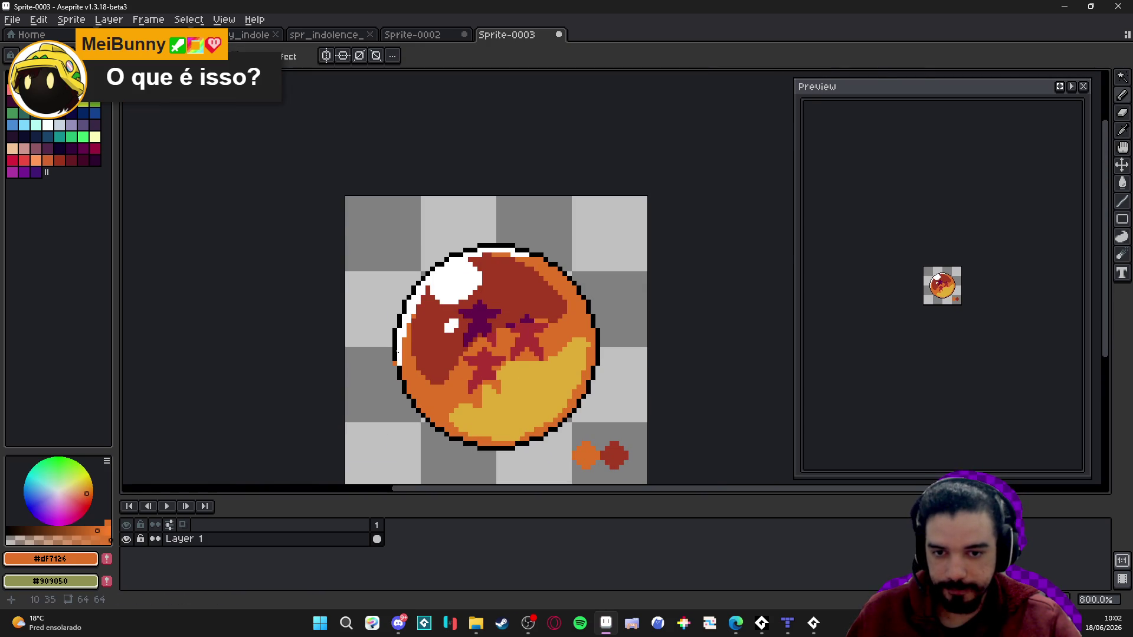
scroll(518, 364, down, 1)
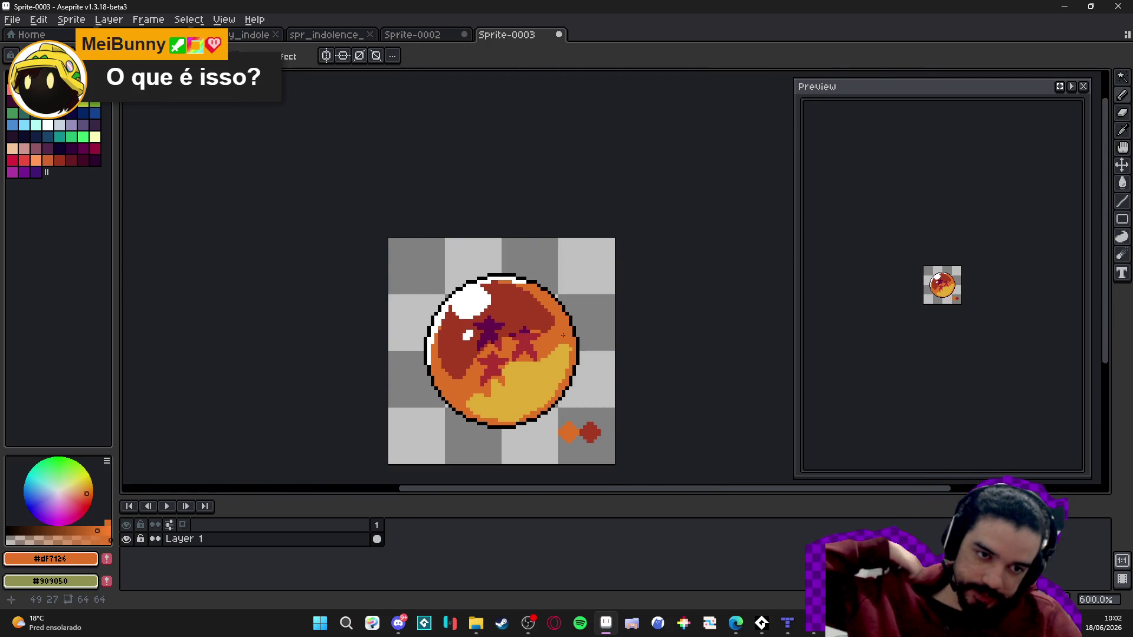
scroll(527, 420, up, 4)
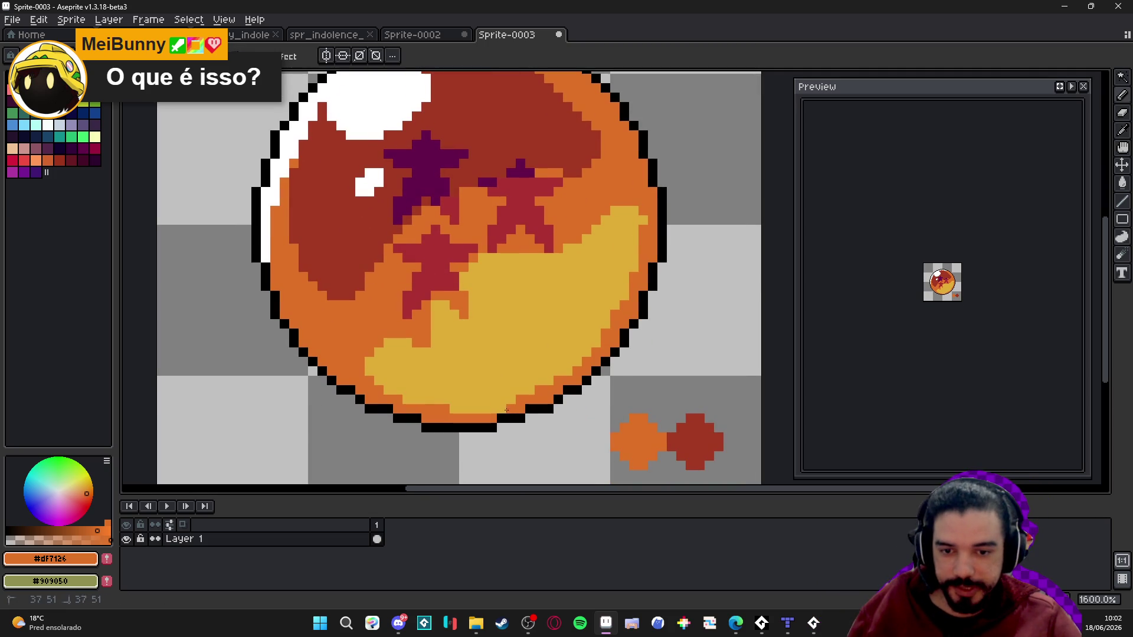
alt+click(513, 362)
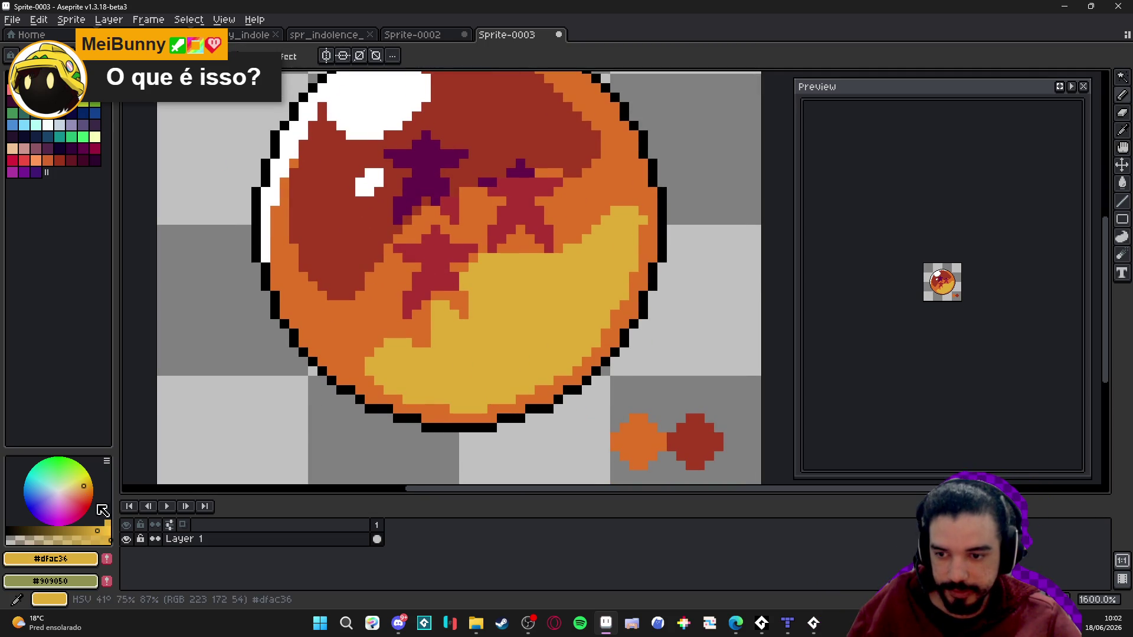
- Shift the yellow to a light yellow-green and paint a patch over the ball's lower-right yellow band
drag(87, 481, 76, 480)
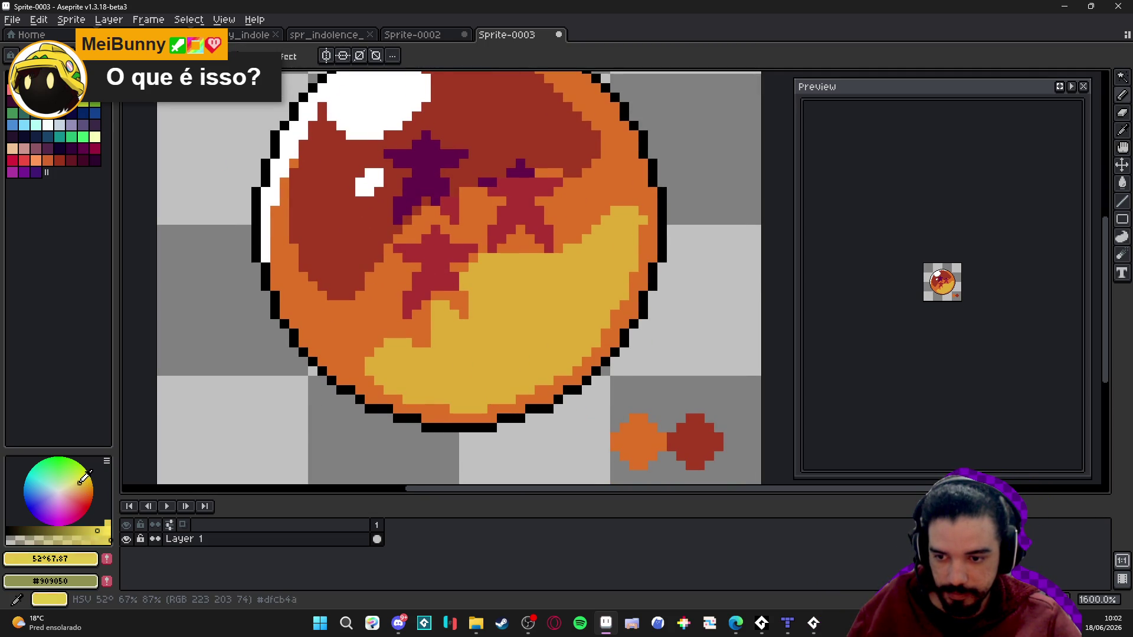
click(549, 389)
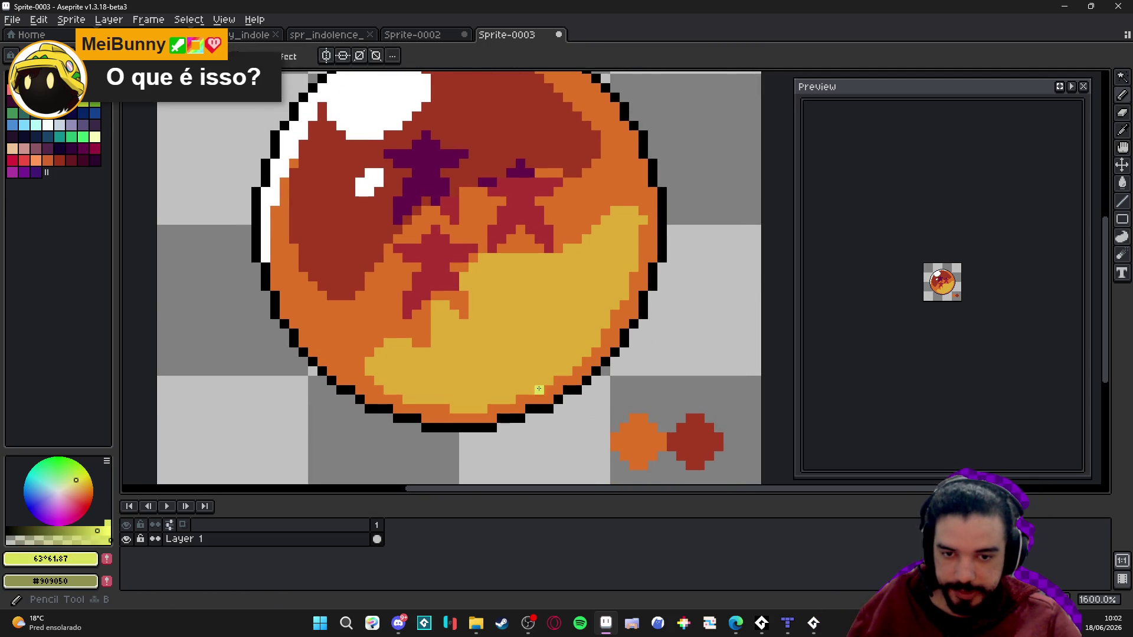
drag(513, 394, 572, 360)
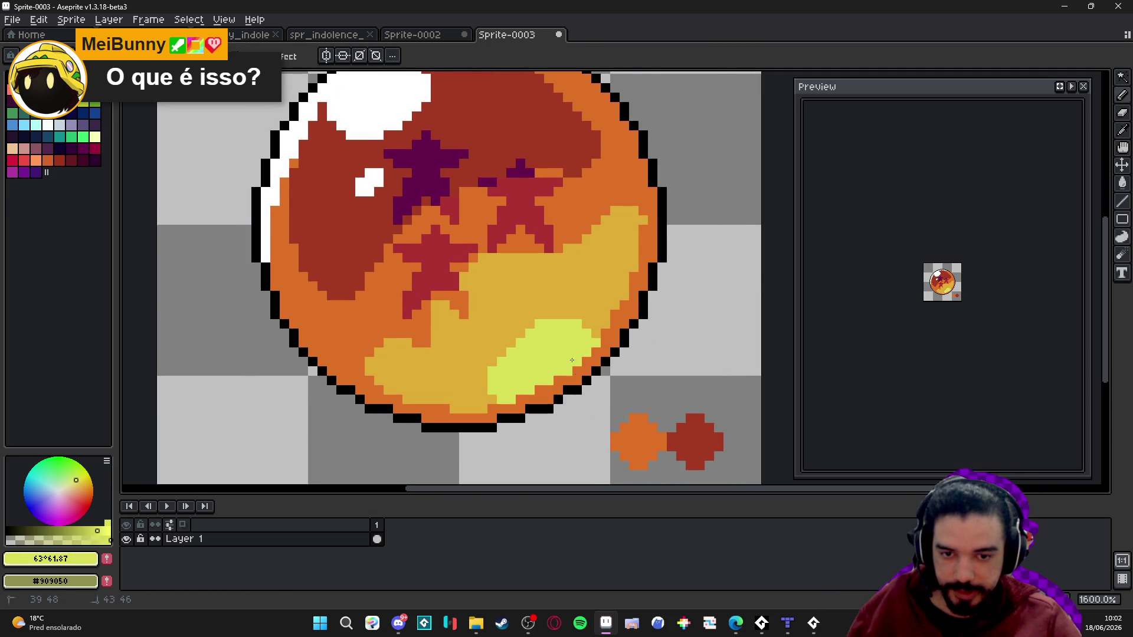
click(519, 333)
click(512, 343)
scroll(505, 352, up, 1)
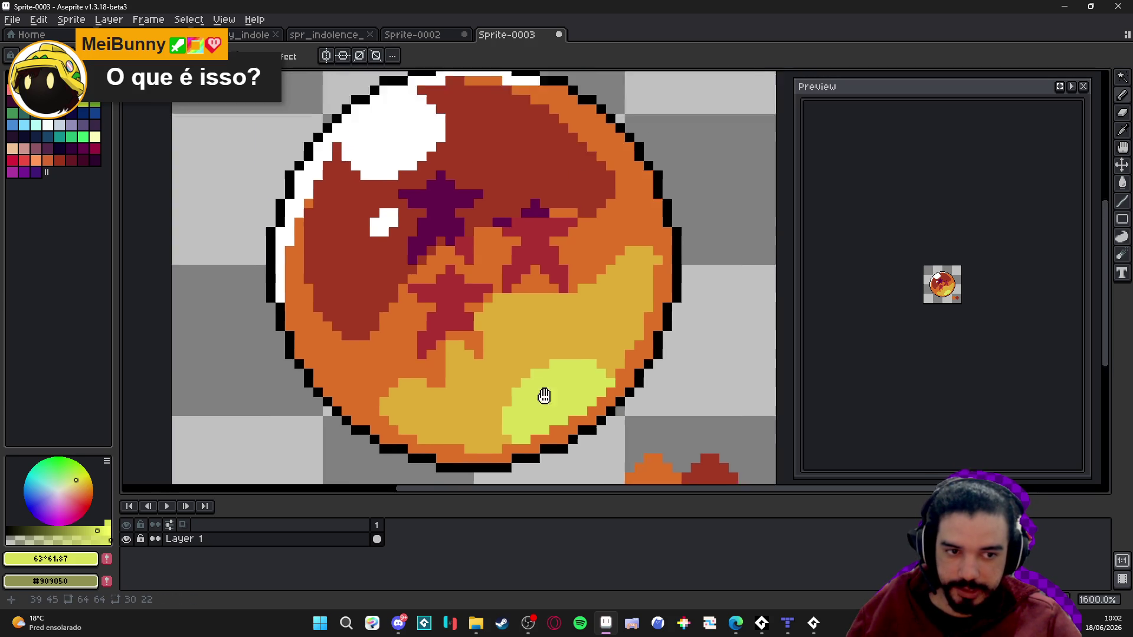
scroll(543, 392, down, 3)
scroll(527, 276, up, 1)
scroll(525, 239, up, 1)
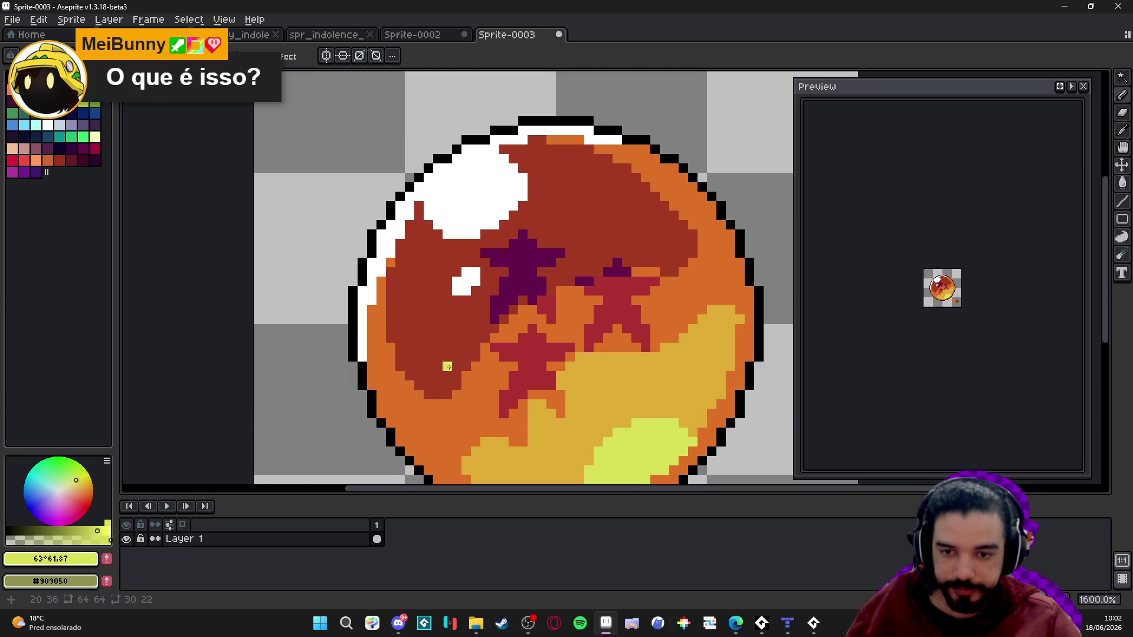
alt+click(472, 354)
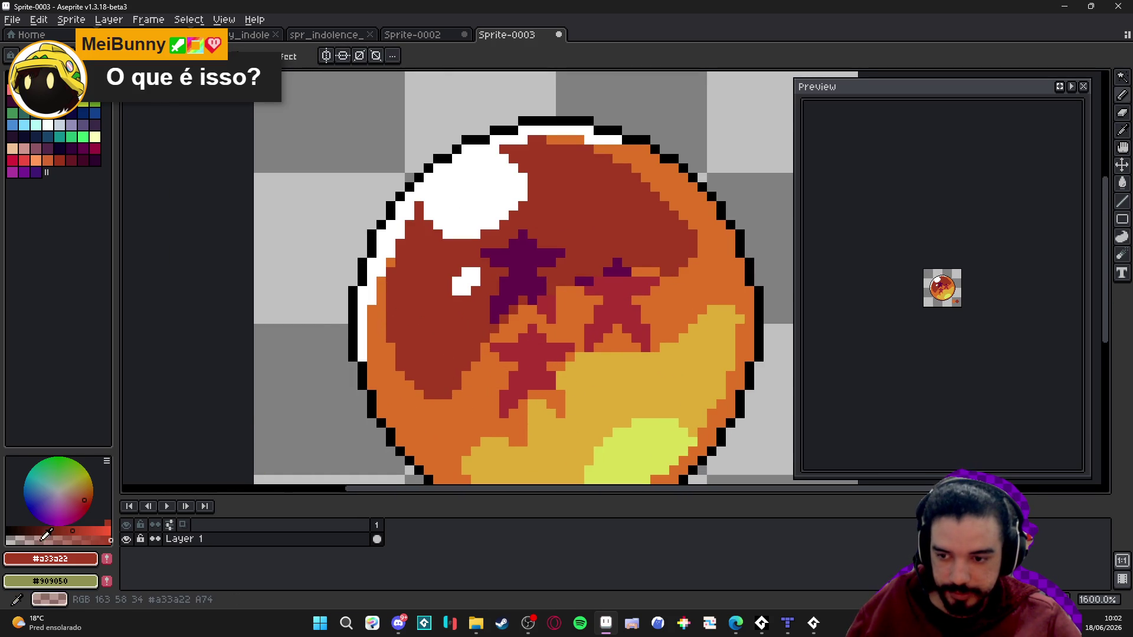
- Make the dark red translucent and paint shading strokes across the ball and around the stars
click(57, 541)
click(516, 423)
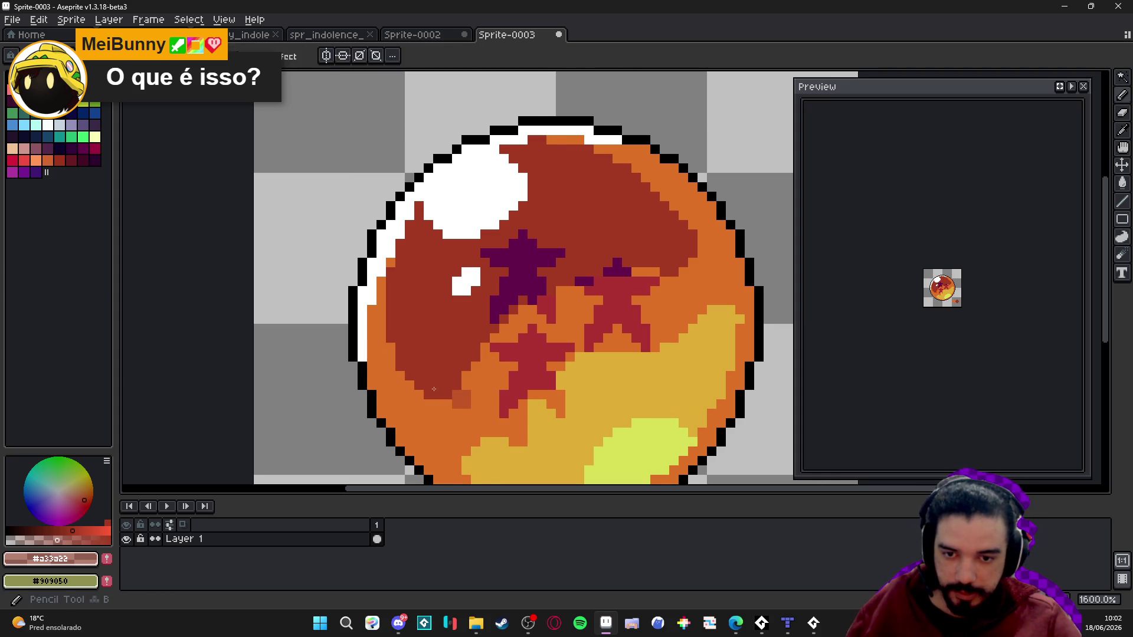
mouse_move(448, 407)
mouse_down()
mouse_move(519, 319)
mouse_move(578, 295)
mouse_up()
key(ctrl+a)
drag(507, 339, 702, 262)
- Eyedrop the darker orange #C25625 and darken the ball's lower-left and upper-left areas
alt+click(516, 328)
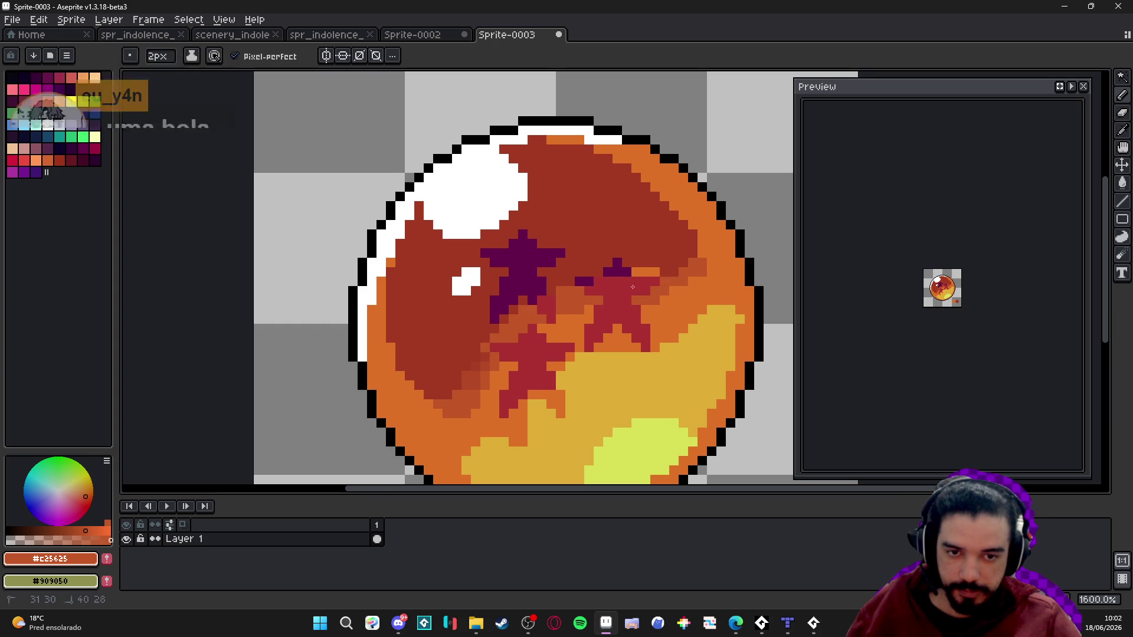
scroll(588, 298, down, 3)
scroll(588, 298, down, 1)
scroll(608, 283, up, 1)
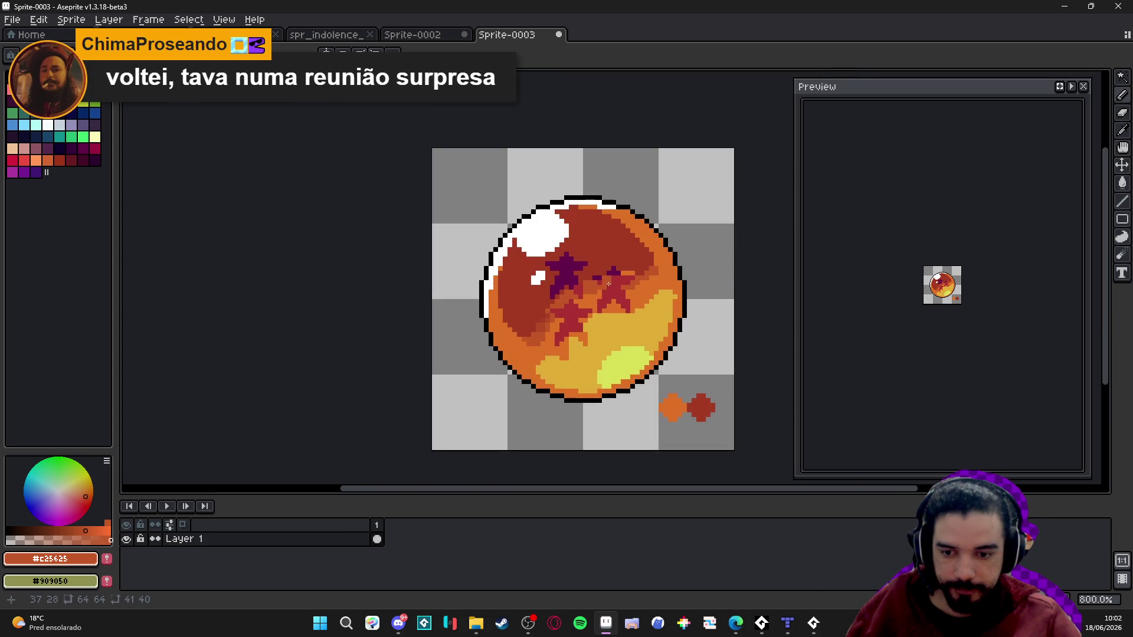
drag(537, 337, 501, 317)
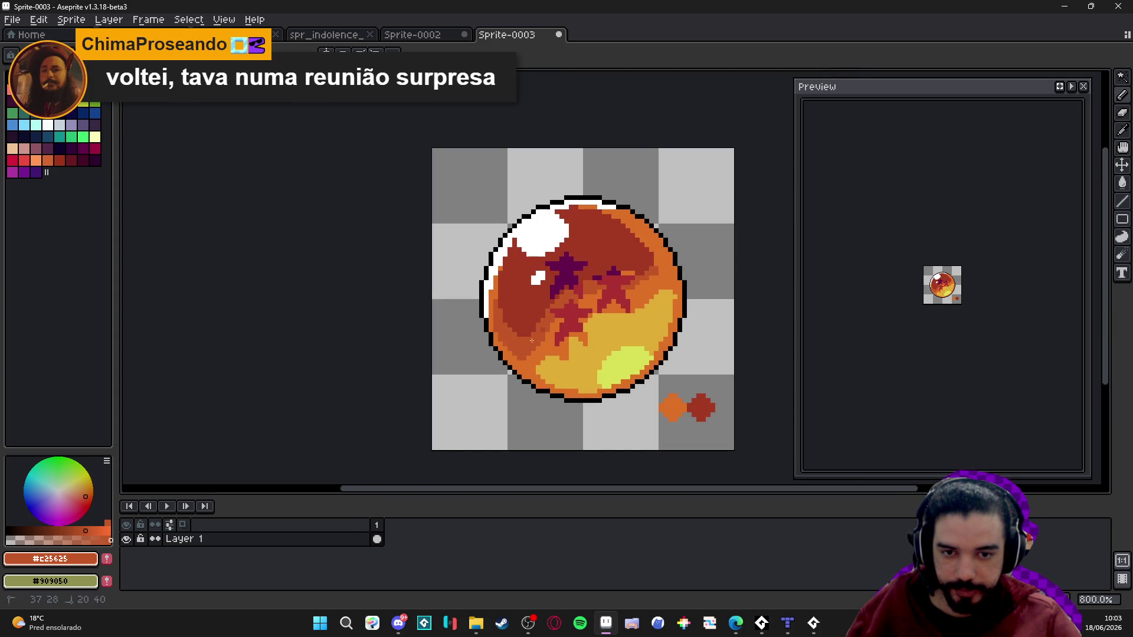
scroll(552, 293, up, 2)
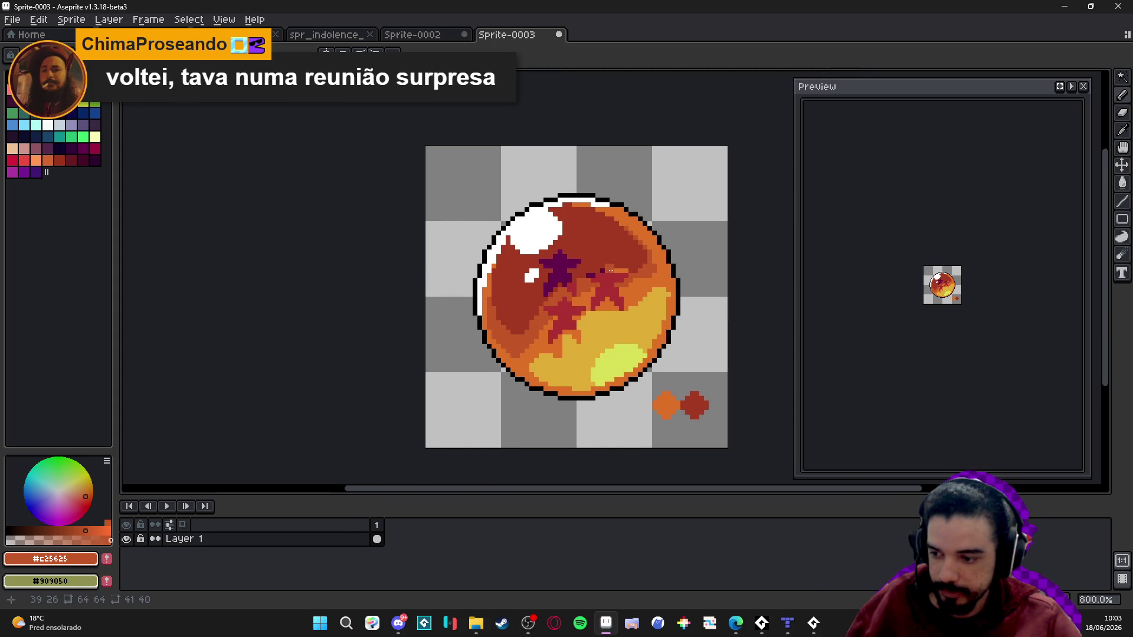
click(416, 252)
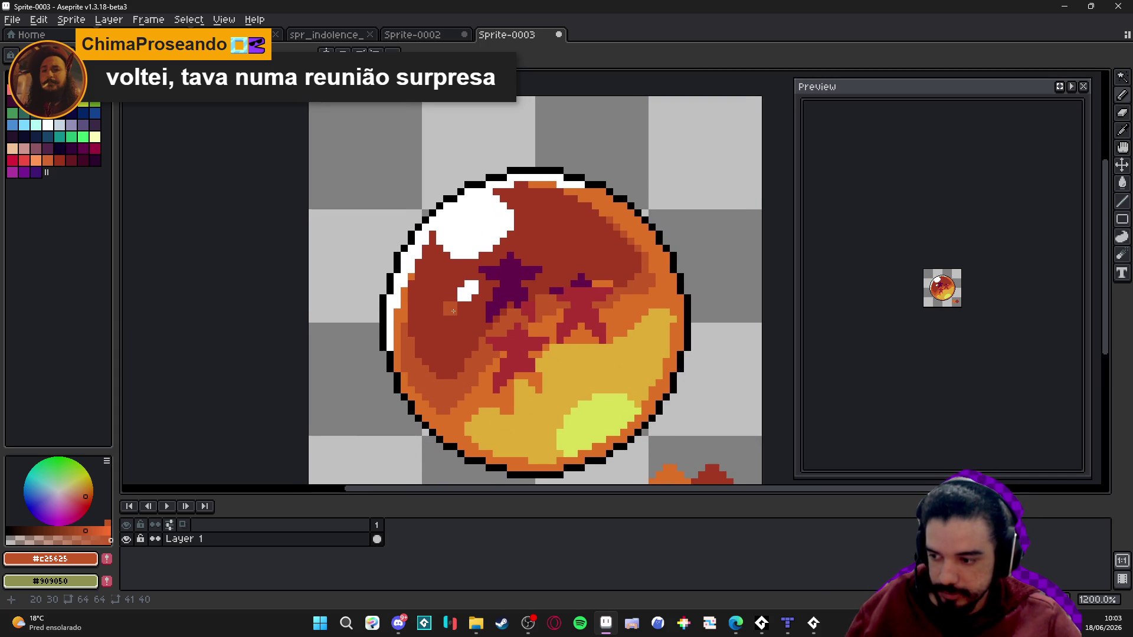
- Sample the yellow-green highlight colour, then the darker orange #C25625 again
scroll(455, 308, down, 2)
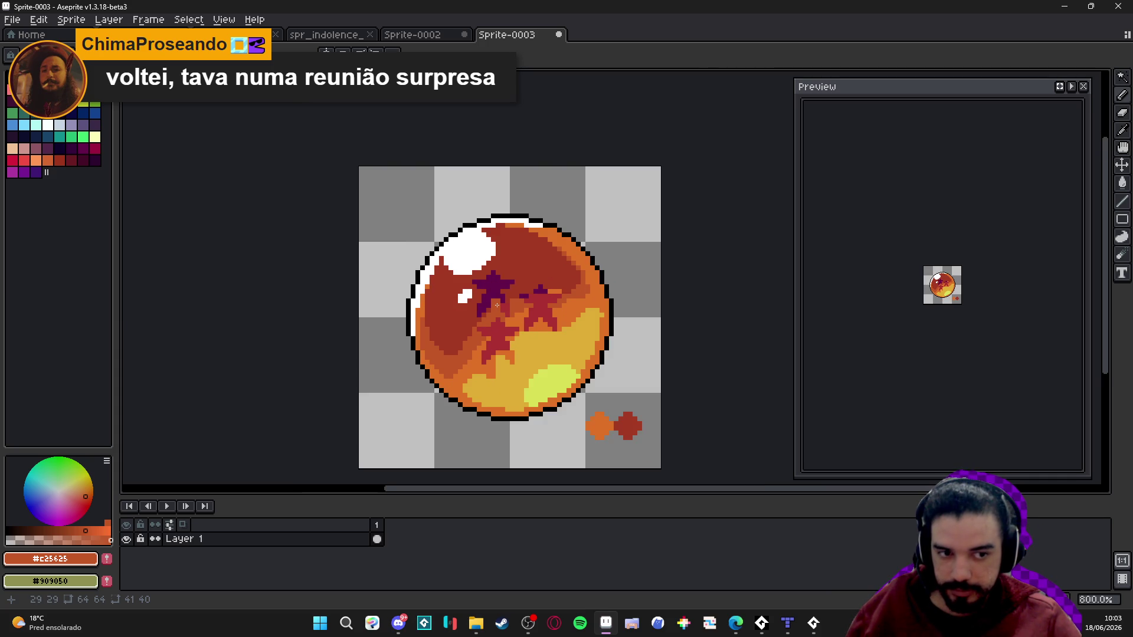
scroll(962, 325, up, 2)
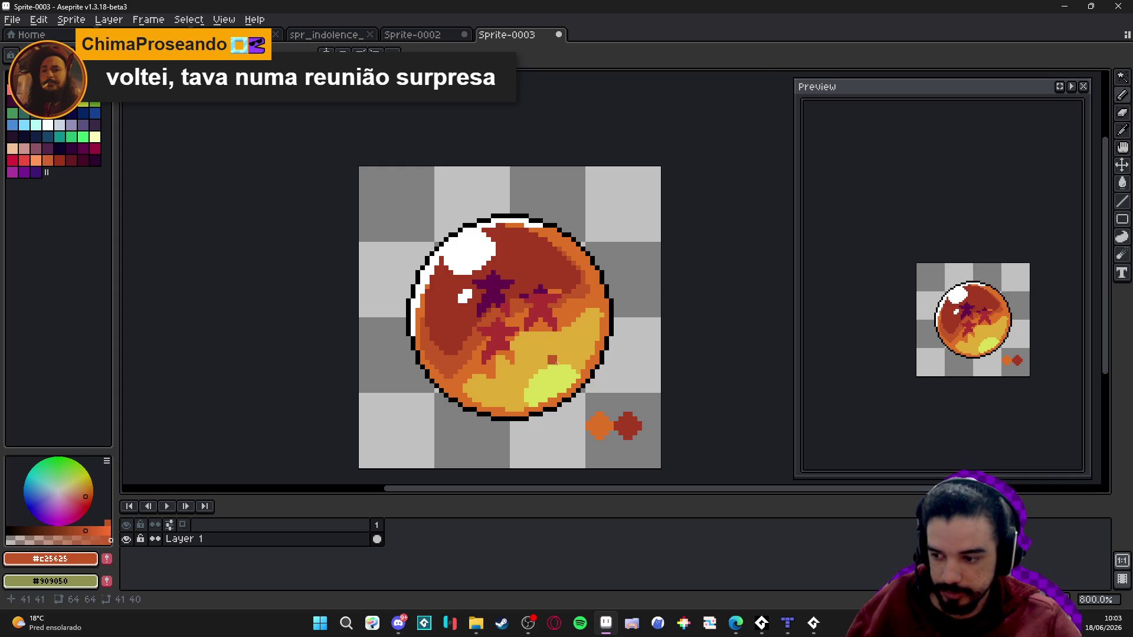
scroll(558, 361, up, 2)
alt+click(559, 374)
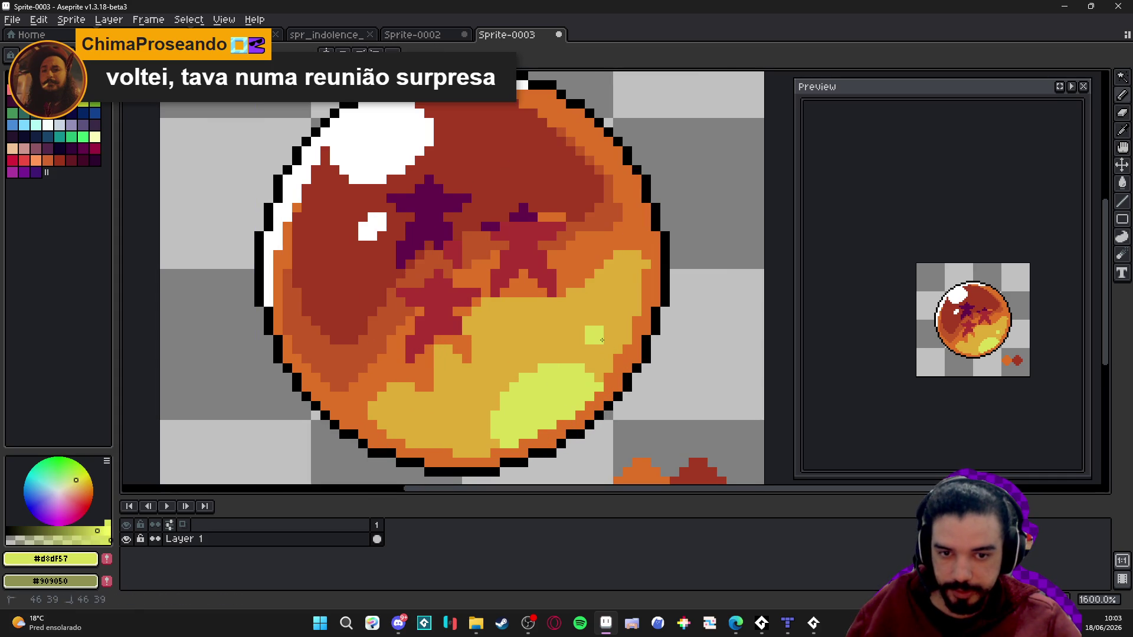
scroll(591, 340, down, 2)
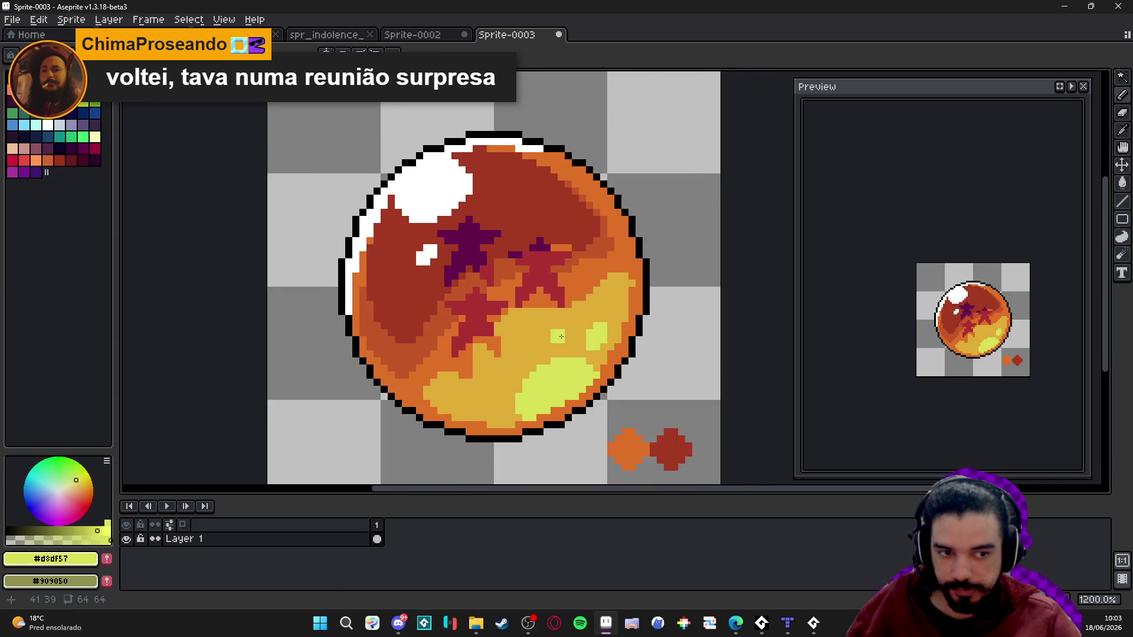
scroll(484, 352, up, 2)
alt+click(478, 357)
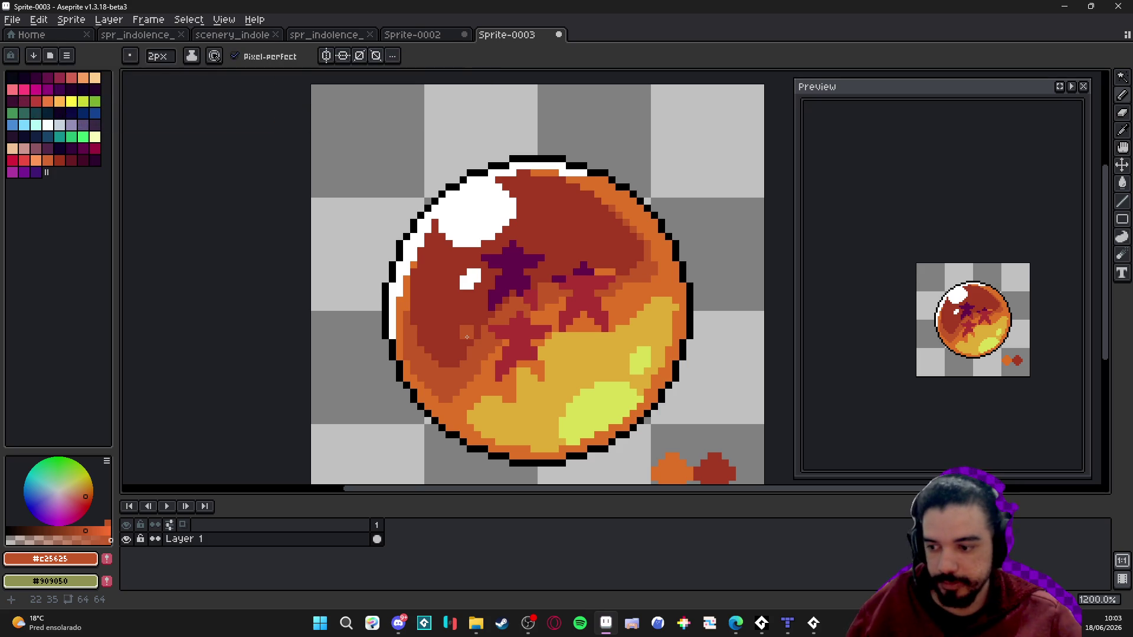
scroll(533, 358, down, 3)
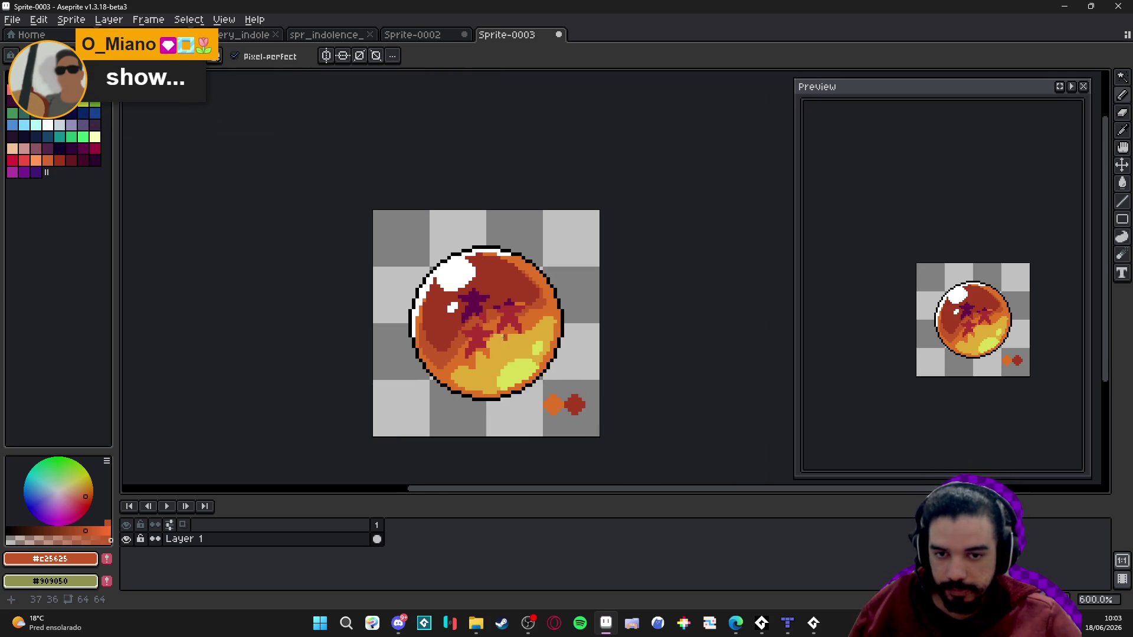
- Recentre the ball and eyedrop its orange shades, settling on burnt-orange #C25625
scroll(510, 333, down, 1)
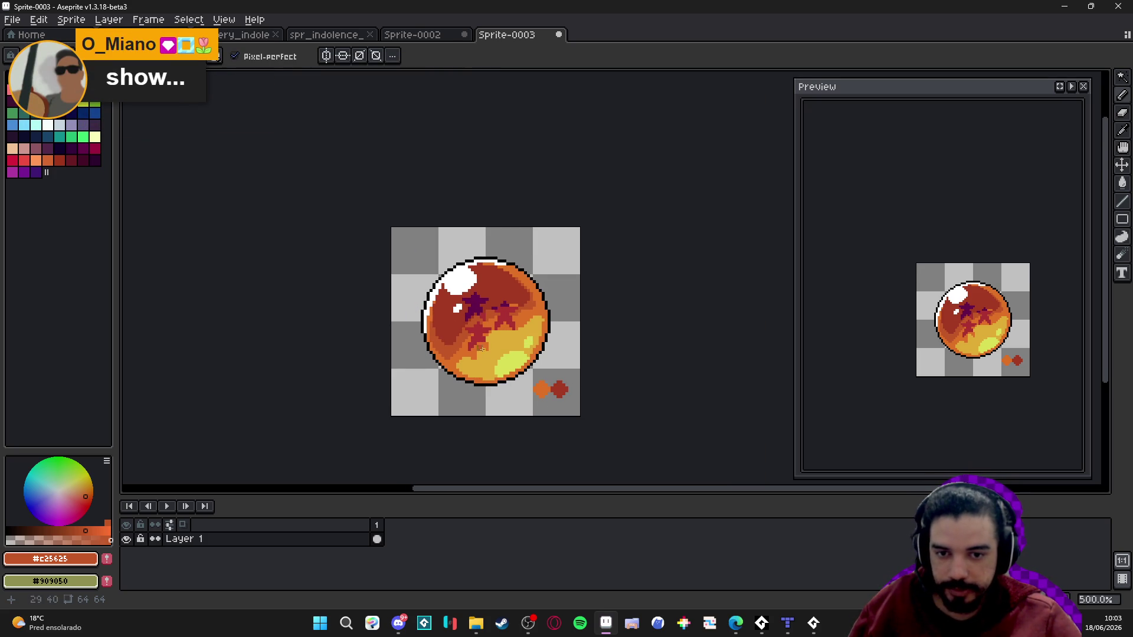
scroll(539, 382, up, 2)
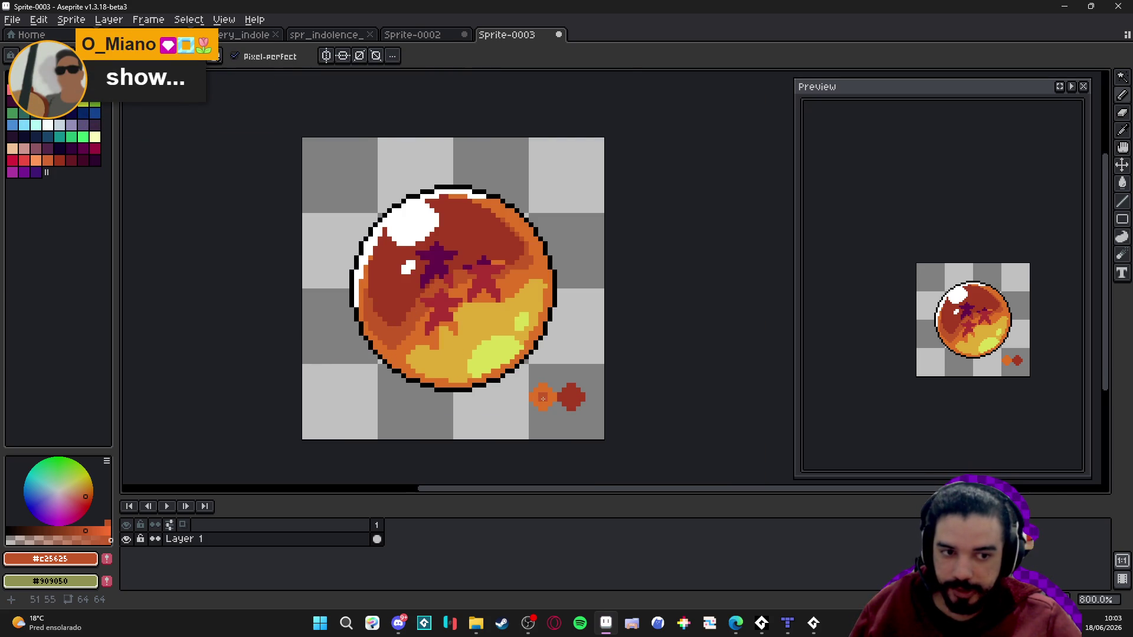
scroll(543, 398, up, 2)
drag(347, 256, 450, 293)
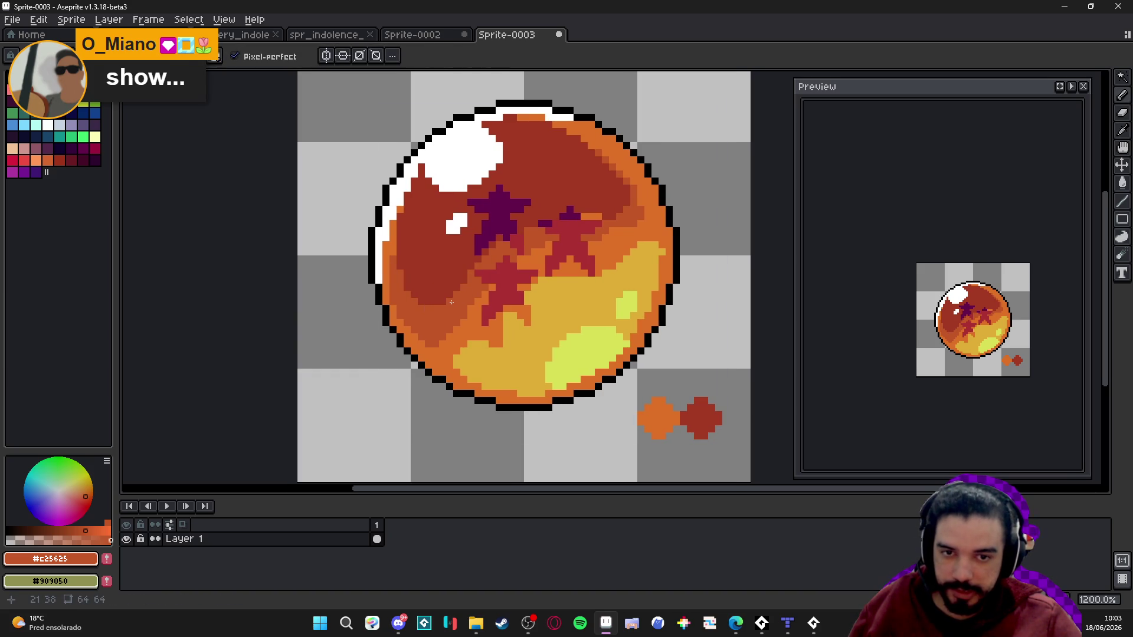
alt+click(599, 154)
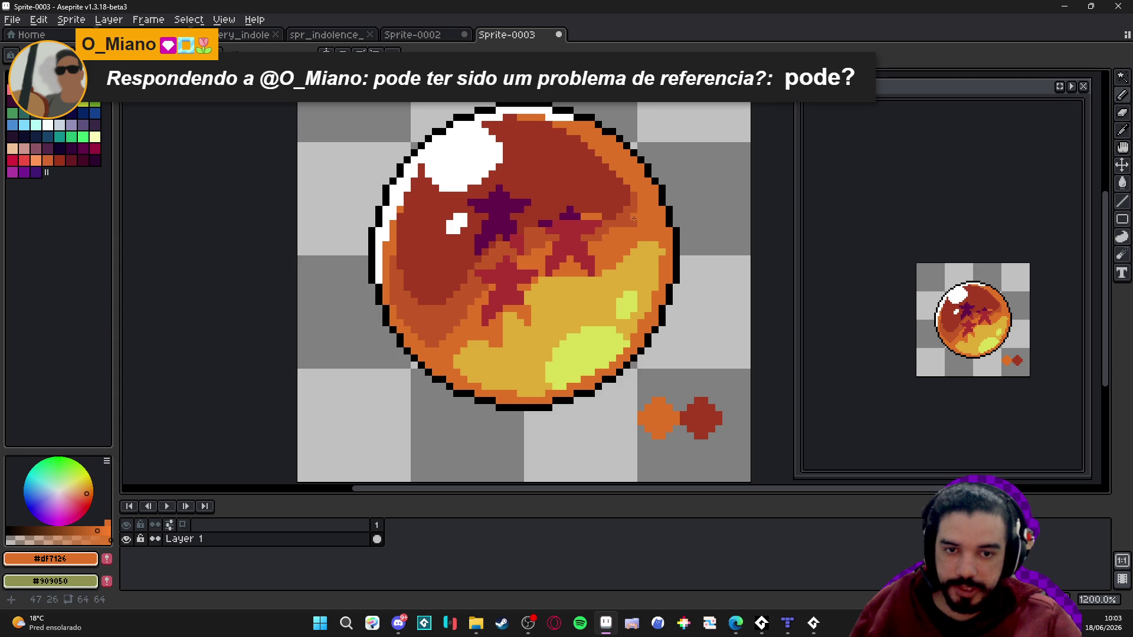
alt+click(620, 226)
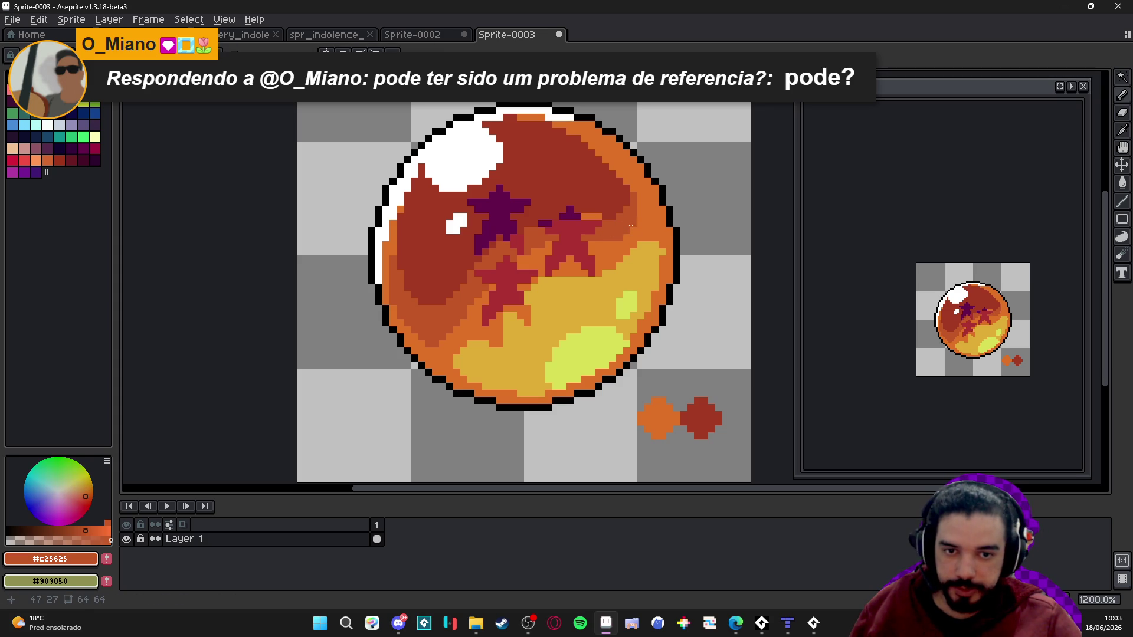
alt+click(619, 242)
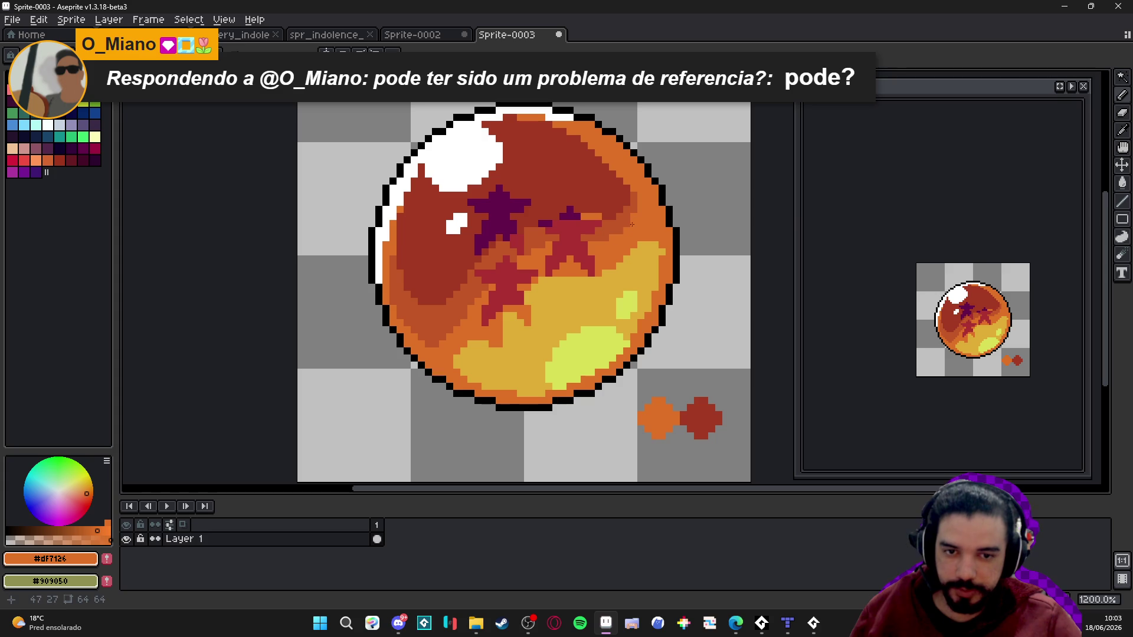
scroll(589, 301, down, 1)
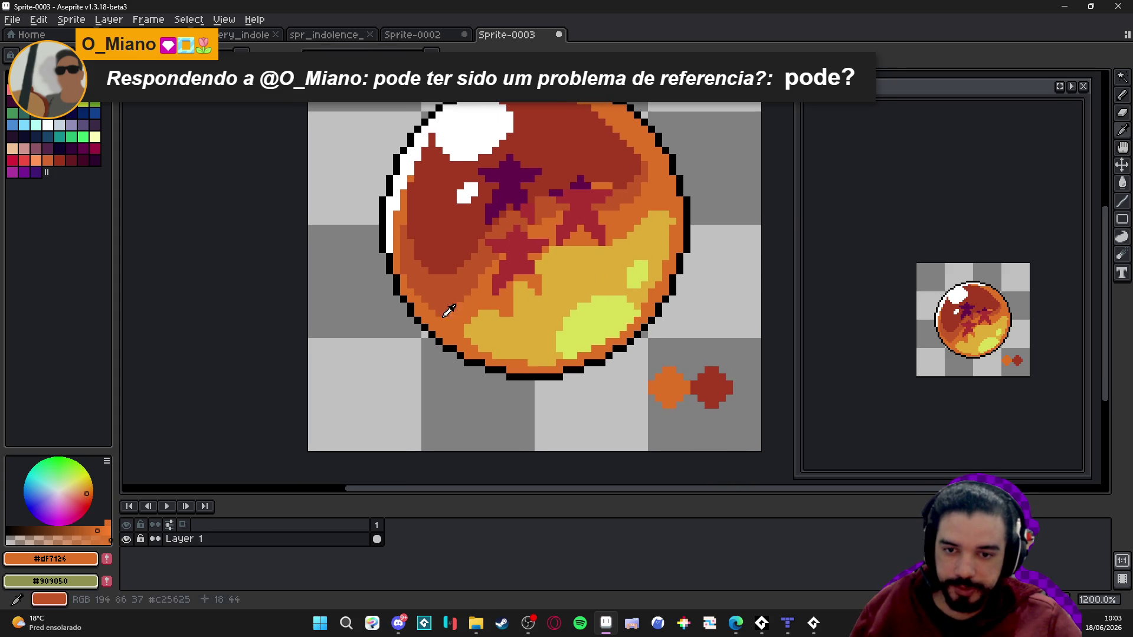
scroll(413, 324, down, 1)
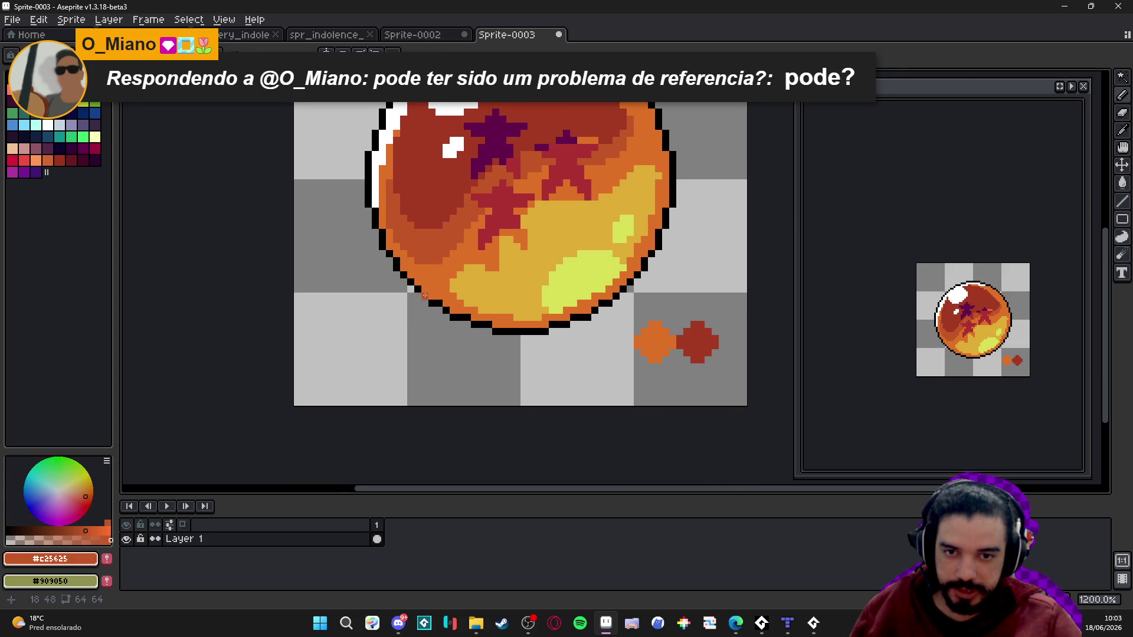
- Stamp an orange circle below the ball, then a darker brown circle beside it
click(365, 356)
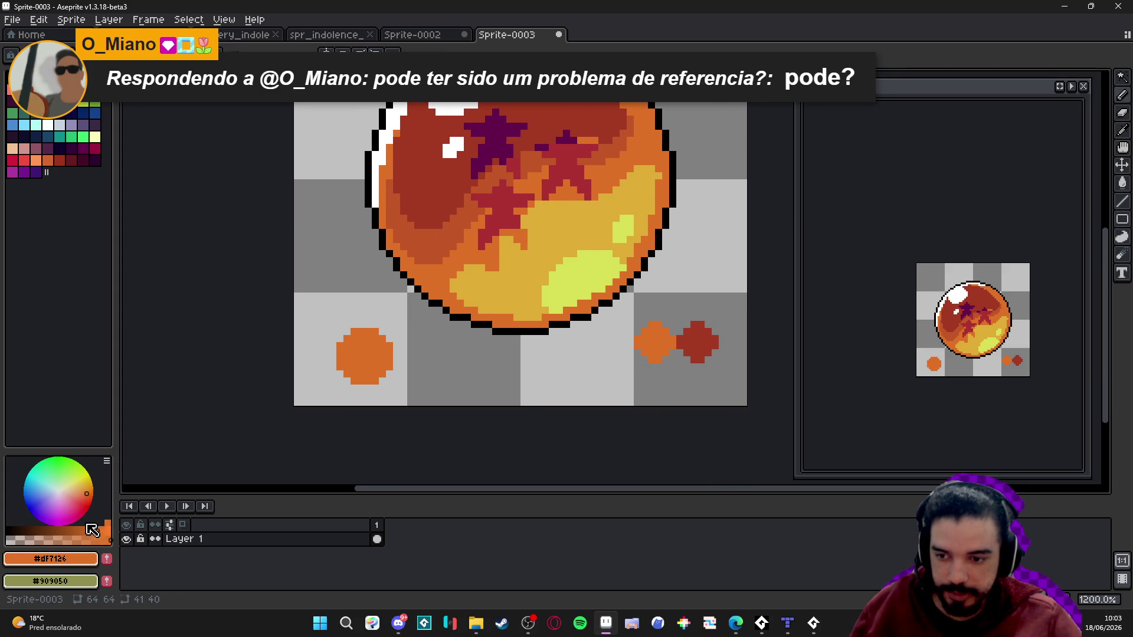
click(67, 531)
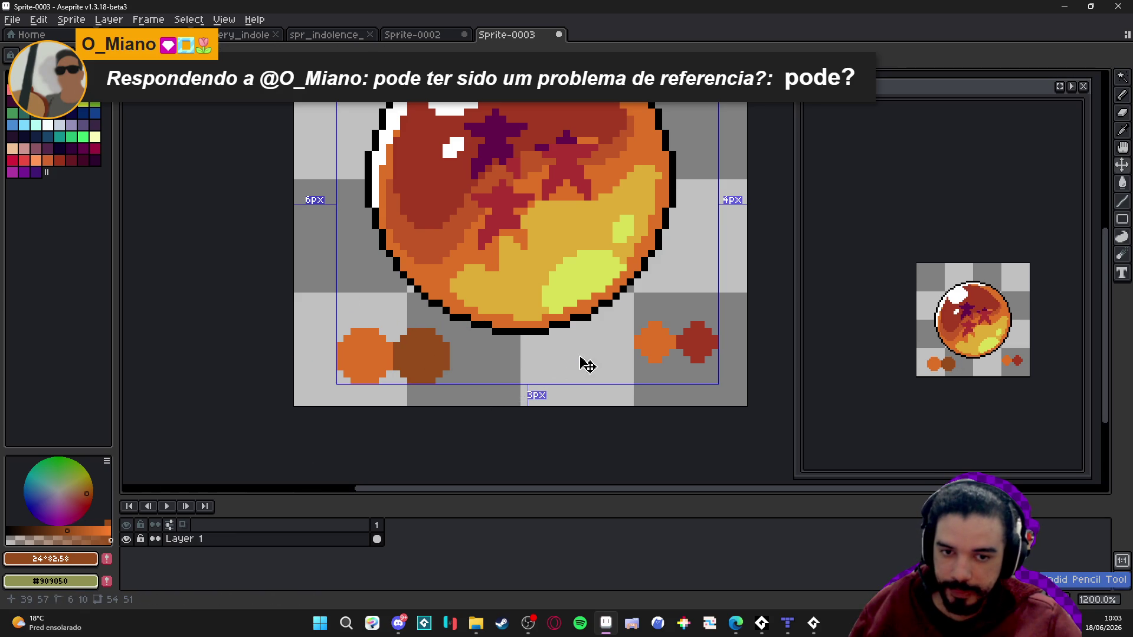
click(644, 346)
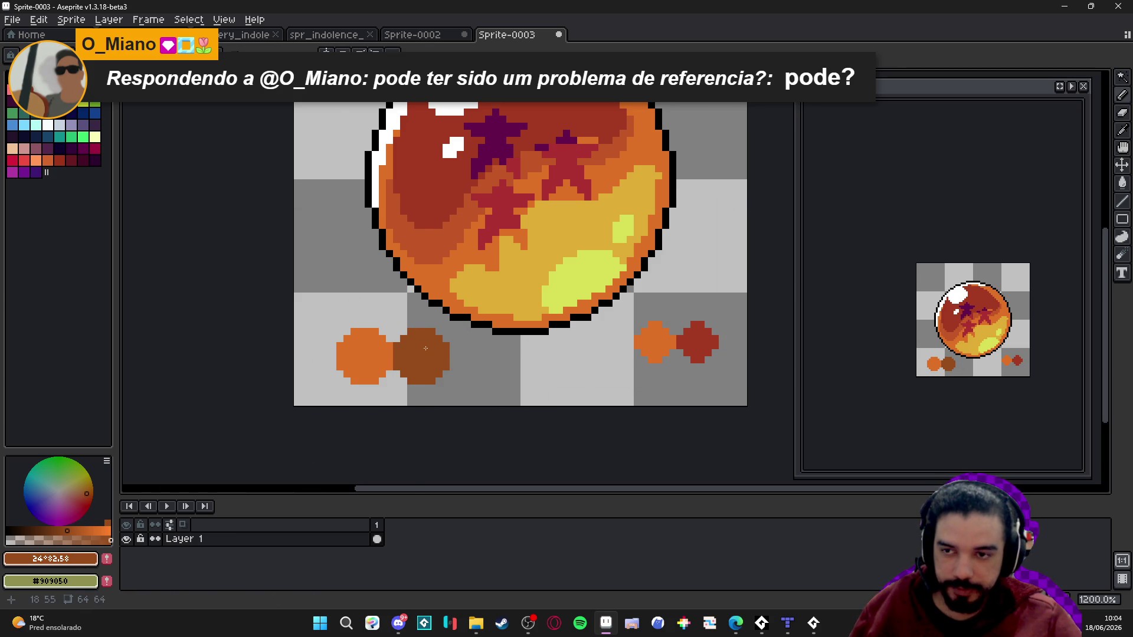
scroll(426, 348, down, 2)
scroll(442, 279, up, 2)
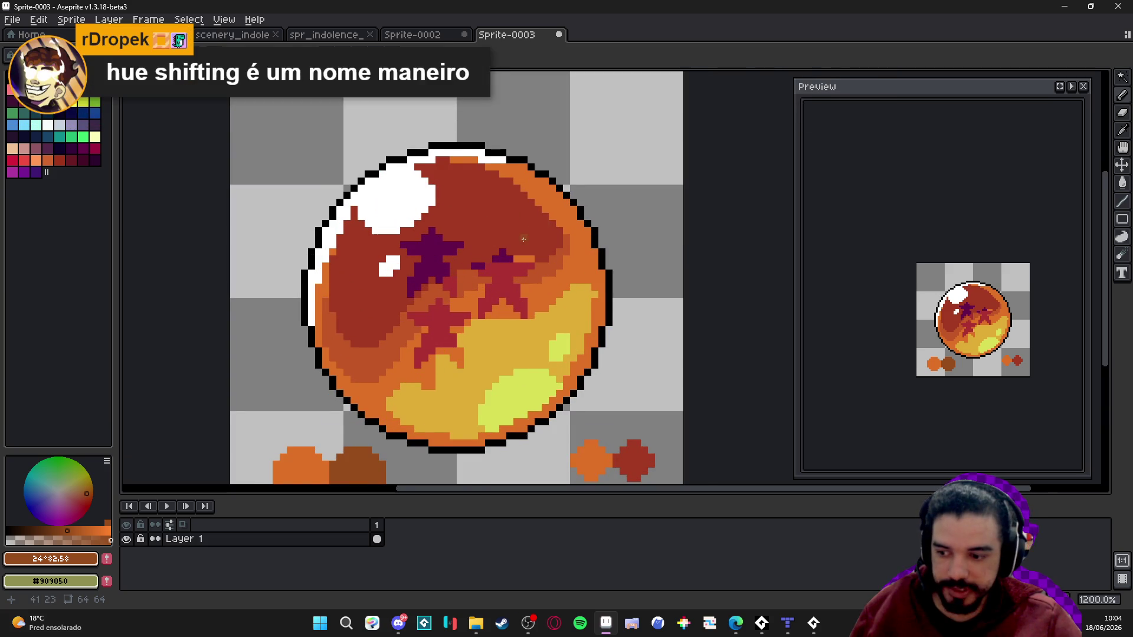
scroll(555, 221, down, 2)
scroll(552, 207, up, 2)
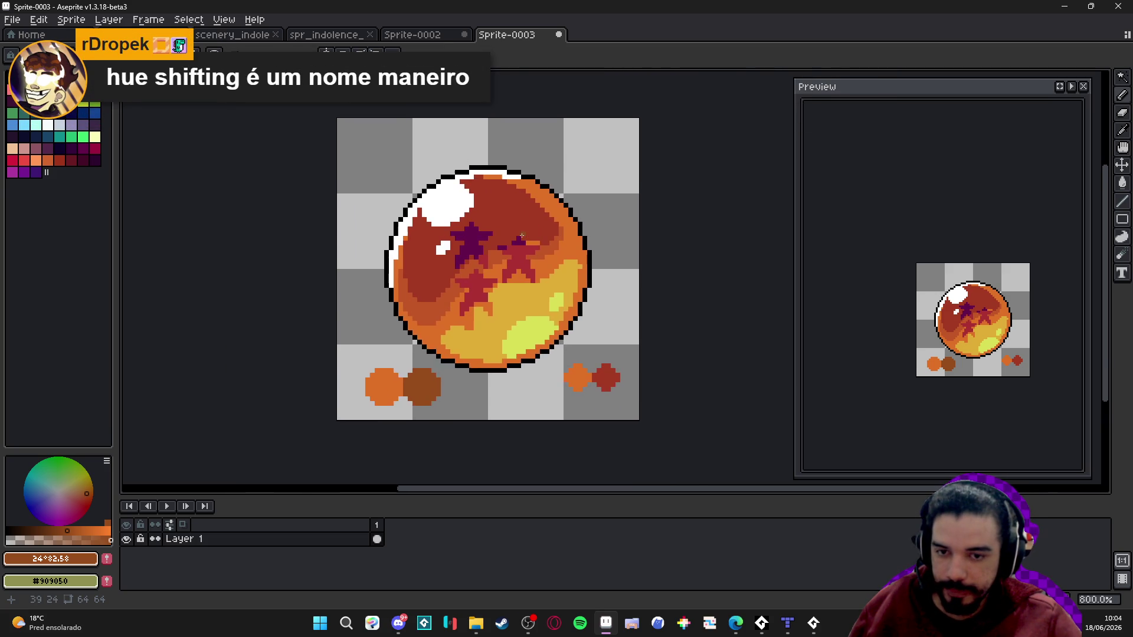
scroll(549, 196, down, 1)
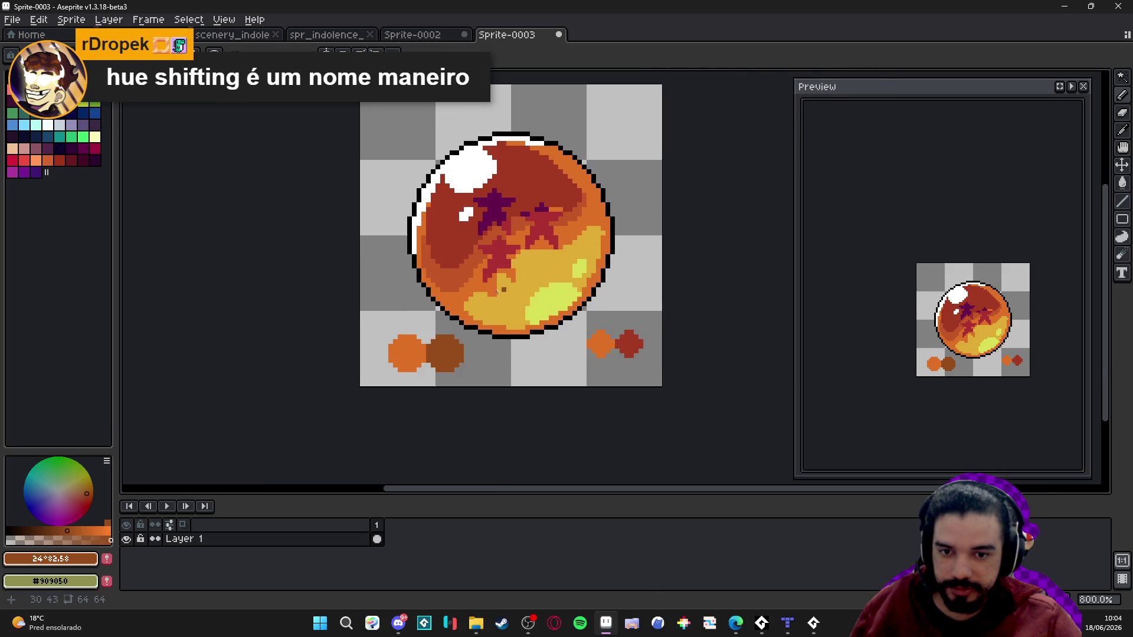
scroll(497, 289, up, 1)
- Sample the swatch's dark red, undo a test line, and shift the colour to a redder hue
alt+click(675, 307)
drag(680, 222, 681, 260)
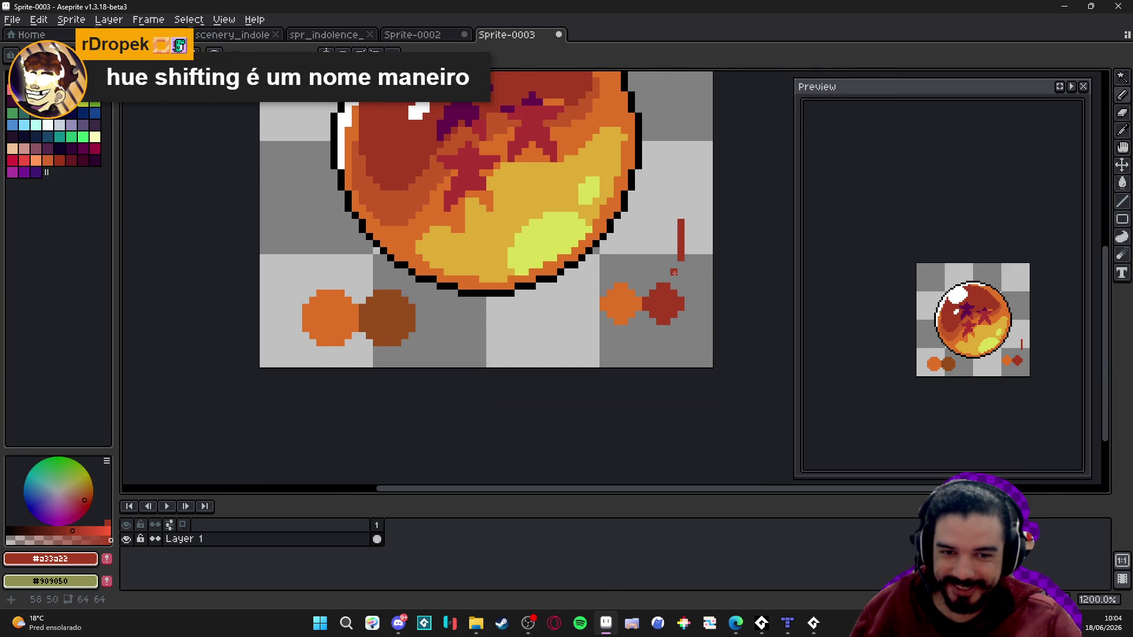
key(ctrl+z)
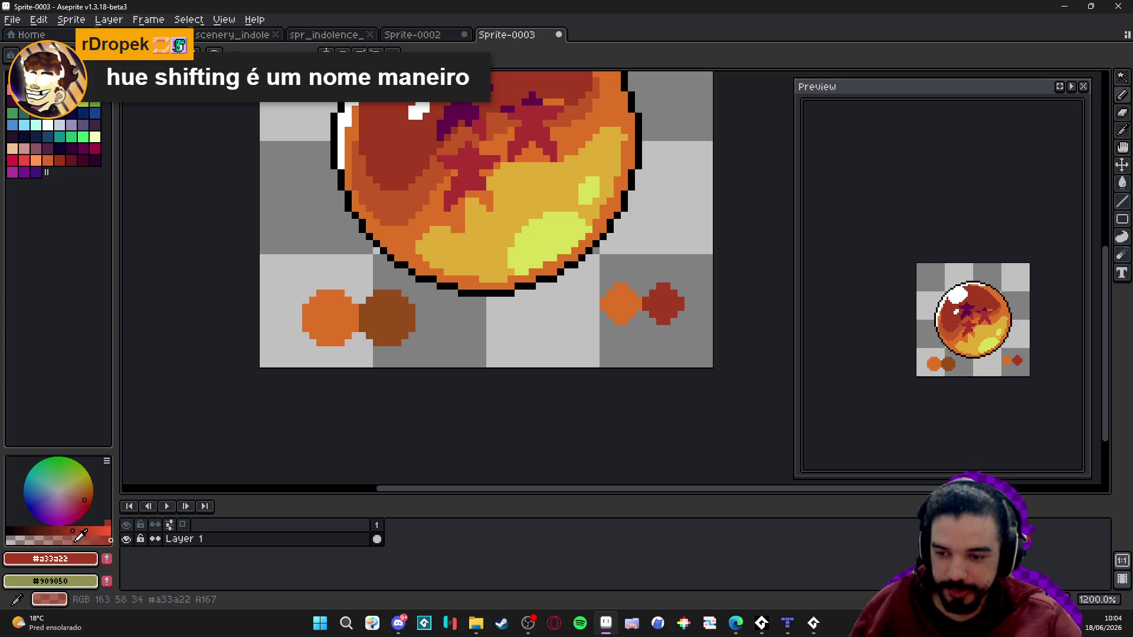
scroll(397, 333, down, 1)
drag(397, 334, 417, 351)
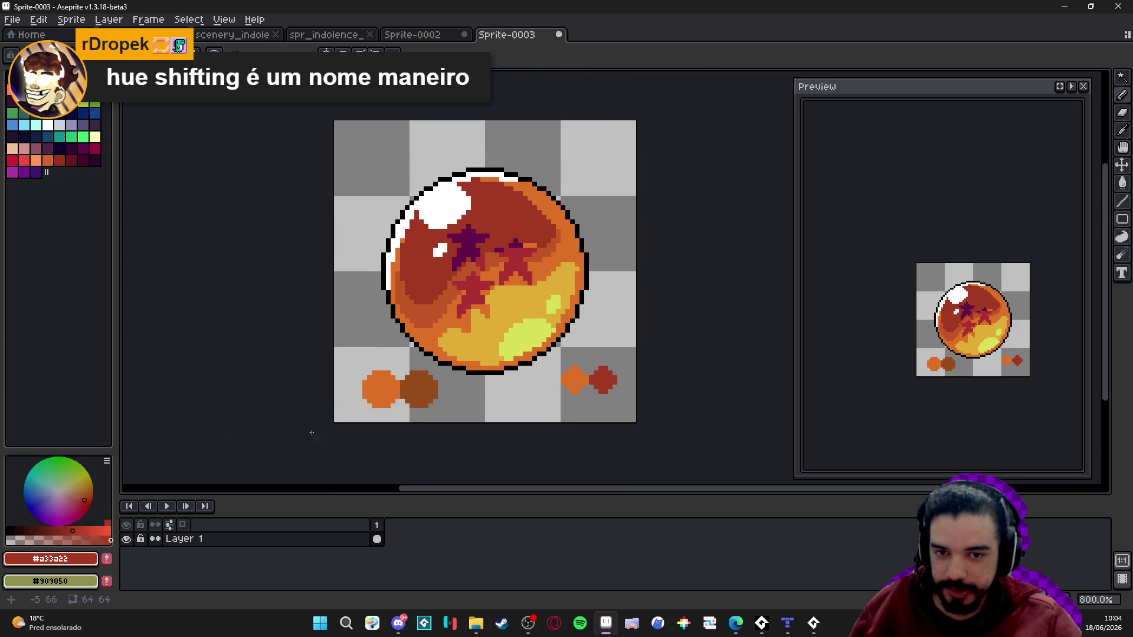
scroll(437, 383, up, 2)
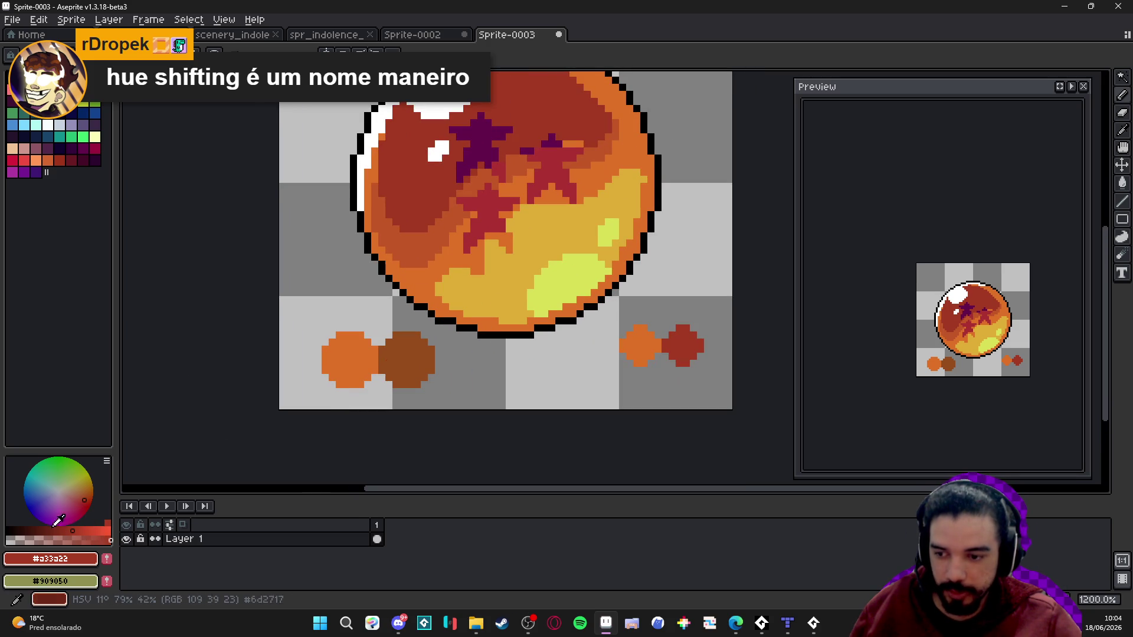
click(83, 499)
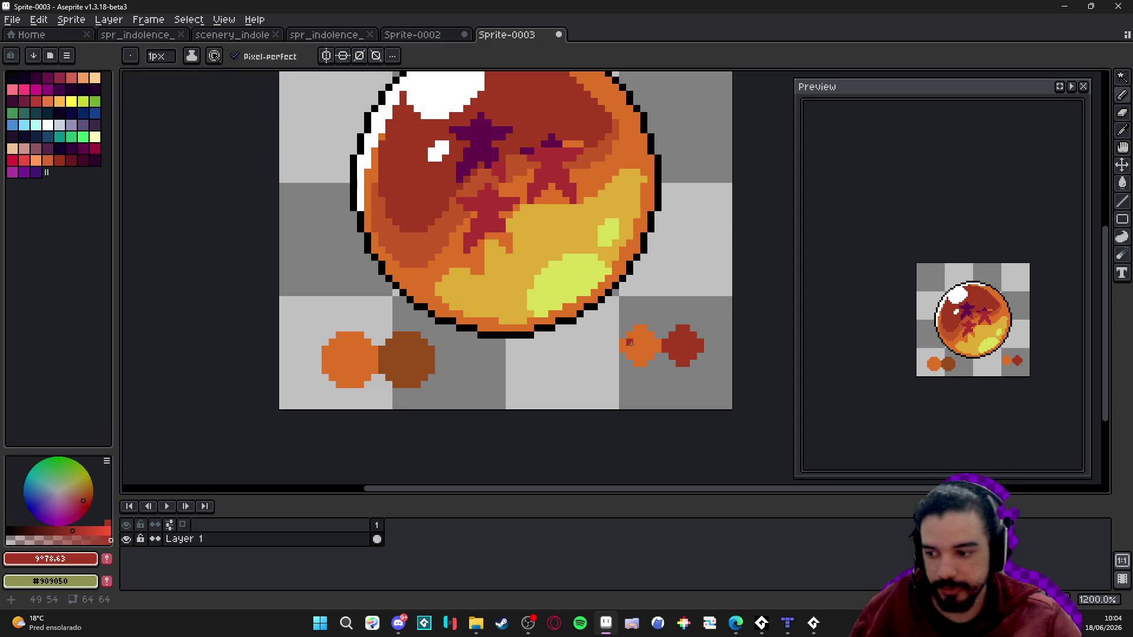
scroll(677, 346, down, 2)
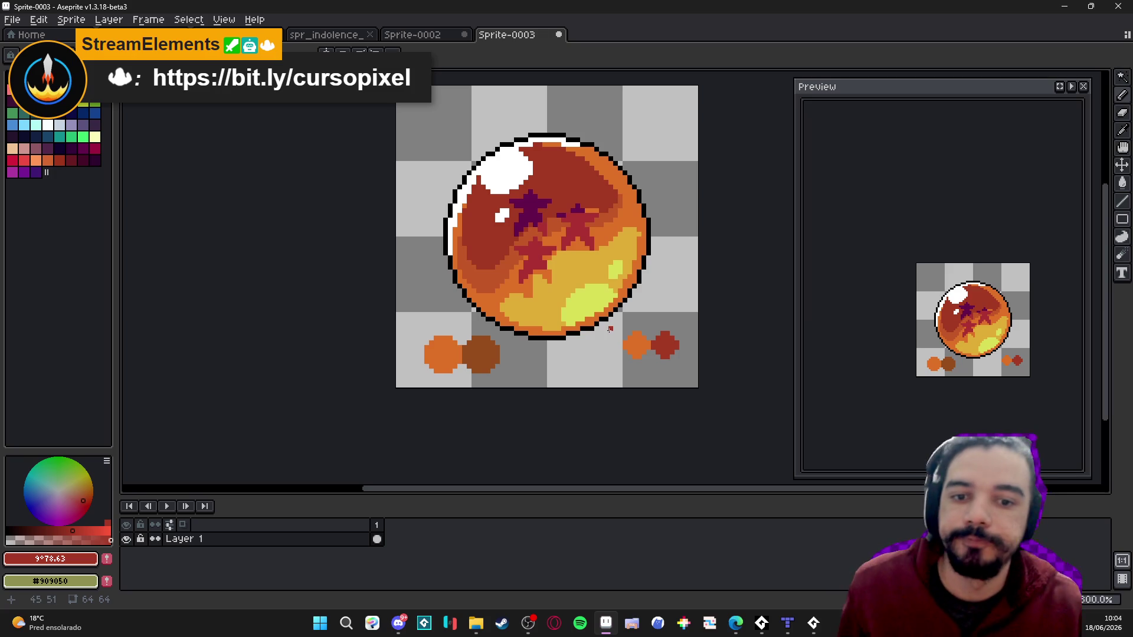
- Choose the Blur tool and shrink its brush with two minus presses
scroll(602, 228, down, 3)
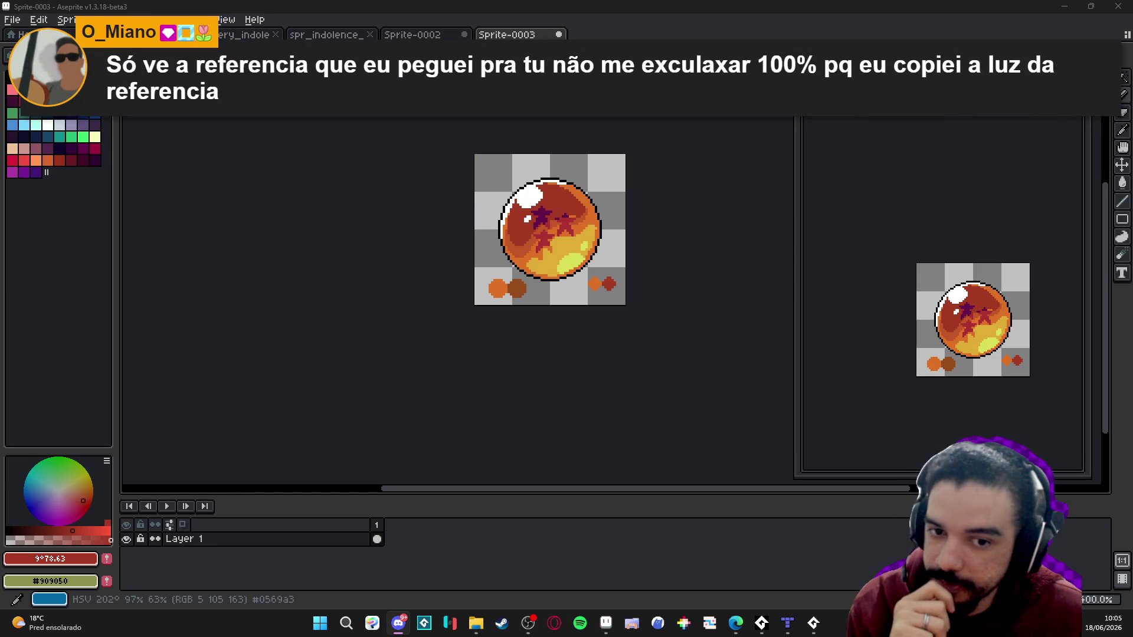
scroll(556, 274, up, 1)
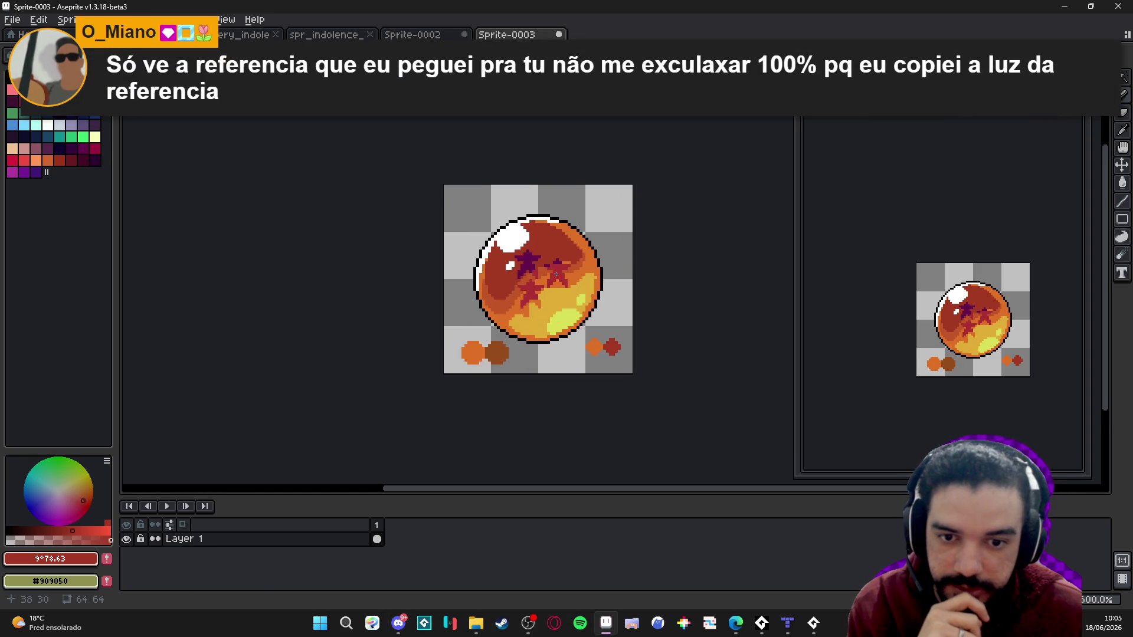
scroll(556, 273, up, 2)
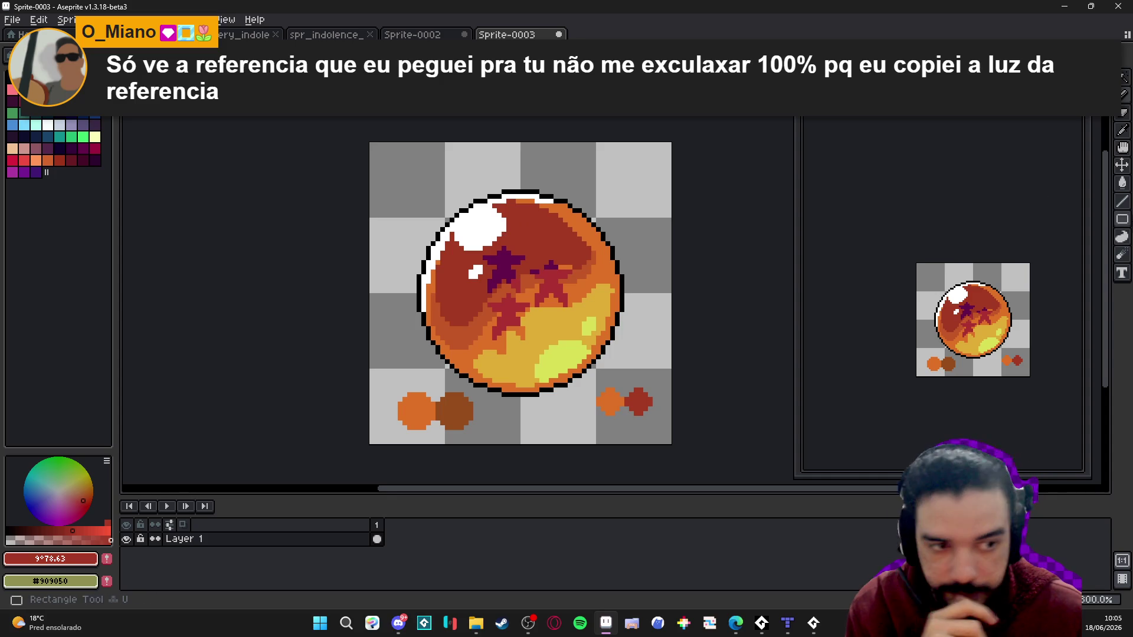
click(1123, 256)
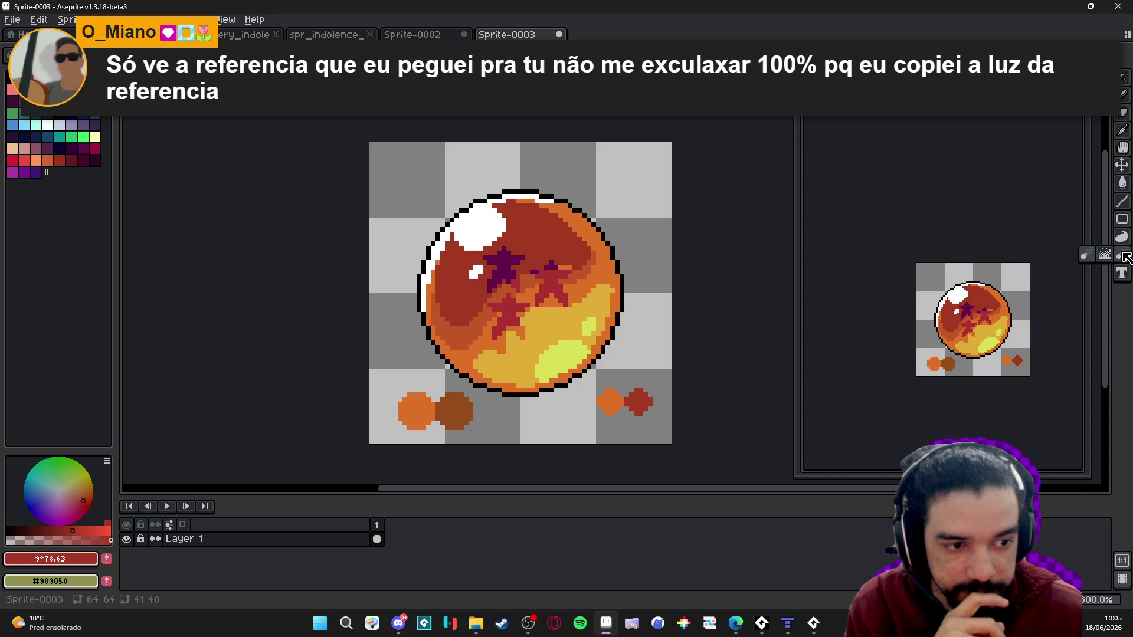
key(minus)
key(minus)
key(minus)
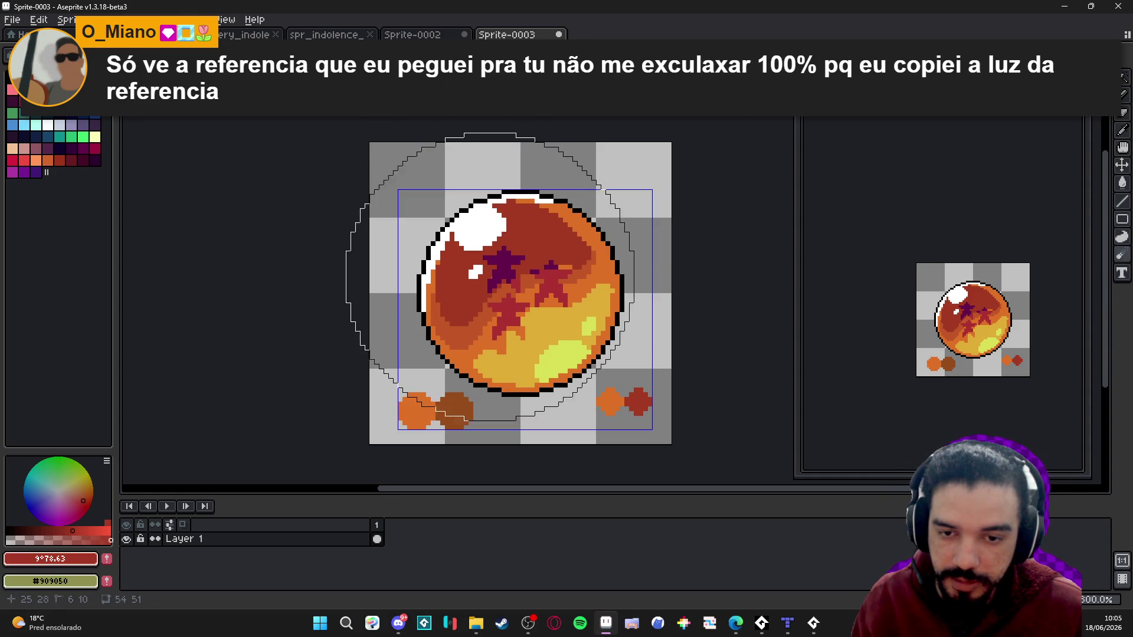
key(minus)
key(minus)
key(minus)
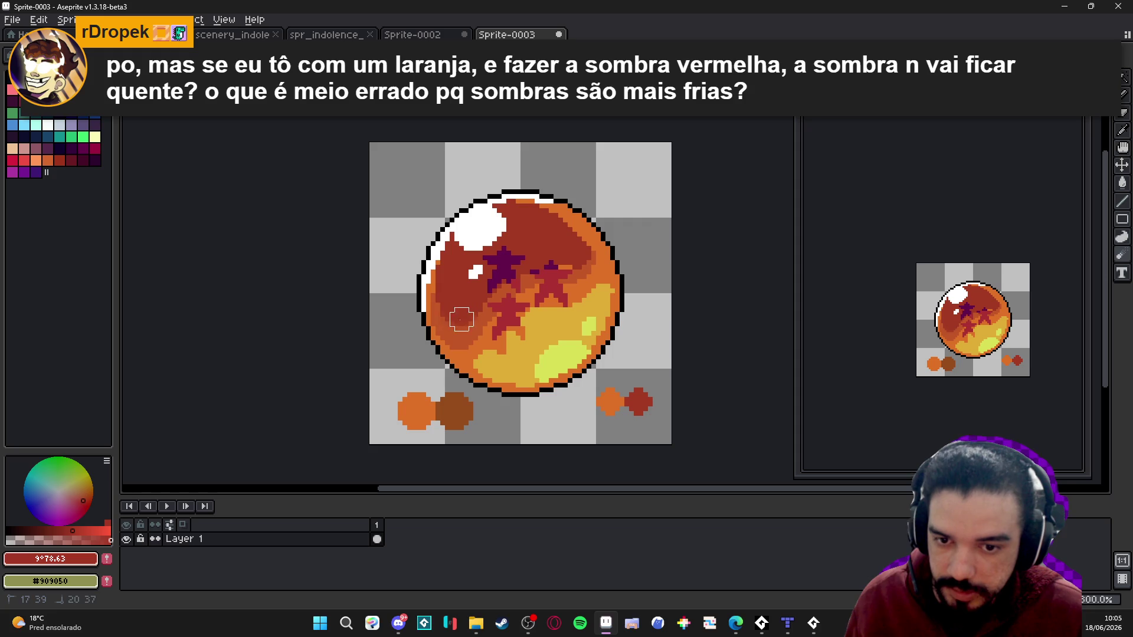
scroll(454, 324, up, 5)
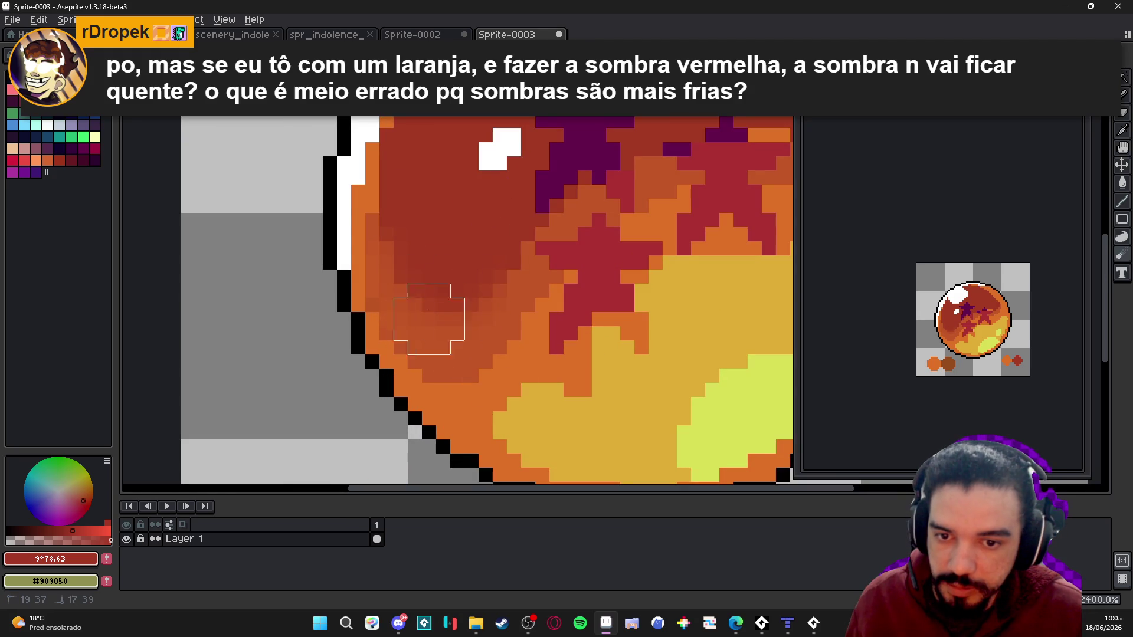
scroll(457, 289, down, 5)
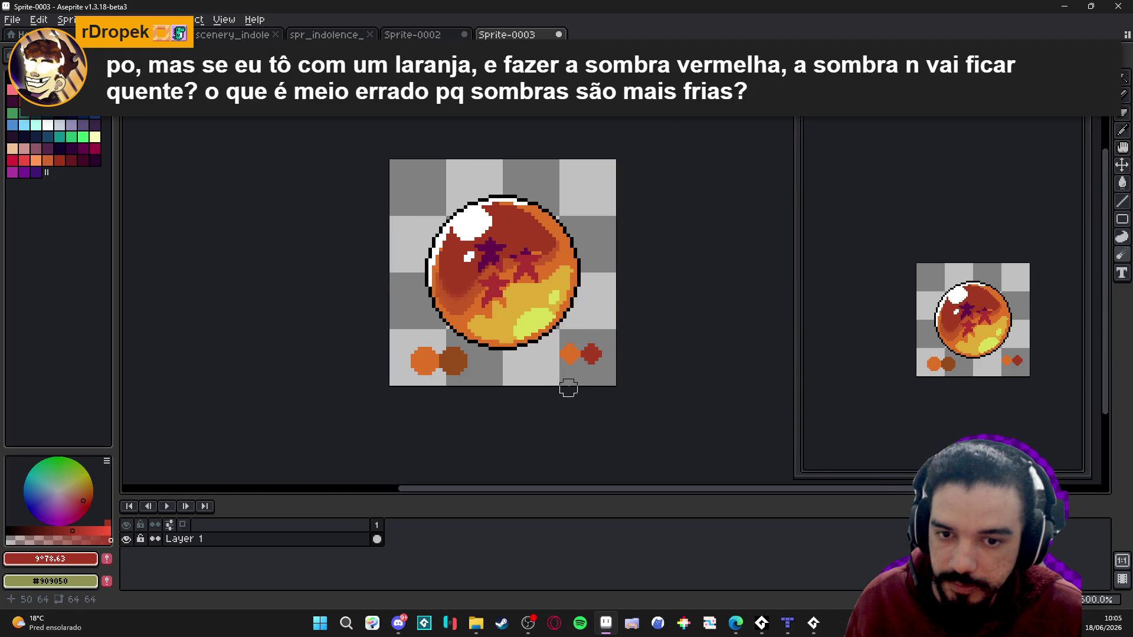
key(ctrl)
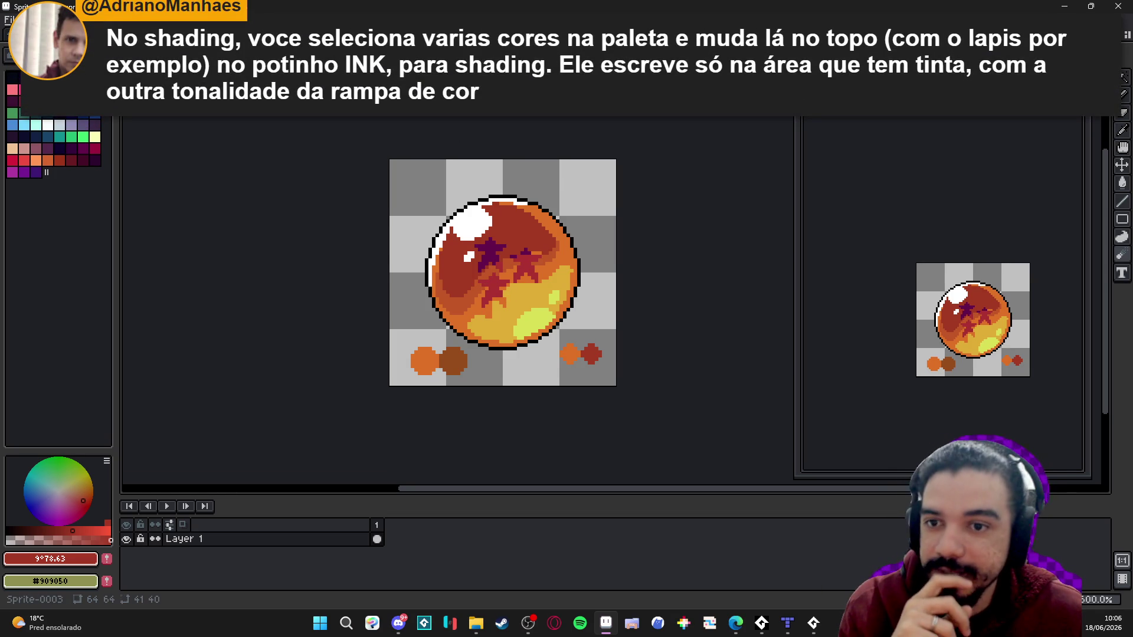
- Choose yellow Idx-21, set the ink to Shading, then select dark blue Idx-30
click(50, 105)
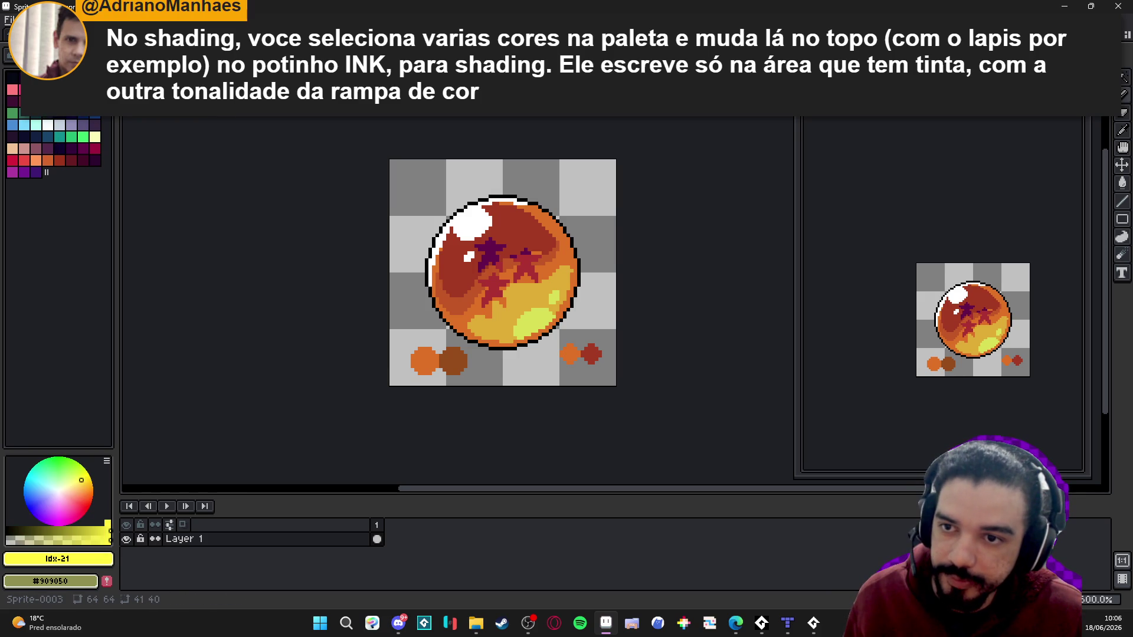
click(196, 55)
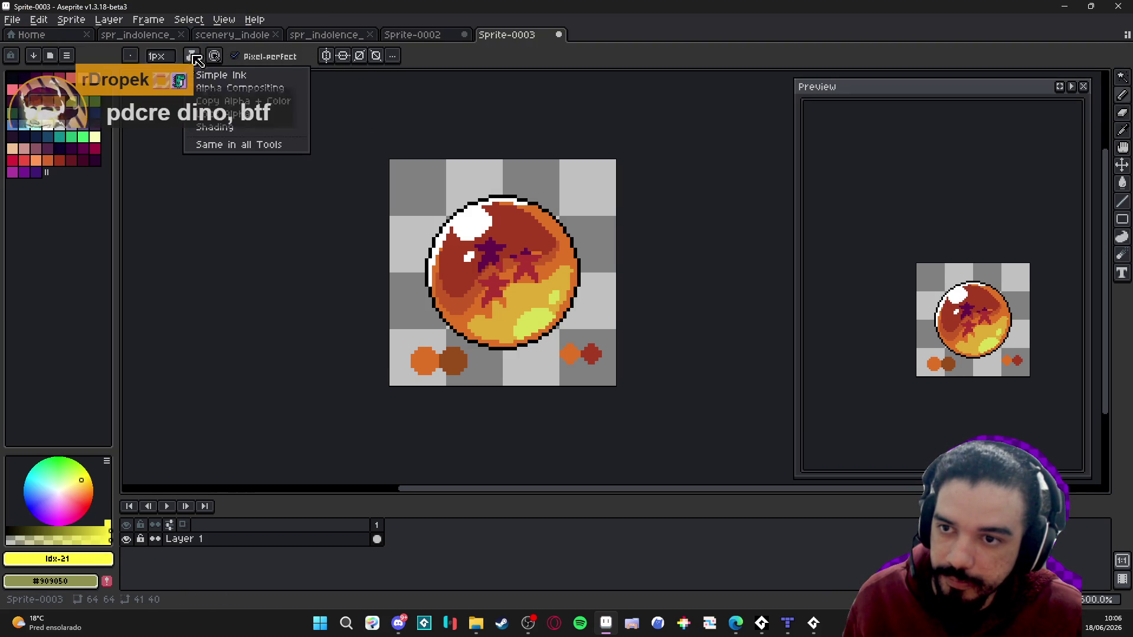
click(215, 127)
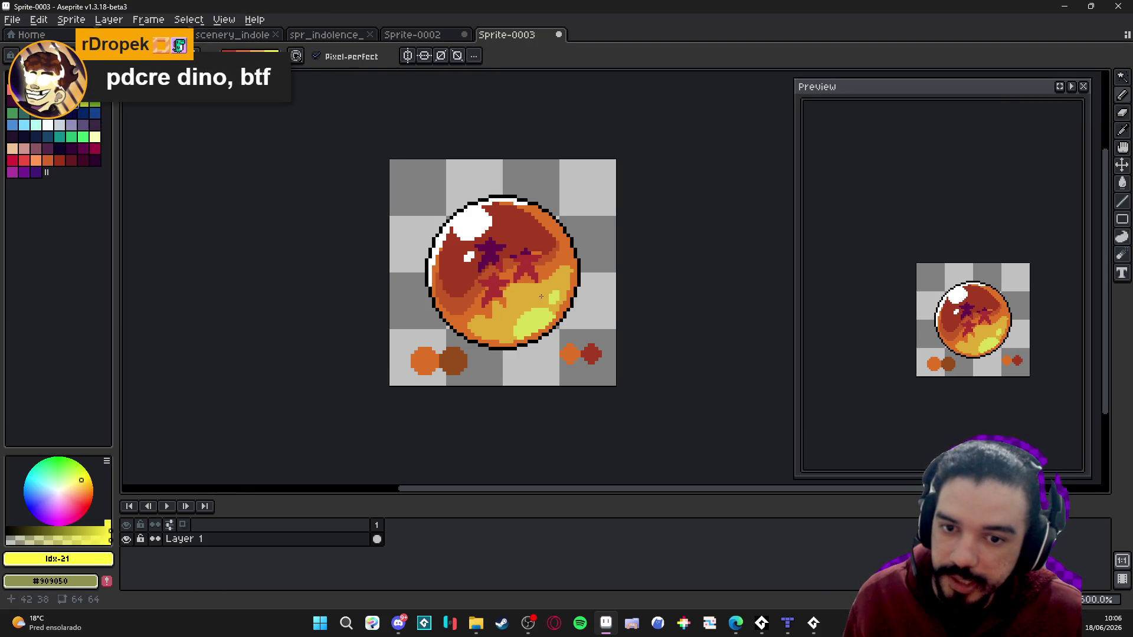
scroll(454, 280, up, 3)
scroll(454, 281, down, 1)
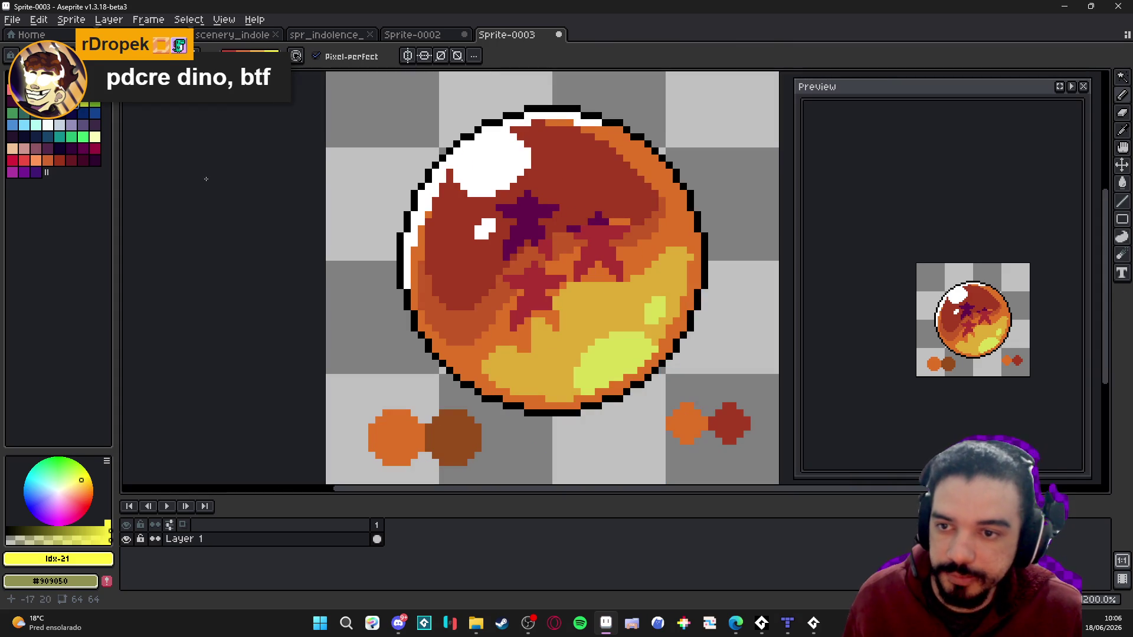
click(88, 124)
scroll(539, 311, down, 4)
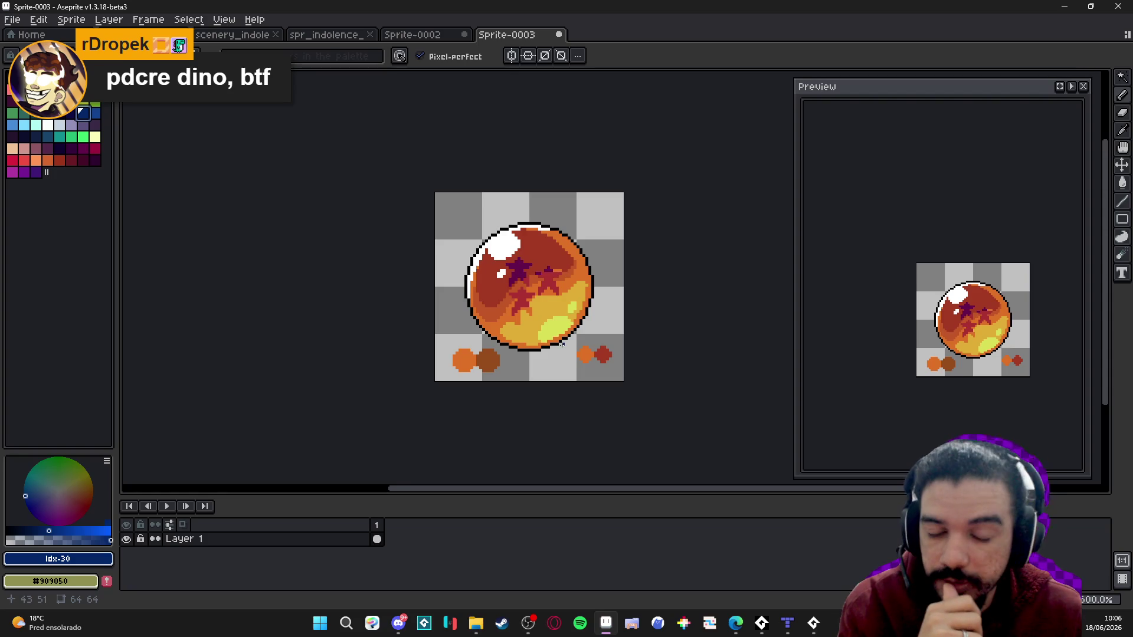
scroll(544, 330, up, 1)
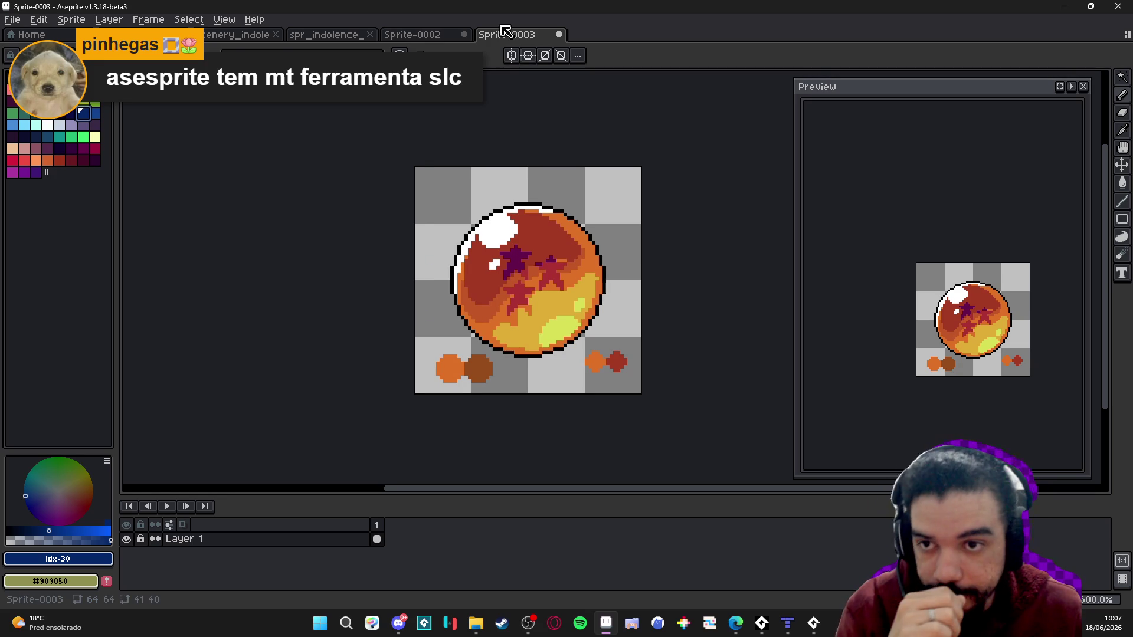
- Open the Shifty panel from View, move it aside, and sample the ball's orange as base
click(224, 20)
click(242, 307)
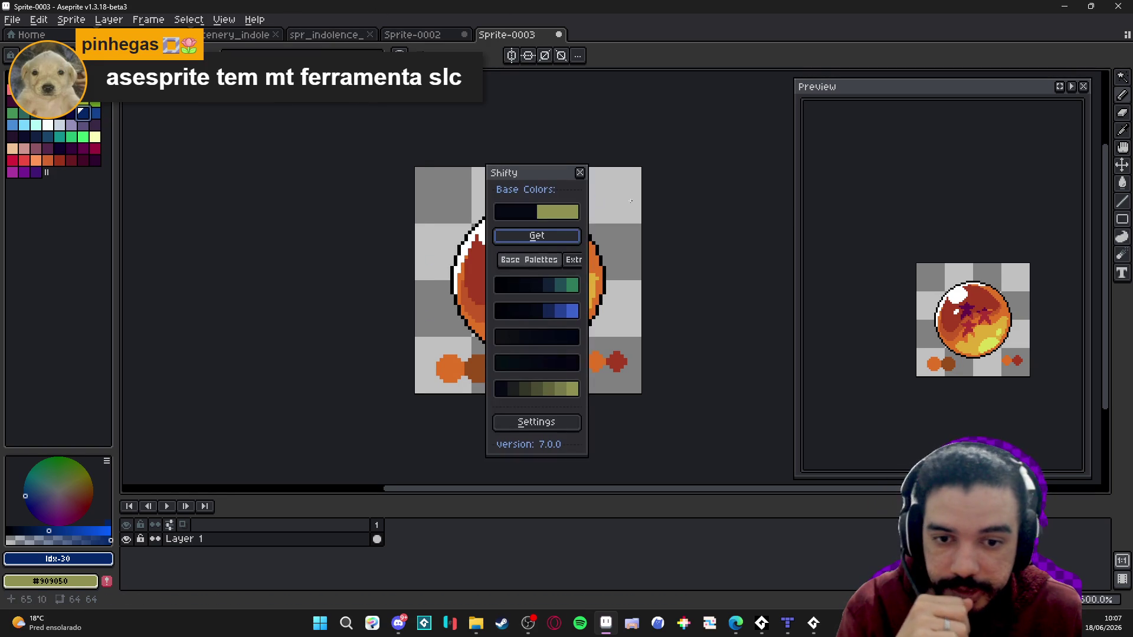
drag(537, 184, 773, 124)
alt+click(587, 254)
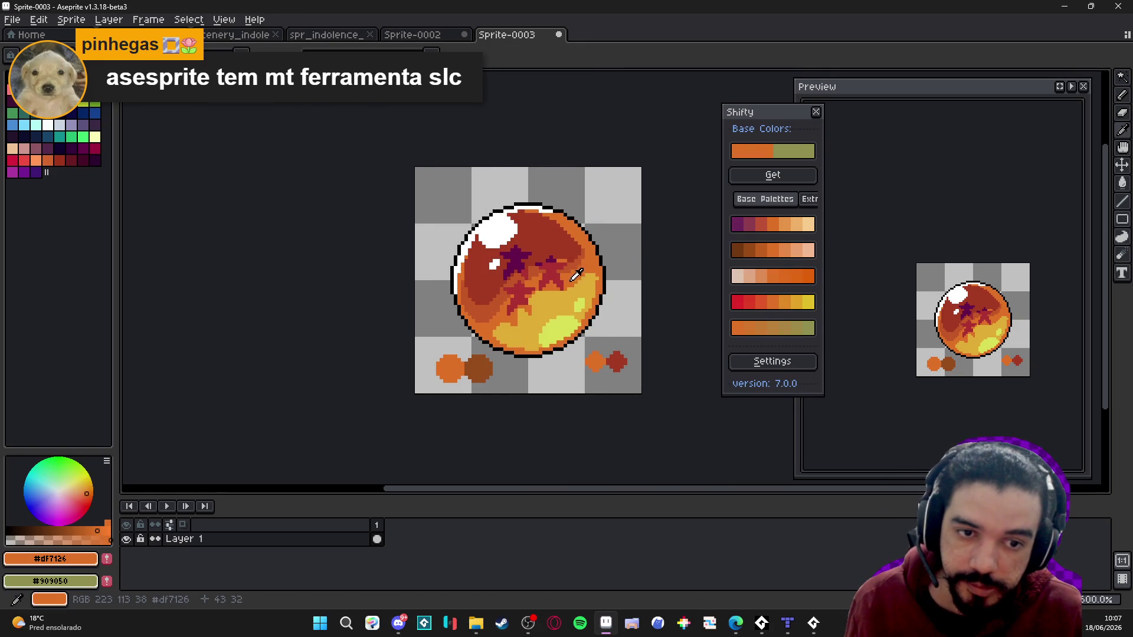
scroll(600, 214, up, 3)
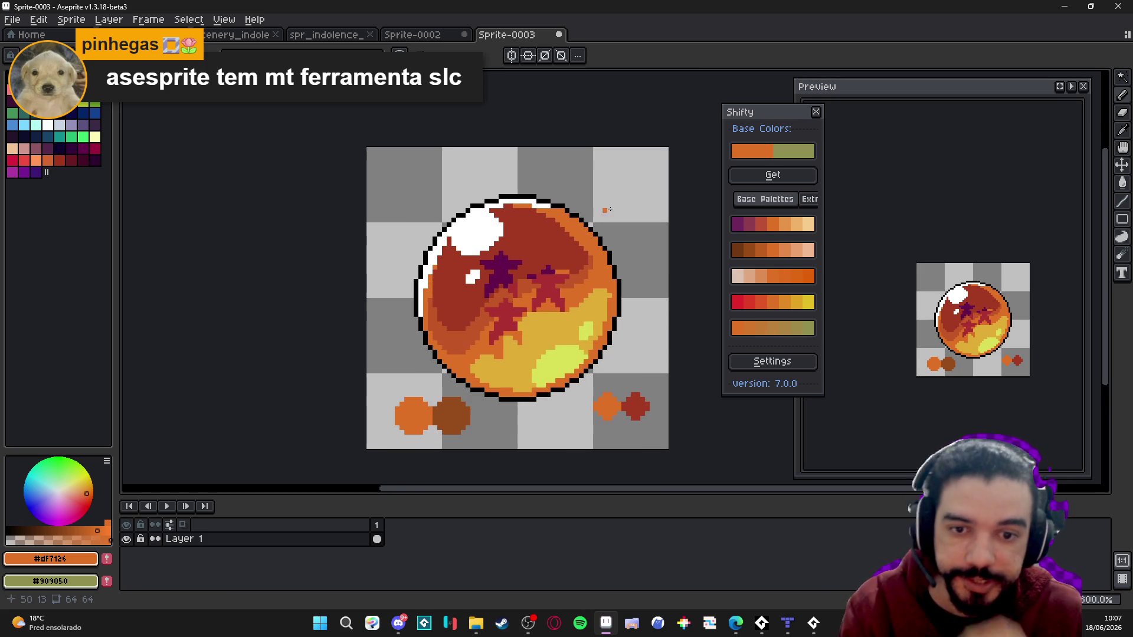
- Dab orange, red-brown and purple dots from the Shifty ramps around the ball
click(774, 226)
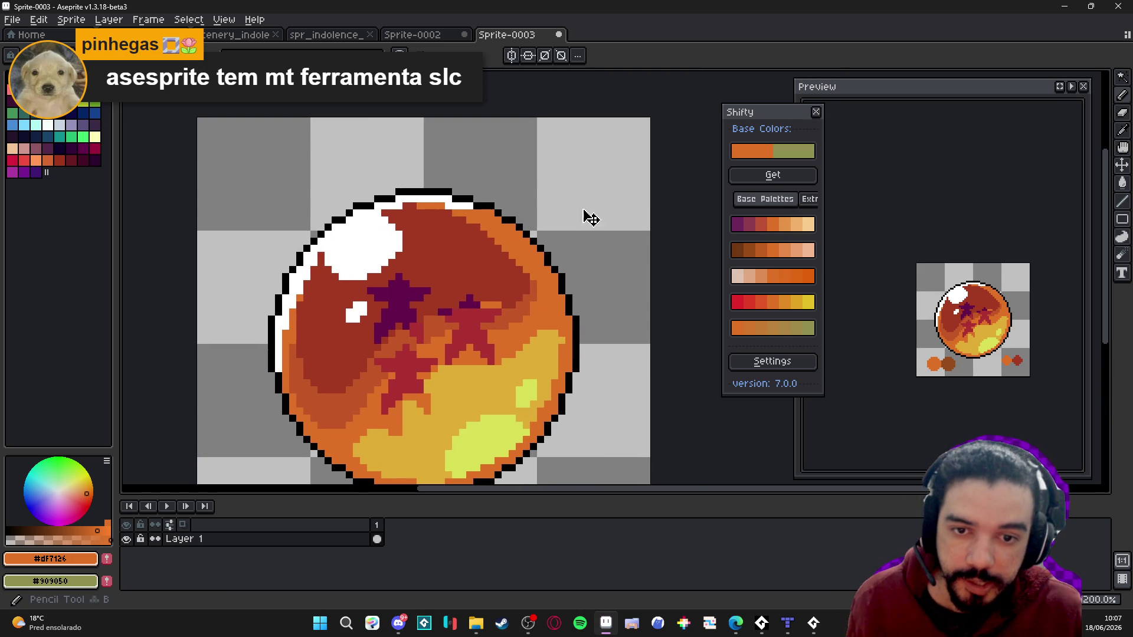
click(597, 184)
click(761, 225)
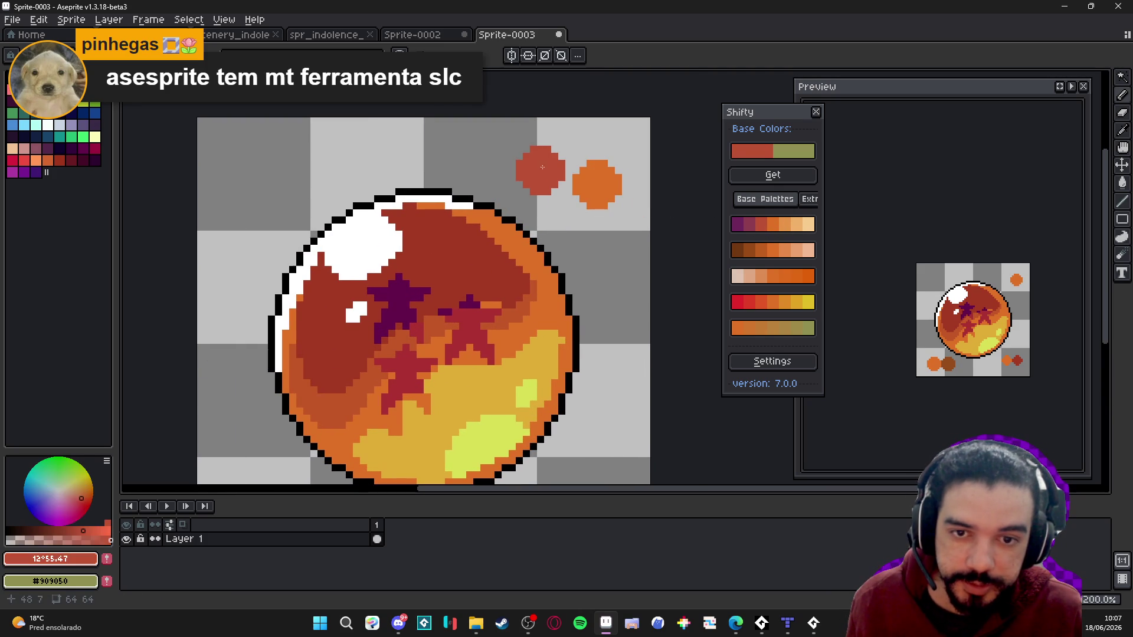
click(540, 164)
click(738, 225)
click(463, 157)
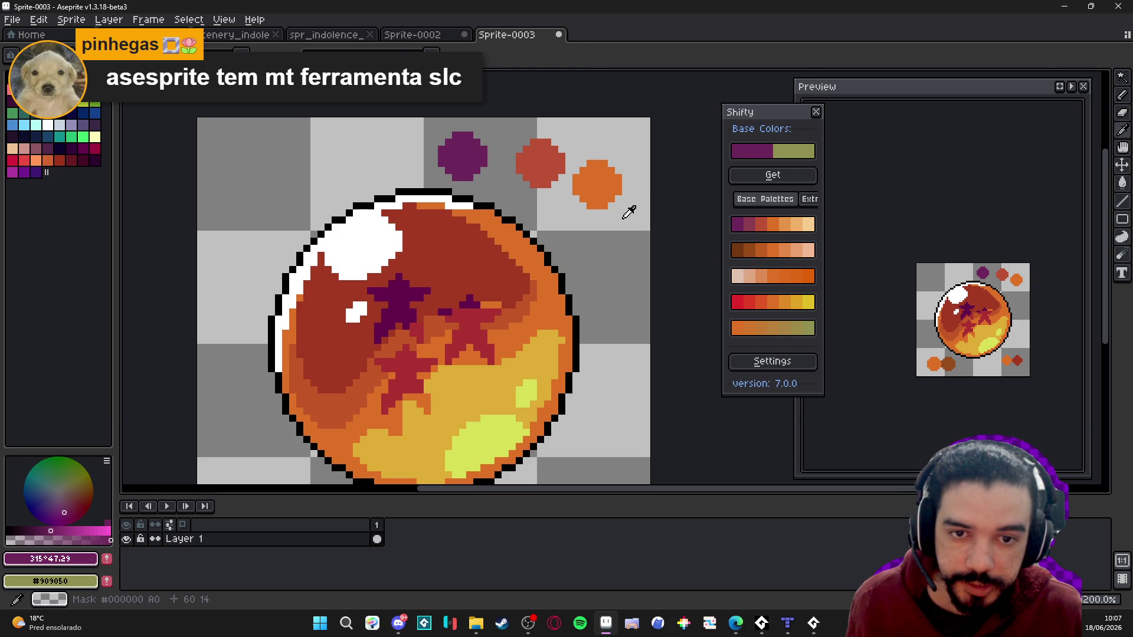
- Add orange, peach and lightest-peach dots from the first ramp around the ball
click(786, 228)
click(625, 255)
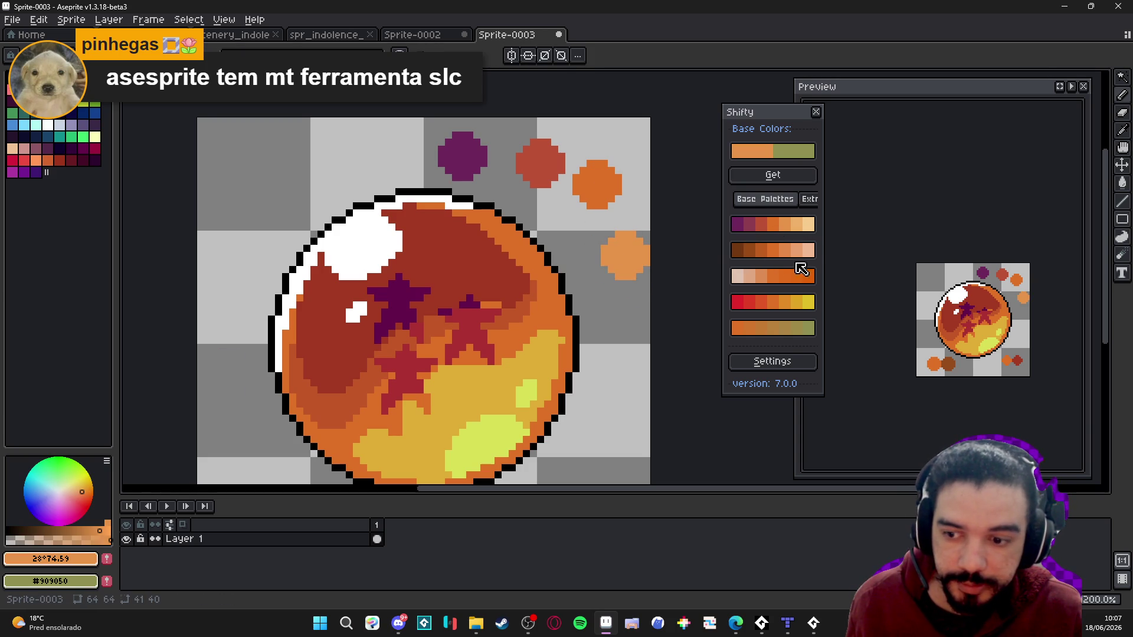
click(798, 224)
click(564, 257)
click(618, 332)
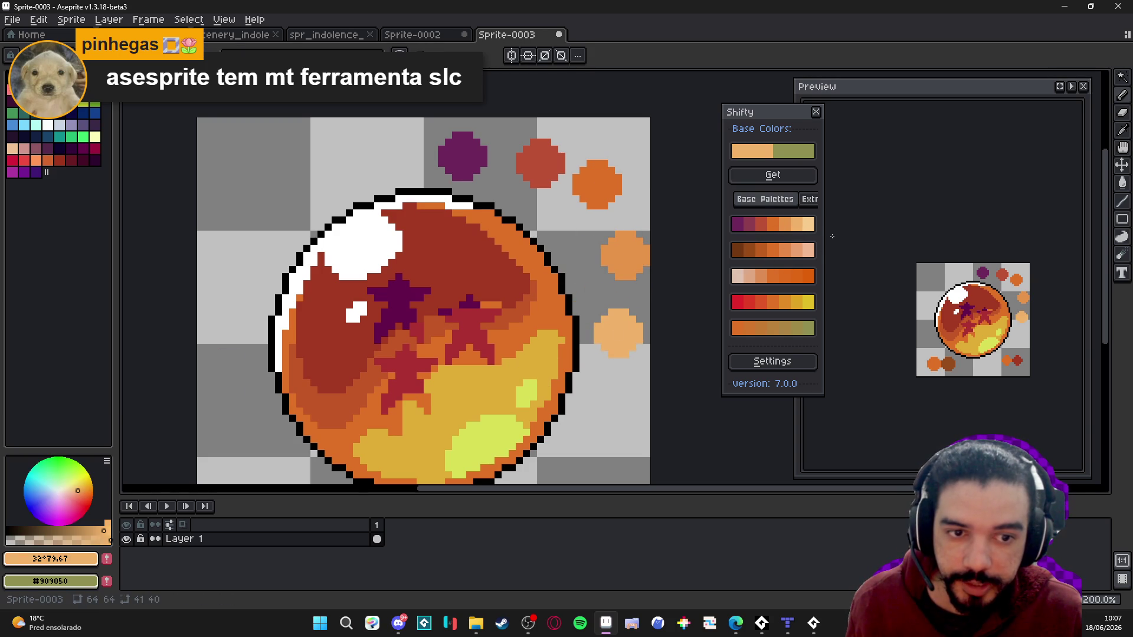
click(808, 224)
click(598, 417)
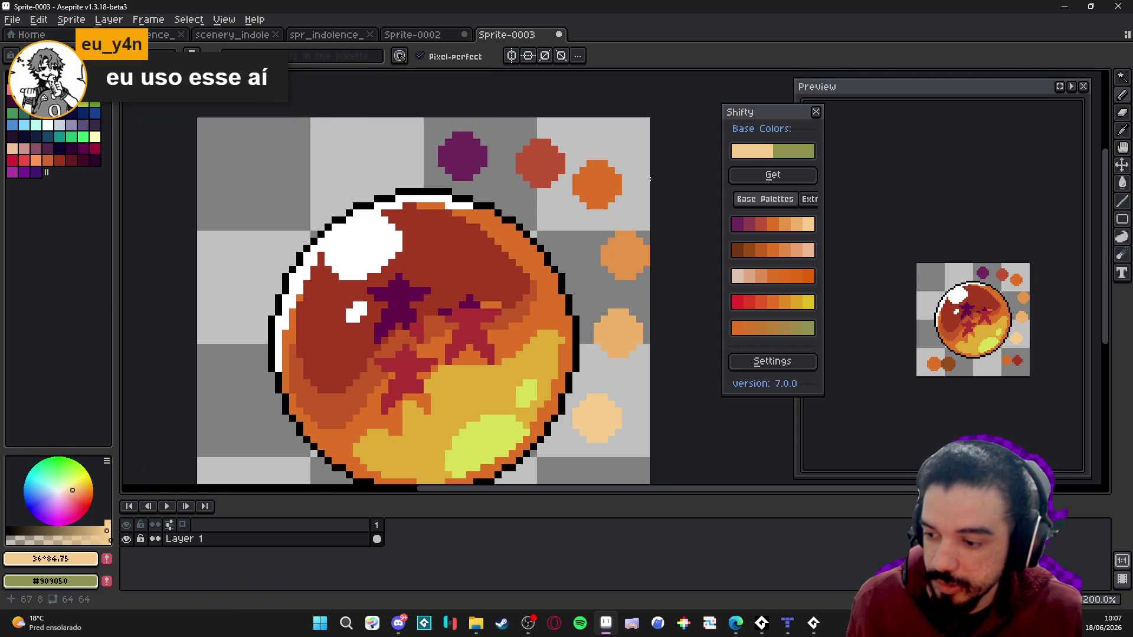
scroll(467, 262, down, 2)
scroll(466, 262, down, 2)
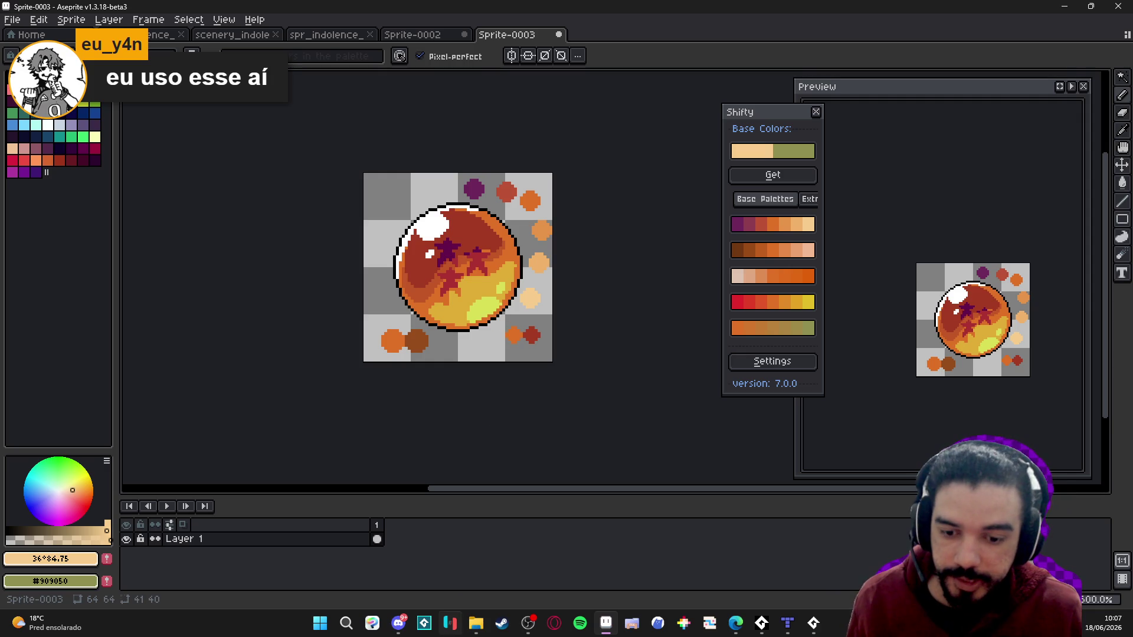
click(399, 623)
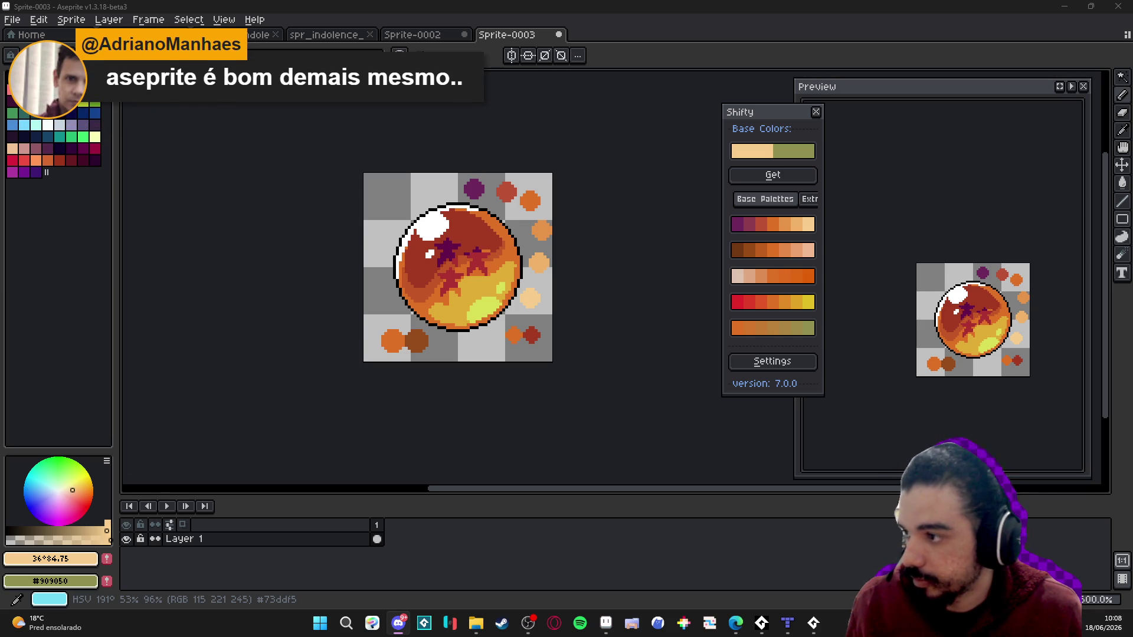
- Create a new 160x160 sprite and paste the copied teal texture onto its canvas
click(12, 19)
click(24, 36)
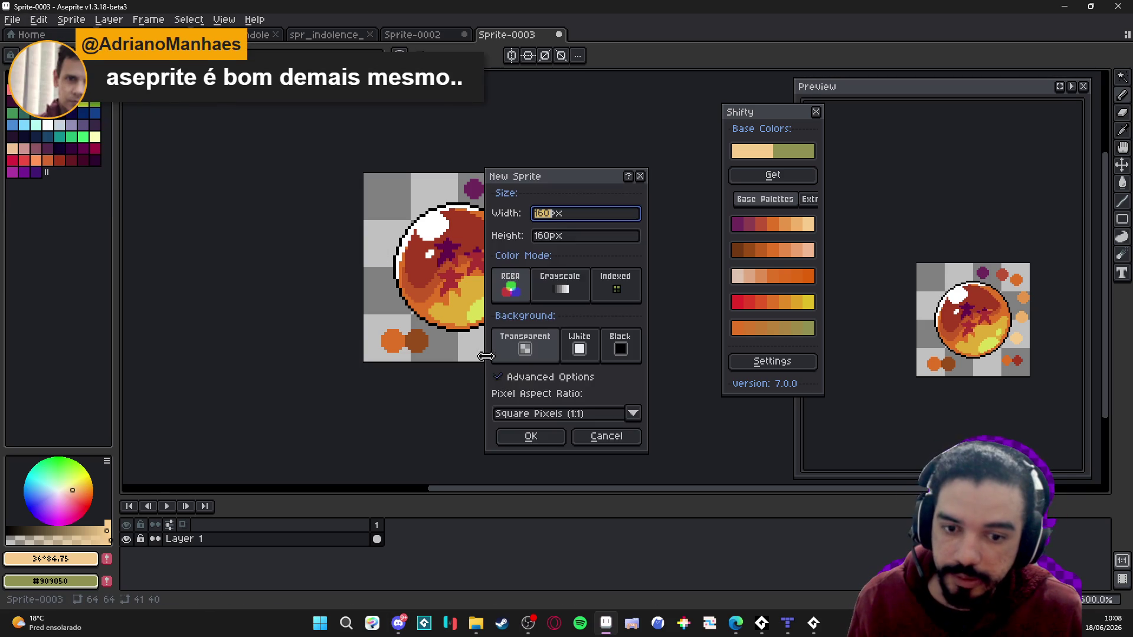
click(531, 437)
key(ctrl+v)
drag(627, 338, 445, 321)
scroll(588, 352, up, 1)
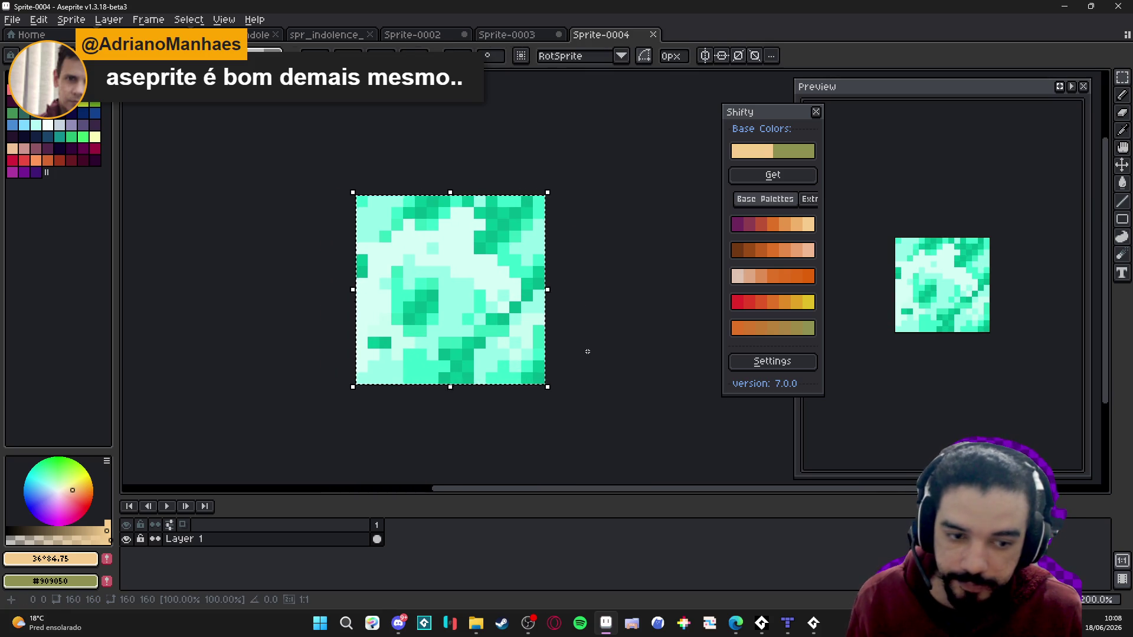
key(Return)
- Add a second frame to the sprite and pick the light cyan from the texture
key(alt+n)
scroll(473, 362, down, 2)
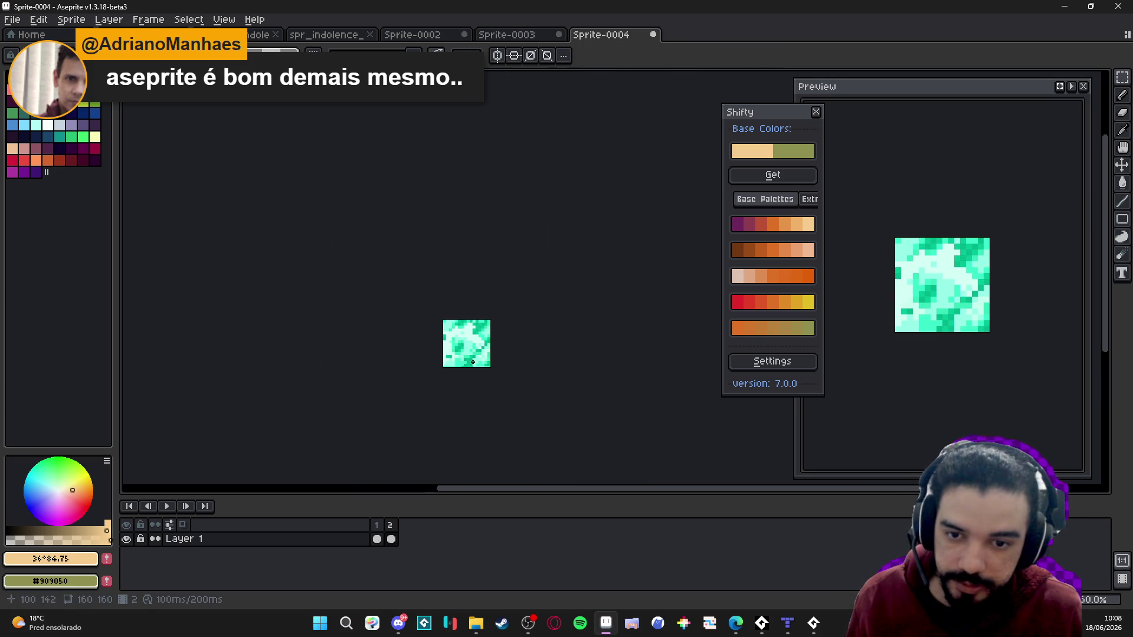
scroll(467, 340, up, 1)
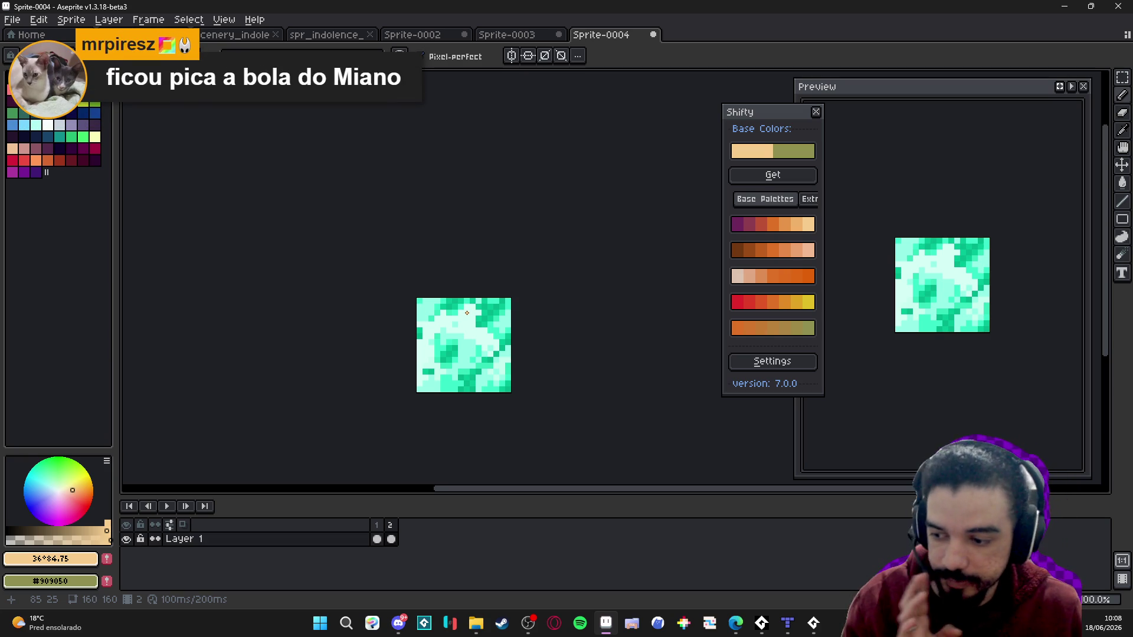
scroll(472, 332, up, 1)
alt+click(507, 291)
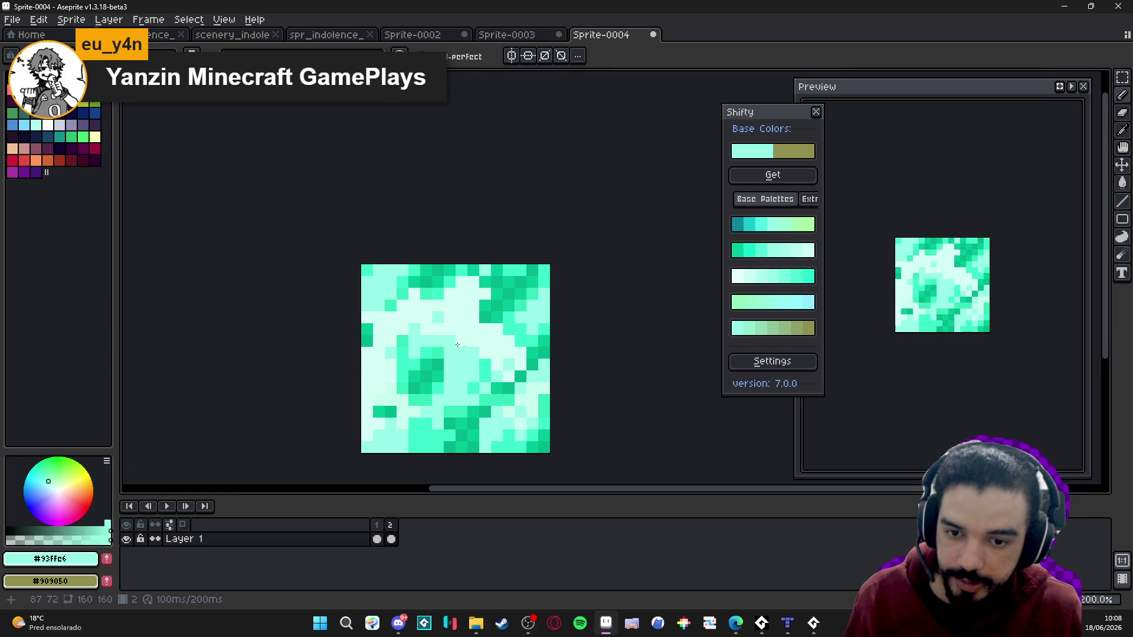
scroll(448, 298, up, 6)
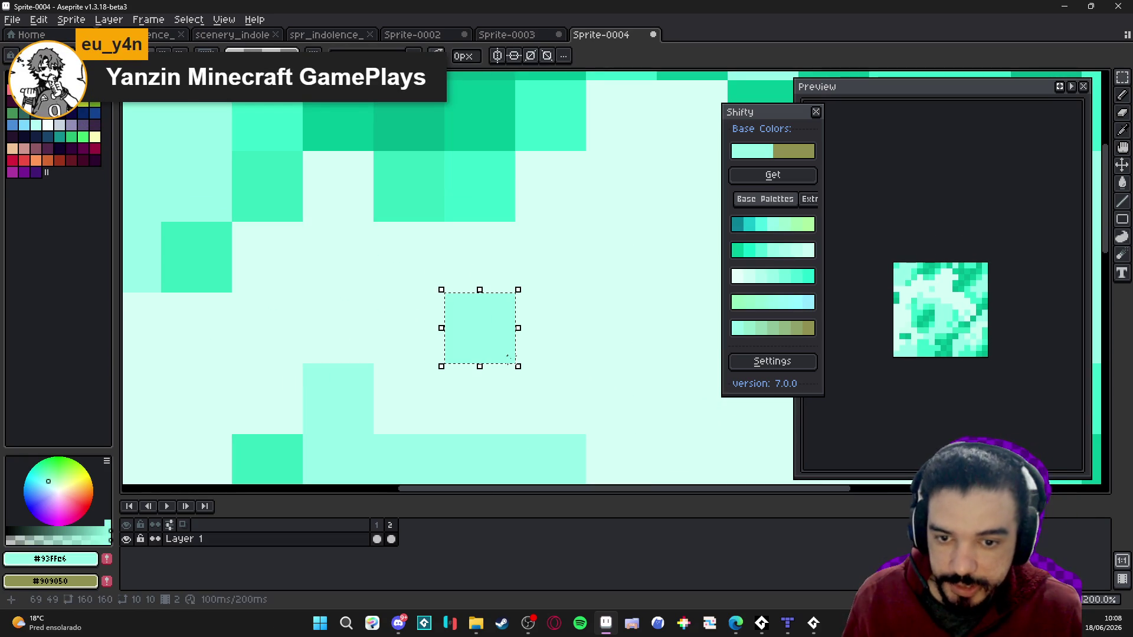
- Resize the sprite down to 16x16
click(71, 20)
click(94, 88)
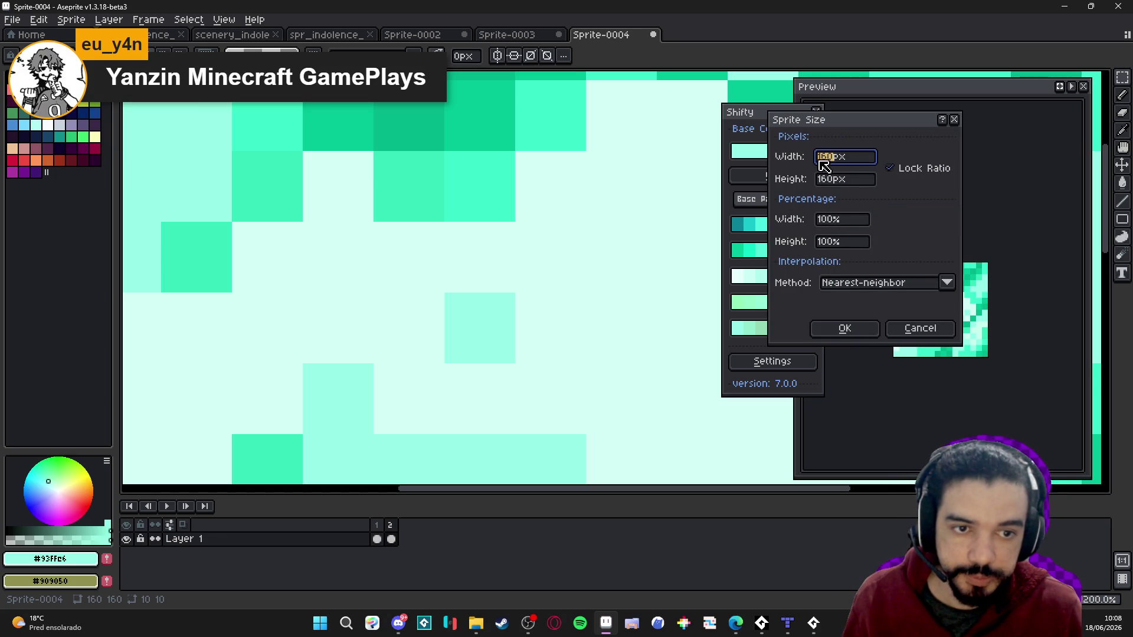
text(16)
key(Return)
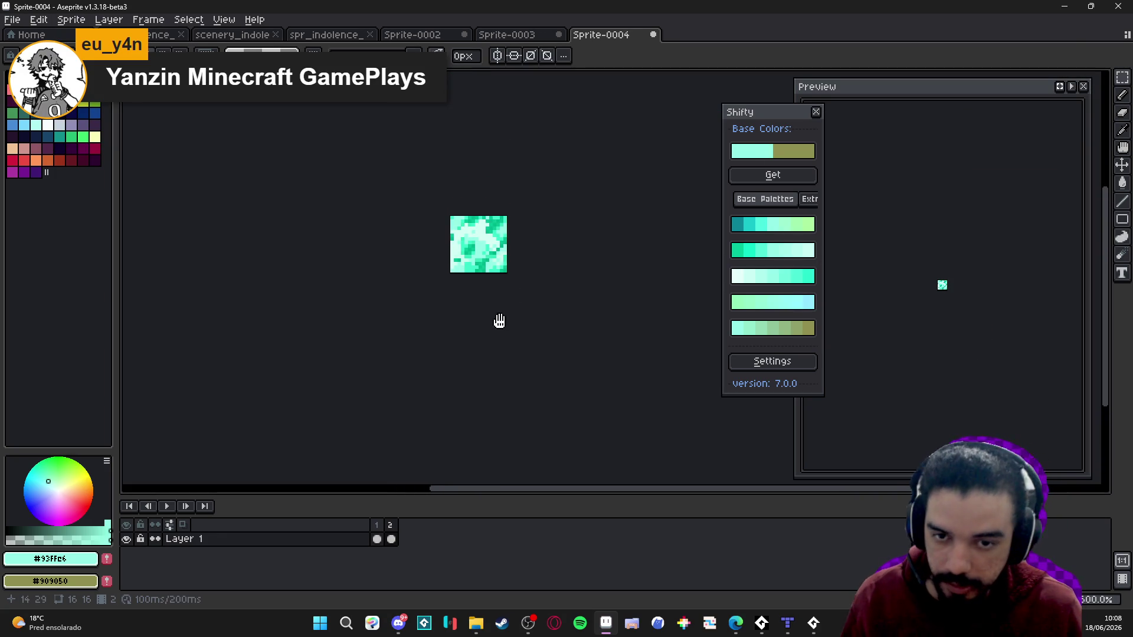
- Try a dark green diagonal stroke across the tile, then undo it
scroll(498, 321, up, 8)
alt+click(492, 222)
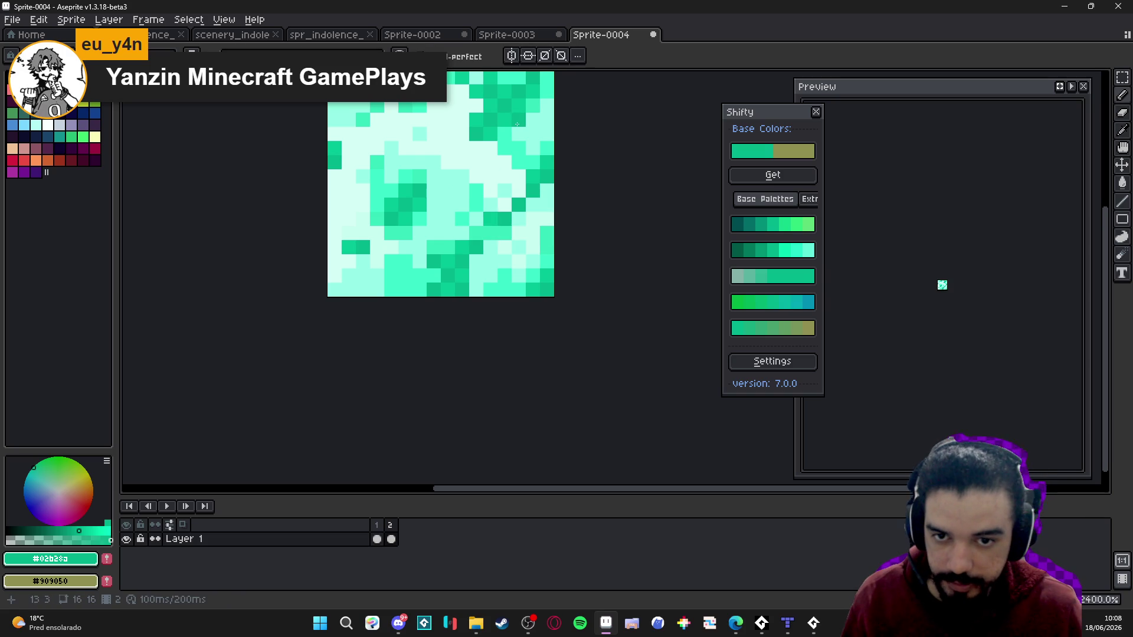
drag(490, 160, 378, 283)
key(ctrl+z)
key(ctrl+z)
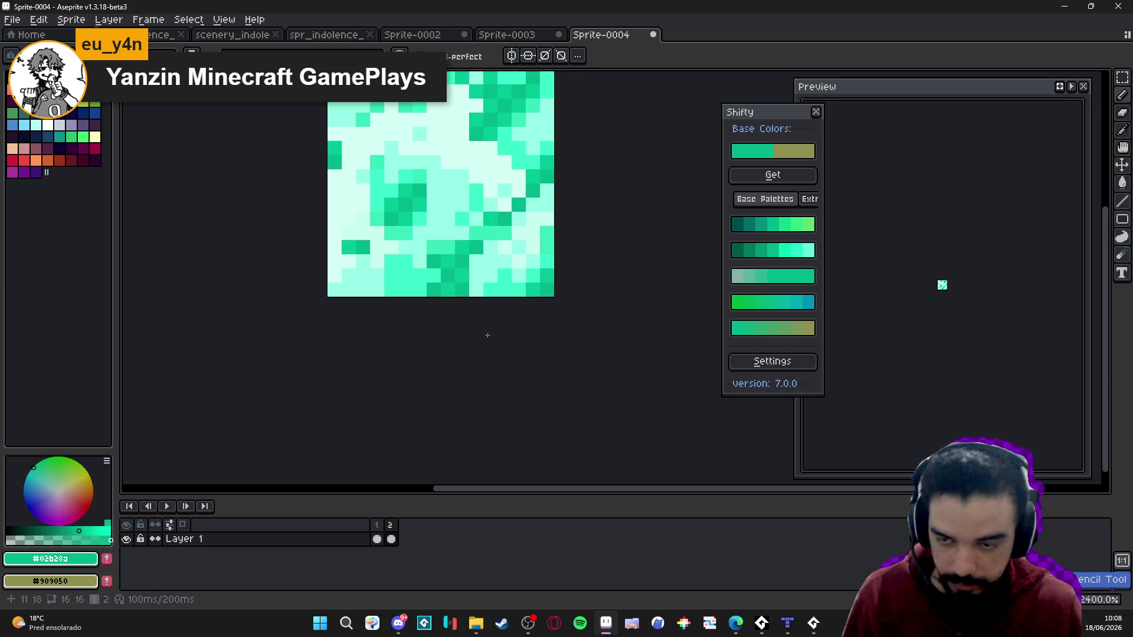
scroll(432, 318, down, 2)
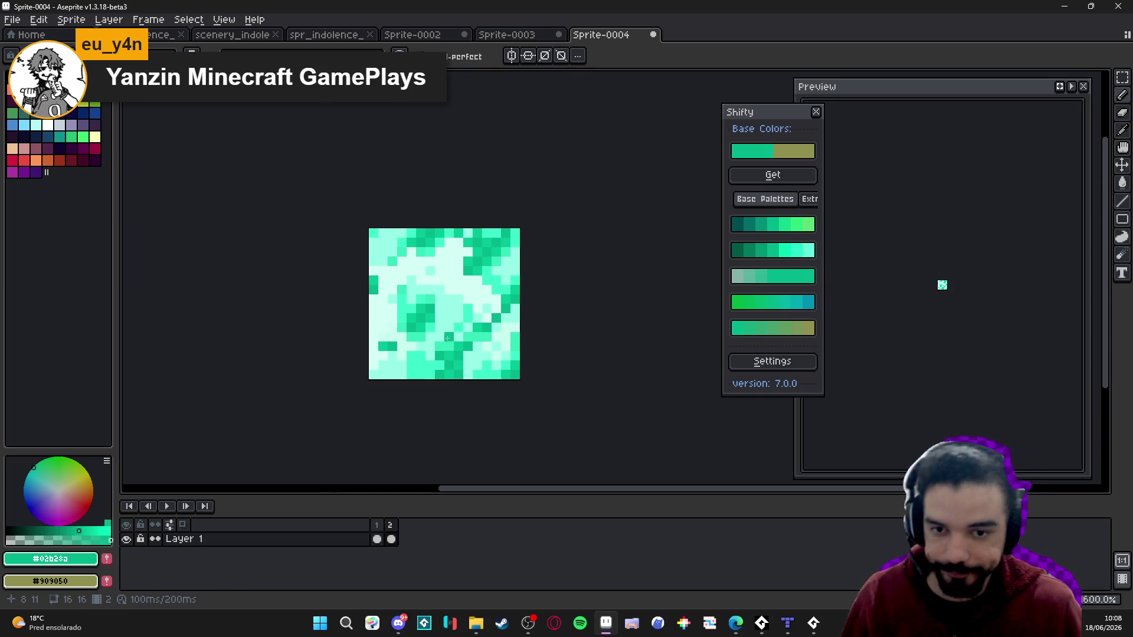
scroll(432, 318, up, 1)
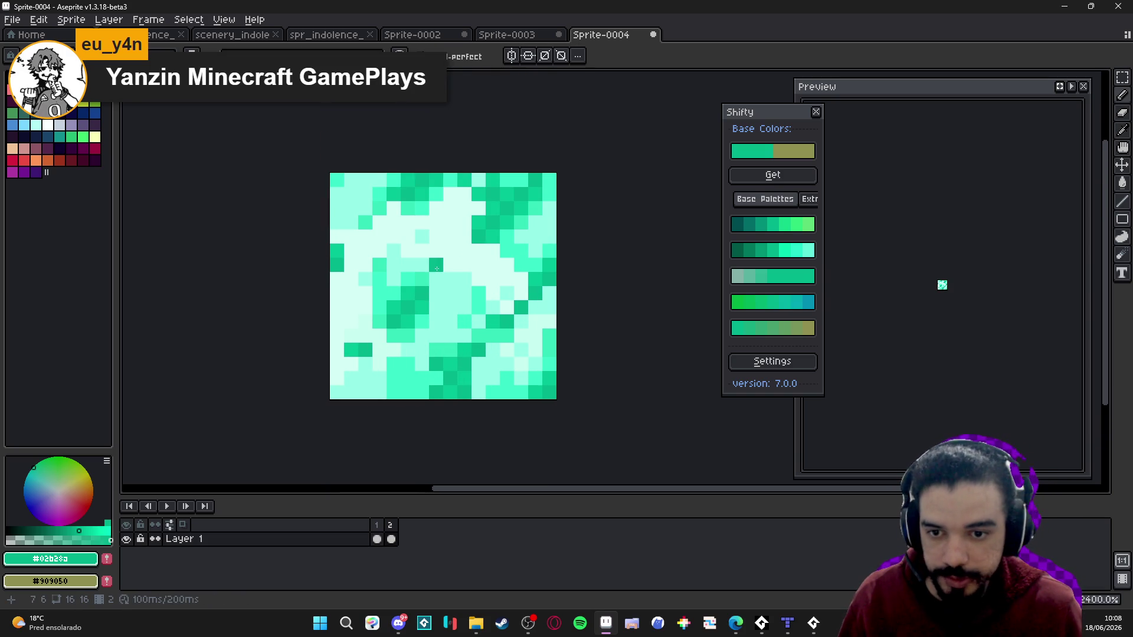
drag(437, 269, 461, 305)
scroll(453, 247, up, 1)
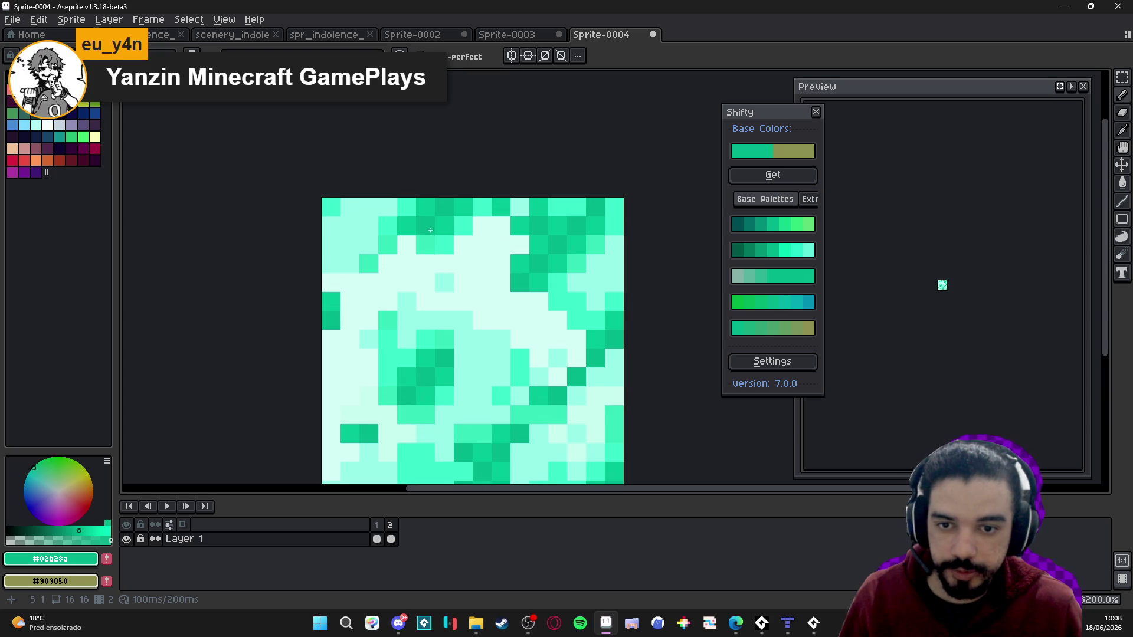
- Sample #39f5ca teal and #00c195 green, test a few pixel edits, then undo them
alt+click(397, 233)
scroll(397, 233, up, 1)
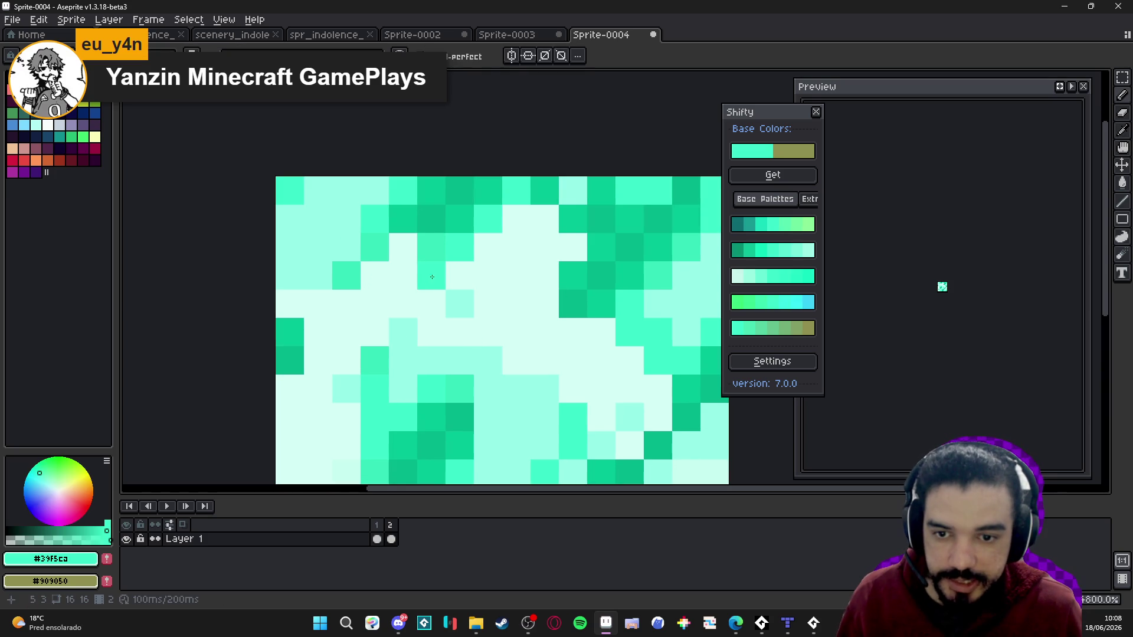
alt+click(407, 215)
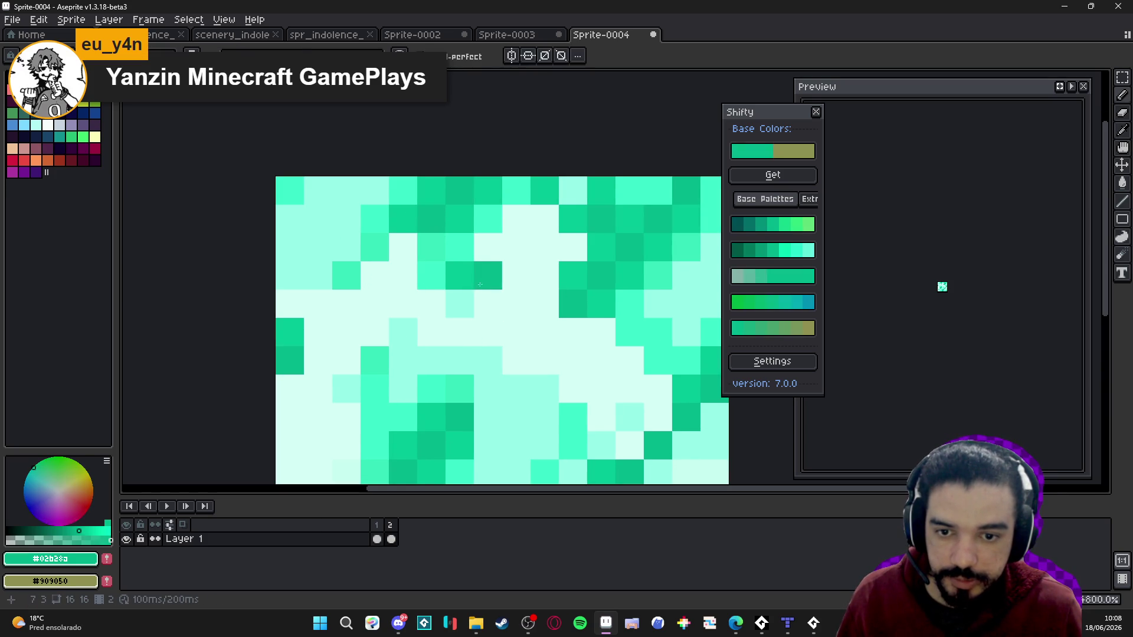
drag(488, 276, 516, 275)
alt+click(501, 239)
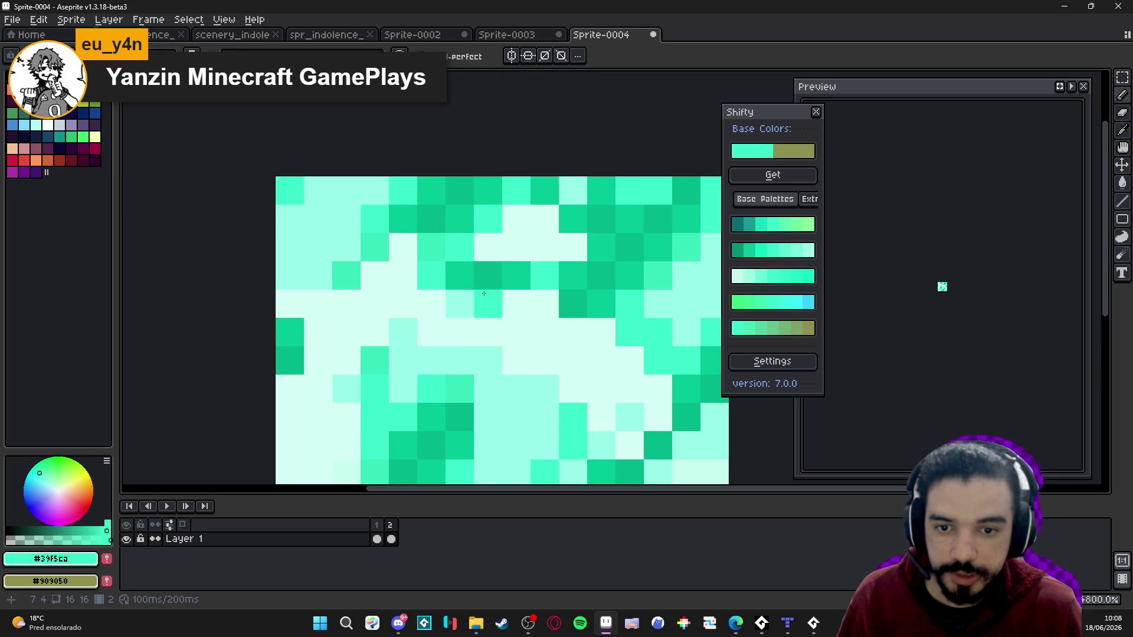
click(544, 275)
scroll(545, 275, down, 1)
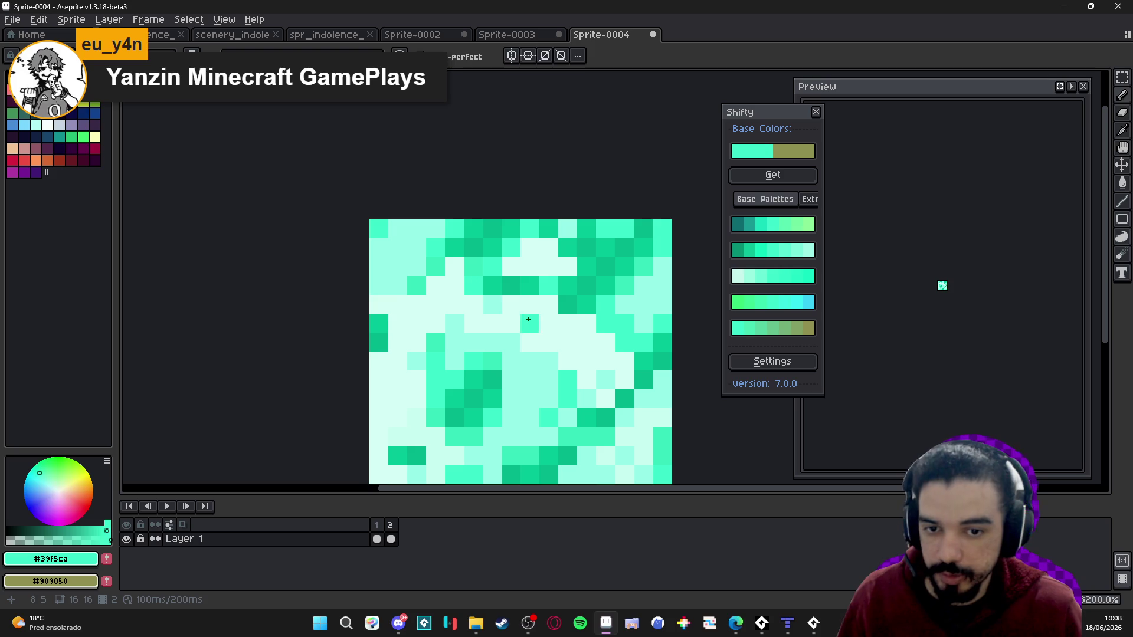
key(ctrl+z)
key(ctrl+z)
key(ctrl+z)
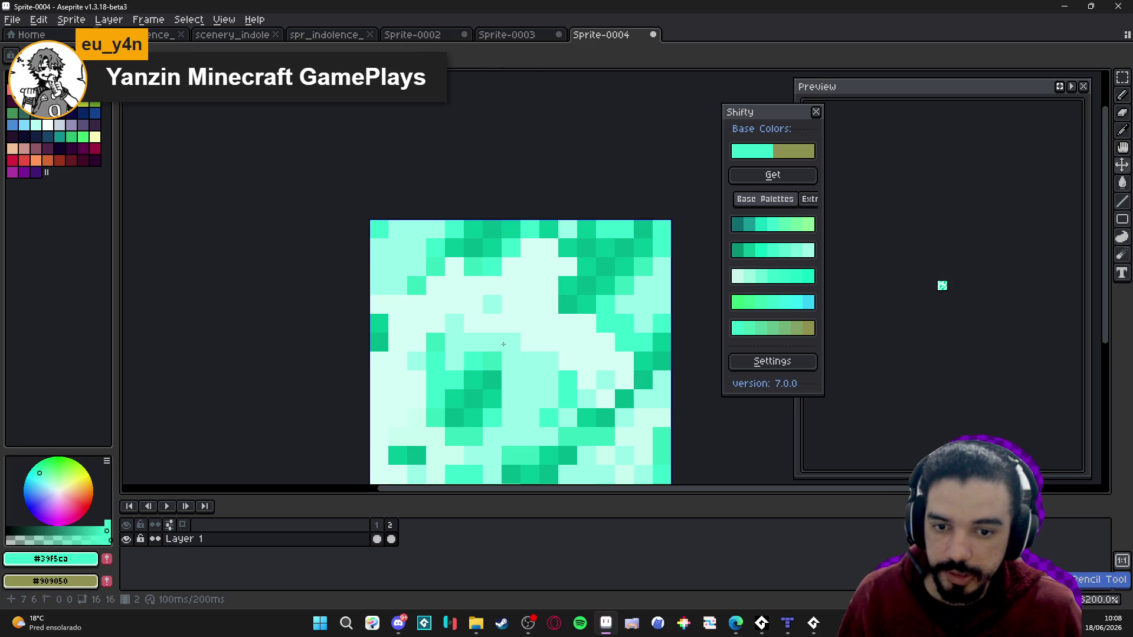
- Eyedrop the palest mint pixel of the tile as the drawing colour
scroll(508, 348, down, 3)
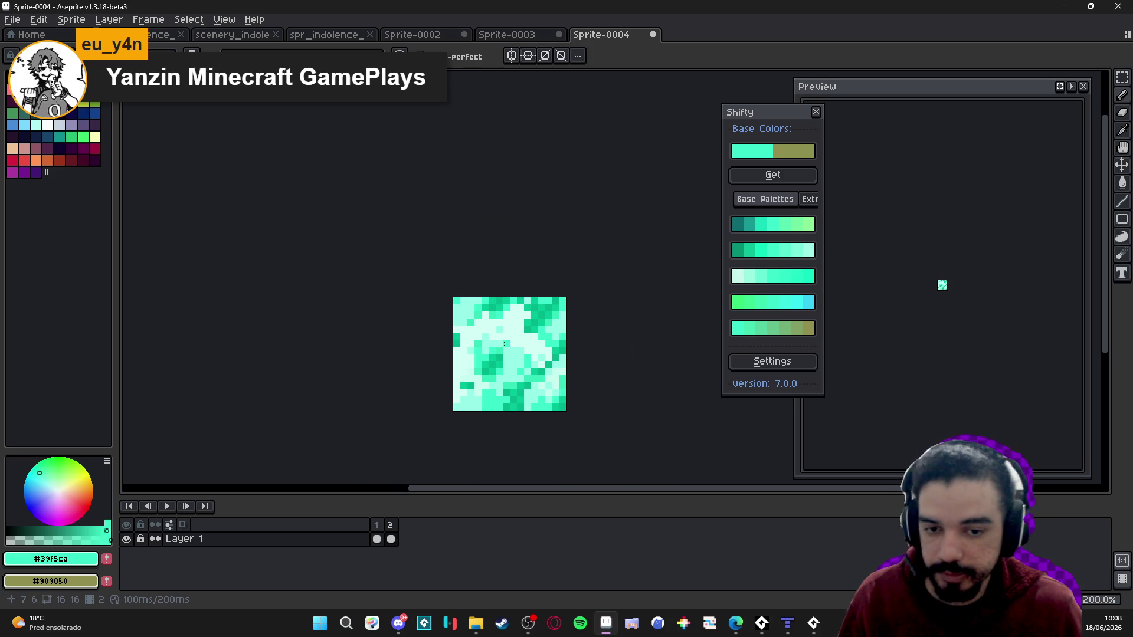
scroll(515, 361, down, 1)
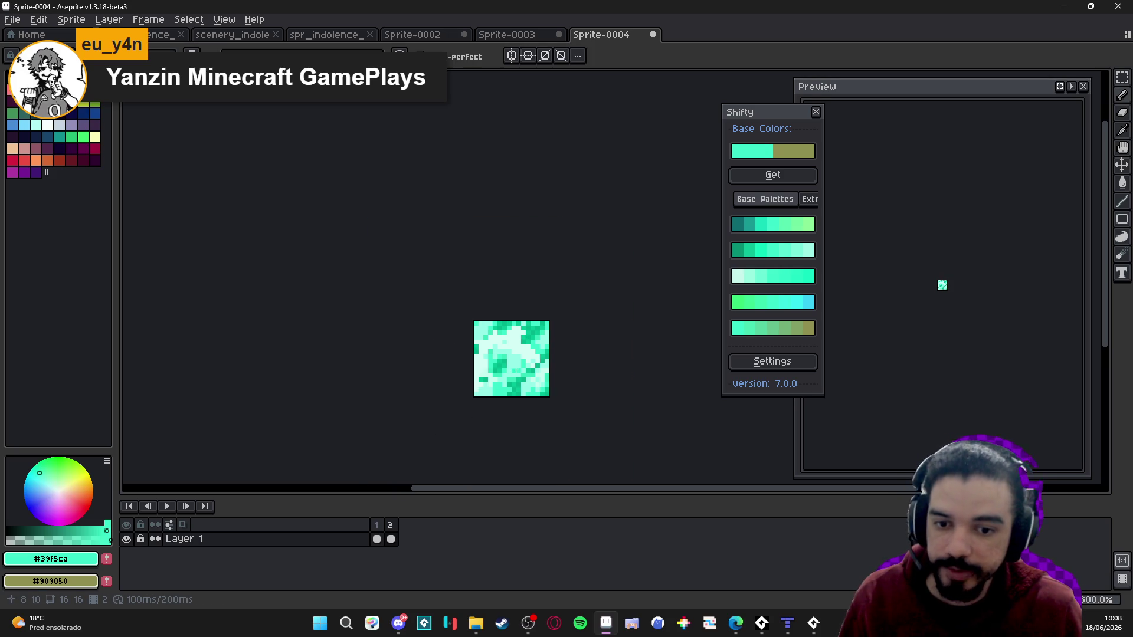
scroll(515, 361, up, 5)
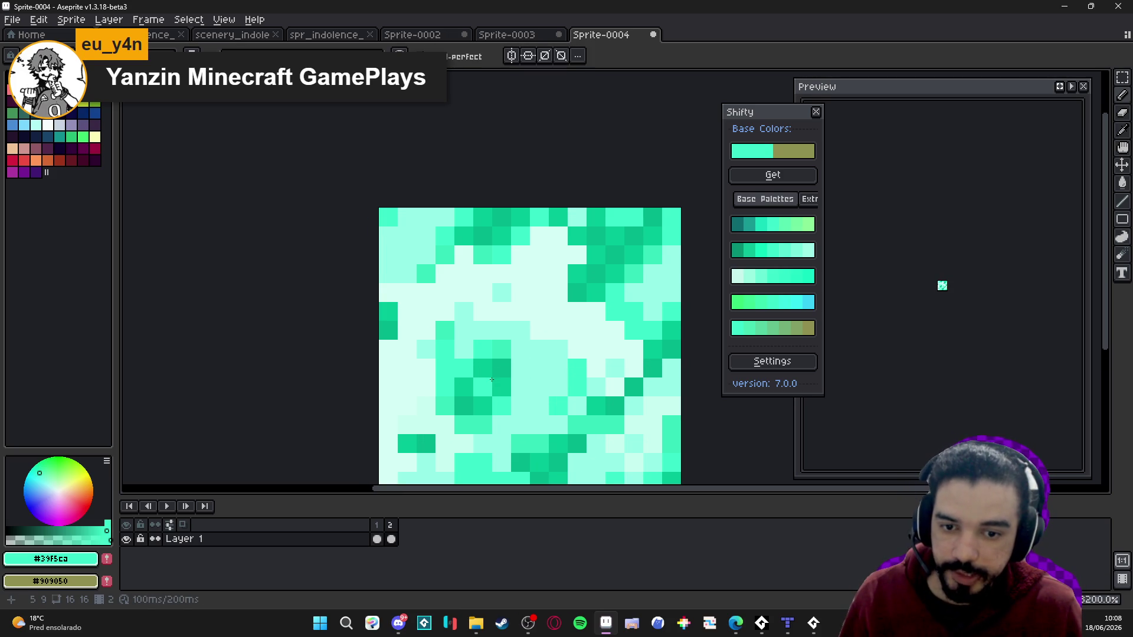
scroll(499, 373, down, 2)
scroll(499, 356, up, 1)
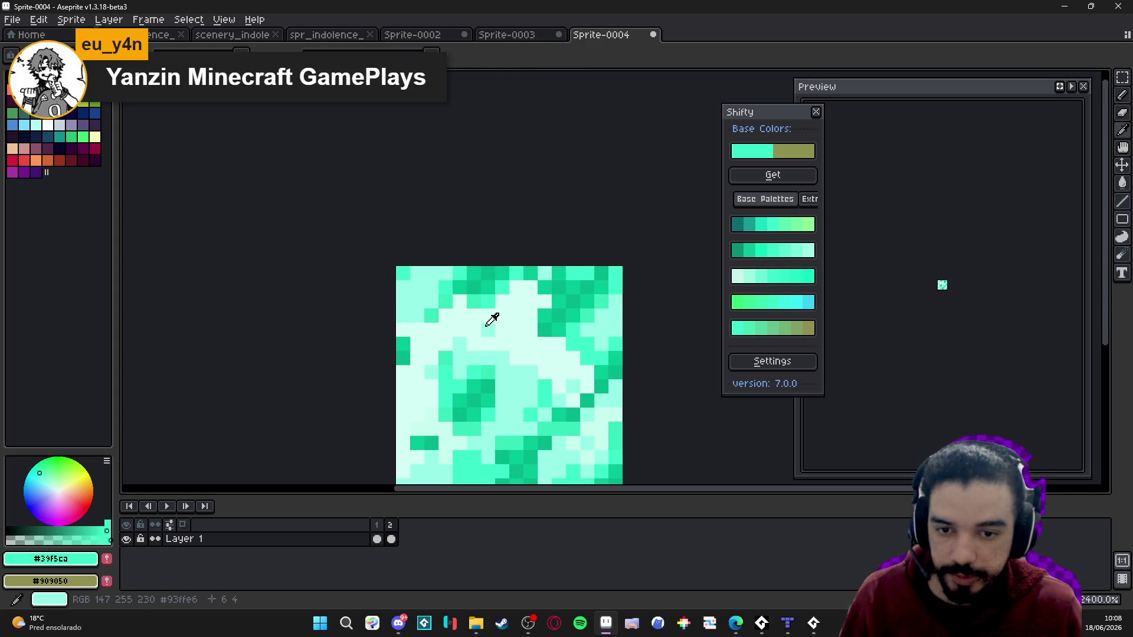
click(496, 319)
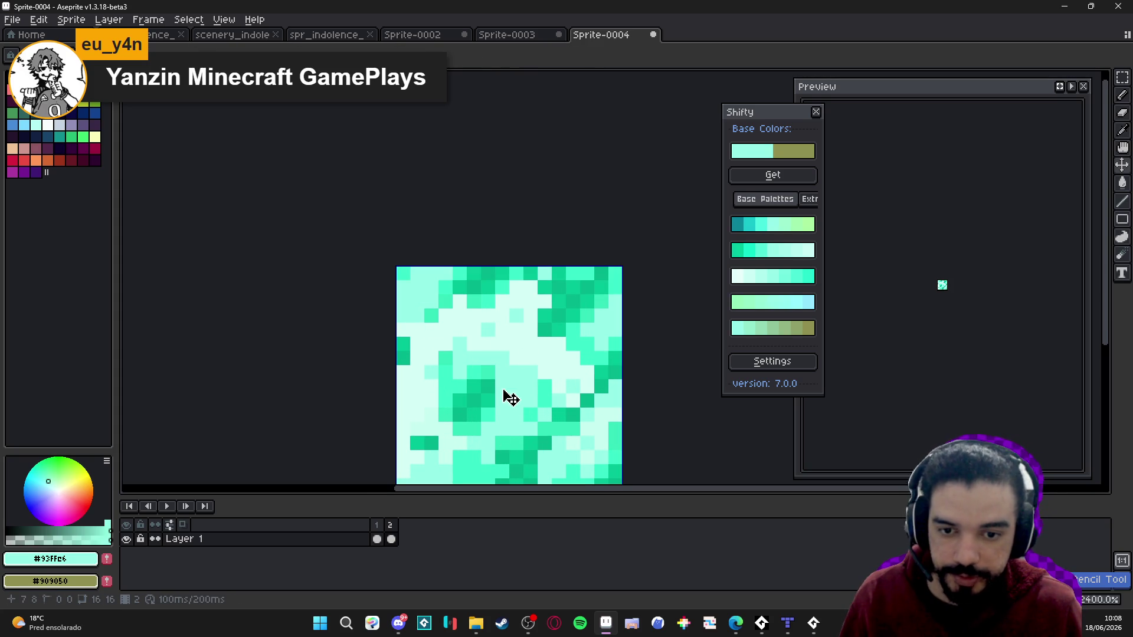
scroll(521, 357, down, 2)
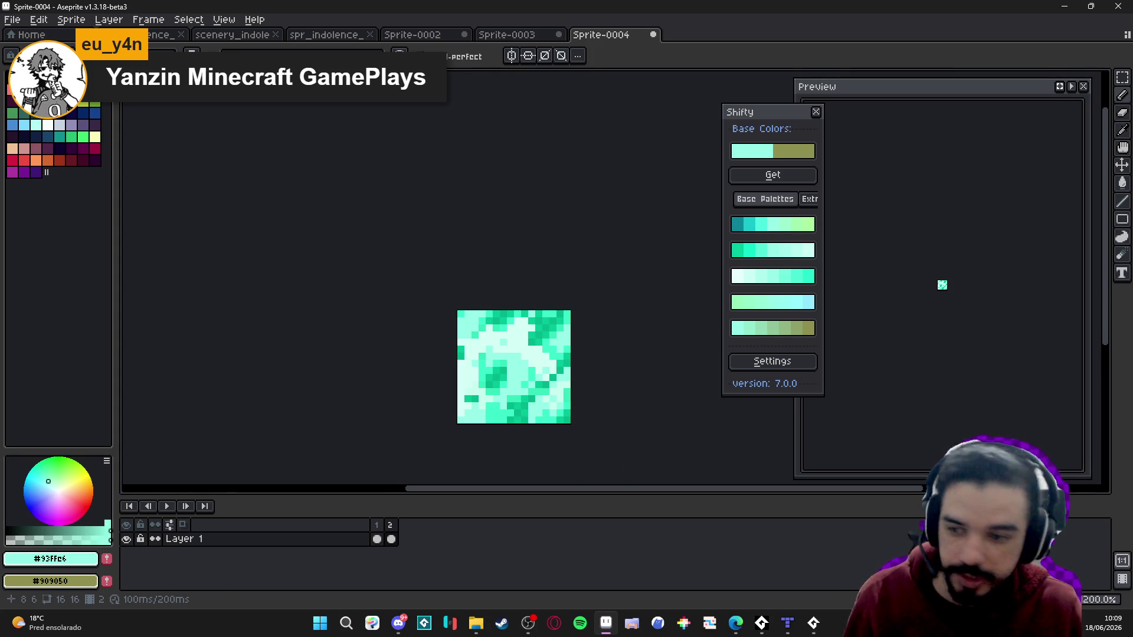
scroll(507, 339, up, 4)
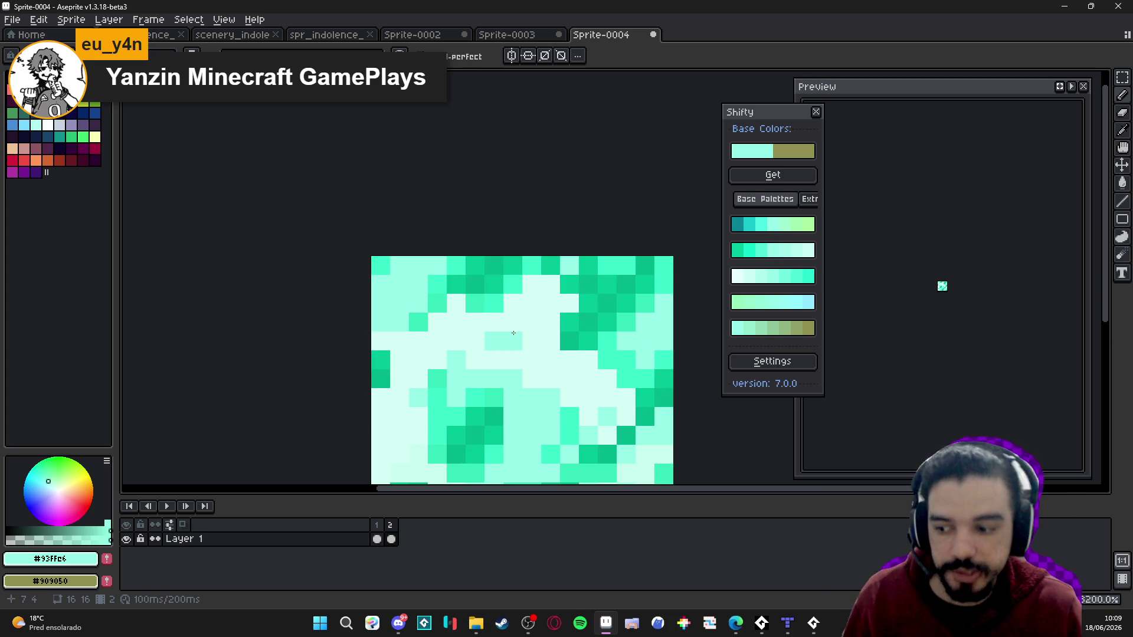
- Inspect the mint tile, then bring up File Explorer to locate the Mario picture
scroll(518, 333, down, 4)
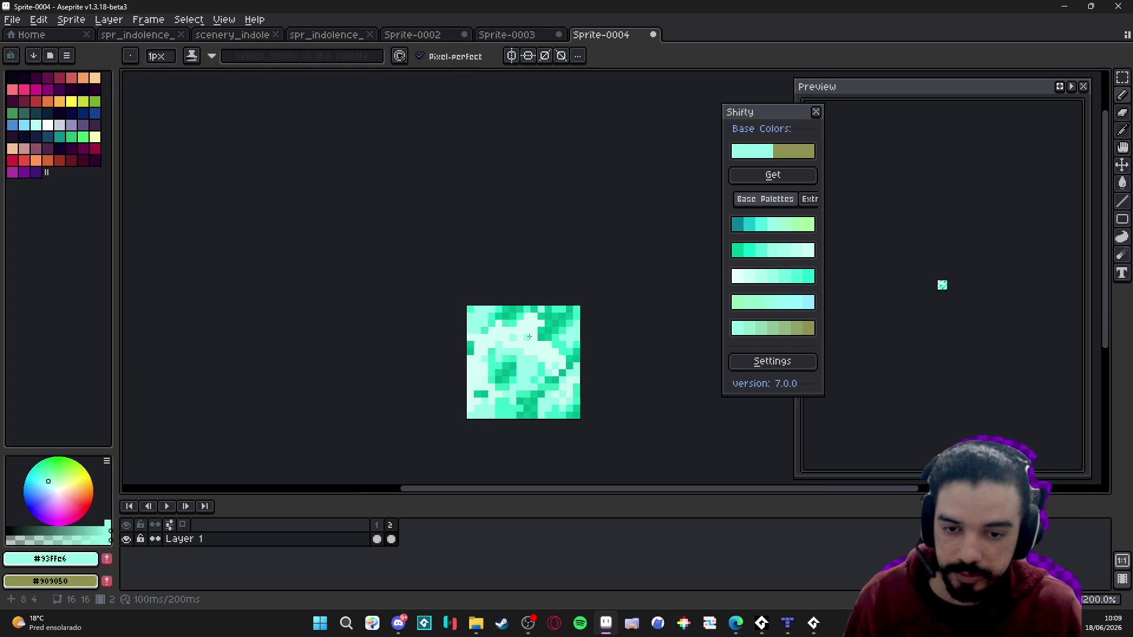
scroll(530, 336, up, 3)
scroll(530, 336, down, 3)
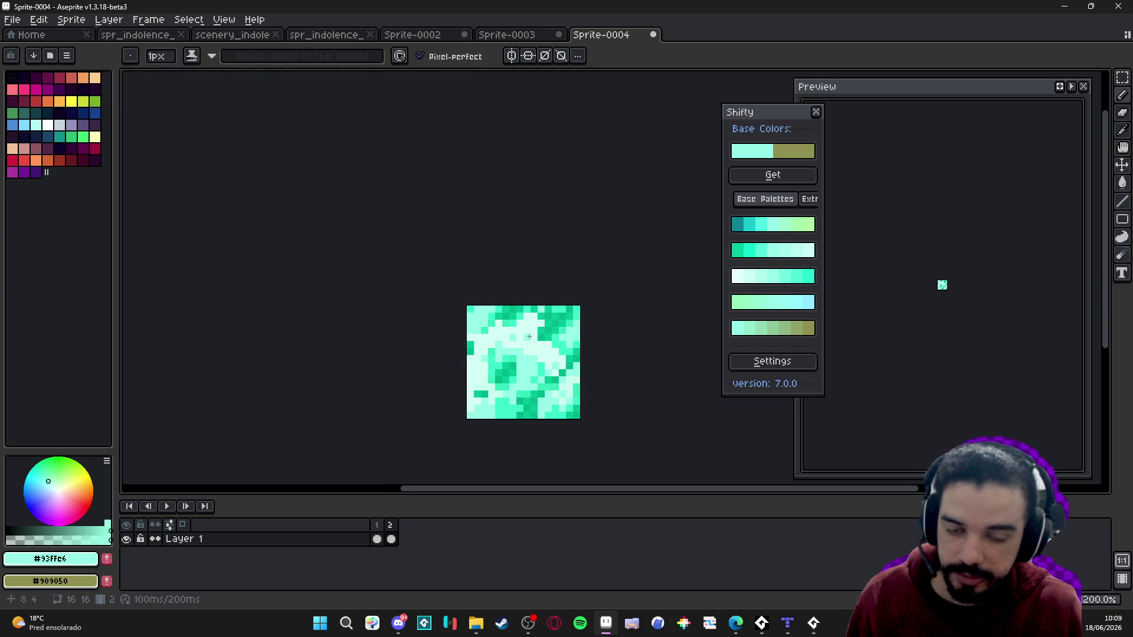
scroll(529, 336, up, 1)
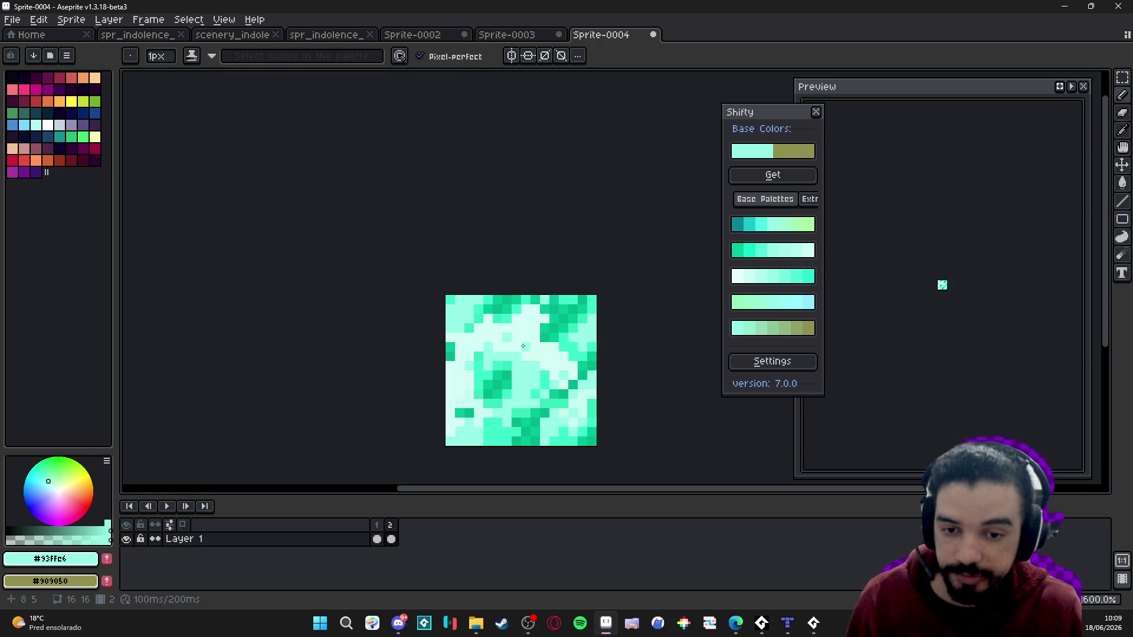
scroll(518, 355, down, 3)
scroll(525, 354, up, 1)
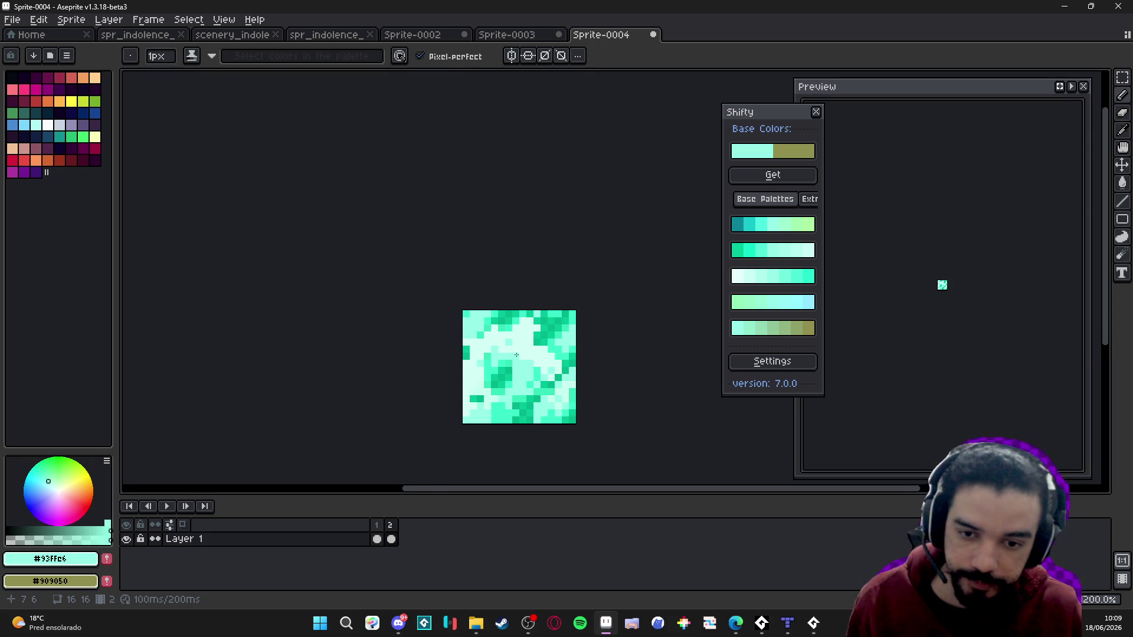
scroll(476, 318, down, 1)
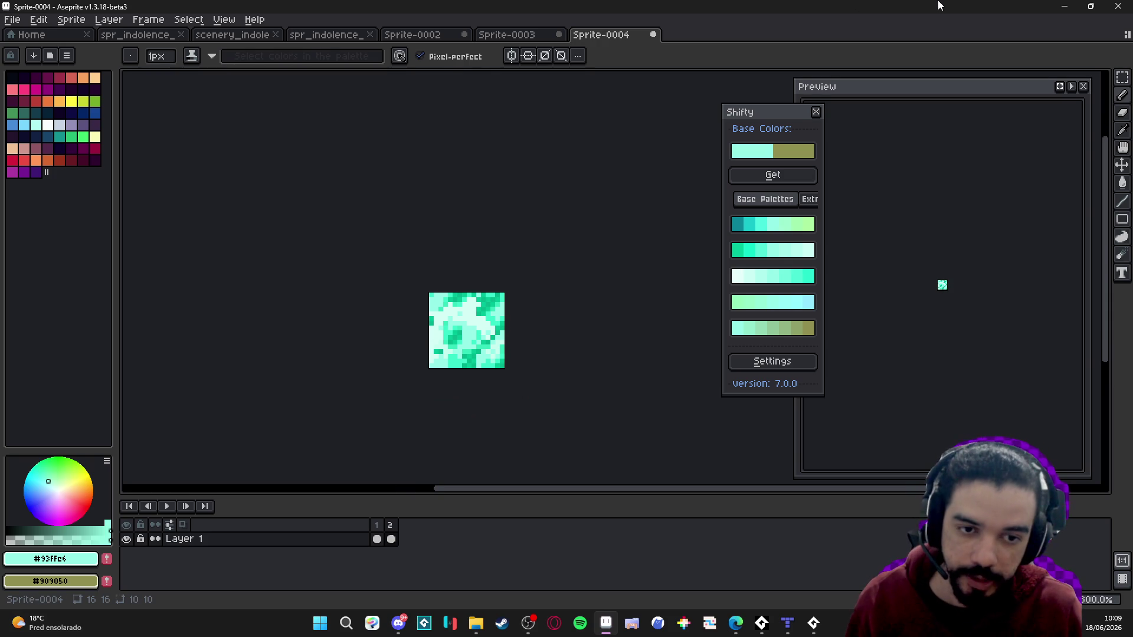
scroll(477, 373, up, 1)
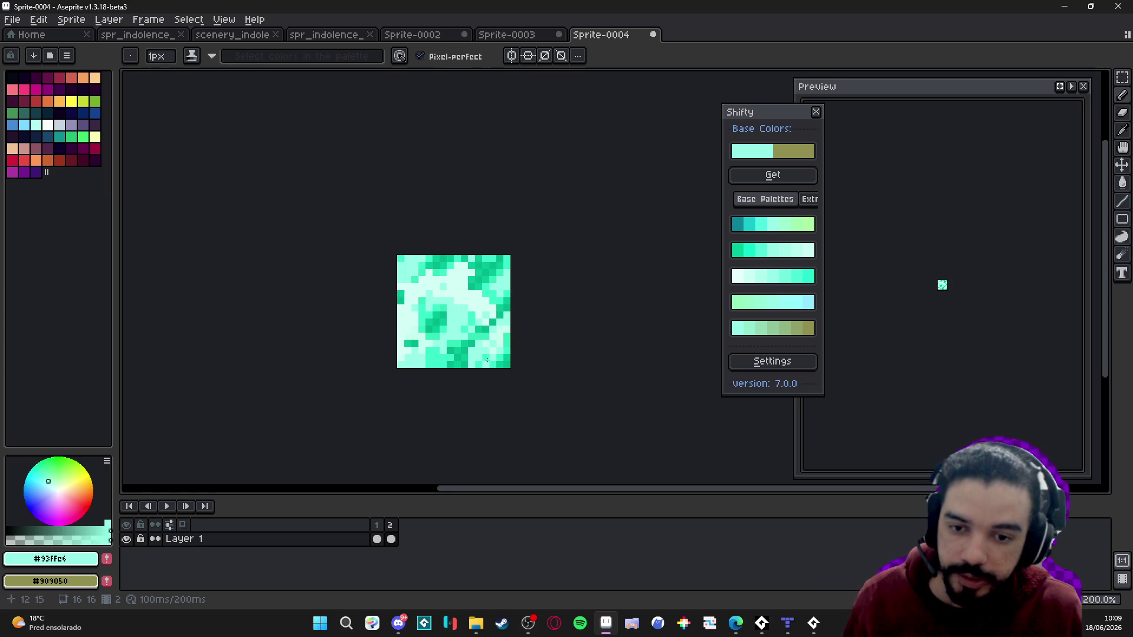
scroll(441, 356, down, 1)
scroll(434, 334, up, 1)
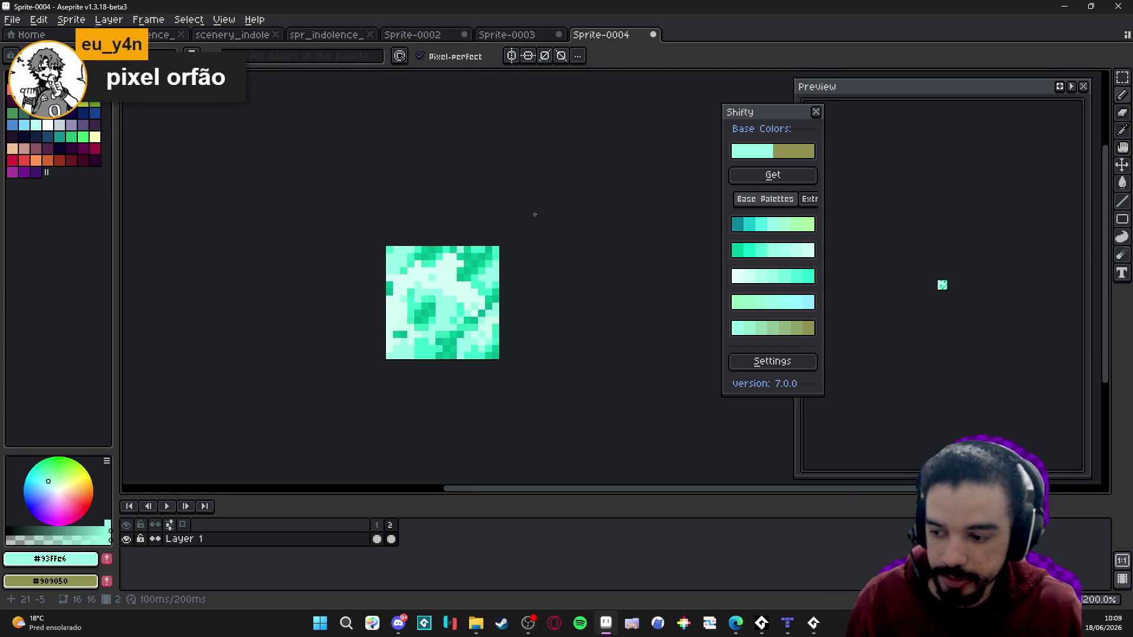
scroll(503, 251, up, 1)
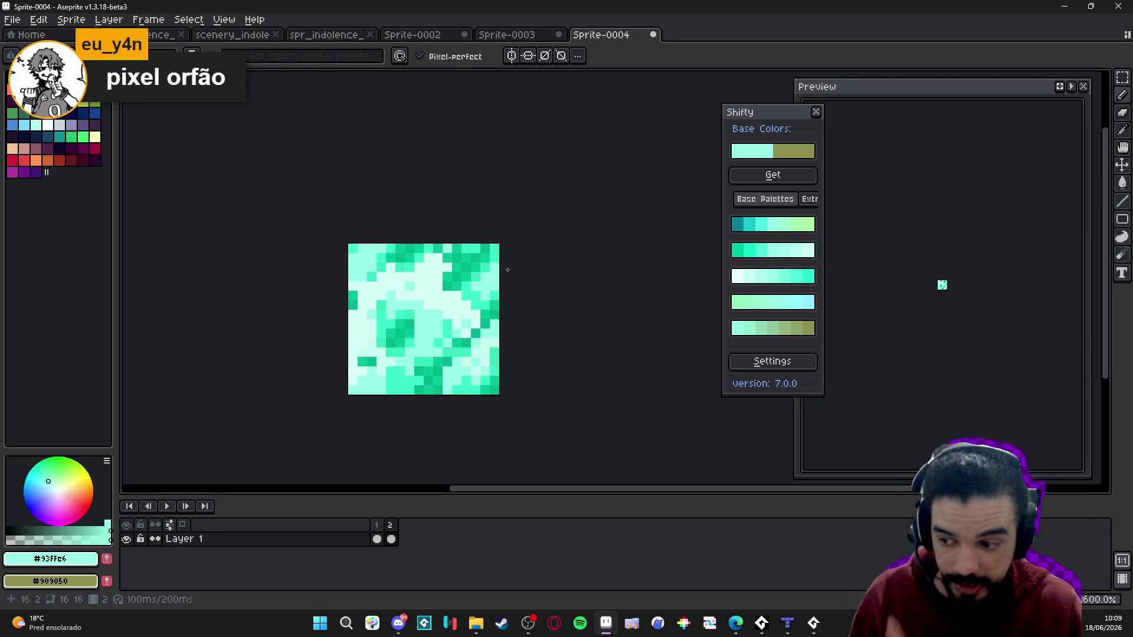
drag(464, 306, 432, 313)
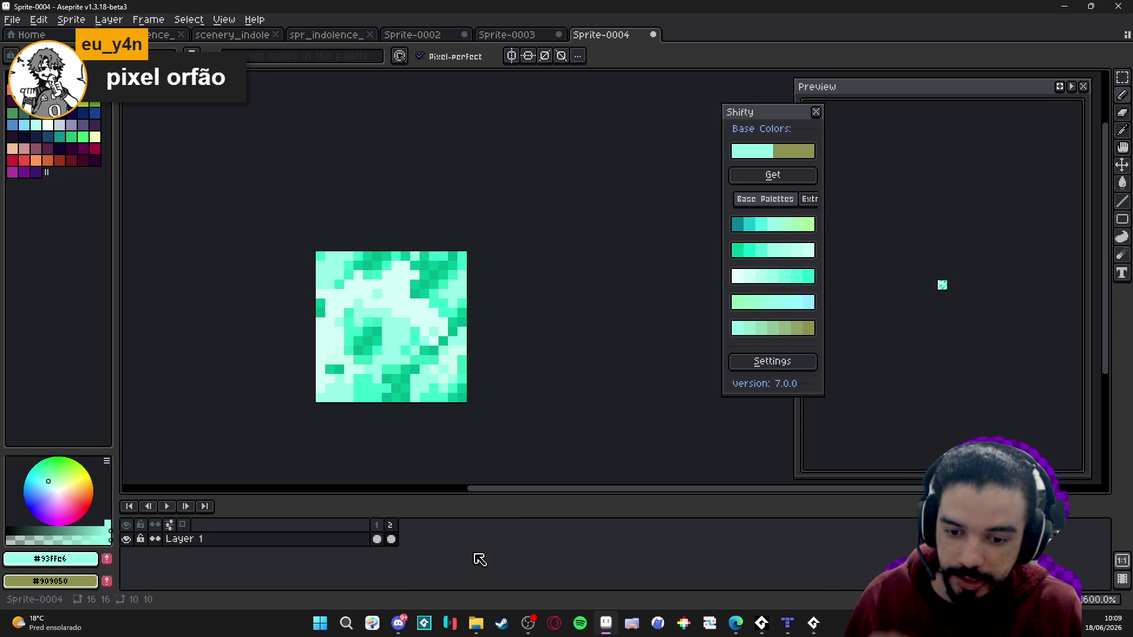
click(474, 622)
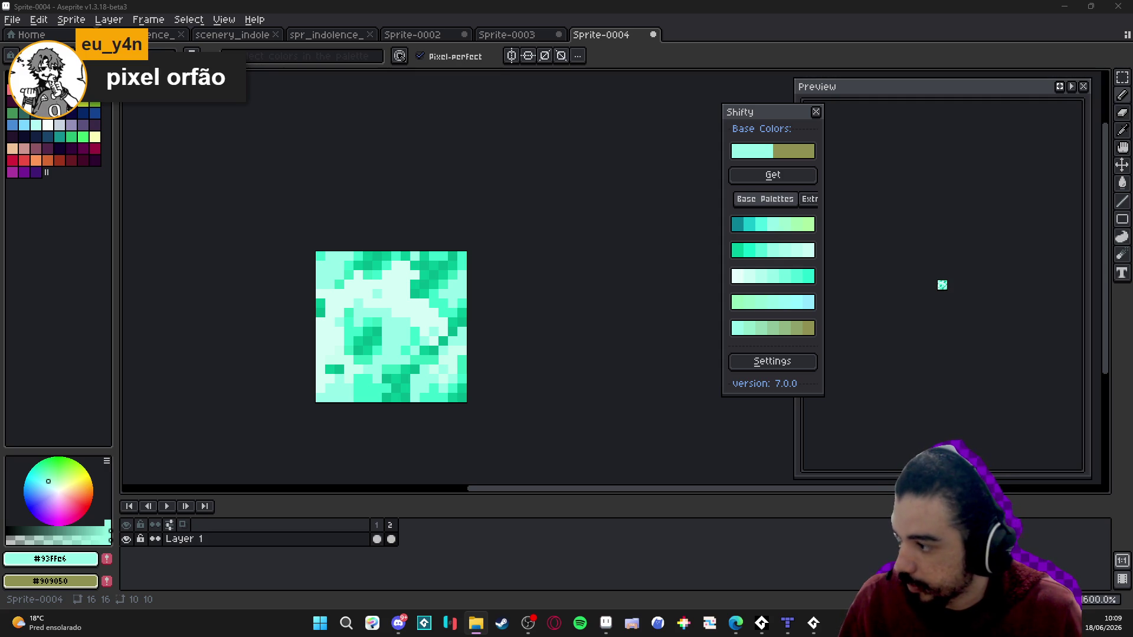
- Open the Mario picture as a sprite and select the whole image
drag(750, 28, 584, 228)
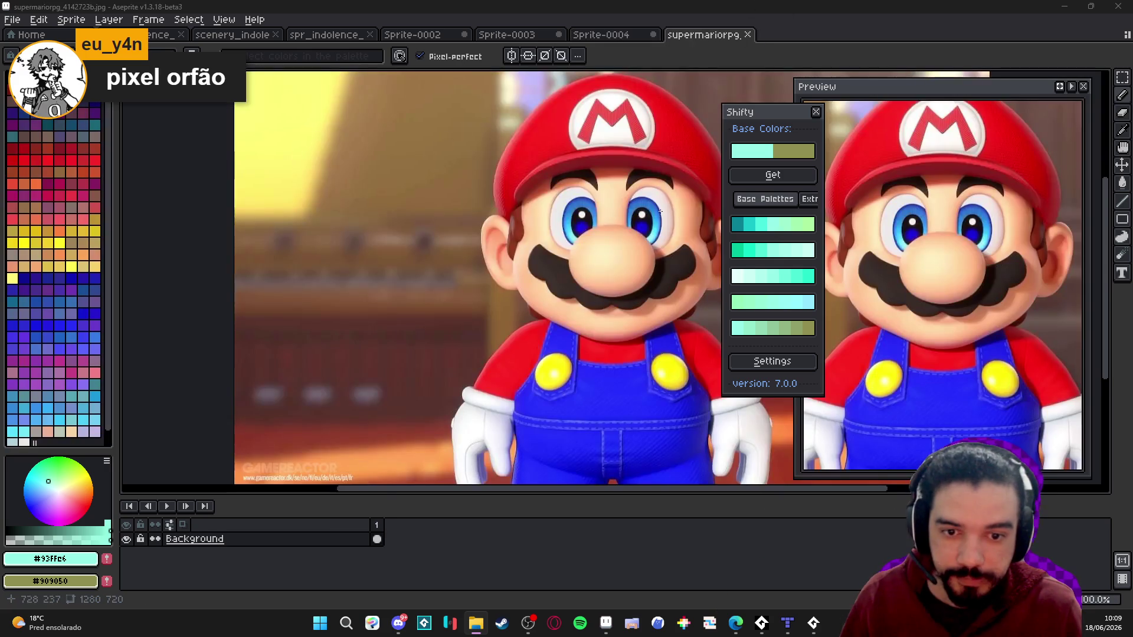
scroll(584, 228, down, 3)
key(ctrl+a)
- Scale the Mario image down to about 5%, a 64×36 pixelated thumbnail
scroll(506, 207, up, 4)
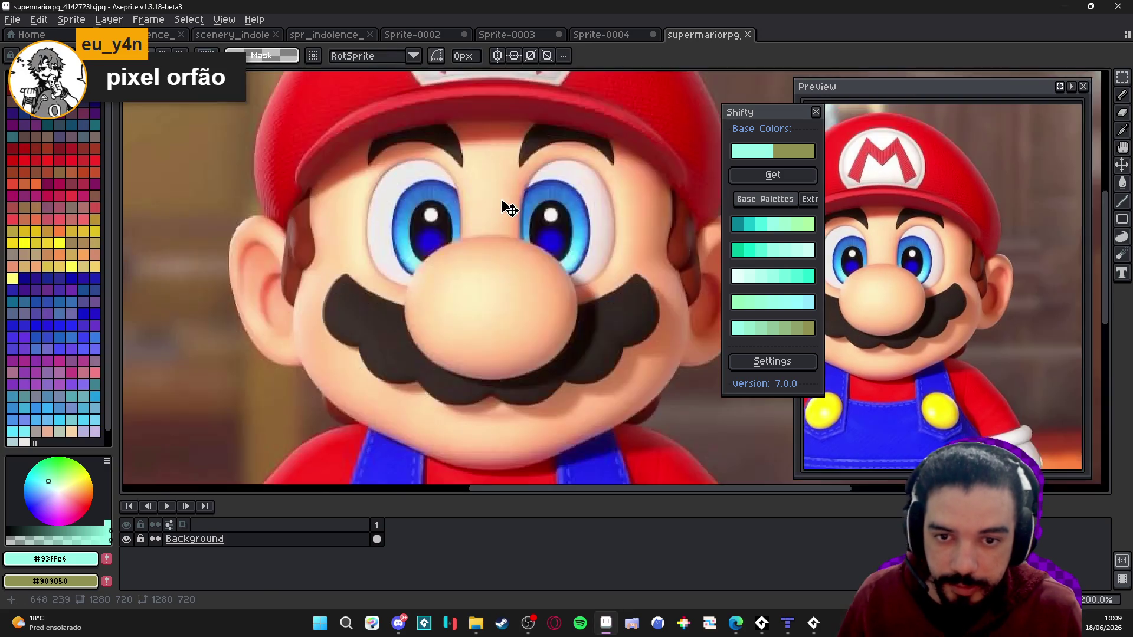
scroll(513, 212, down, 4)
scroll(513, 213, up, 3)
scroll(608, 197, down, 3)
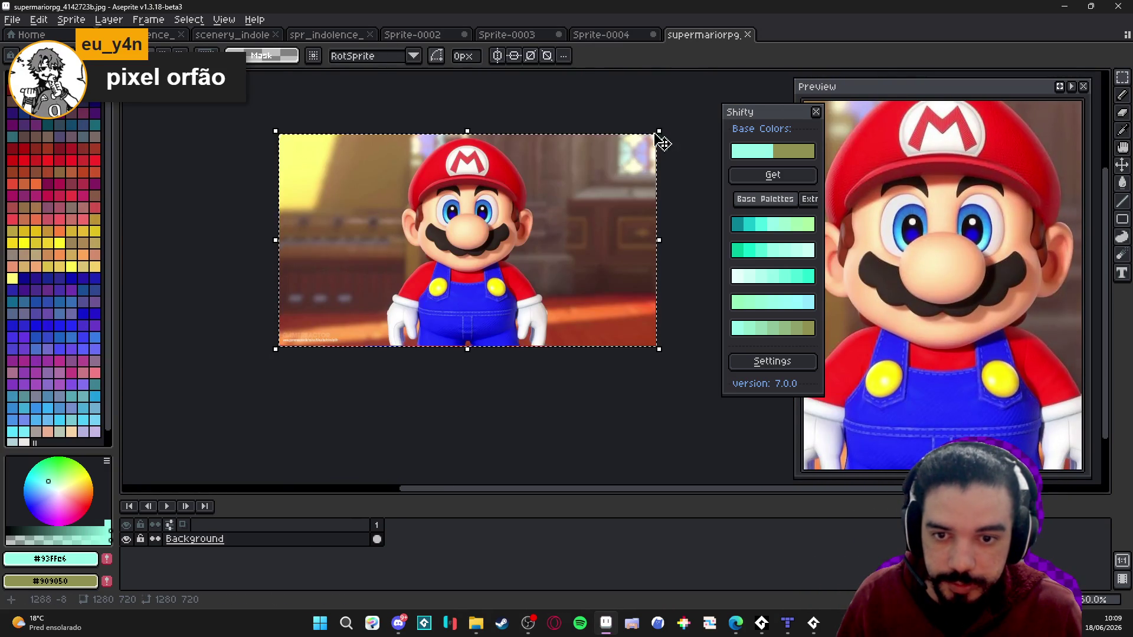
drag(661, 148, 290, 328)
scroll(290, 328, up, 9)
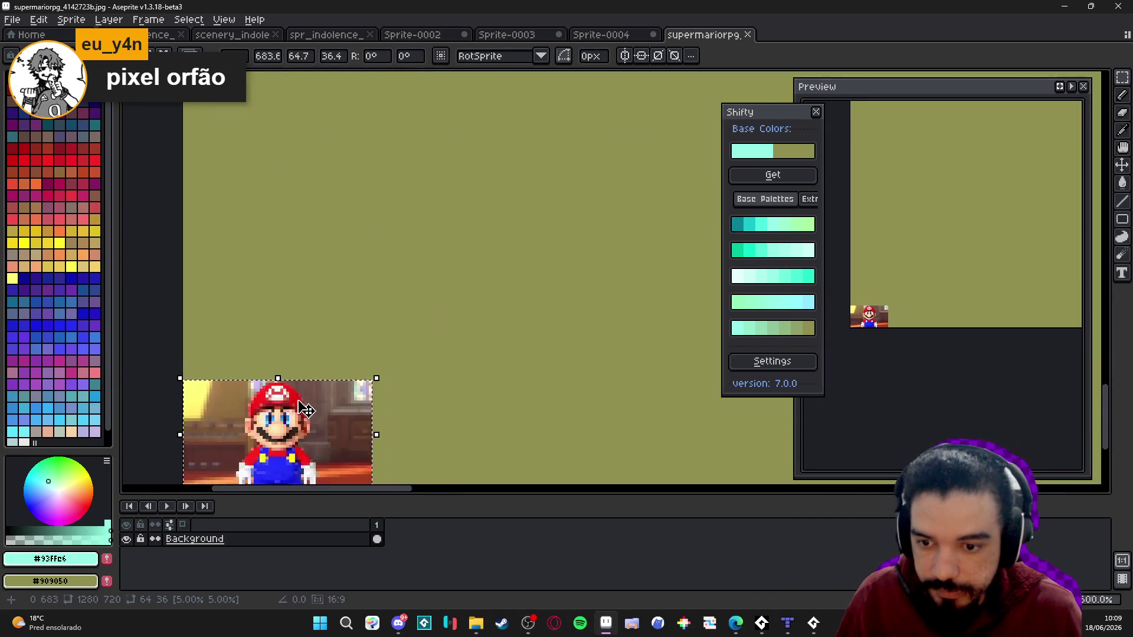
scroll(435, 275, up, 3)
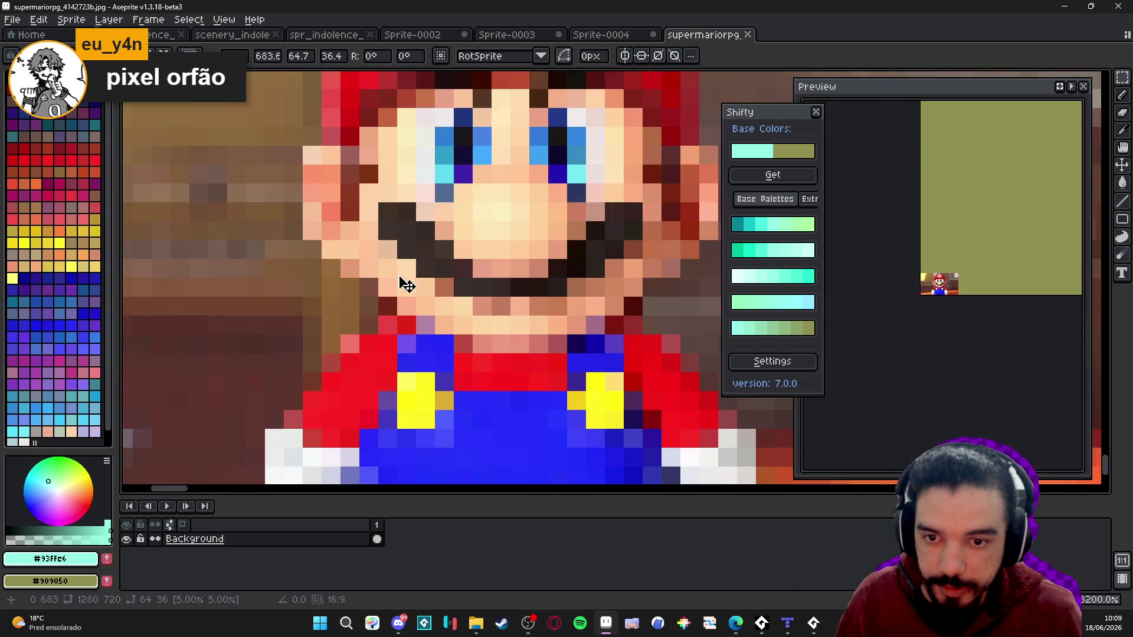
key(Return)
scroll(434, 275, down, 1)
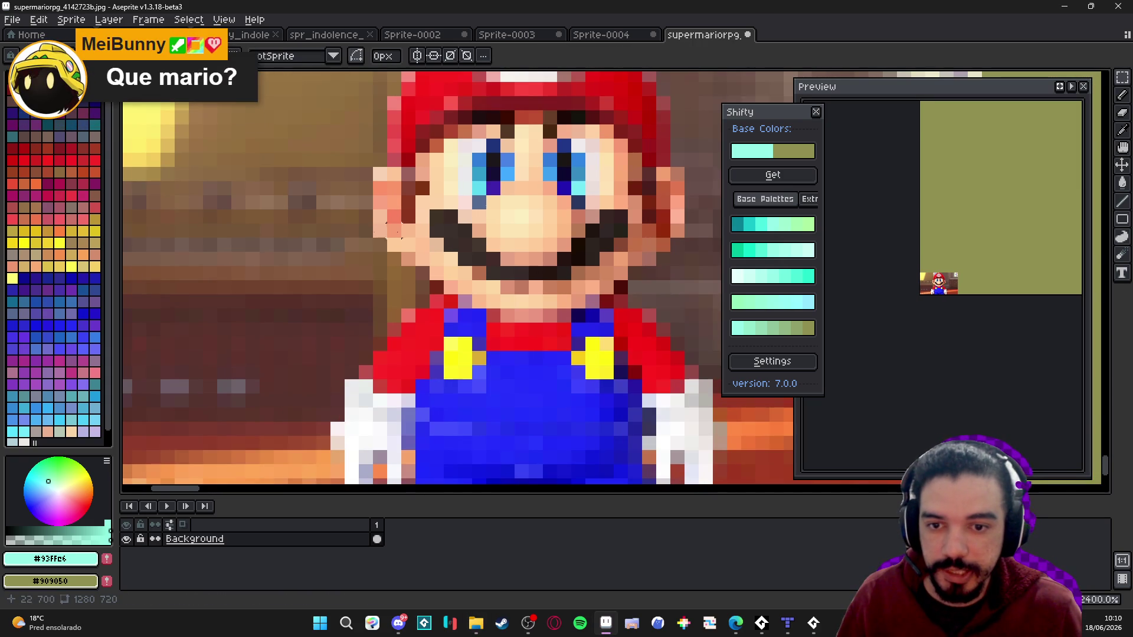
- Dock the supermariorpg tab on the left beside Sprite-0004 and make the tile editor active
mouse_move(702, 35)
mouse_down()
mouse_move(229, 214)
mouse_move(142, 233)
mouse_up()
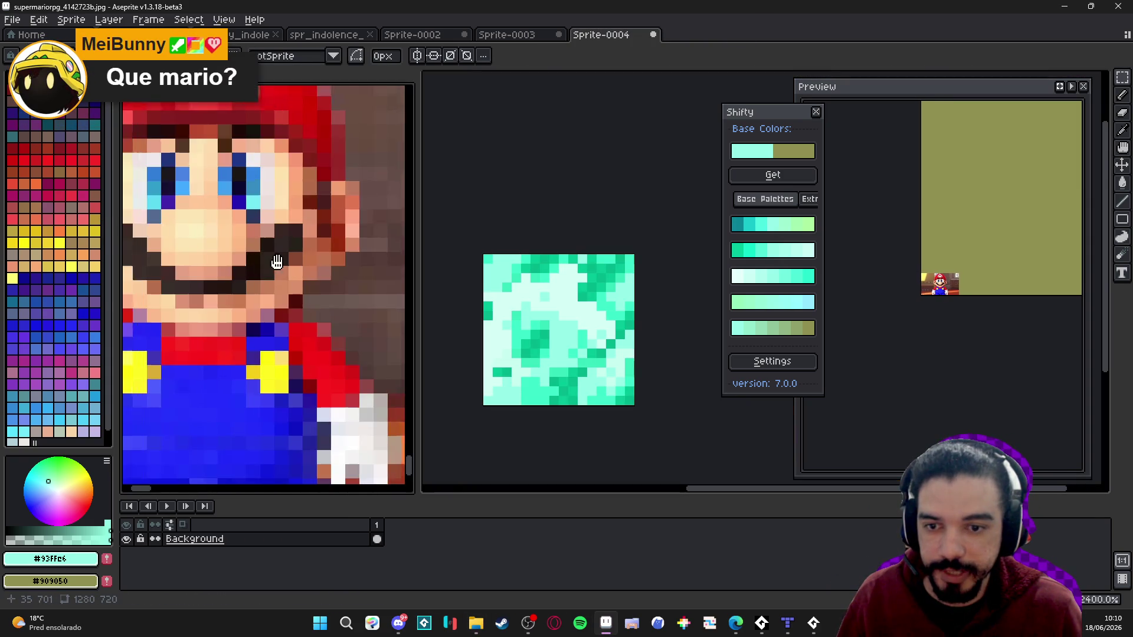
scroll(311, 378, down, 1)
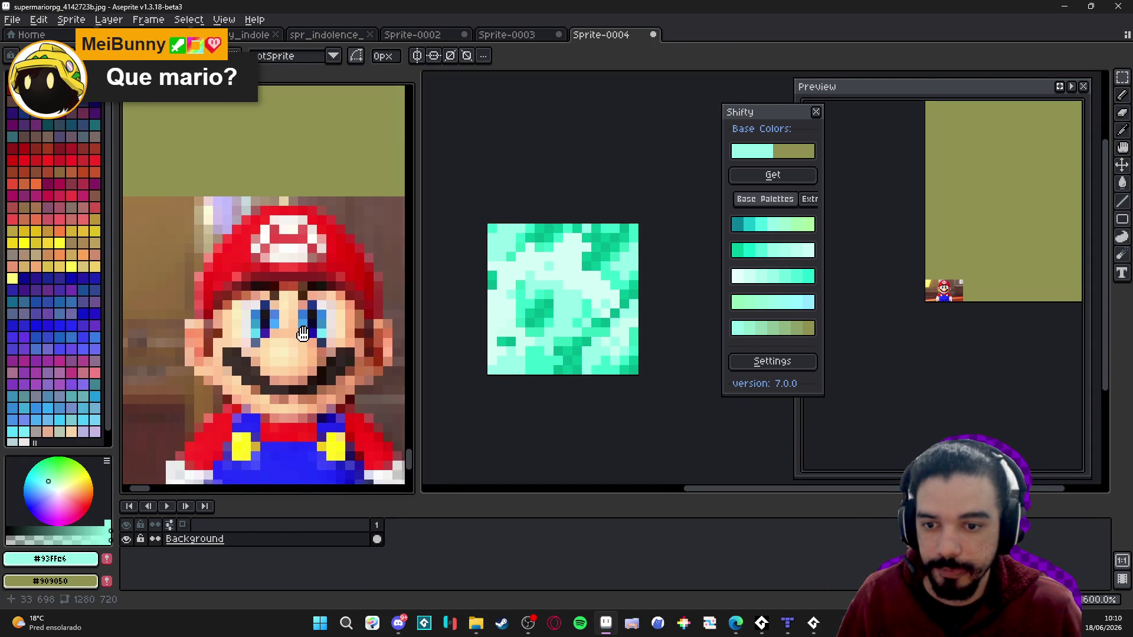
click(477, 346)
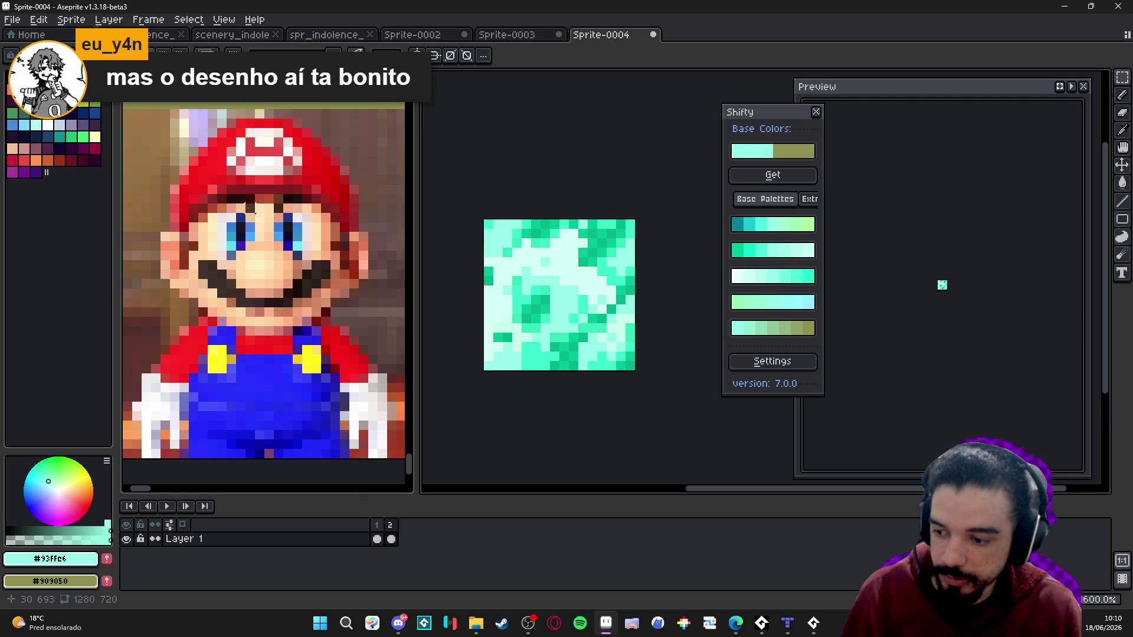
scroll(249, 207, down, 2)
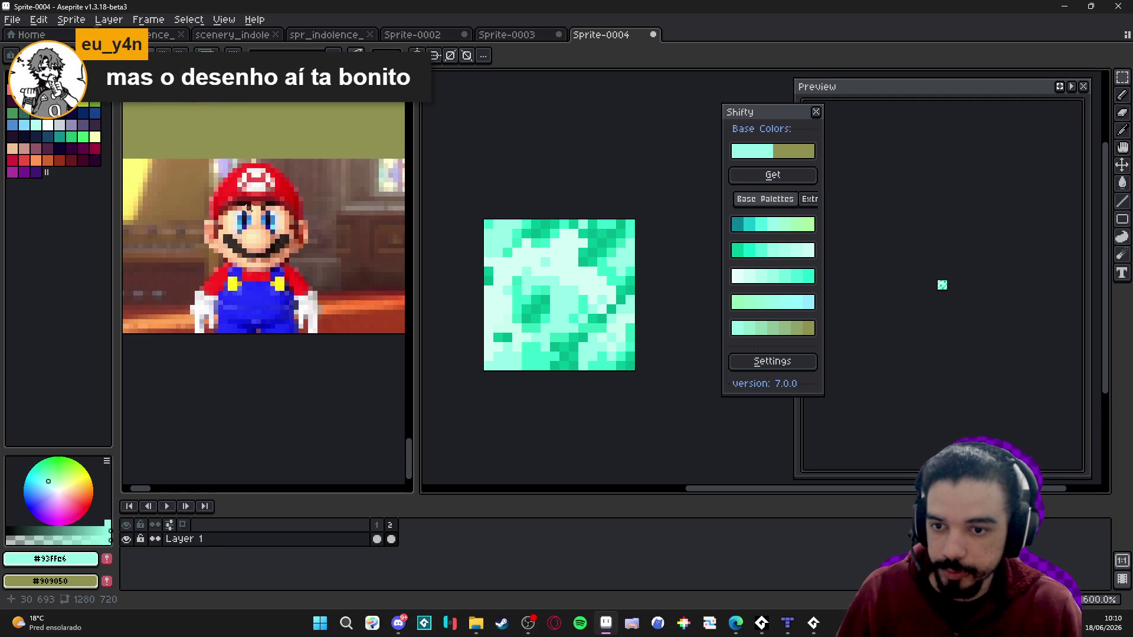
scroll(249, 207, up, 1)
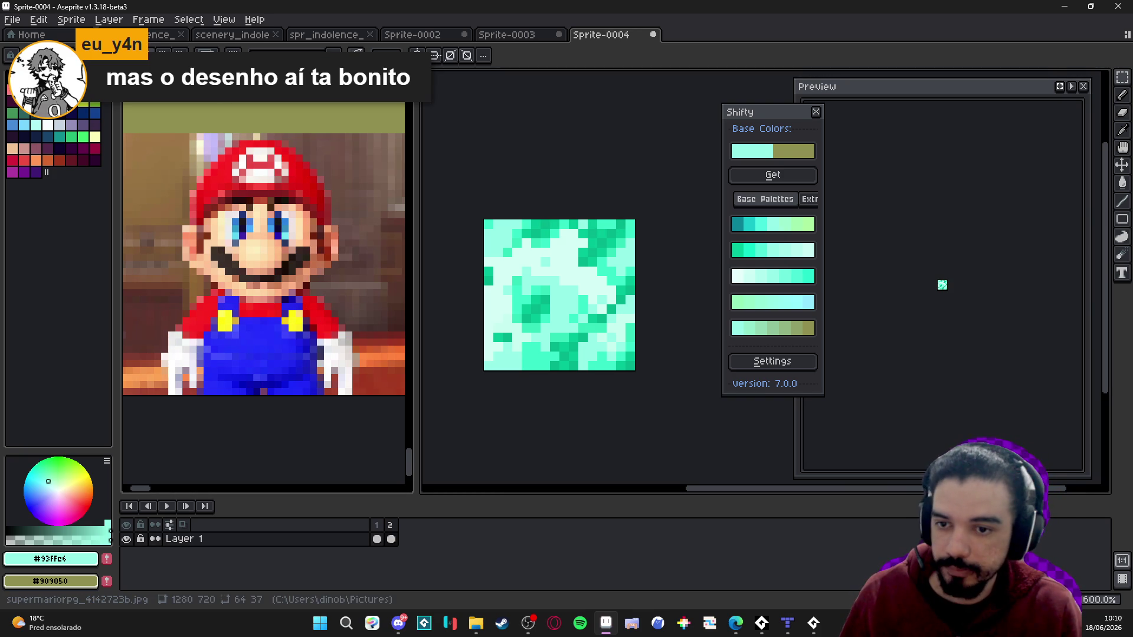
- Repaint Mario's left and right eye pixels in light blue
scroll(265, 302, up, 4)
alt+click(265, 302)
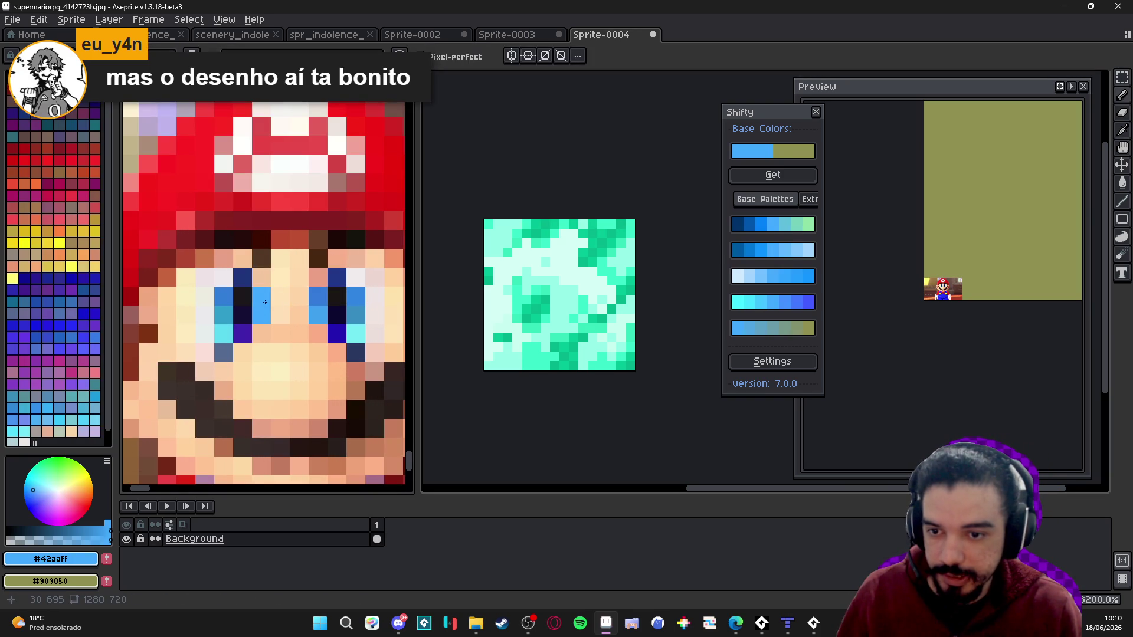
drag(224, 315, 224, 334)
alt+click(243, 313)
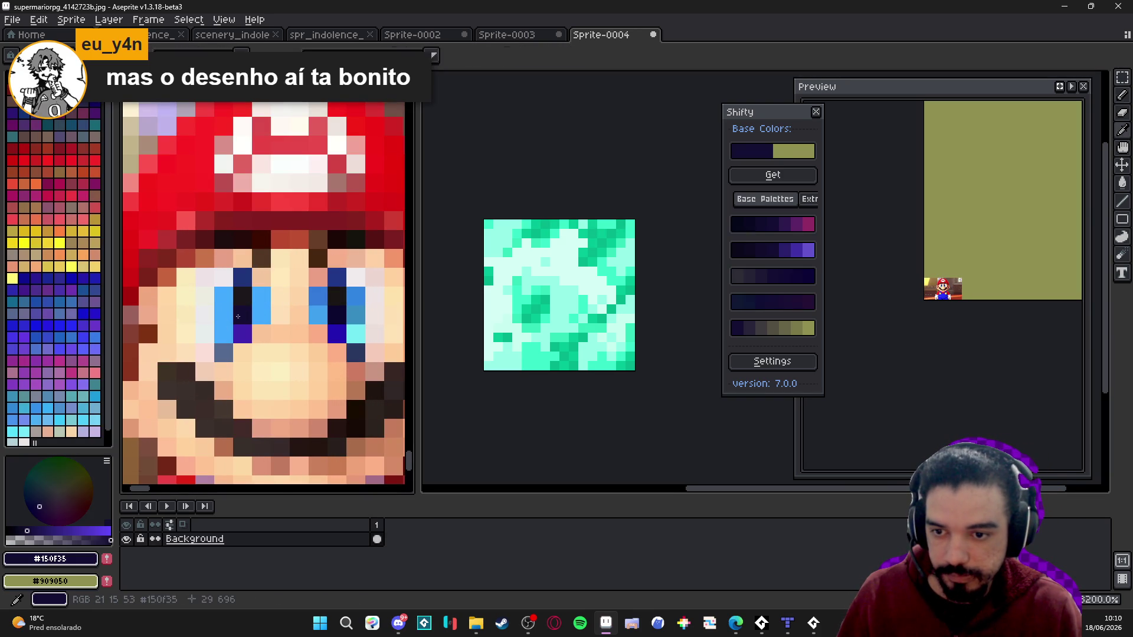
alt+click(258, 288)
click(243, 277)
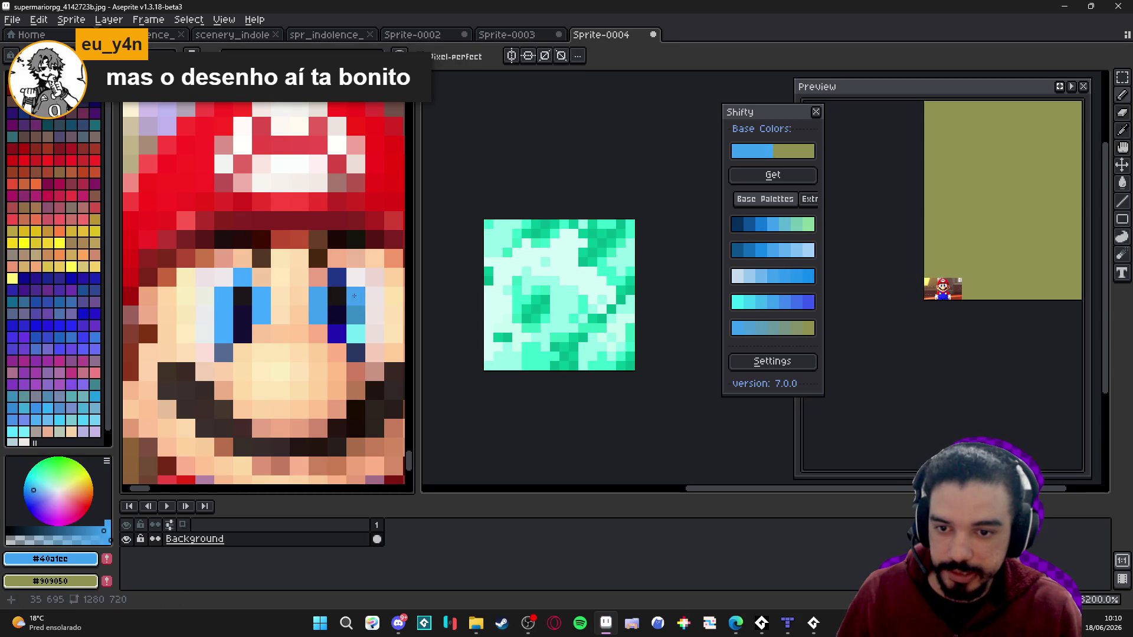
drag(354, 295, 356, 332)
click(337, 277)
click(337, 335)
click(354, 260)
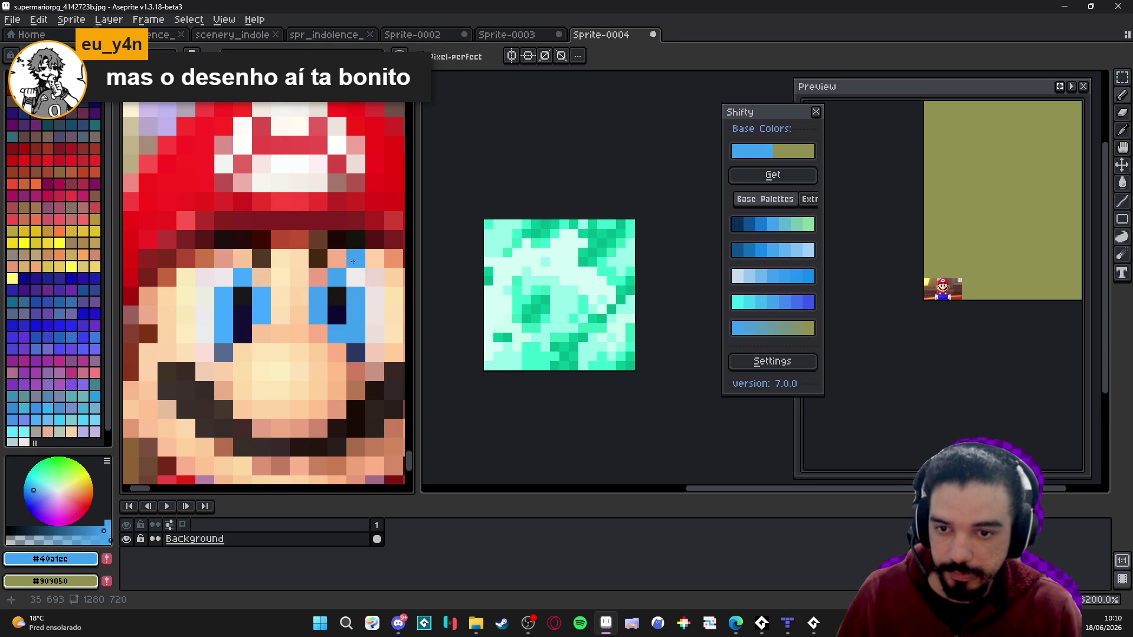
scroll(307, 304, down, 2)
- Lighten patches of Mario's face with the pale skin tone
alt+click(282, 298)
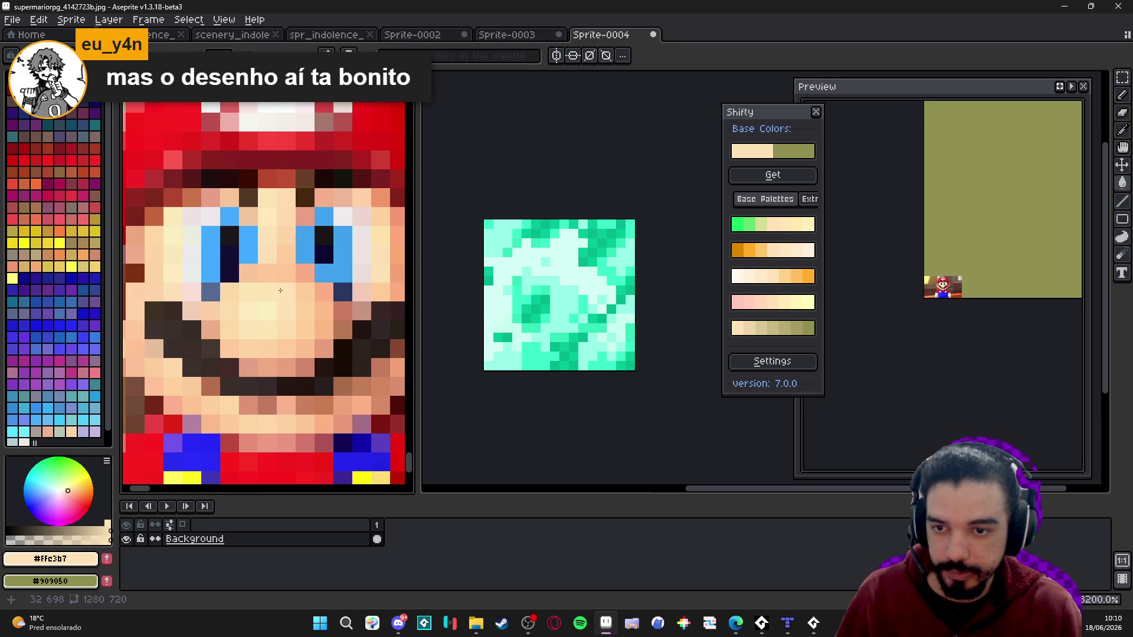
click(304, 305)
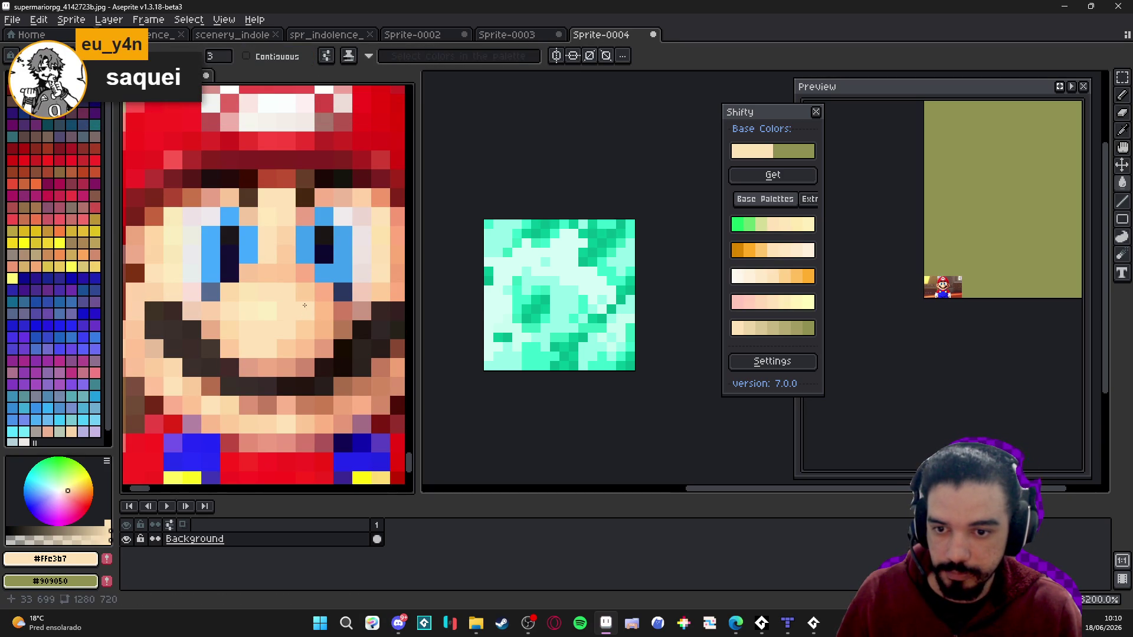
click(307, 319)
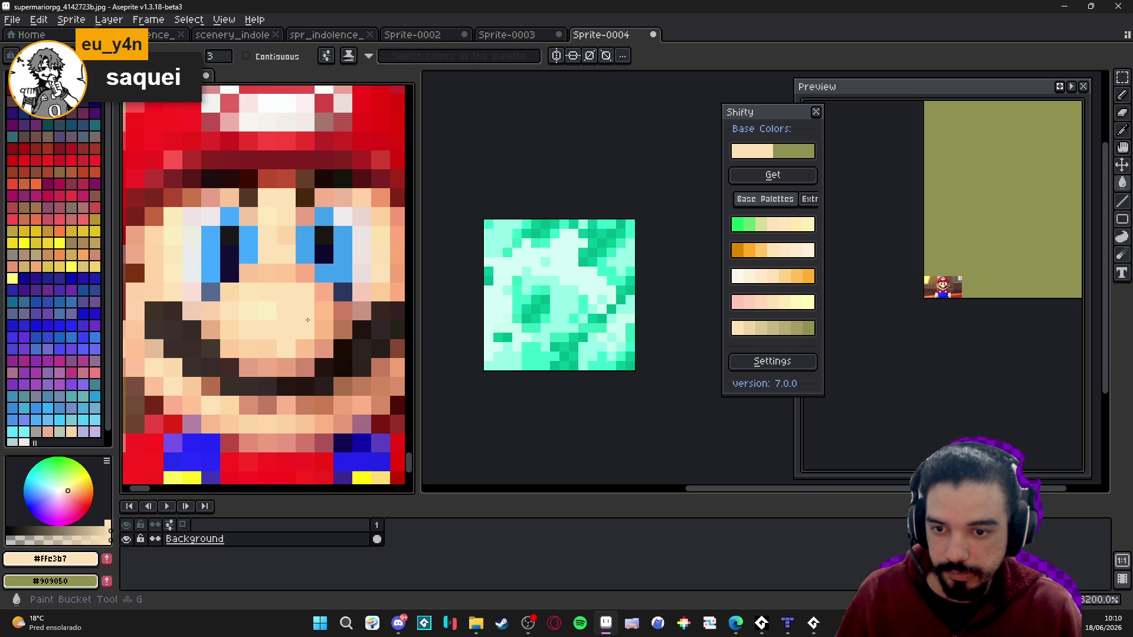
key(b)
alt+click(328, 331)
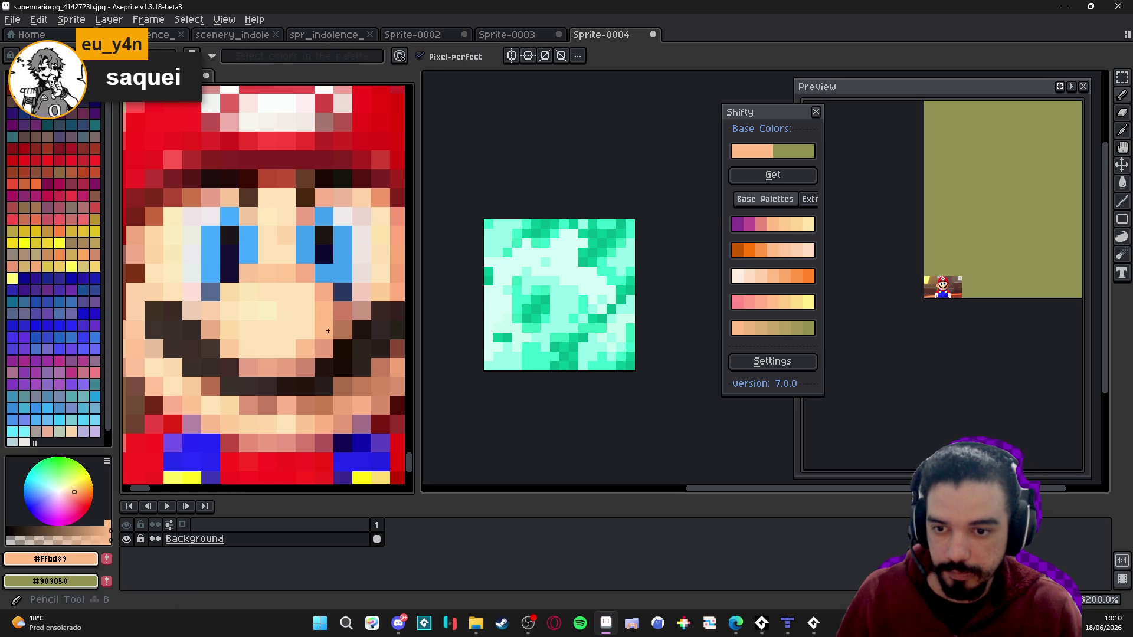
alt+click(286, 311)
click(257, 274)
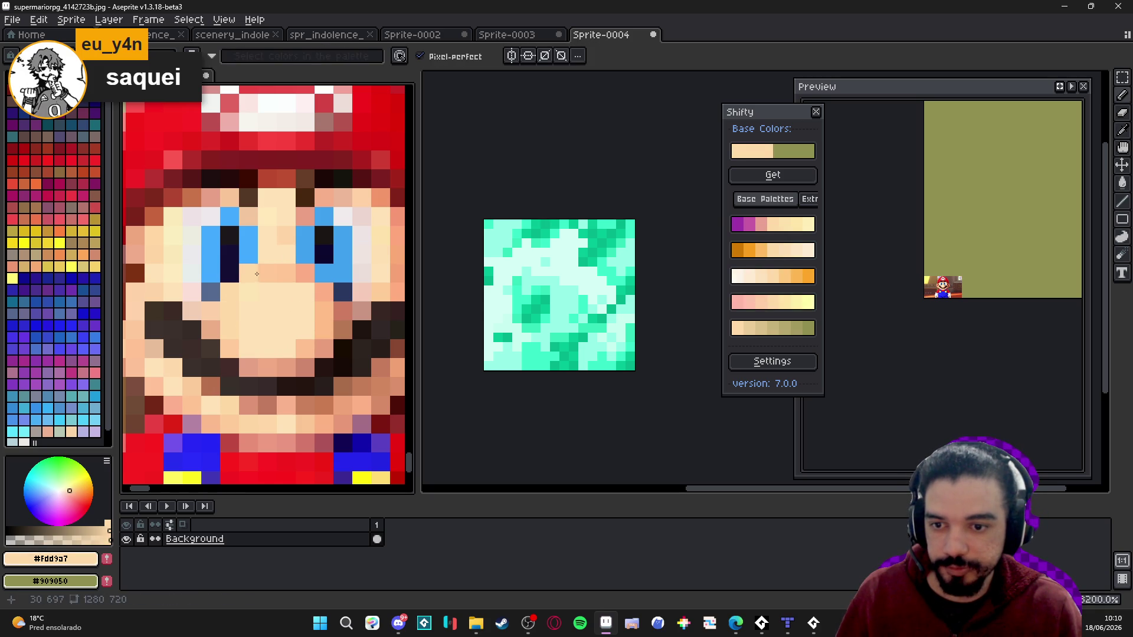
- Paint darker salmon shading along Mario's nose, cheek and mouth
alt+click(305, 273)
mouse_move(281, 273)
mouse_down()
mouse_move(245, 273)
mouse_move(229, 330)
mouse_move(248, 349)
mouse_up()
click(325, 311)
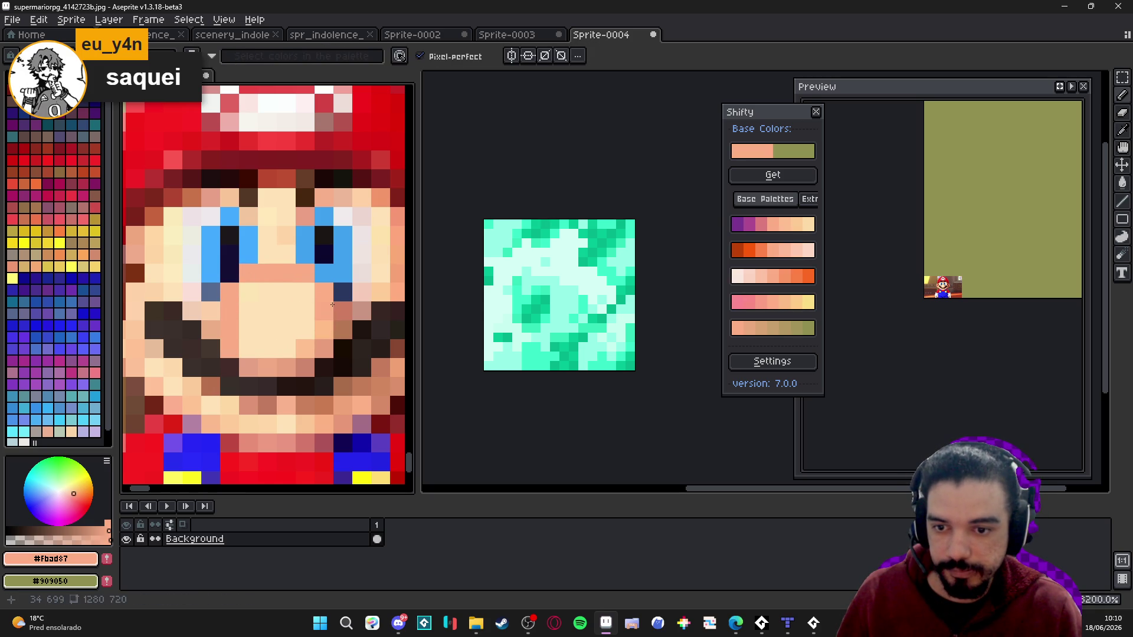
mouse_move(324, 329)
mouse_down()
mouse_move(305, 348)
mouse_move(232, 367)
mouse_move(249, 350)
mouse_up()
scroll(333, 362, down, 3)
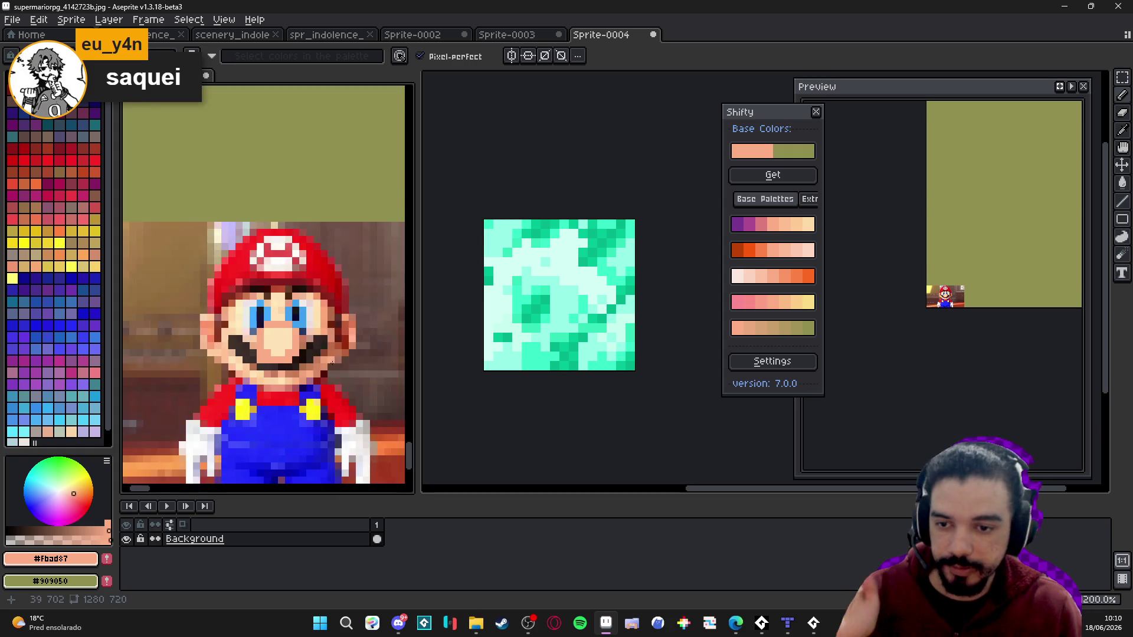
- Return to the teal tile, undo the stray salmon pixel, and sample its mint and teal
click(555, 304)
scroll(559, 304, up, 2)
scroll(559, 304, down, 2)
scroll(559, 304, up, 2)
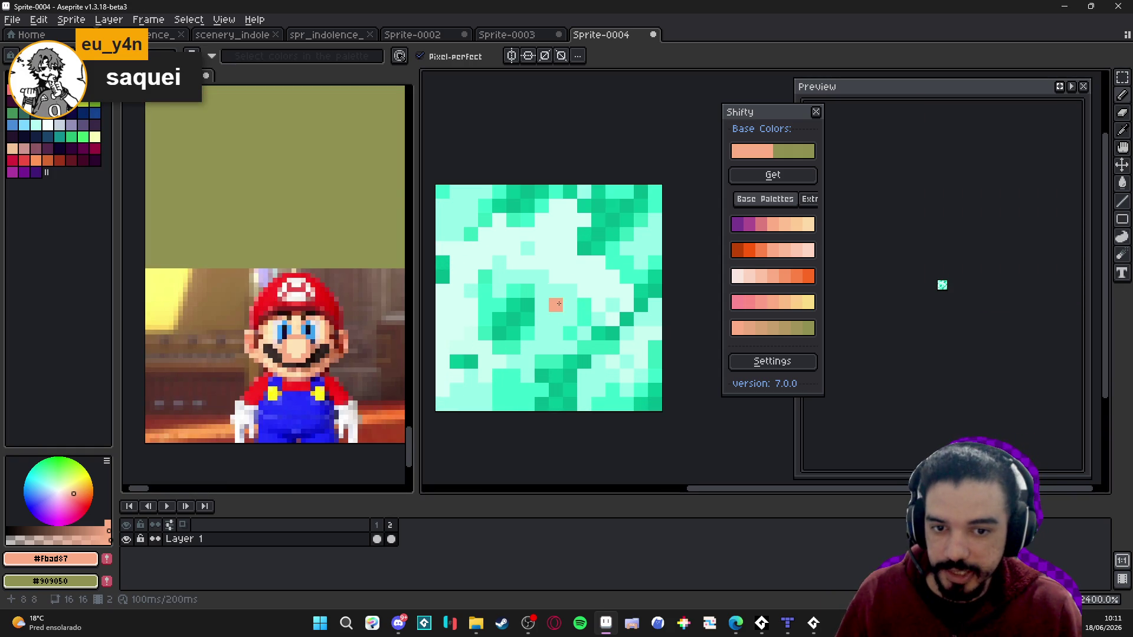
scroll(551, 293, down, 3)
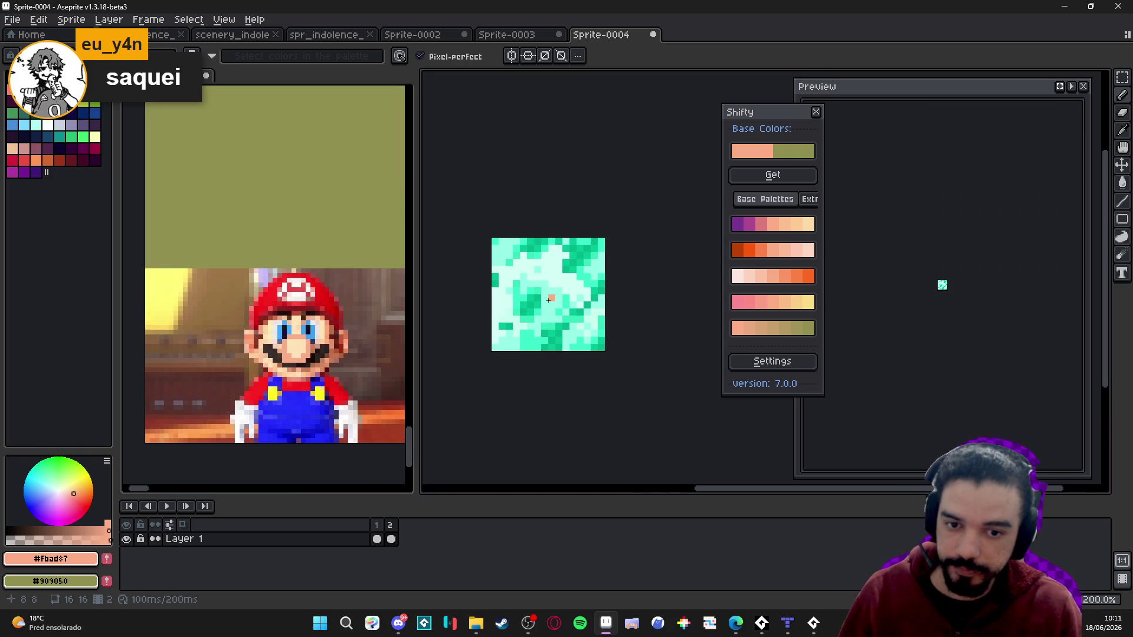
key(ctrl+z)
alt+click(549, 299)
scroll(554, 352, up, 1)
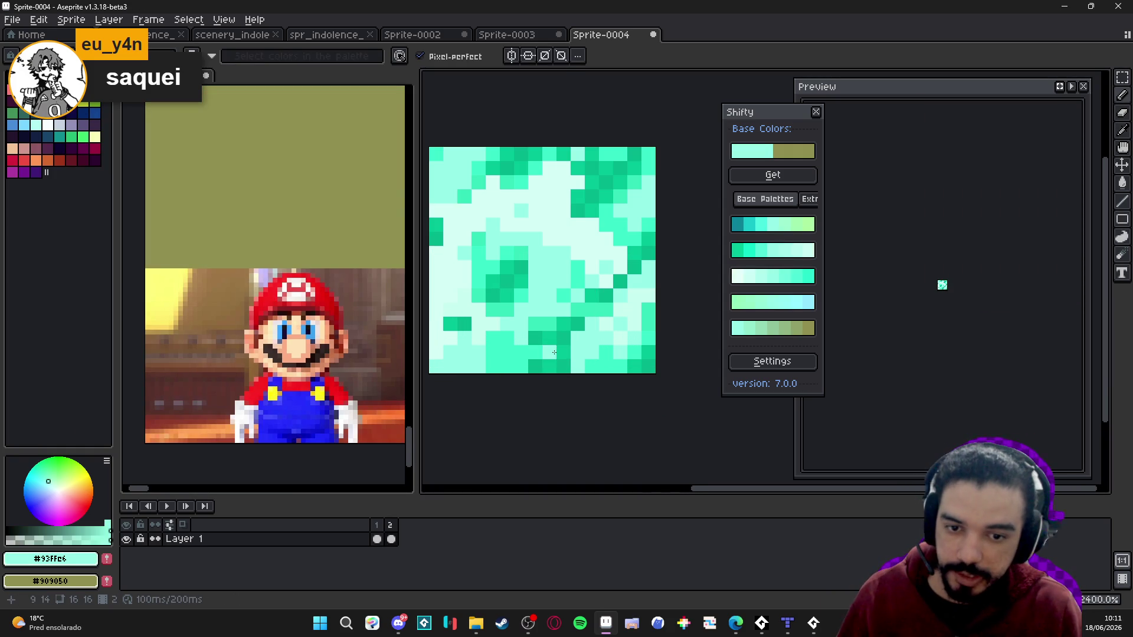
alt+click(564, 322)
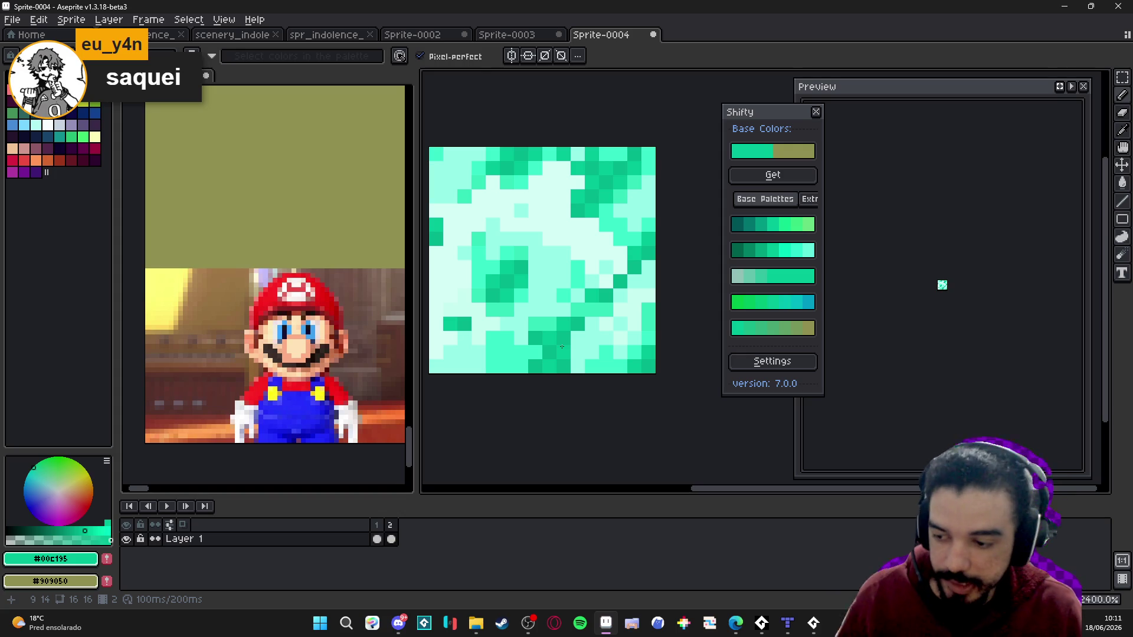
- Bucket-fill the bottom green area with pale mint and another patch with mid teal
scroll(551, 307, down, 5)
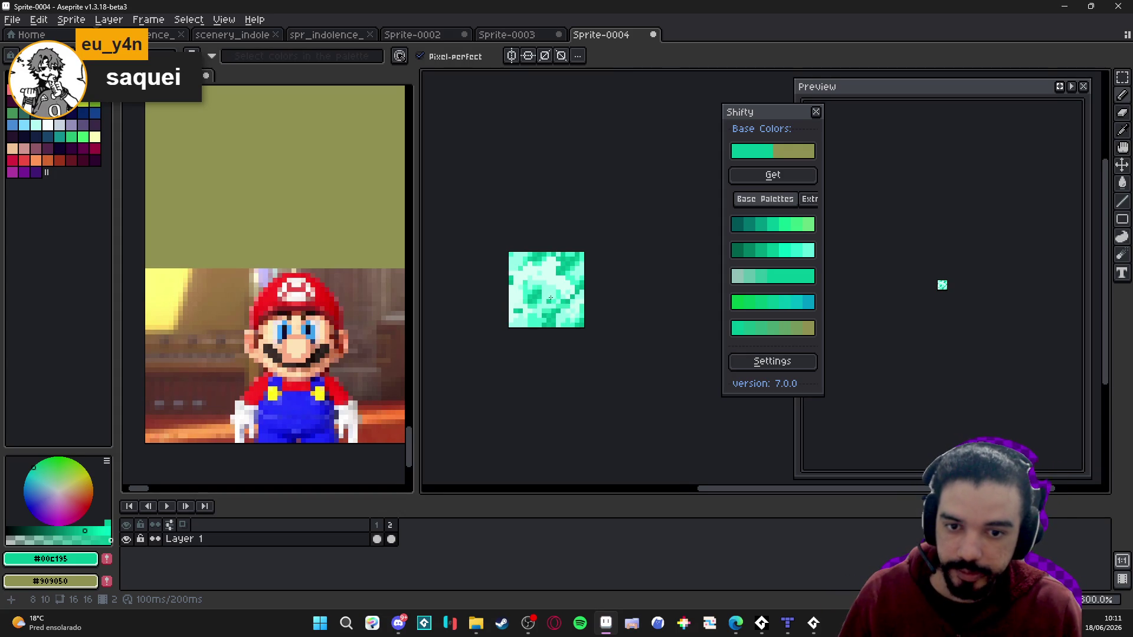
scroll(550, 298, up, 1)
scroll(546, 300, up, 3)
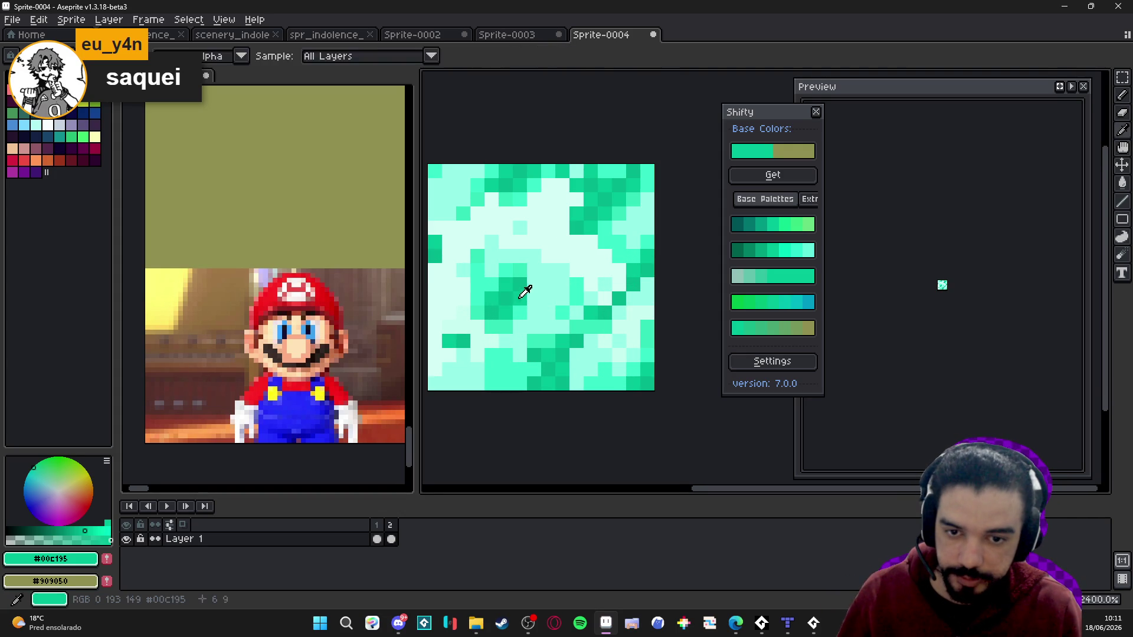
key(g)
alt+click(530, 304)
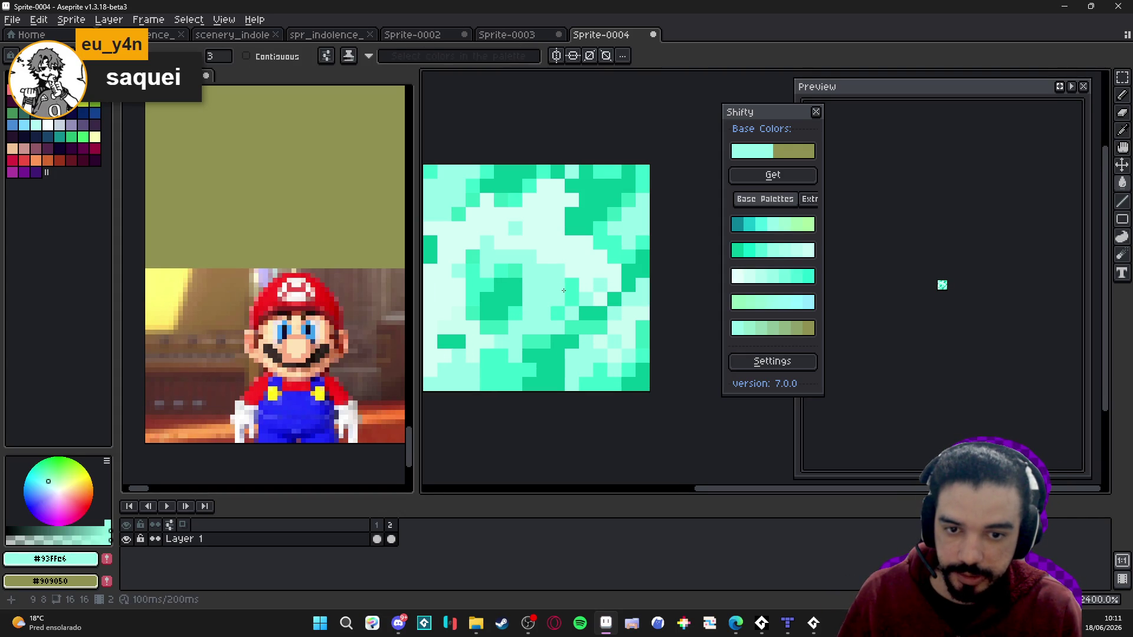
click(569, 319)
scroll(570, 319, down, 1)
scroll(543, 302, up, 1)
alt+click(547, 299)
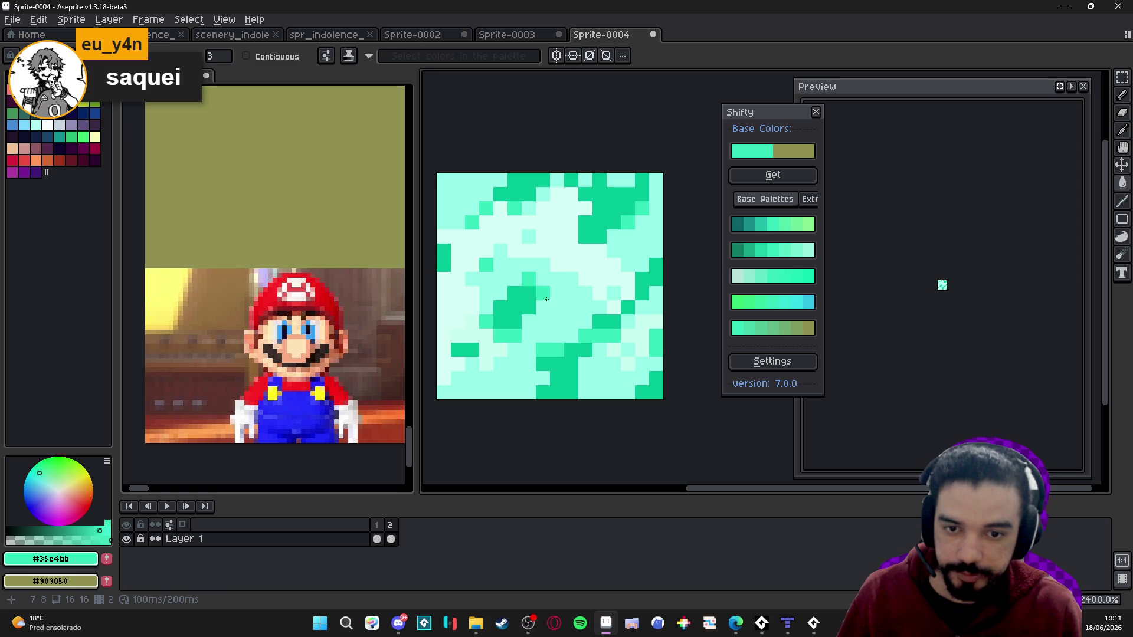
click(557, 313)
- Pencil pale mint pixels over the lower tile, discarding a stray teal patch
key(b)
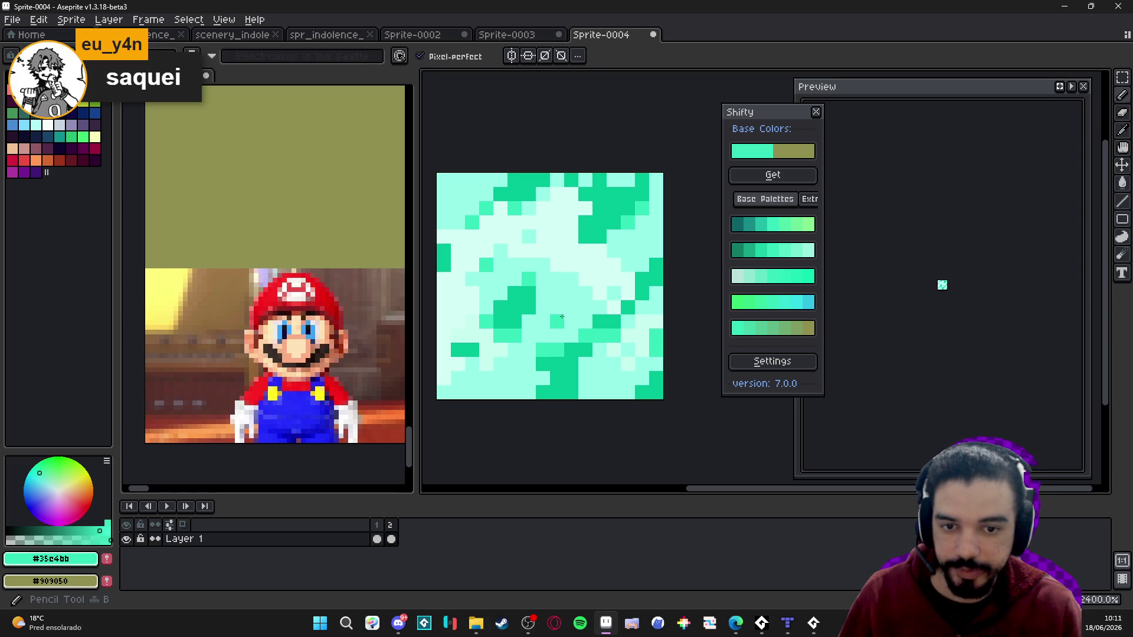
scroll(560, 321, down, 4)
scroll(564, 316, up, 3)
scroll(569, 309, up, 1)
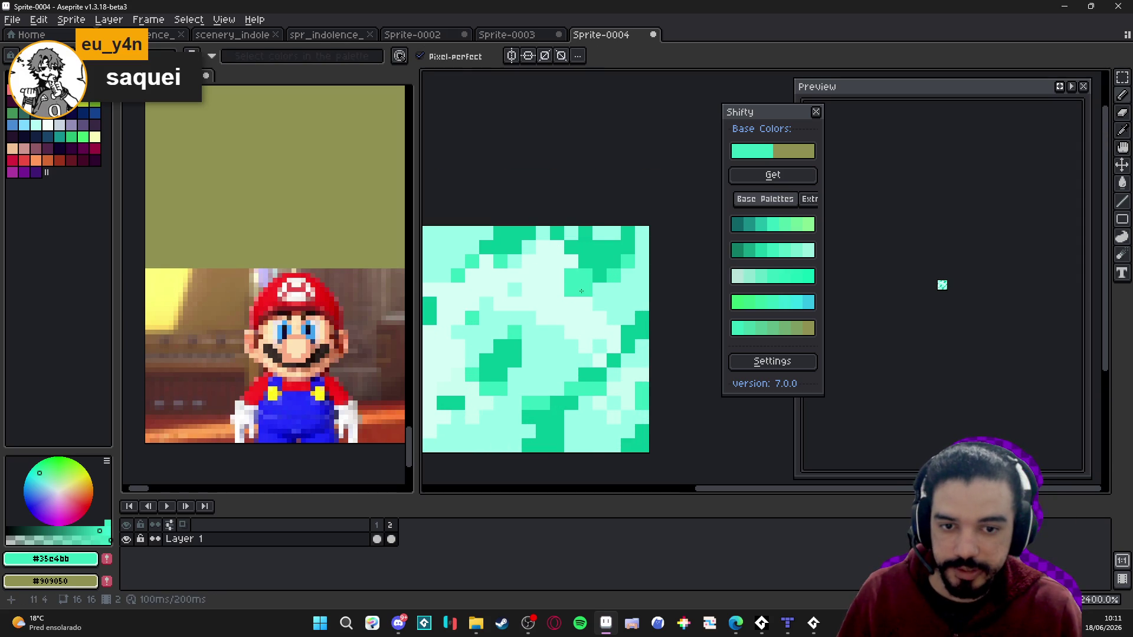
drag(557, 277, 573, 305)
key(ctrl+z)
alt+click(542, 330)
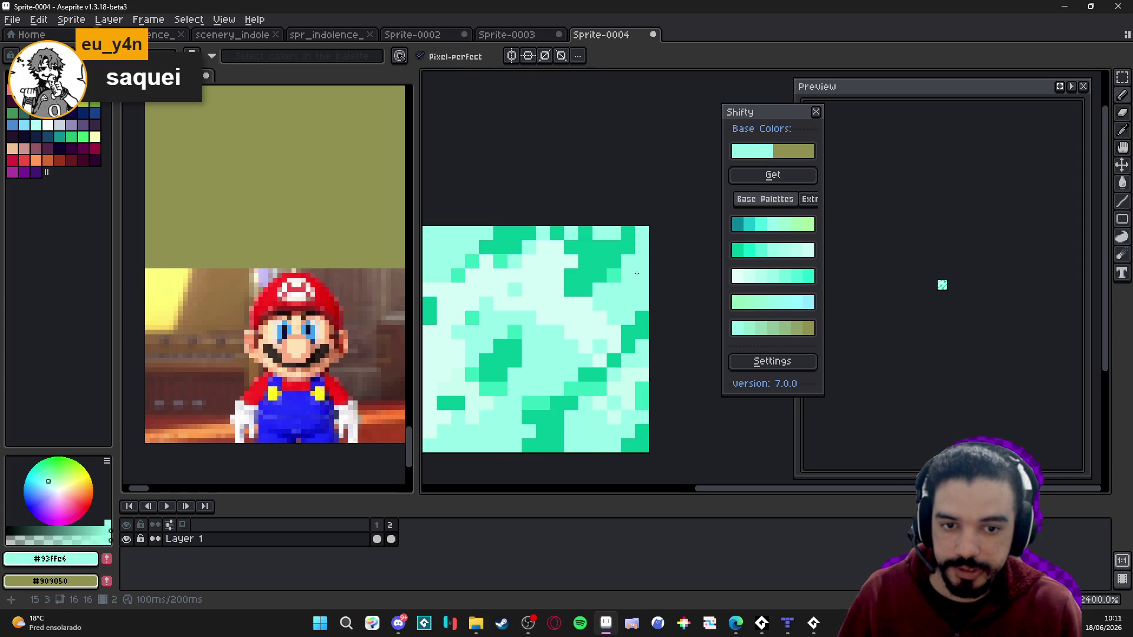
drag(515, 348, 520, 379)
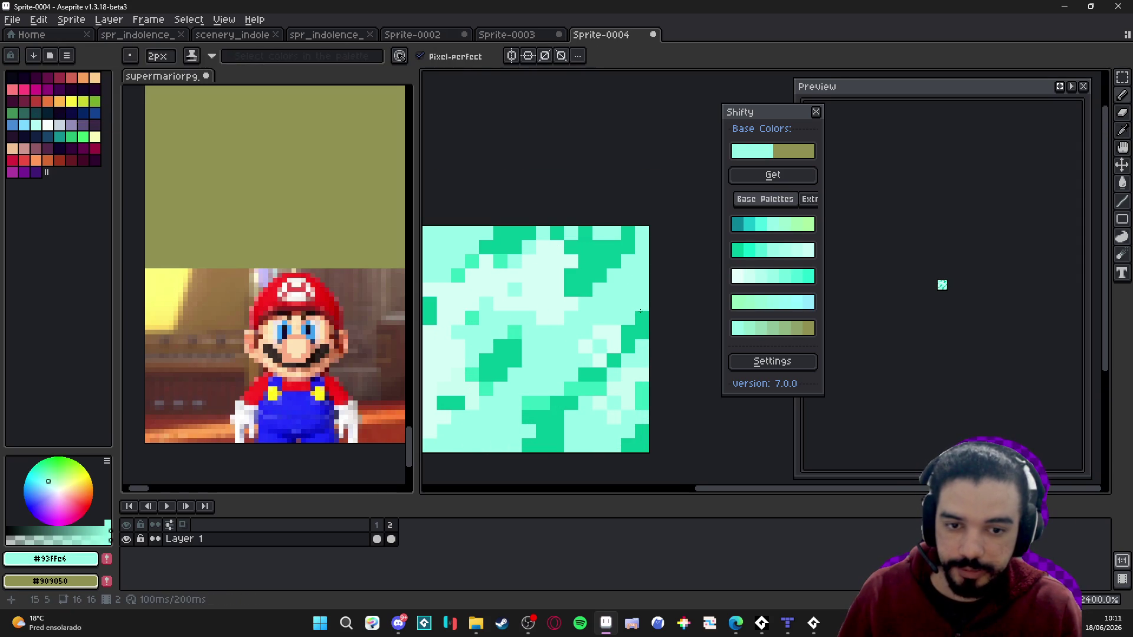
mouse_move(622, 332)
mouse_down()
mouse_move(639, 290)
mouse_move(531, 442)
mouse_up()
- Draw a pale mint diagonal from the top-right corner and dark teal diagonals near the right edge
drag(569, 399, 551, 406)
alt+click(569, 255)
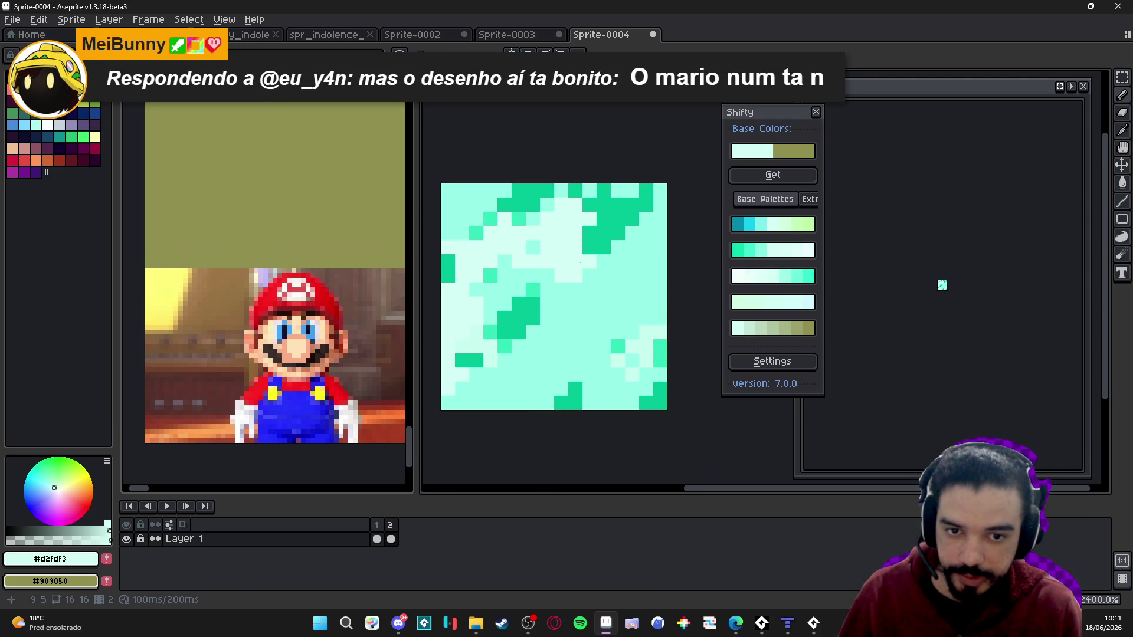
mouse_move(661, 191)
mouse_down()
mouse_move(448, 372)
mouse_move(463, 319)
mouse_up()
alt+click(660, 353)
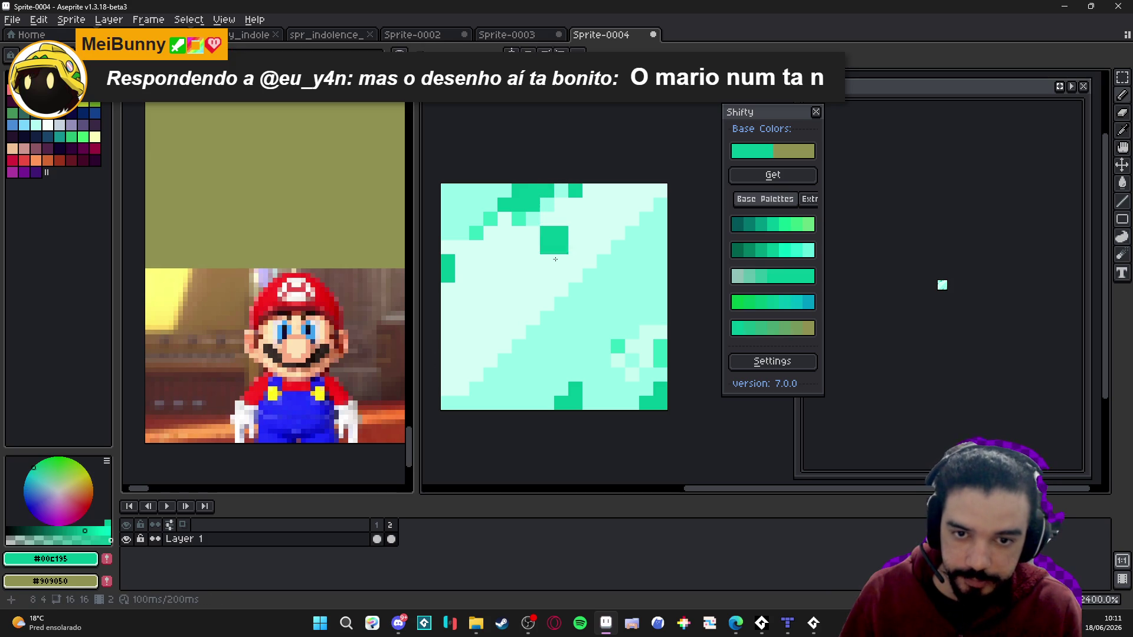
mouse_move(646, 339)
mouse_down()
mouse_move(664, 336)
mouse_move(576, 403)
mouse_up()
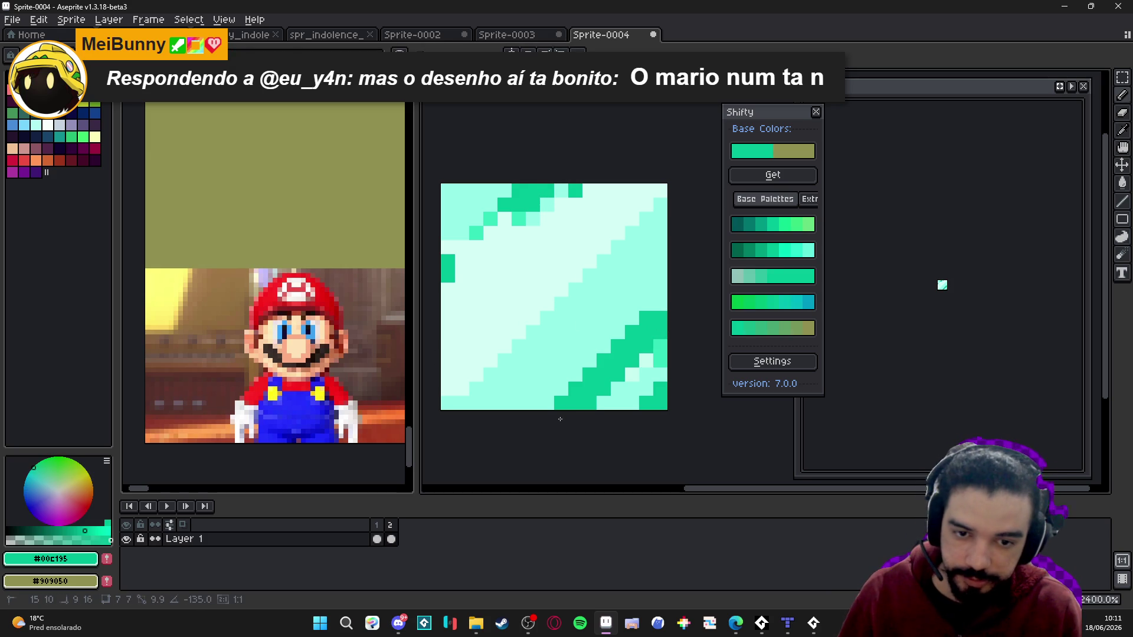
mouse_move(668, 323)
mouse_down()
mouse_move(528, 413)
mouse_move(567, 424)
mouse_move(682, 348)
mouse_up()
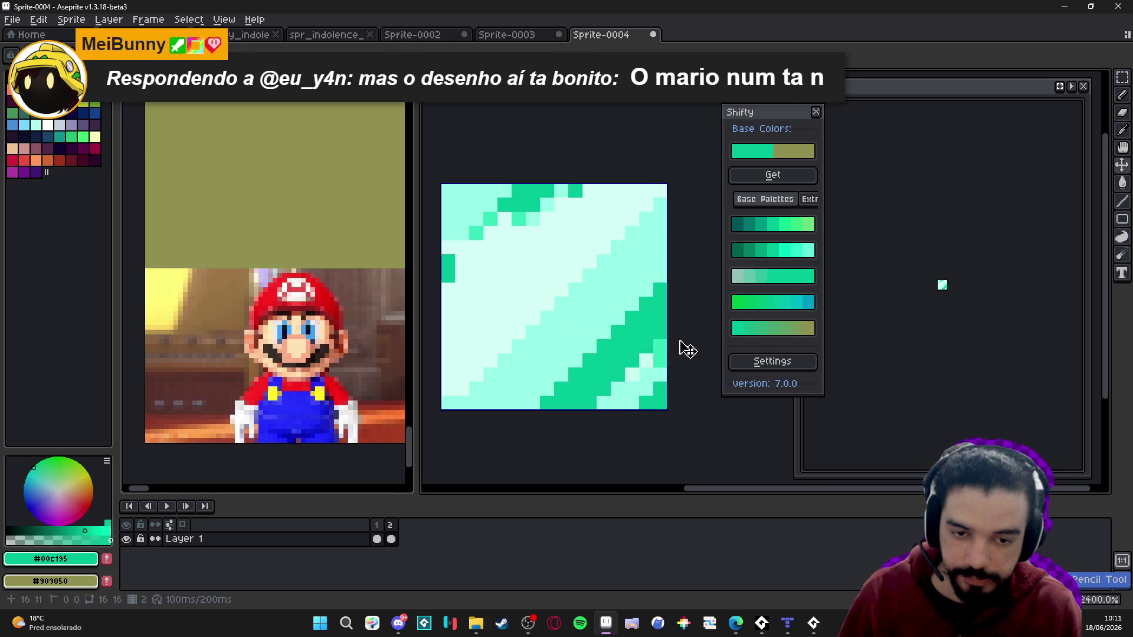
- Paint pale mint pixels in the tile's middle and lighten a bottom-right corner pixel
alt+click(574, 309)
mouse_move(574, 309)
mouse_down()
mouse_move(498, 316)
mouse_move(505, 339)
mouse_up()
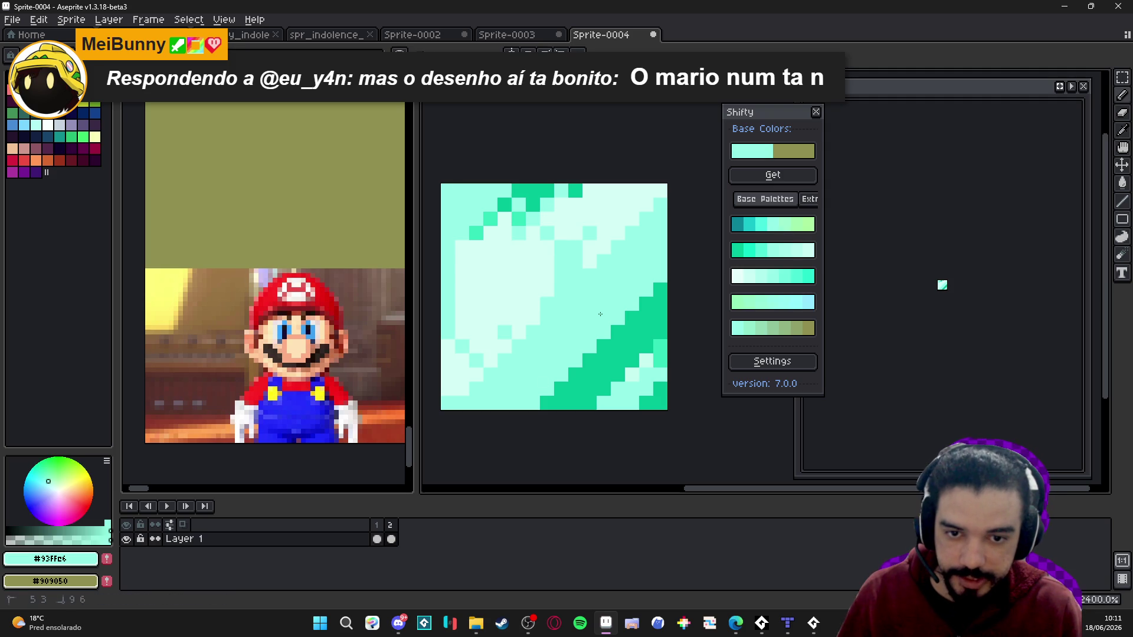
click(647, 403)
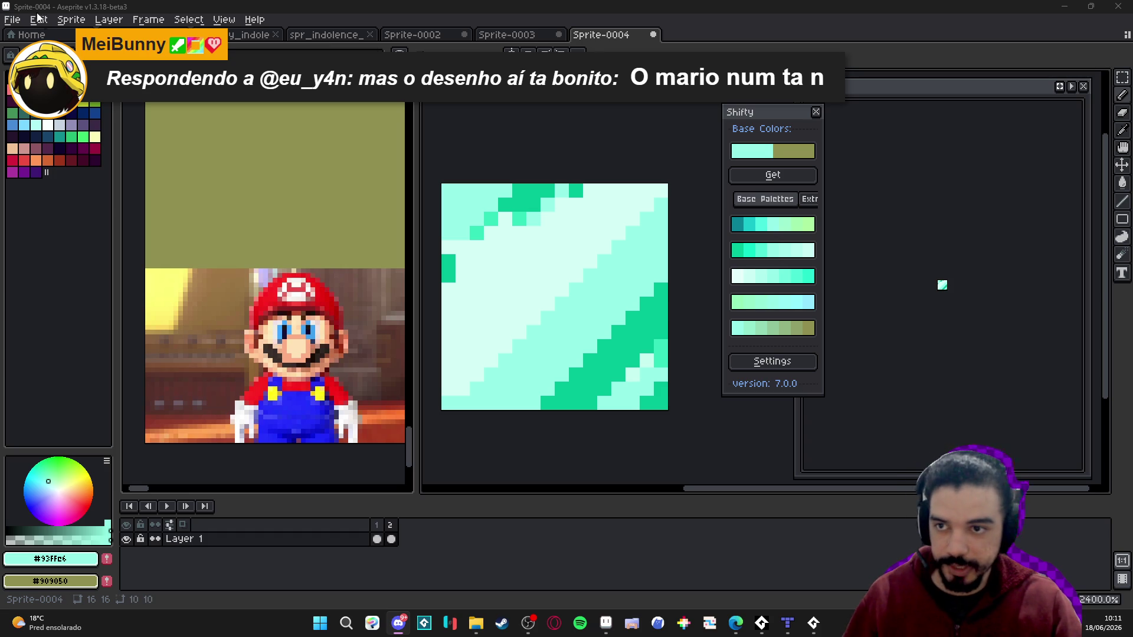
click(12, 19)
- Create a new sprite and paste the grass-block image into it
click(23, 50)
click(533, 437)
key(ctrl+v)
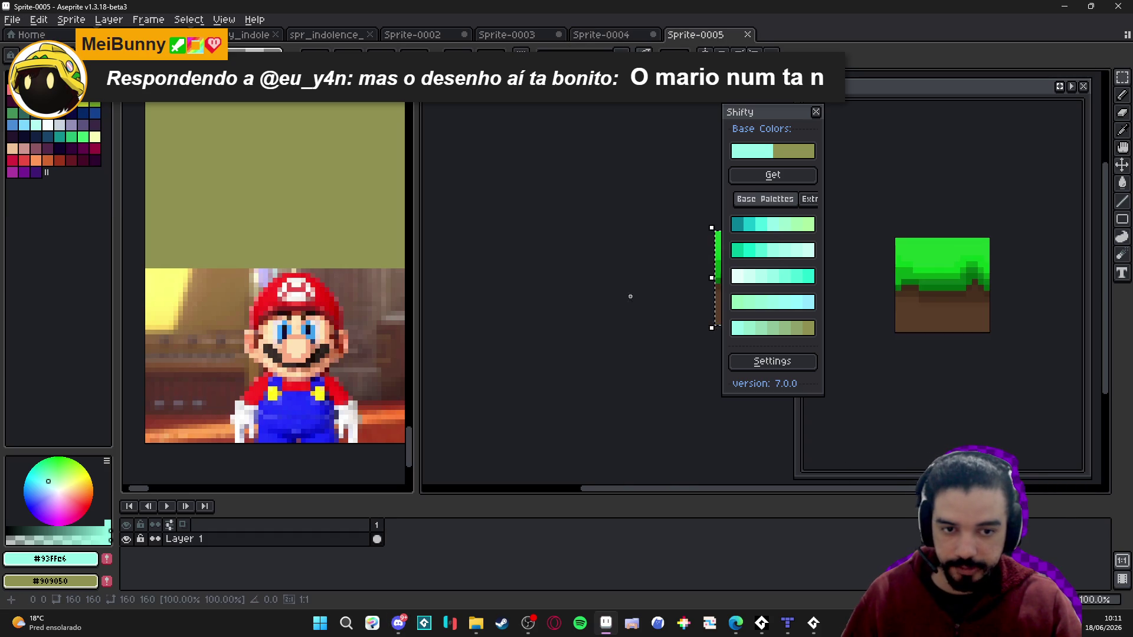
scroll(593, 265, up, 3)
scroll(592, 265, up, 3)
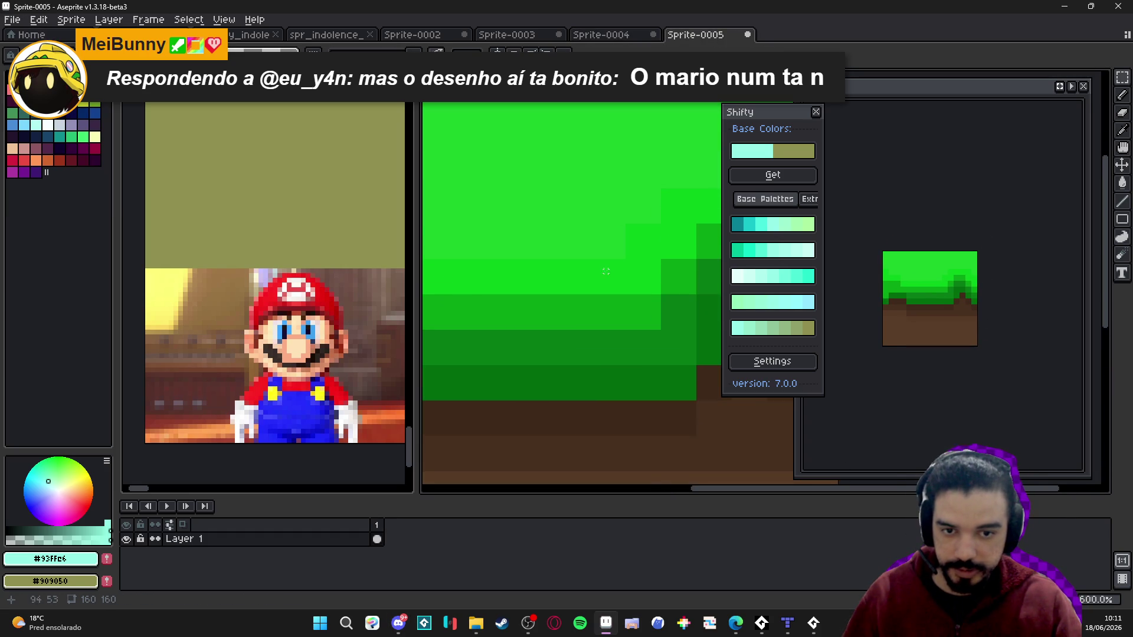
scroll(620, 269, up, 2)
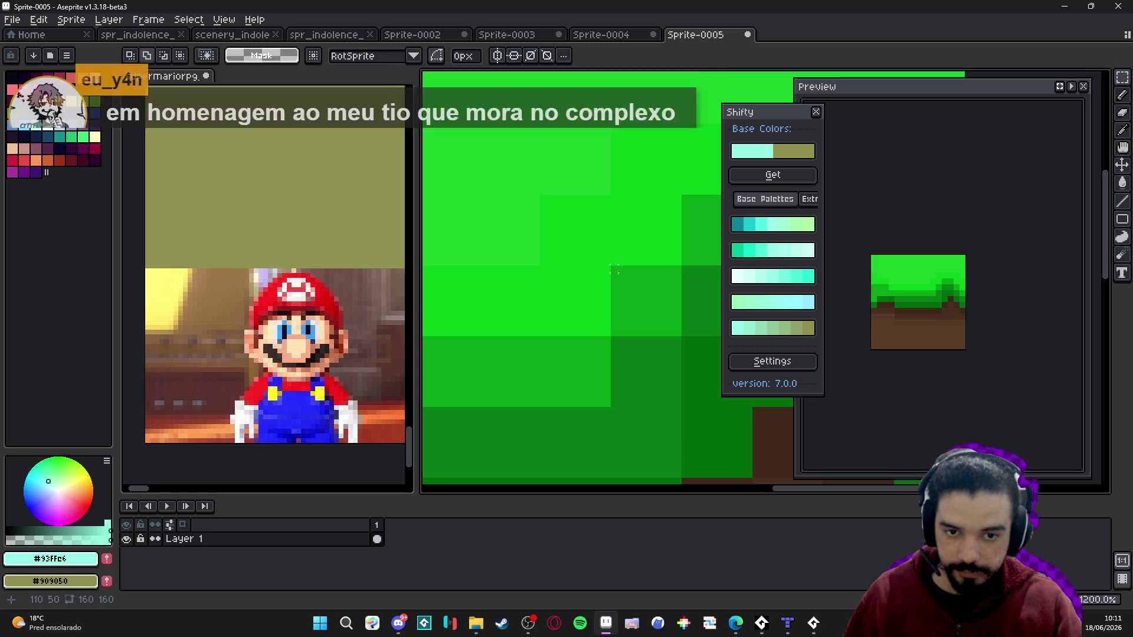
- Clear the selection and resize the sprite to 16 px wide (16×16), then zoom in
drag(611, 266, 684, 338)
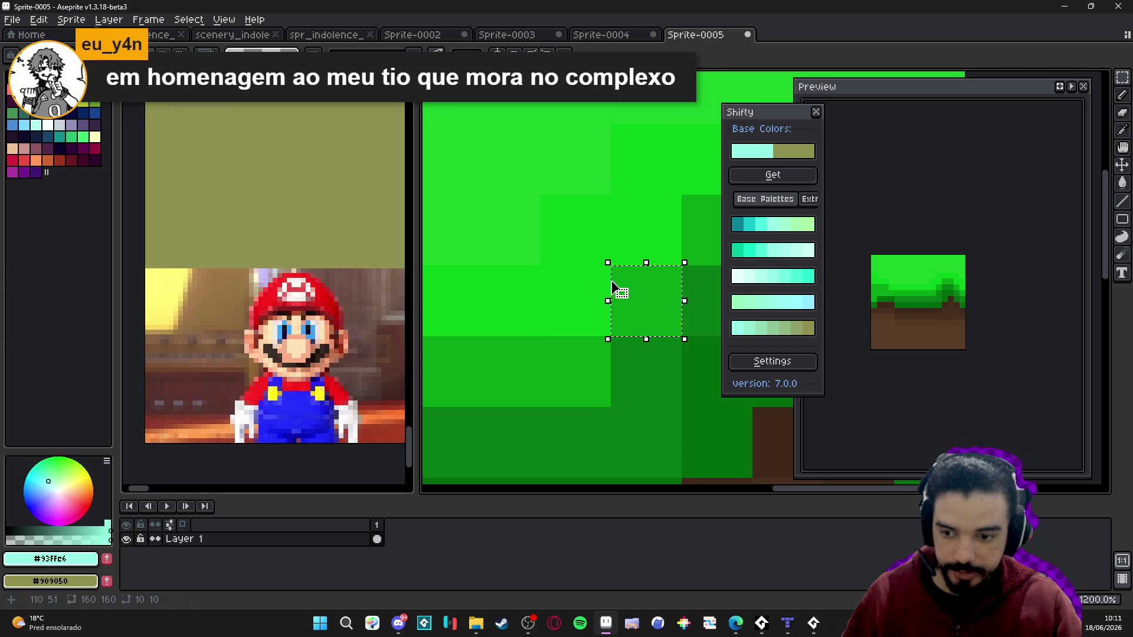
key(ctrl+d)
click(70, 20)
click(94, 84)
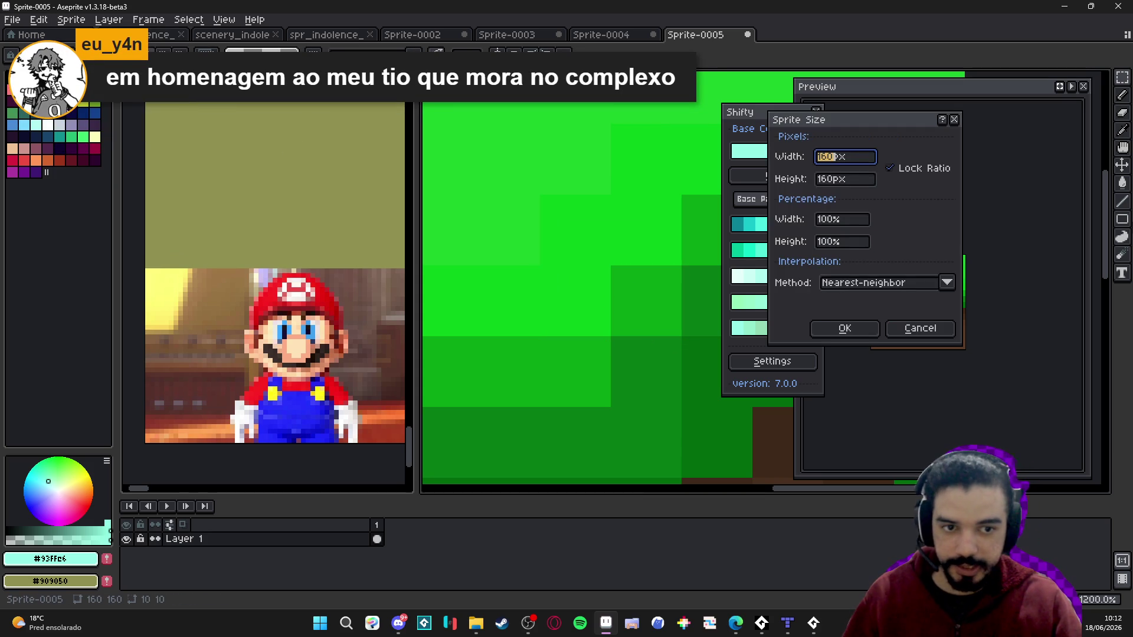
text(16)
click(844, 328)
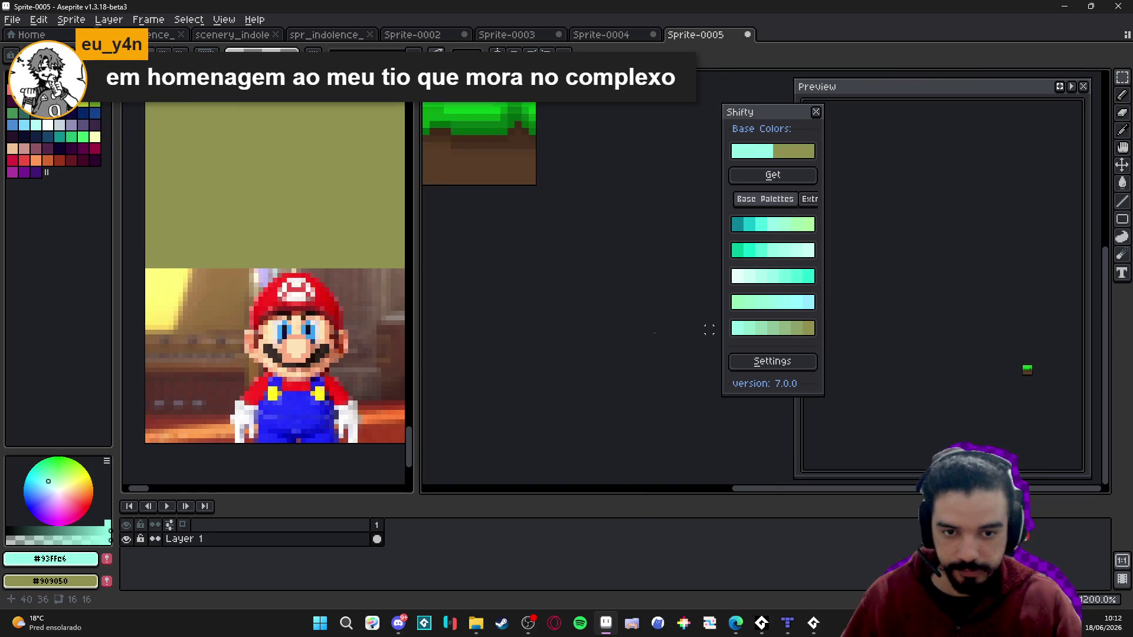
key(plus)
key(plus)
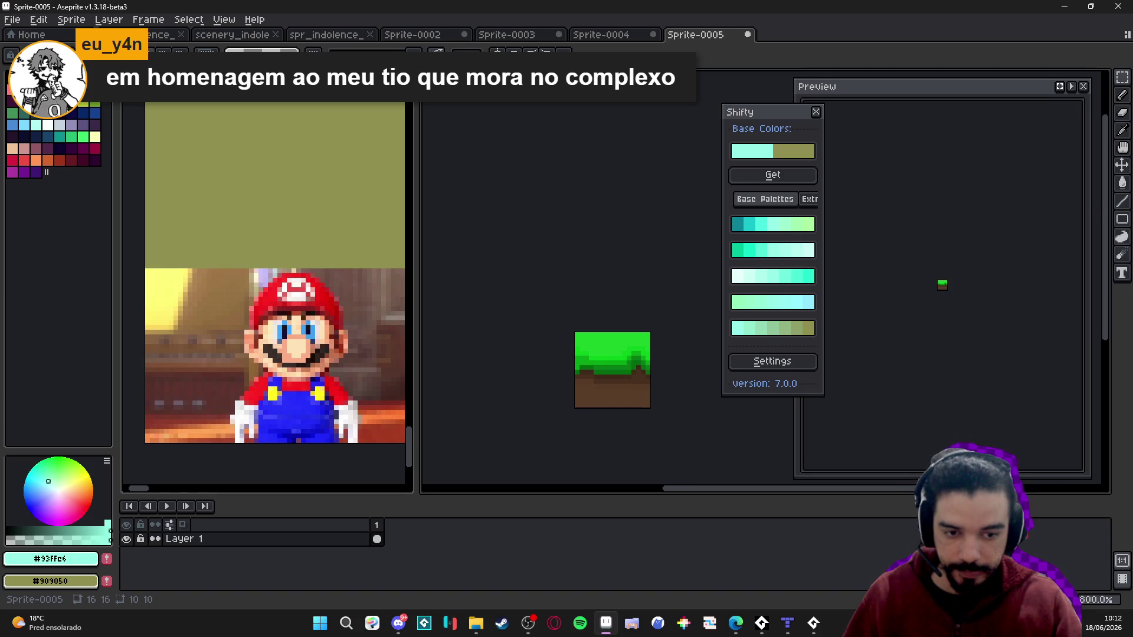
- Add a second frame and sample the tile's greens (#1cc92c, #08a115) and dirt browns (#593d28)
key(alt+n)
scroll(605, 372, up, 5)
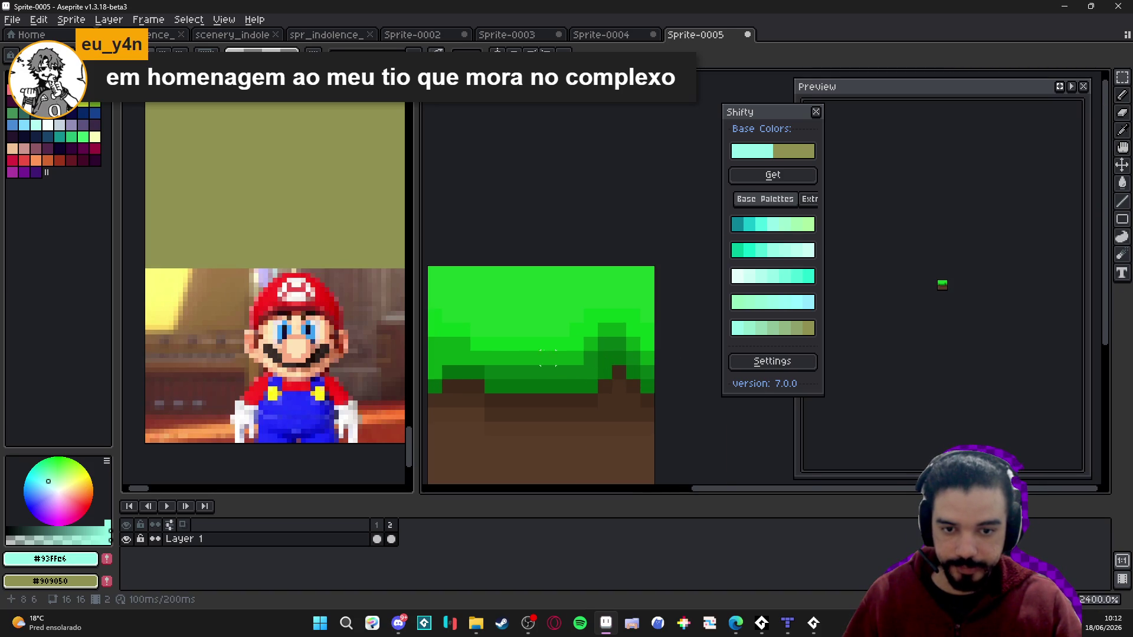
alt+click(551, 336)
scroll(590, 337, up, 5)
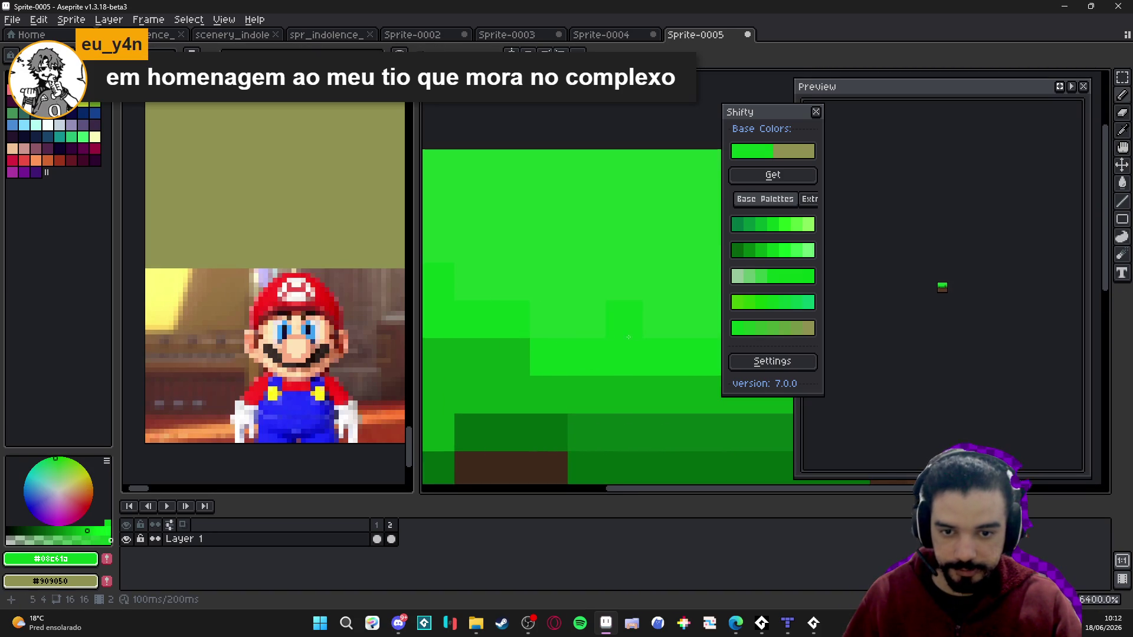
alt+click(586, 326)
scroll(584, 340, down, 1)
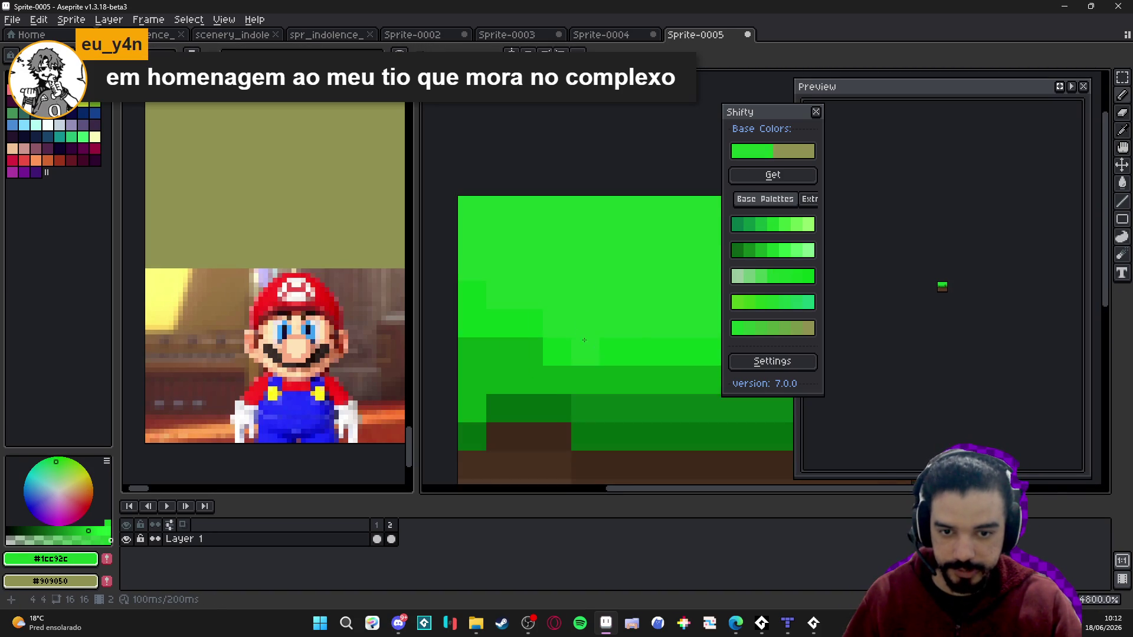
scroll(584, 340, down, 1)
alt+click(505, 331)
scroll(548, 372, down, 2)
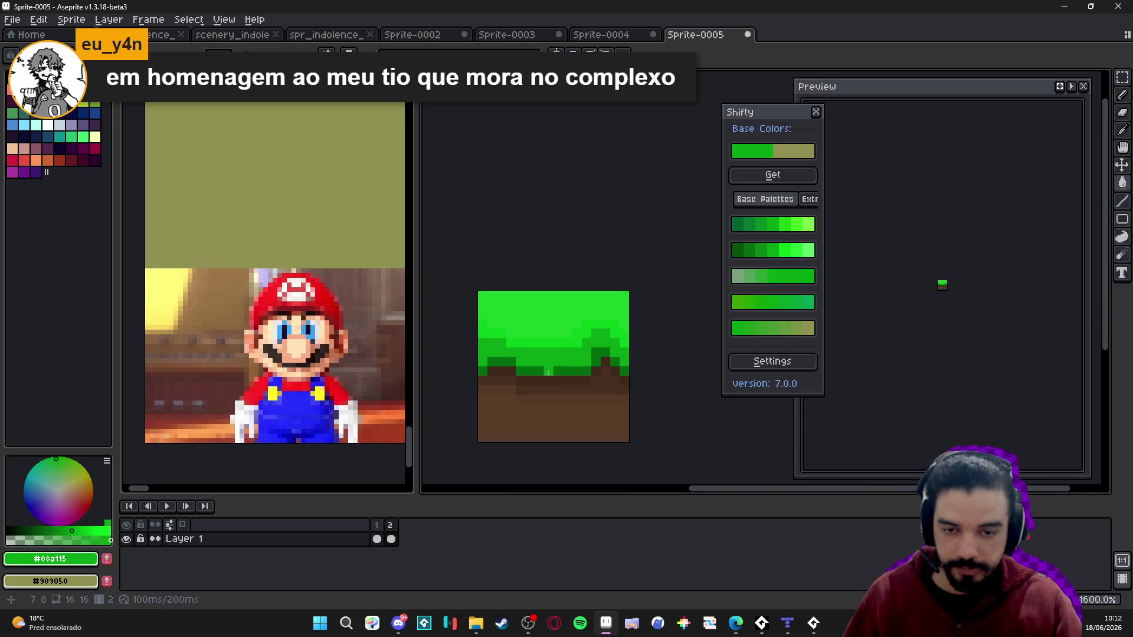
alt+click(537, 312)
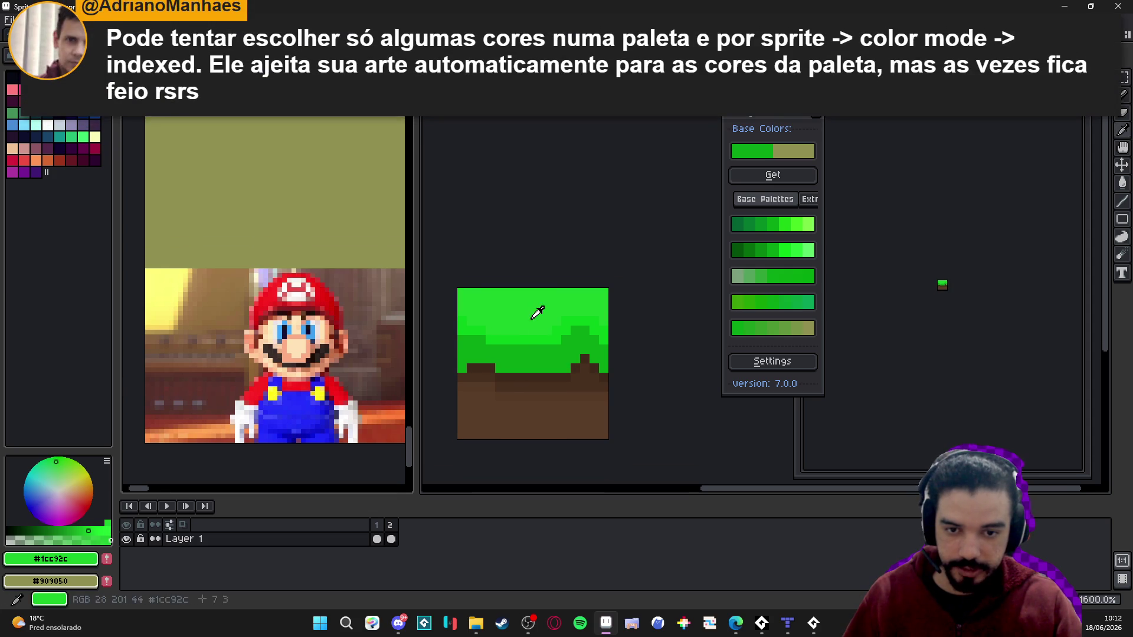
scroll(522, 300, down, 1)
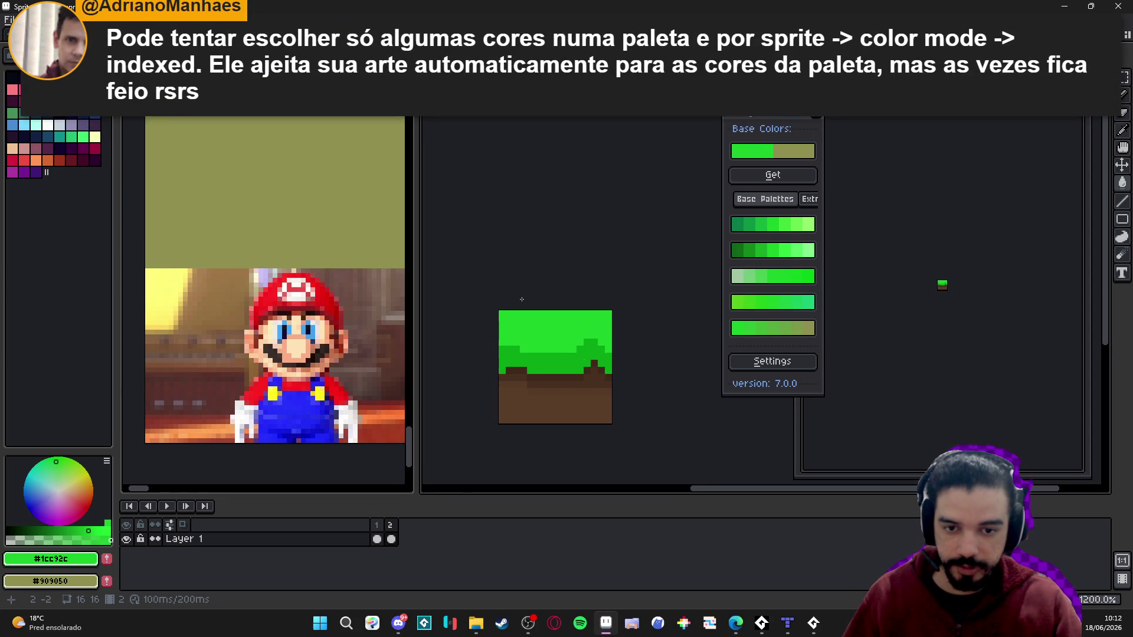
scroll(596, 381, up, 1)
alt+click(596, 382)
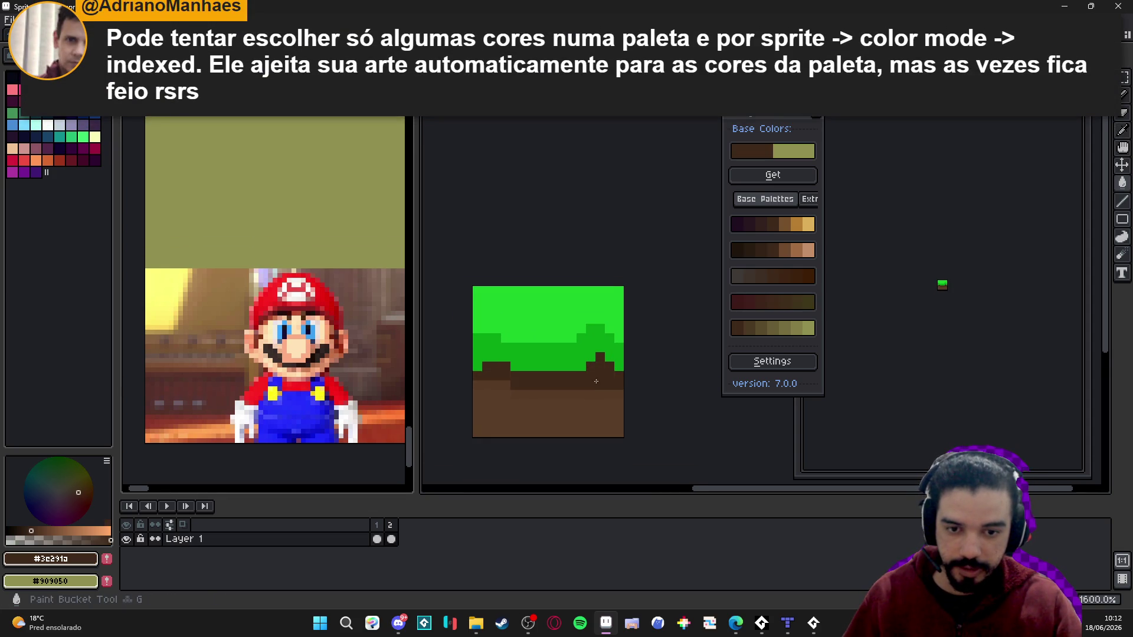
alt+click(593, 401)
scroll(594, 404, up, 1)
scroll(593, 390, down, 3)
scroll(601, 392, up, 2)
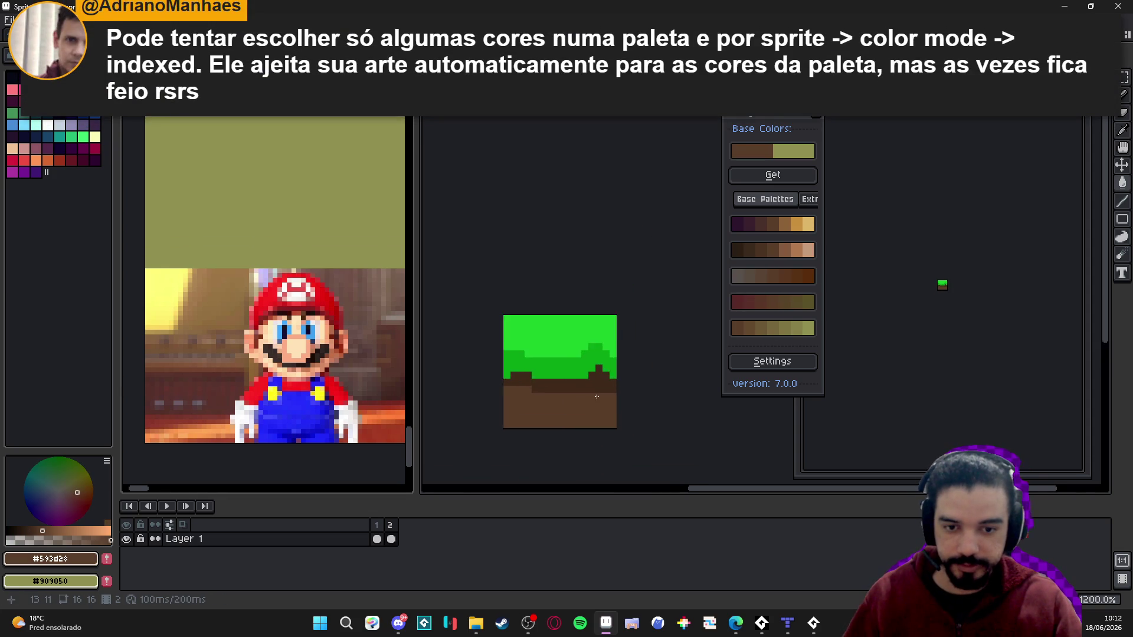
- With the Pencil, repaint a shading pixel in the lighter grass green
key(b)
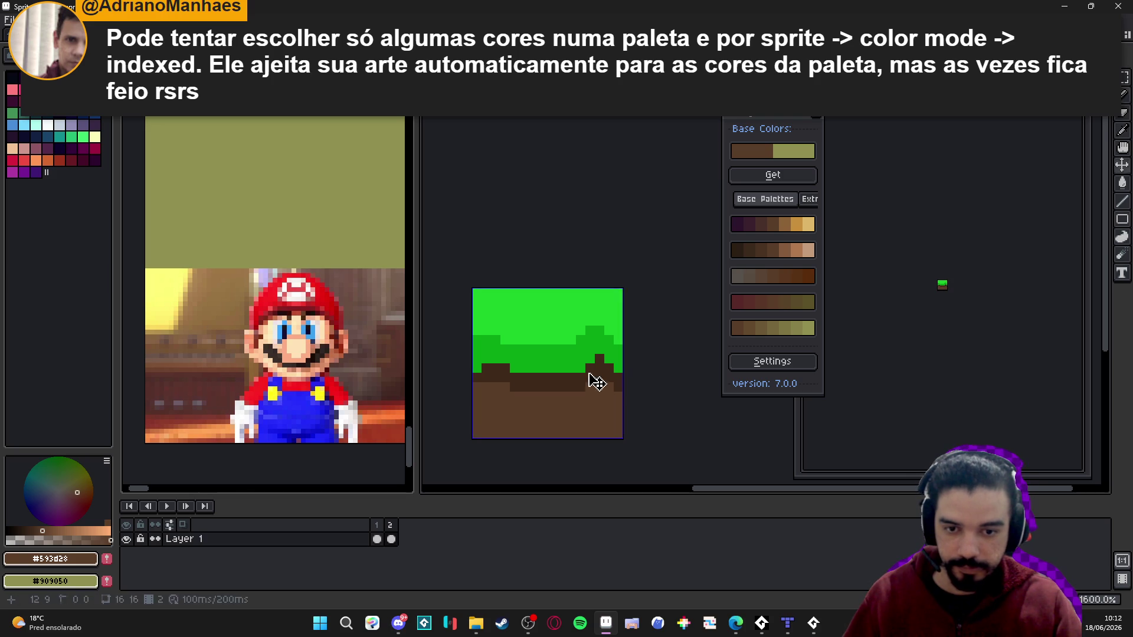
alt+click(587, 372)
alt+click(522, 337)
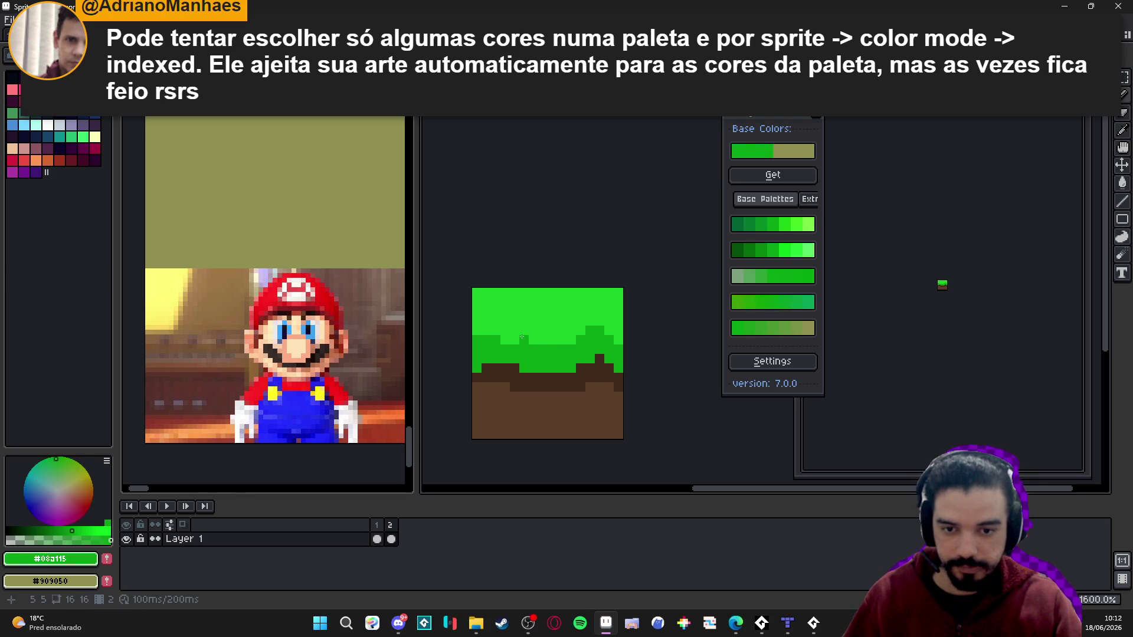
scroll(543, 339, down, 3)
scroll(555, 357, up, 2)
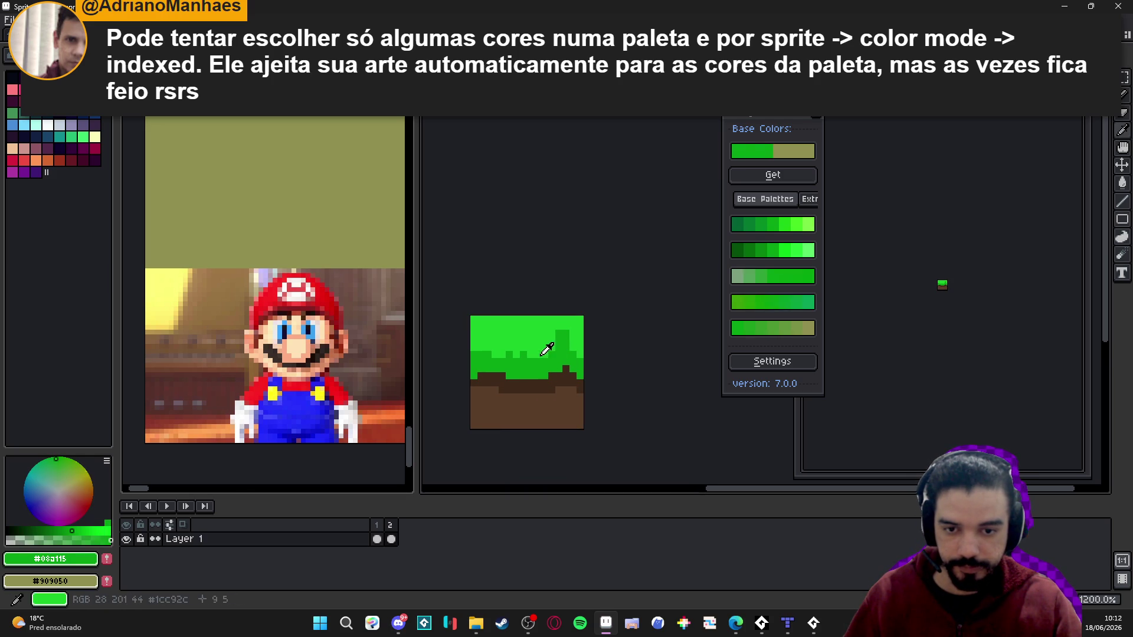
alt+click(543, 353)
alt+click(503, 367)
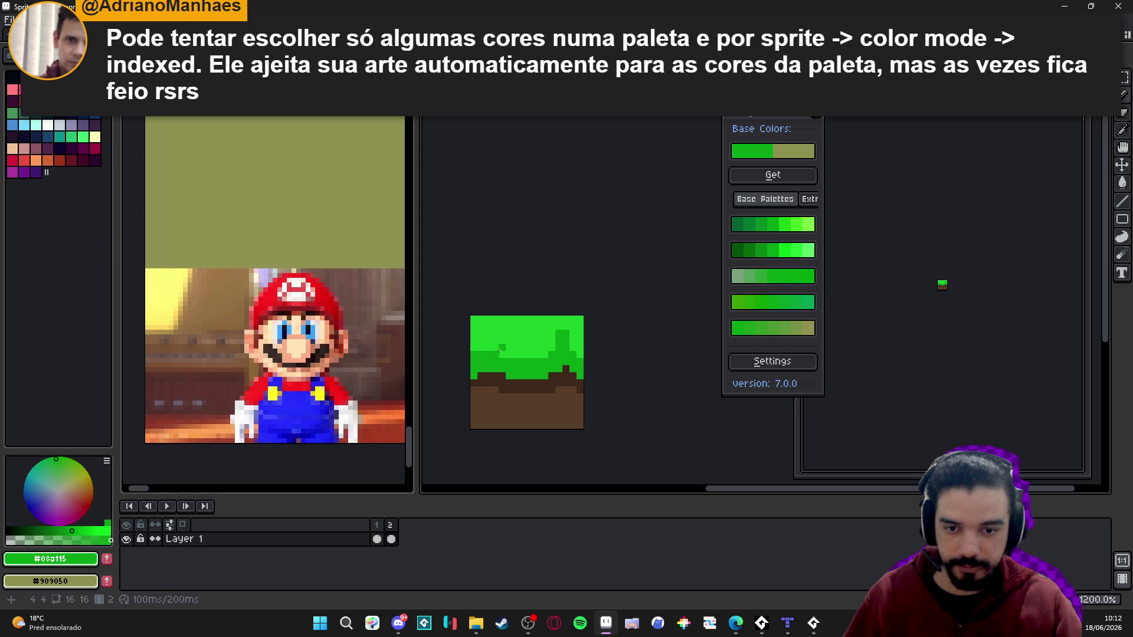
alt+click(562, 327)
click(561, 332)
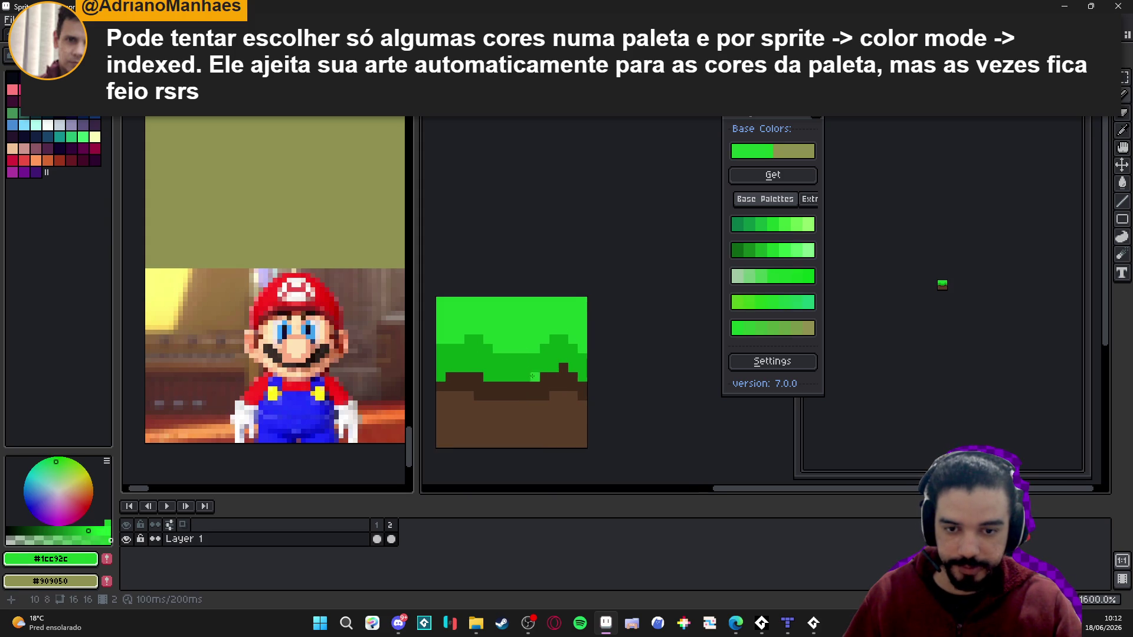
- Touch up grass-dirt edge pixels, painting one brown #593d28 and another darker green
scroll(480, 376, up, 1)
alt+click(479, 376)
scroll(517, 386, down, 1)
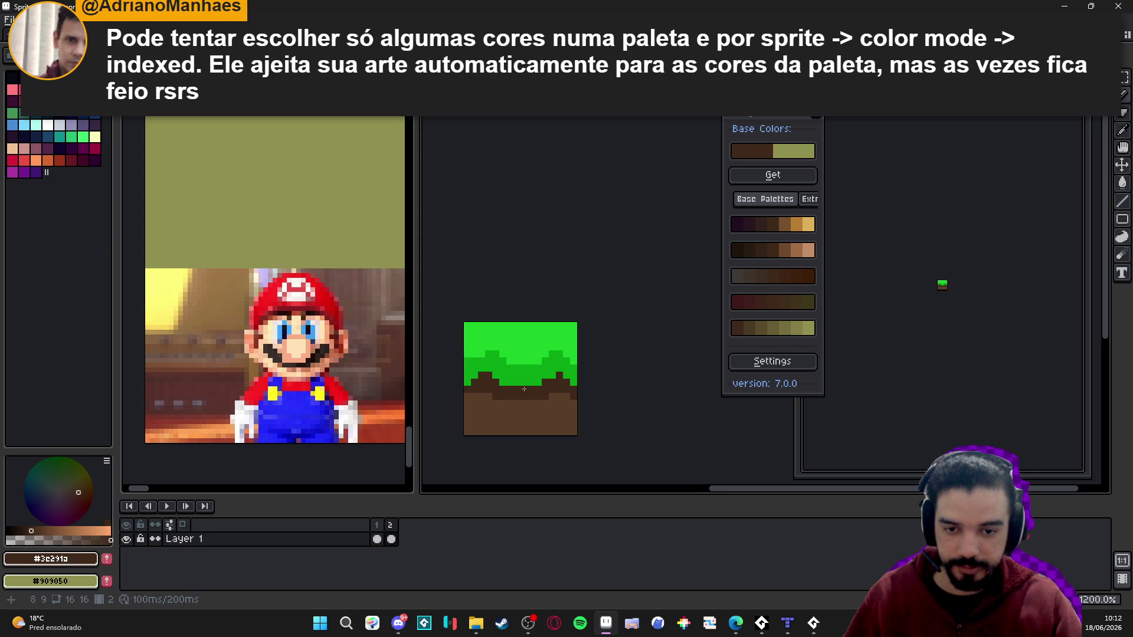
alt+click(542, 381)
alt+click(568, 388)
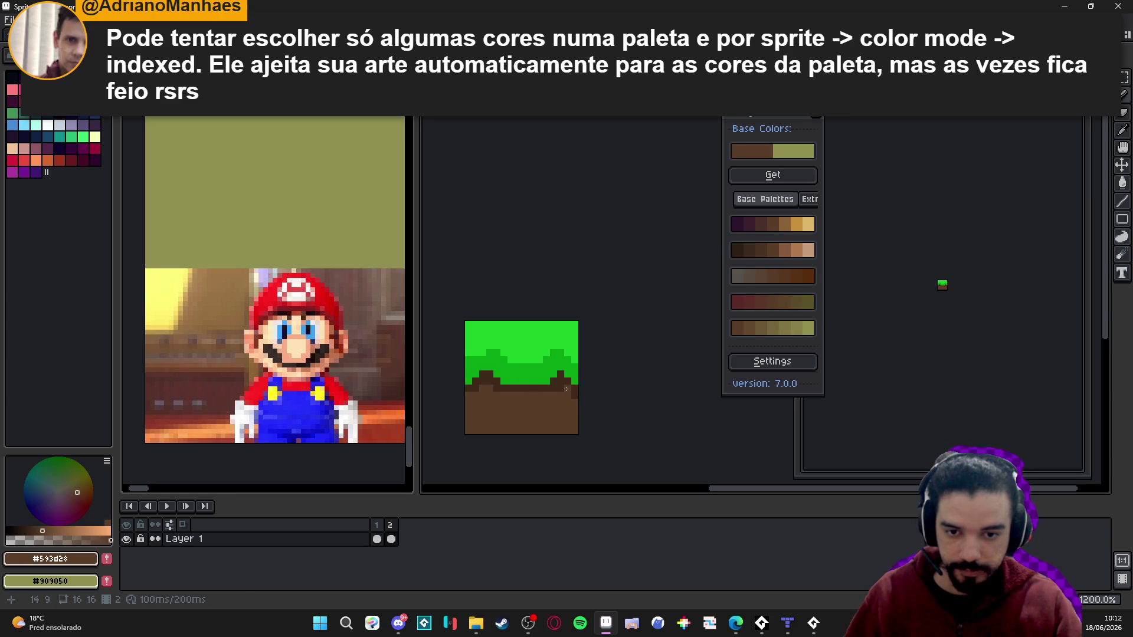
alt+click(559, 369)
alt+click(556, 375)
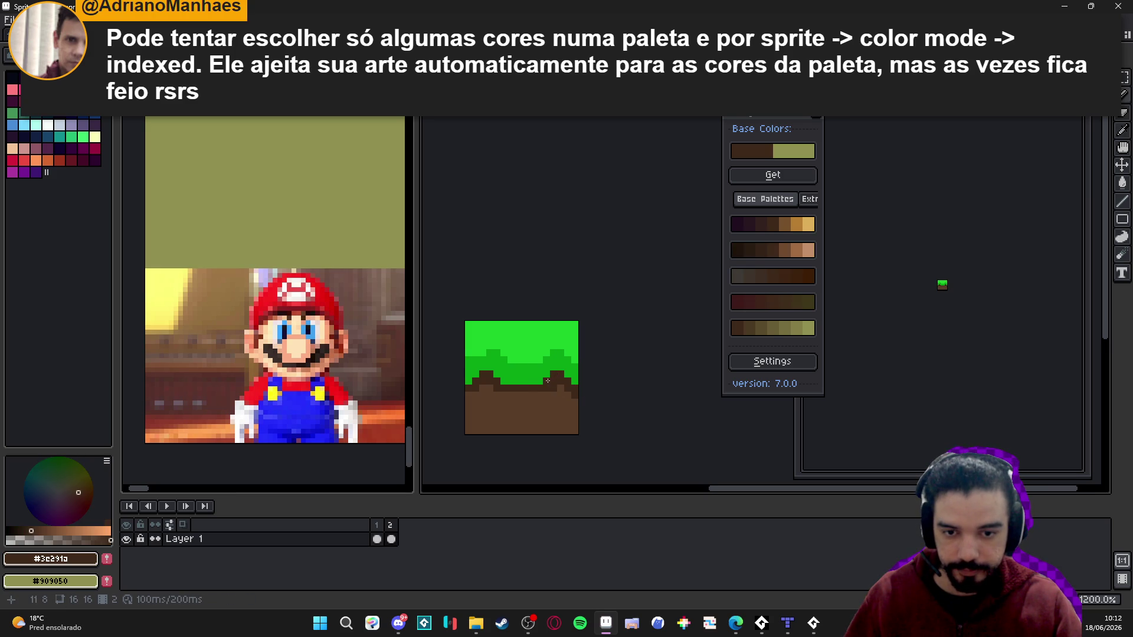
alt+click(563, 394)
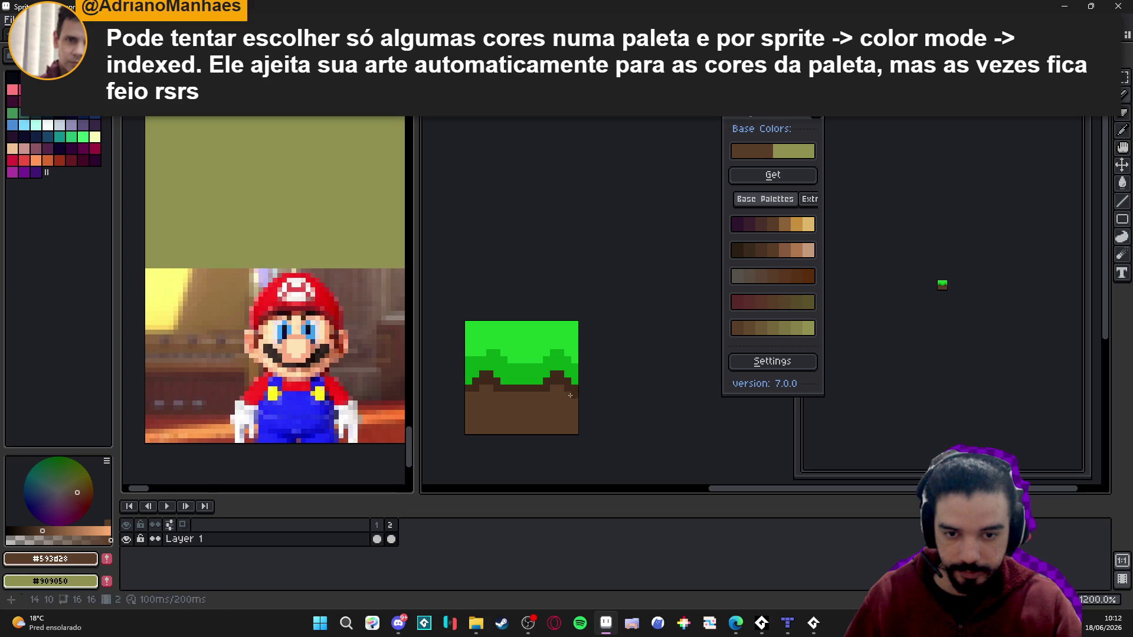
scroll(570, 396, down, 2)
scroll(549, 377, up, 3)
click(549, 377)
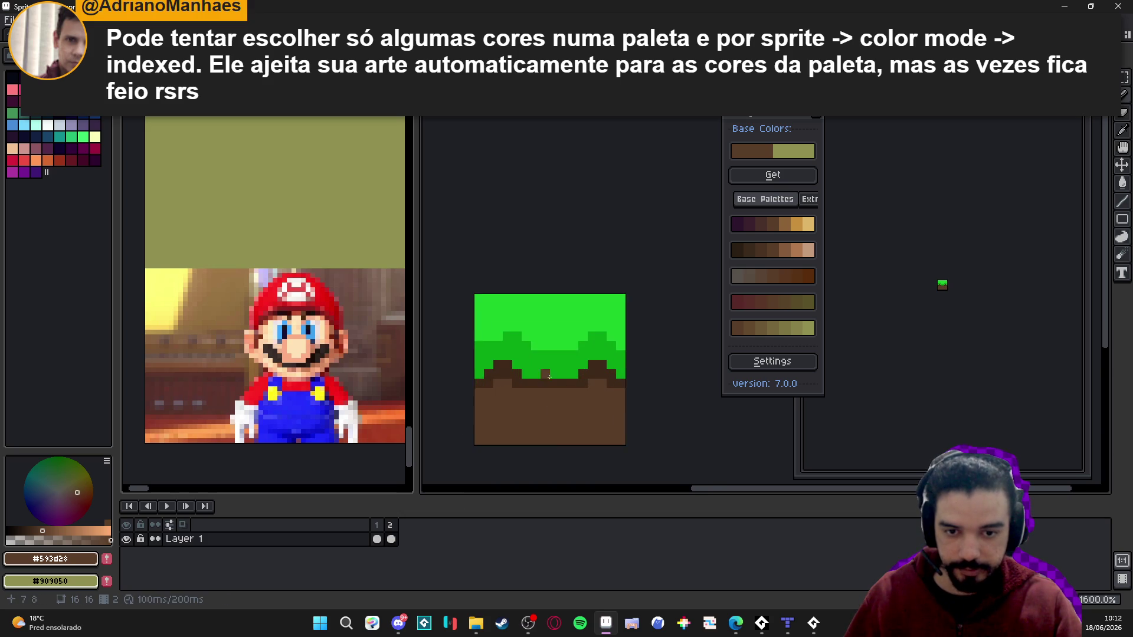
scroll(454, 465, down, 2)
alt+click(526, 326)
click(510, 339)
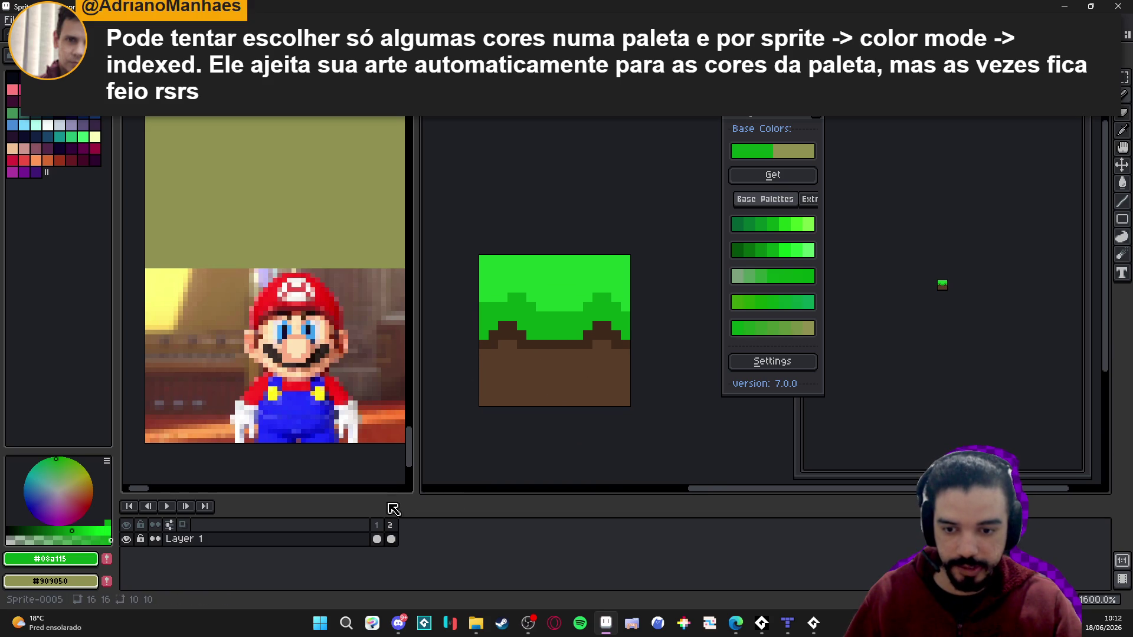
- On the second frame, paint dark green #02690d shading pixels, comparing against the first frame
click(376, 525)
alt+click(548, 328)
click(390, 538)
click(503, 309)
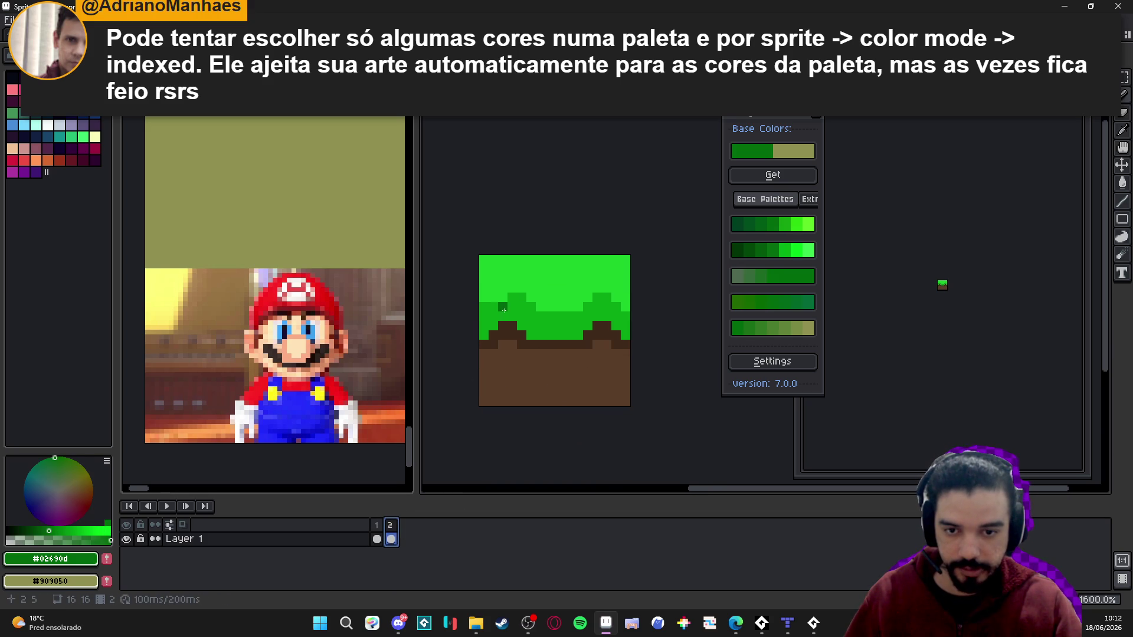
alt+click(515, 317)
click(521, 316)
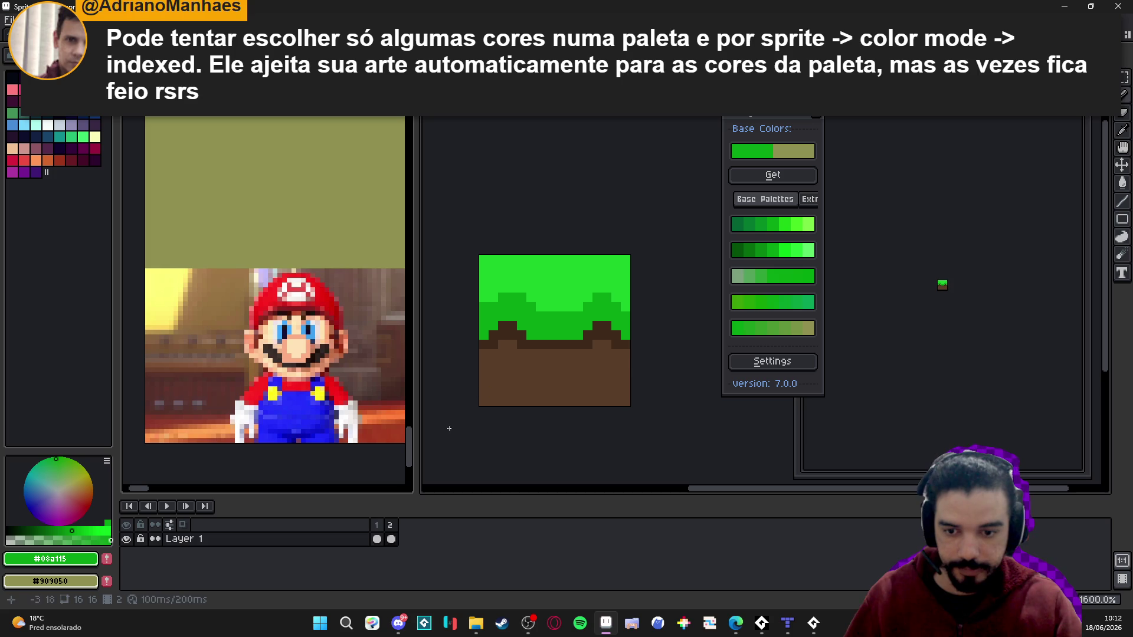
click(376, 539)
alt+click(513, 321)
click(390, 539)
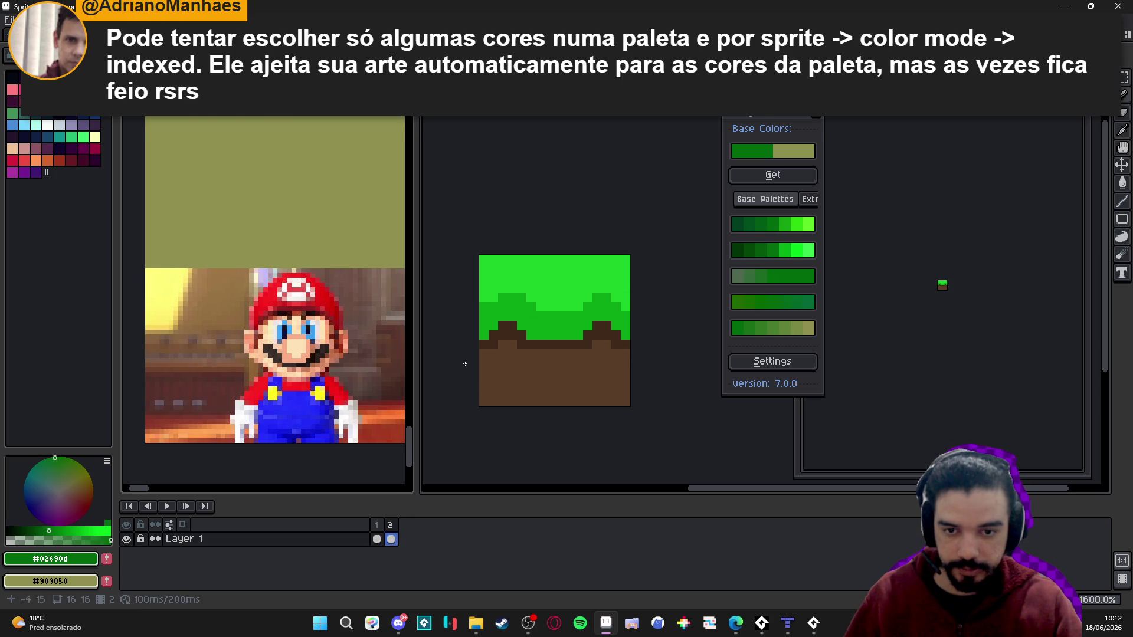
- Paint dark green shading in the left grass bump, down the left edge and at pixel 14,6
drag(521, 307, 522, 317)
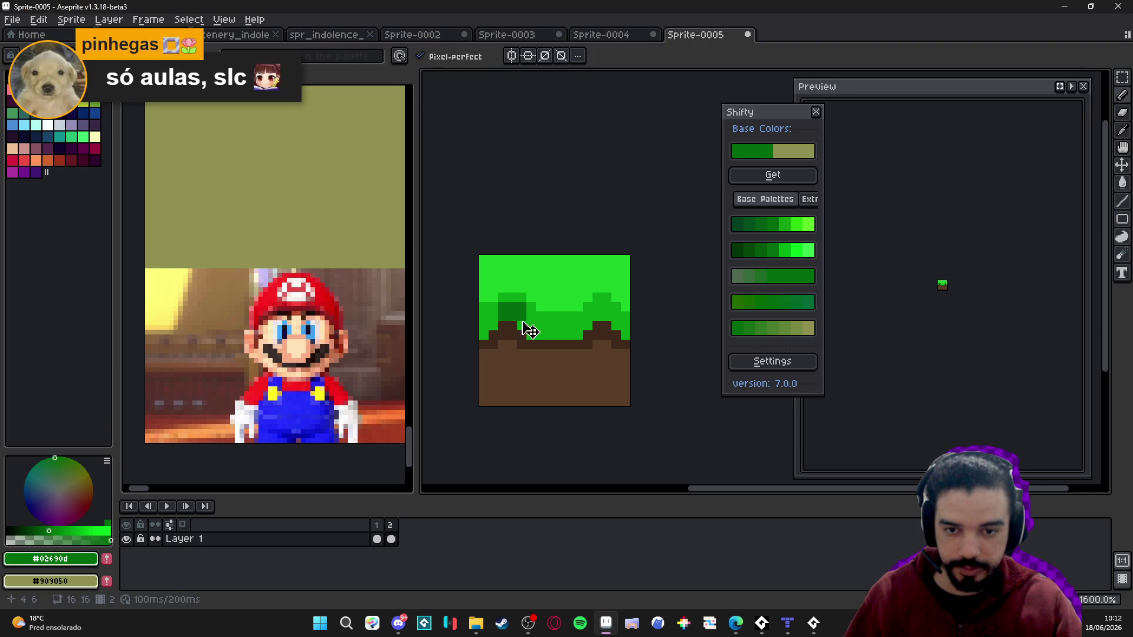
click(493, 317)
click(494, 326)
click(608, 316)
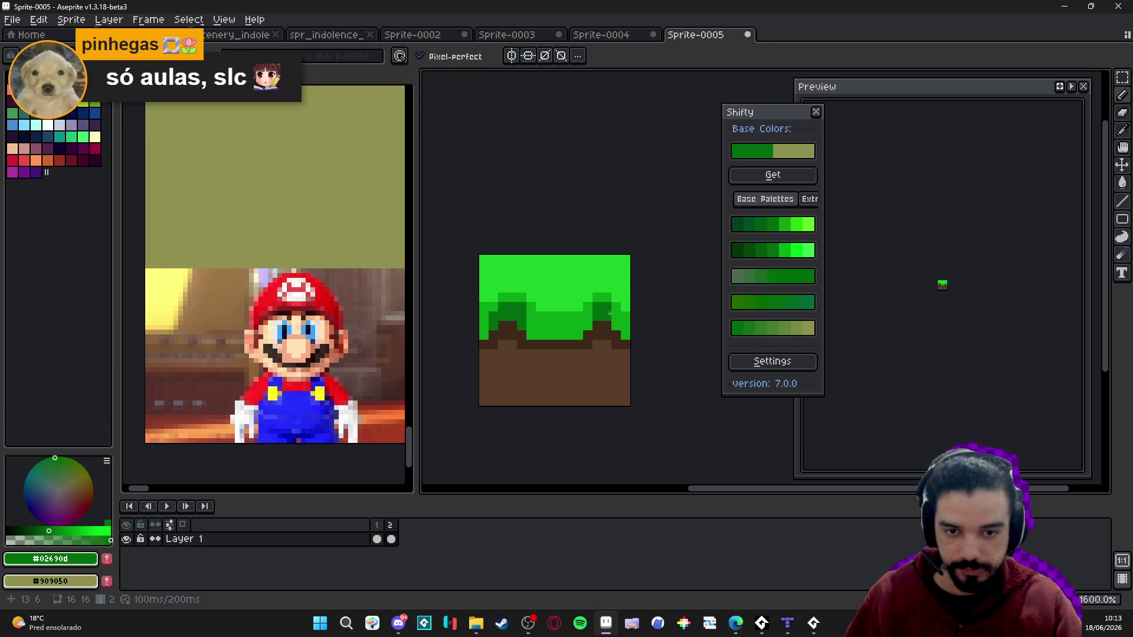
click(616, 318)
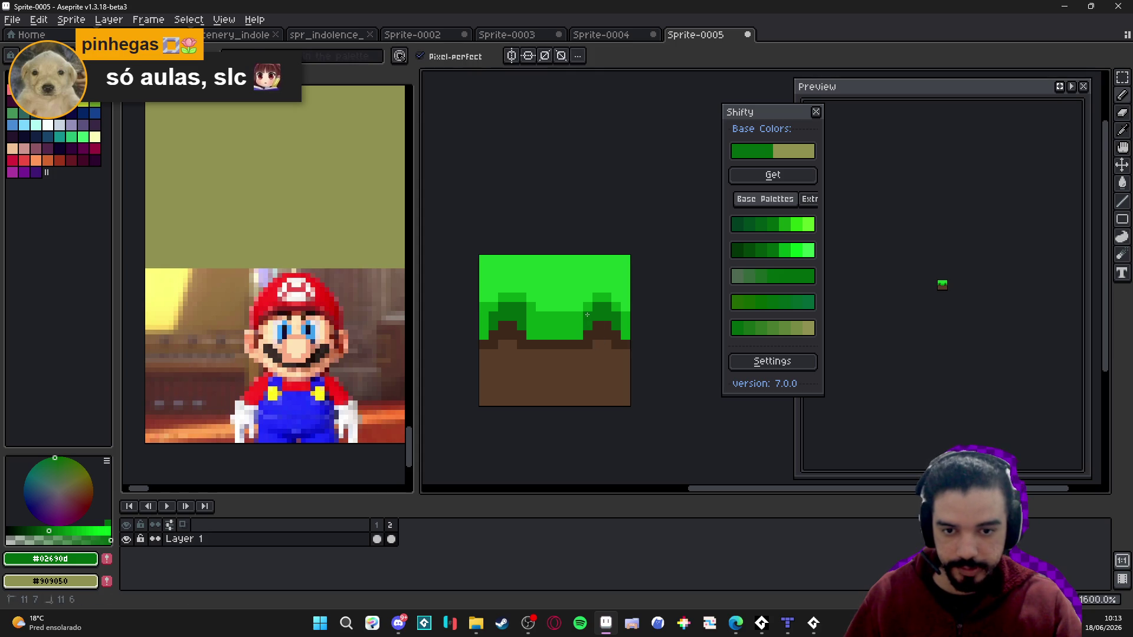
- Try a mid-green pixel on the dirt edge, then undo it
scroll(588, 318, down, 3)
scroll(542, 306, up, 4)
alt+click(555, 277)
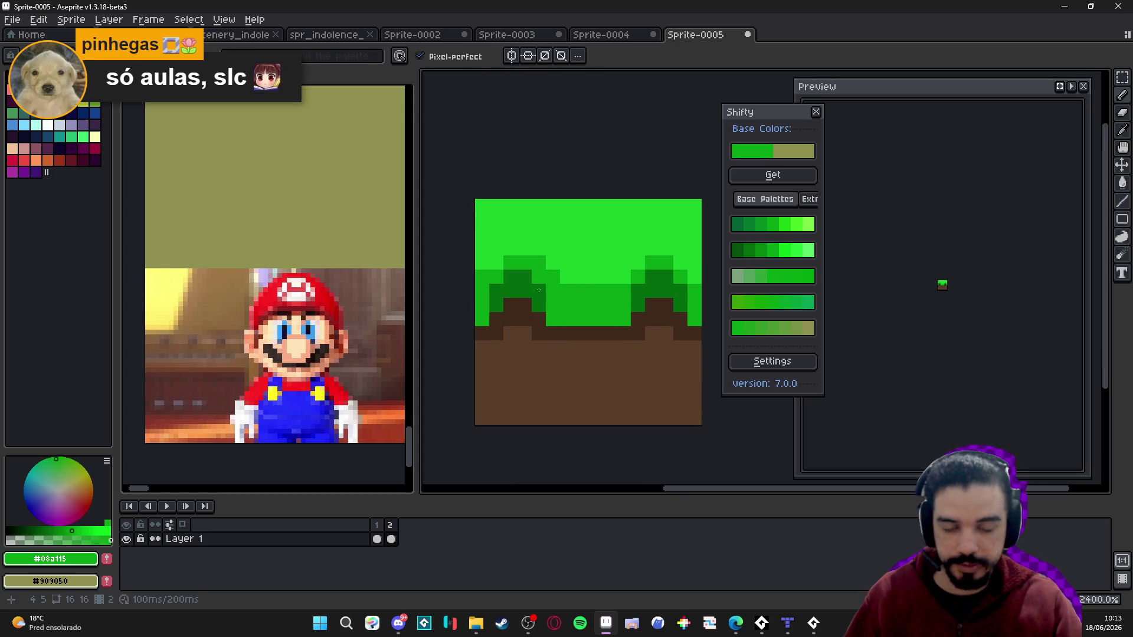
scroll(555, 283, down, 2)
scroll(536, 299, up, 1)
click(564, 345)
key(ctrl+z)
scroll(584, 323, up, 1)
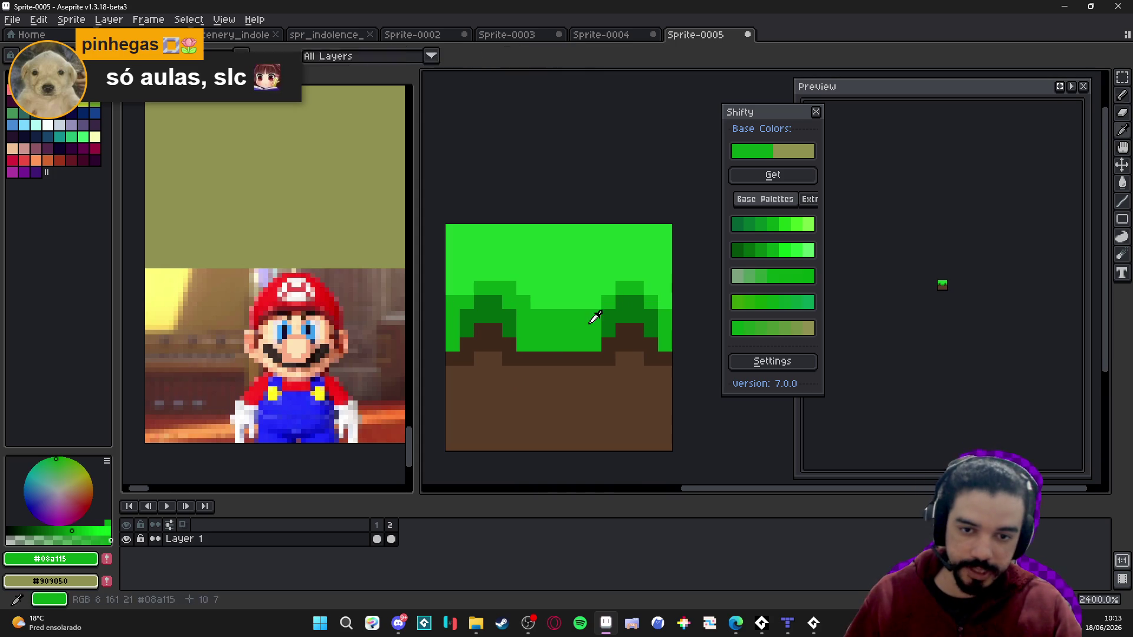
- Paint darker green pixels near the right grass edge and recentre the tile
drag(629, 296, 672, 302)
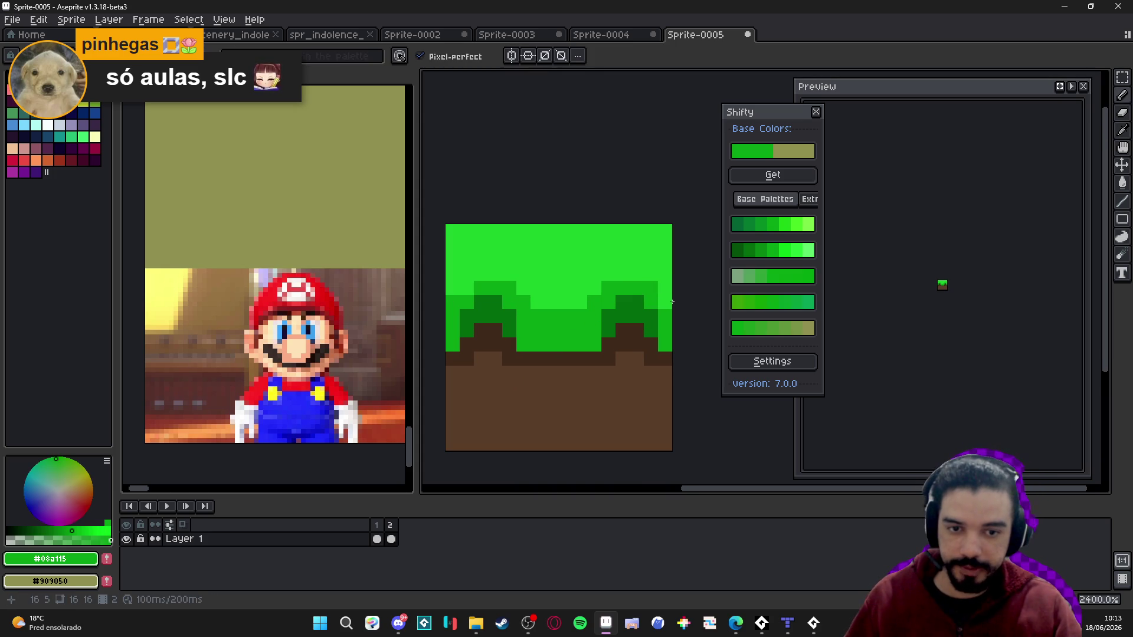
scroll(463, 293, down, 4)
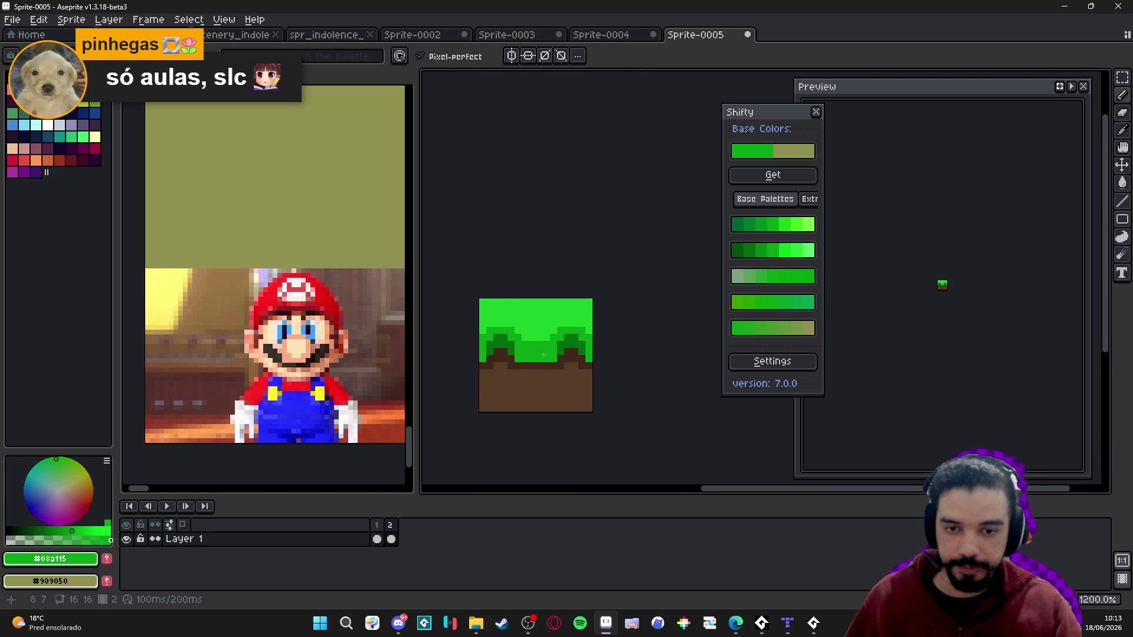
scroll(531, 354, up, 3)
alt+click(577, 328)
click(559, 358)
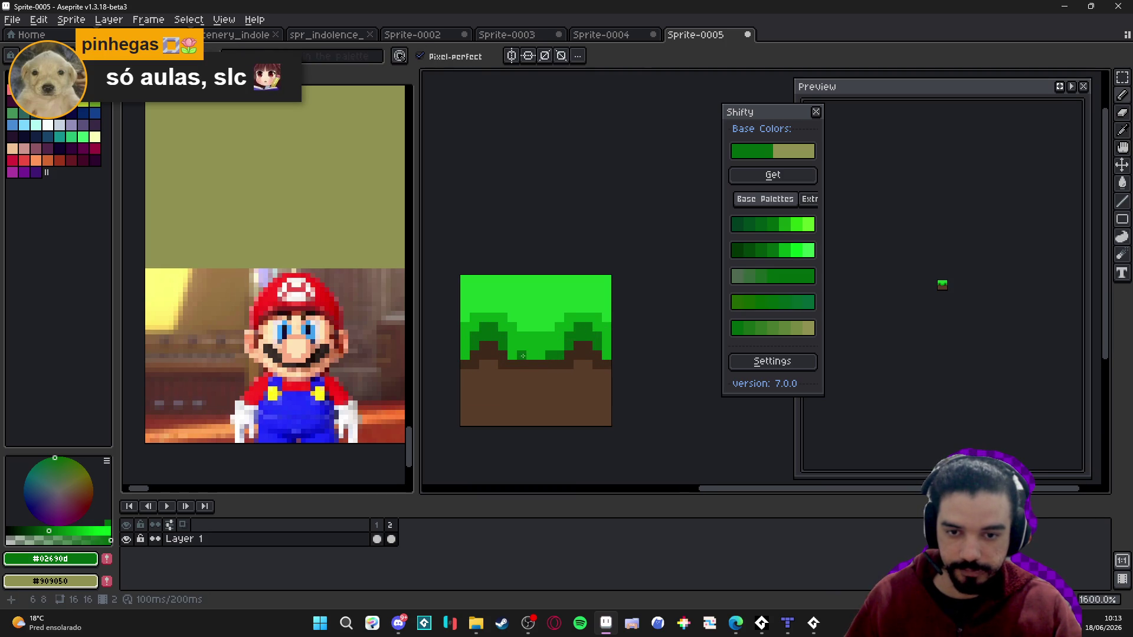
scroll(513, 353, up, 1)
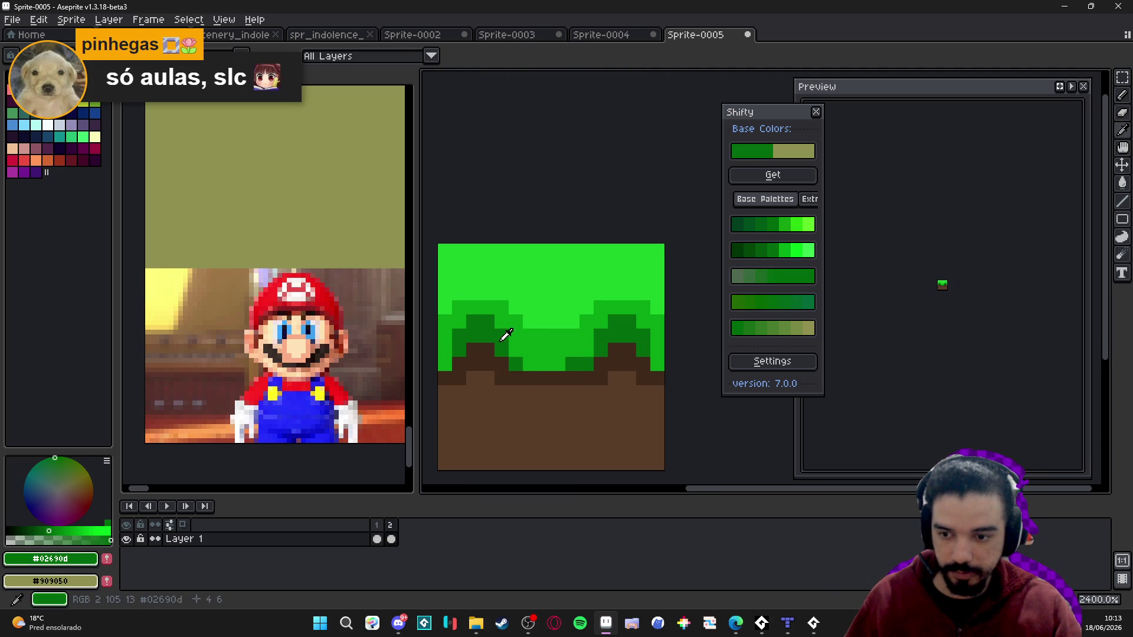
mouse_move(525, 338)
mouse_down()
mouse_move(561, 289)
mouse_move(543, 324)
mouse_up()
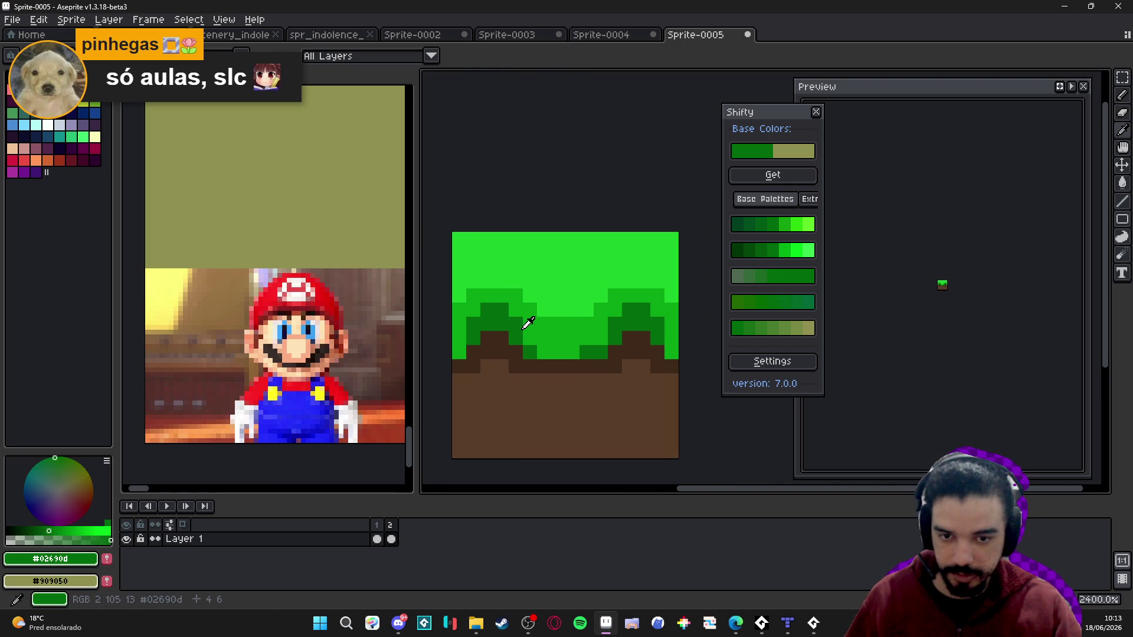
- Pick a new green and try a darker Shifty shade as a bucket fill, then undo it
click(56, 455)
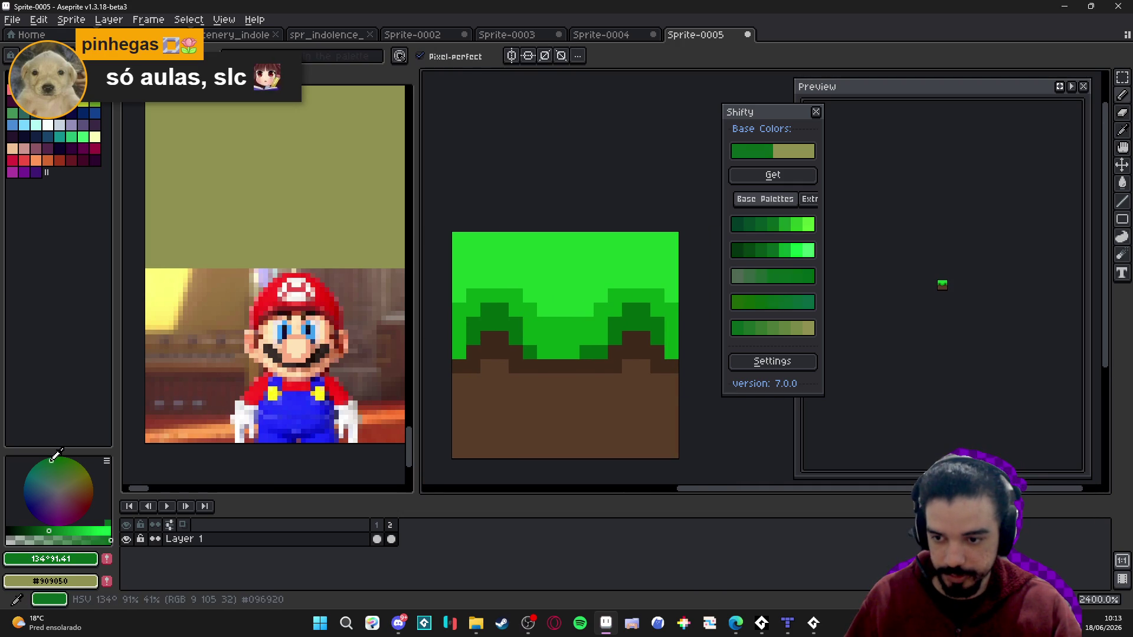
click(49, 458)
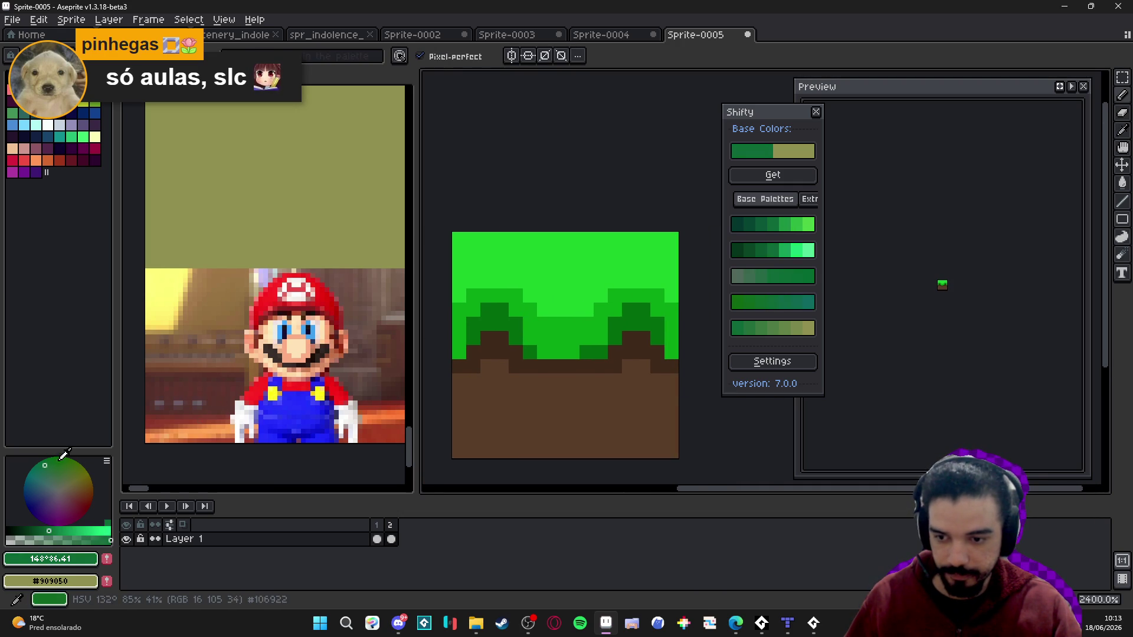
key(g)
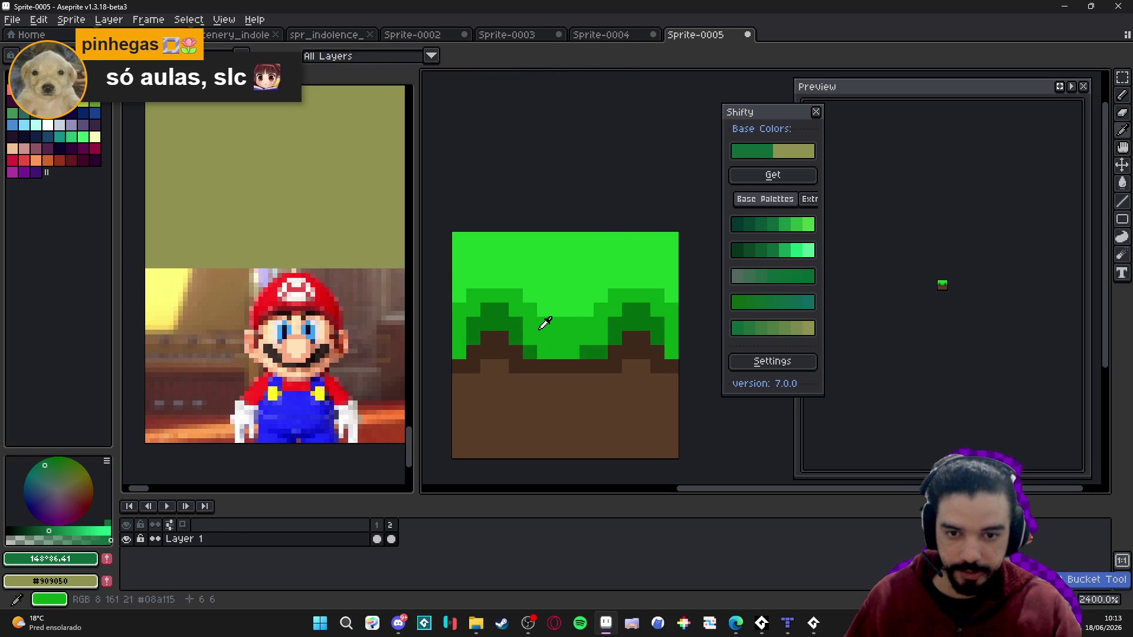
alt+click(540, 323)
key(alt)
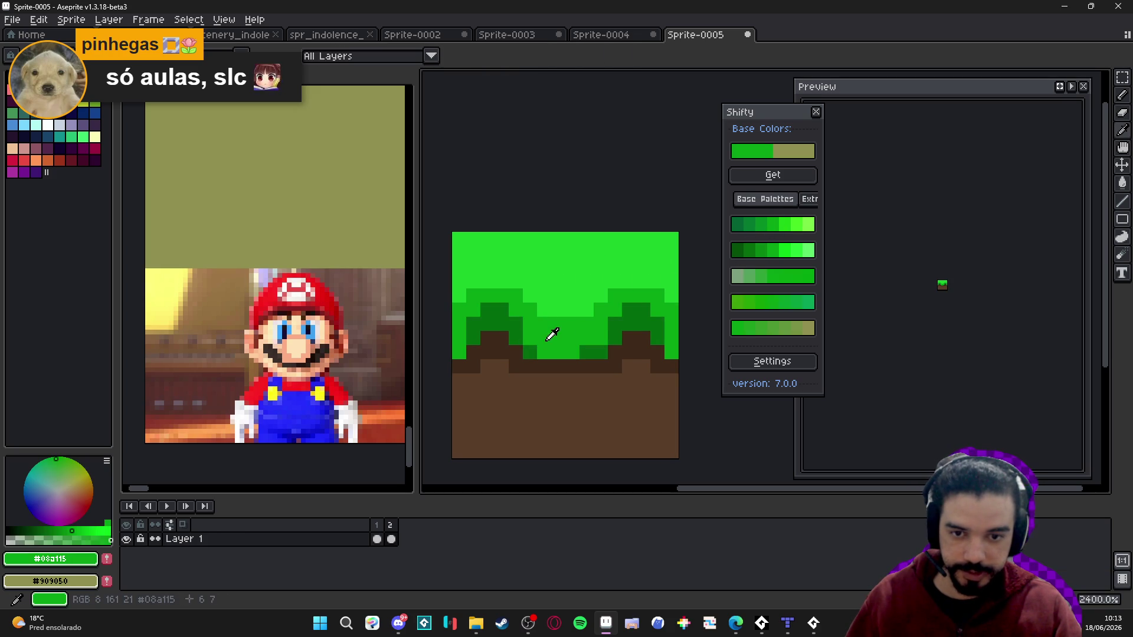
alt+click(516, 325)
click(741, 226)
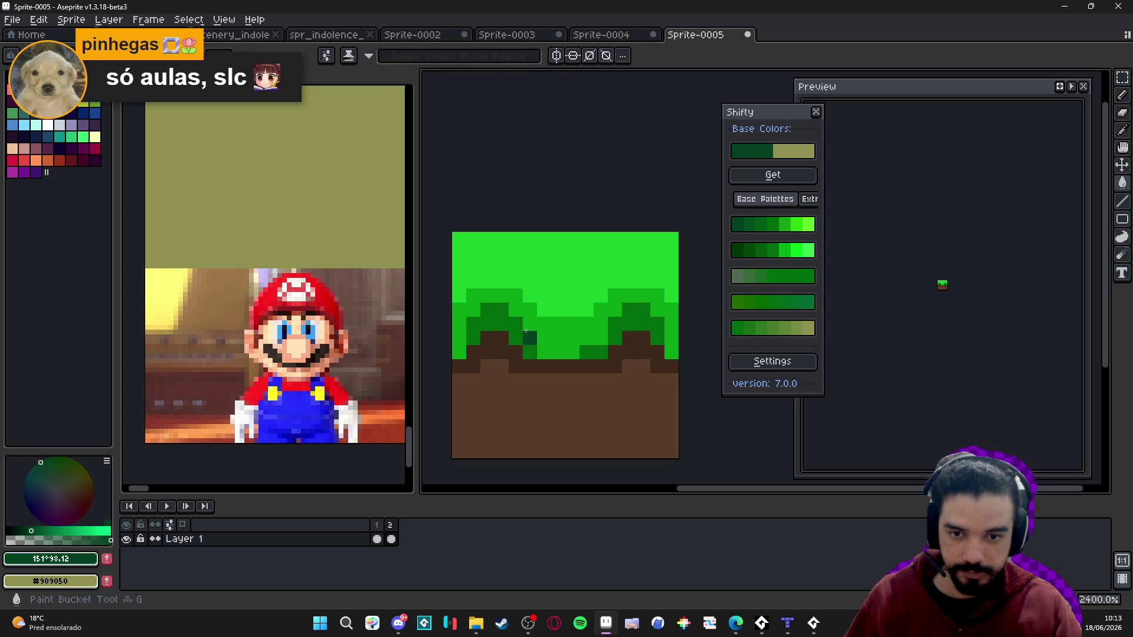
click(531, 344)
key(ctrl+z)
key(ctrl+z)
- Reset the colour to dark green #02690d and try nearby Shifty greens
click(727, 247)
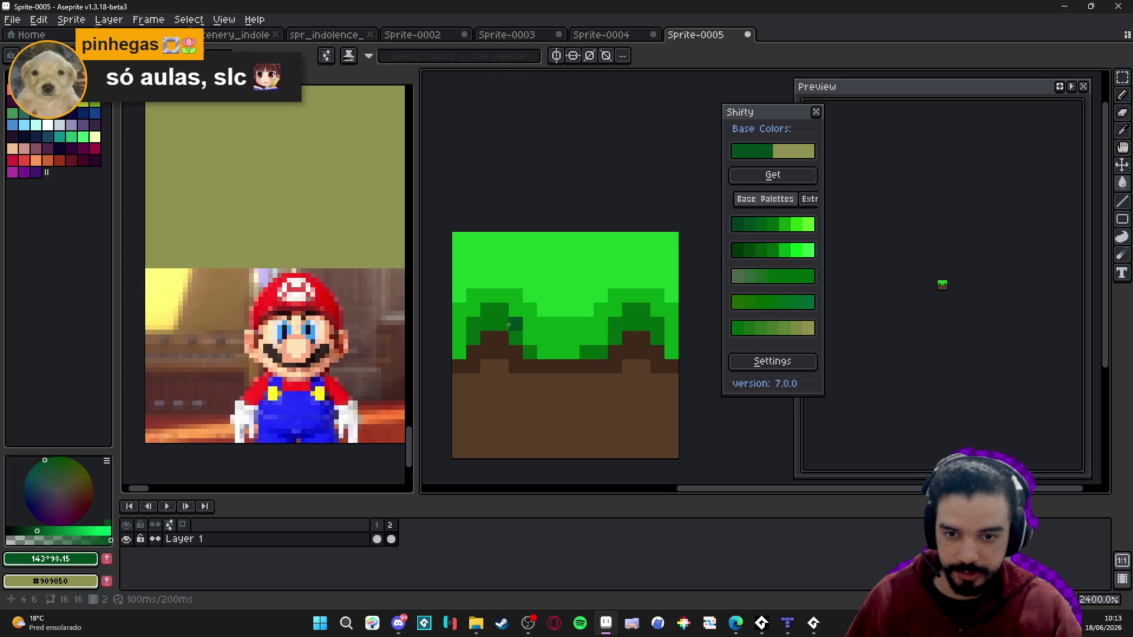
click(49, 531)
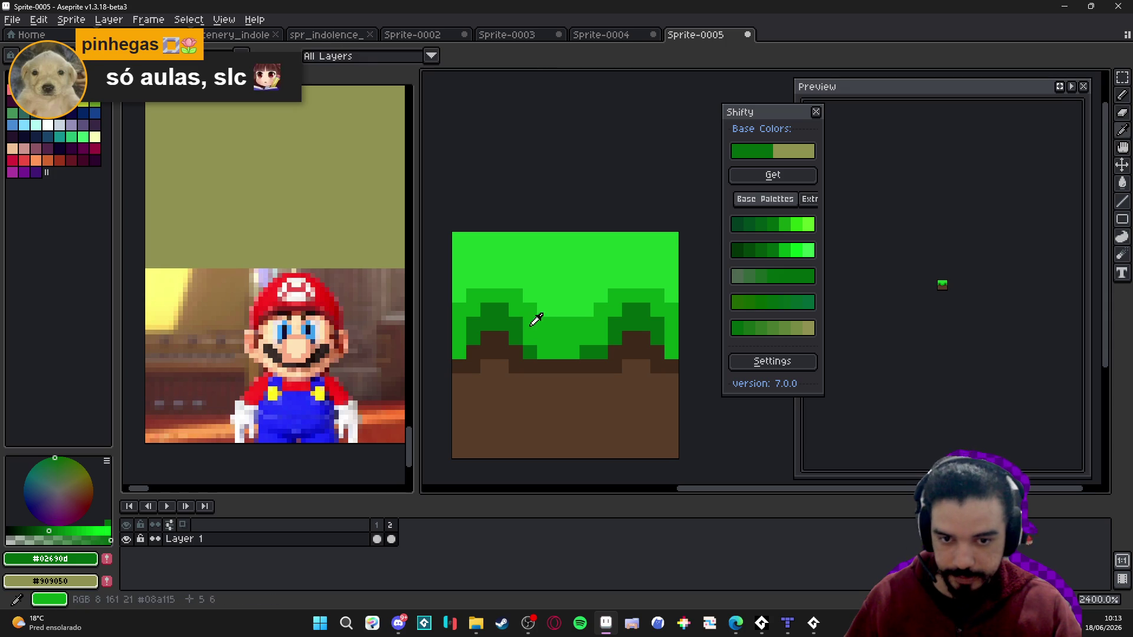
click(744, 250)
click(742, 229)
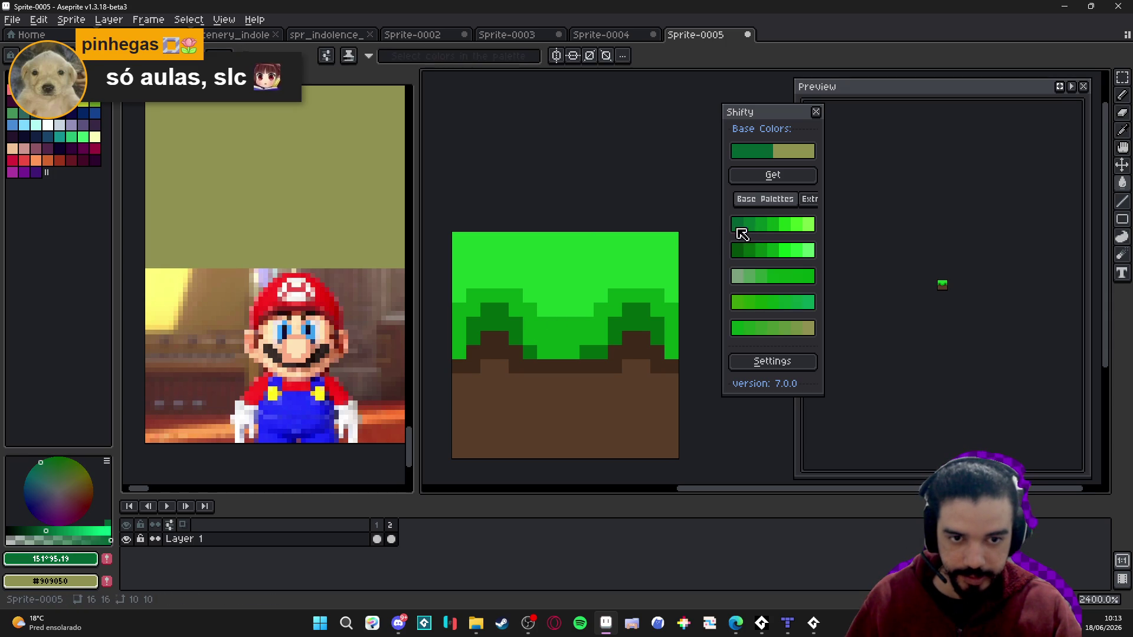
- Sample mid green #08a115, test a single pixel, undo it, and sample the bump green
key(i)
scroll(485, 340, down, 5)
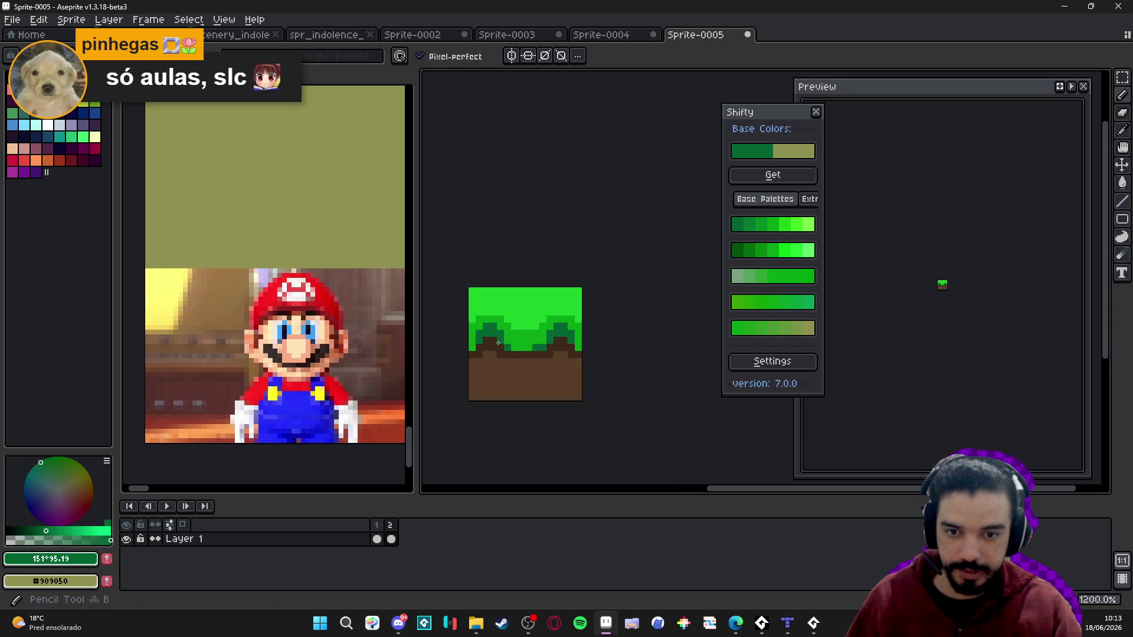
scroll(506, 343, up, 5)
click(532, 341)
key(b)
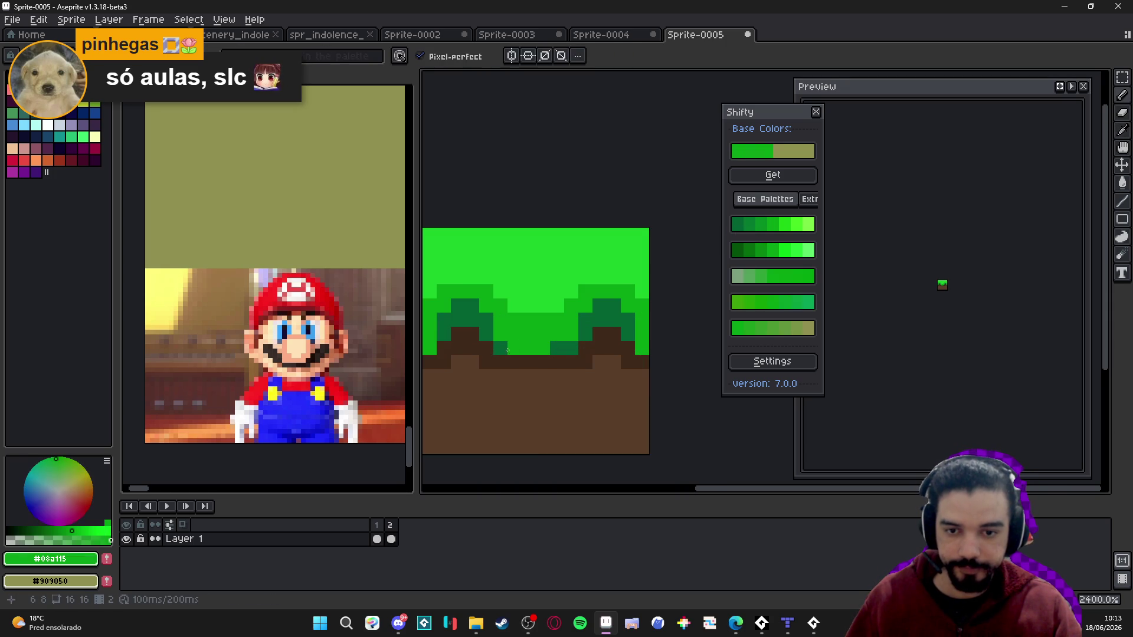
click(593, 354)
scroll(593, 354, down, 1)
key(ctrl+z)
scroll(560, 333, up, 1)
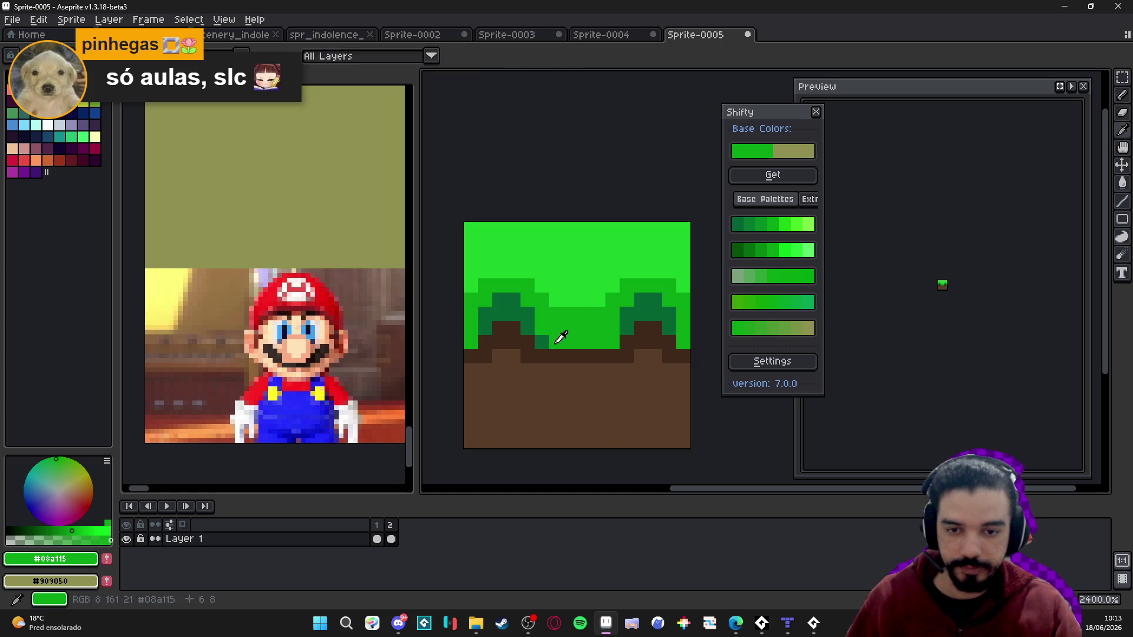
scroll(559, 334, down, 3)
scroll(528, 310, up, 2)
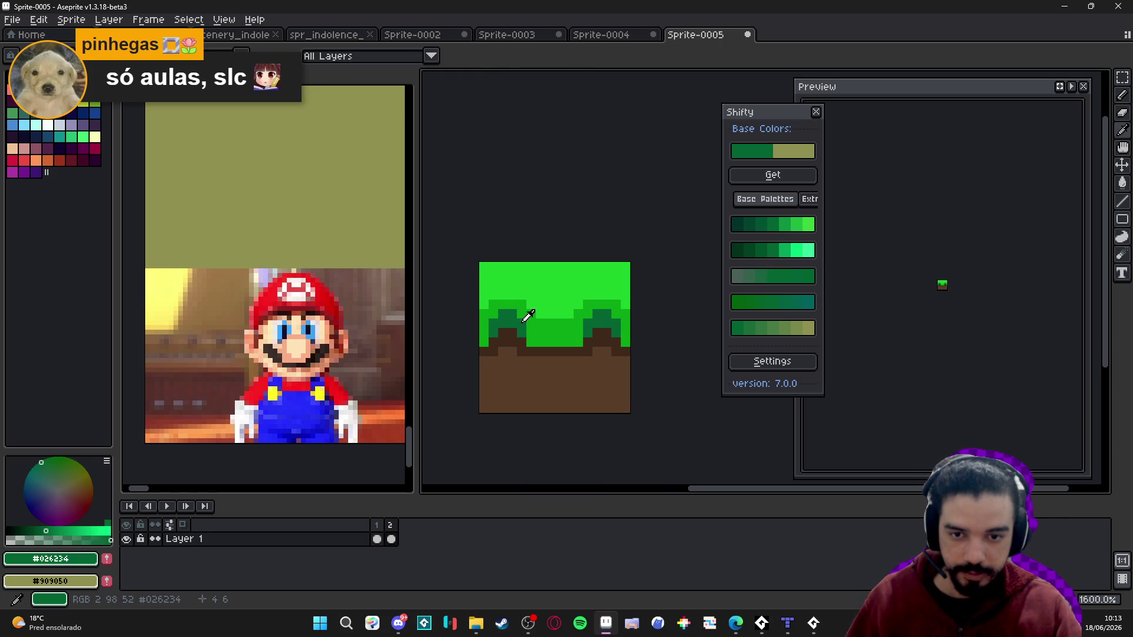
click(523, 317)
- Trial-fill the mid-green band with Shifty greens, undoing each until a lighter one sticks
key(g)
click(735, 224)
click(576, 333)
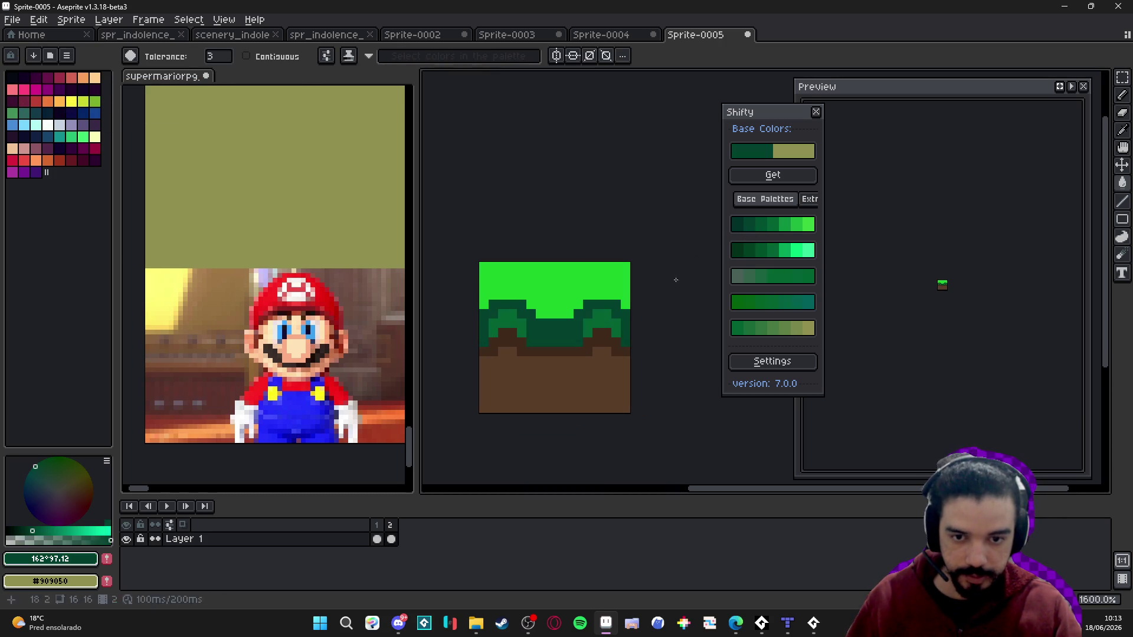
key(ctrl+z)
click(776, 228)
click(559, 338)
key(ctrl+z)
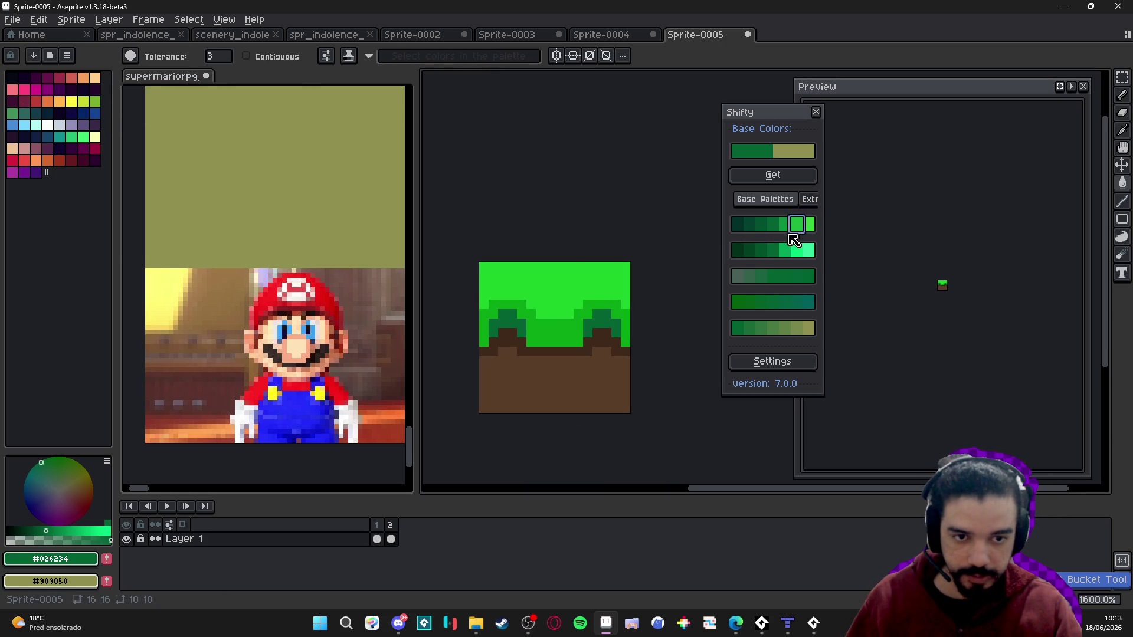
click(791, 227)
click(596, 334)
- View frame 2 and pick Shifty green #0d8f3f, then a lighter shade, for pencilling
key(Right)
scroll(603, 366, down, 1)
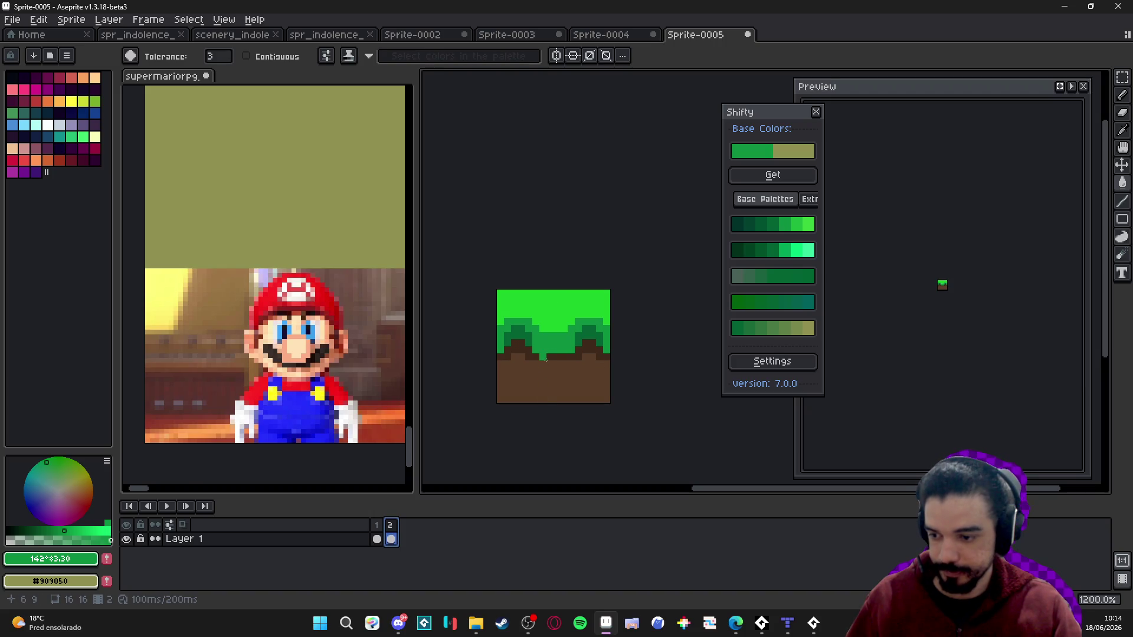
scroll(552, 352, up, 1)
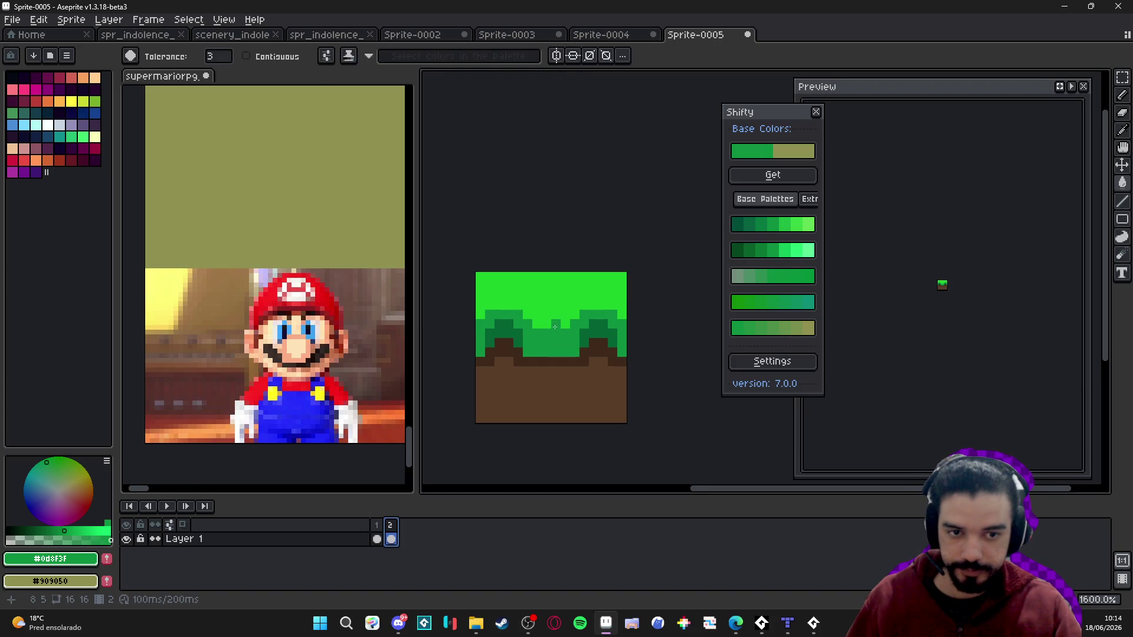
click(773, 225)
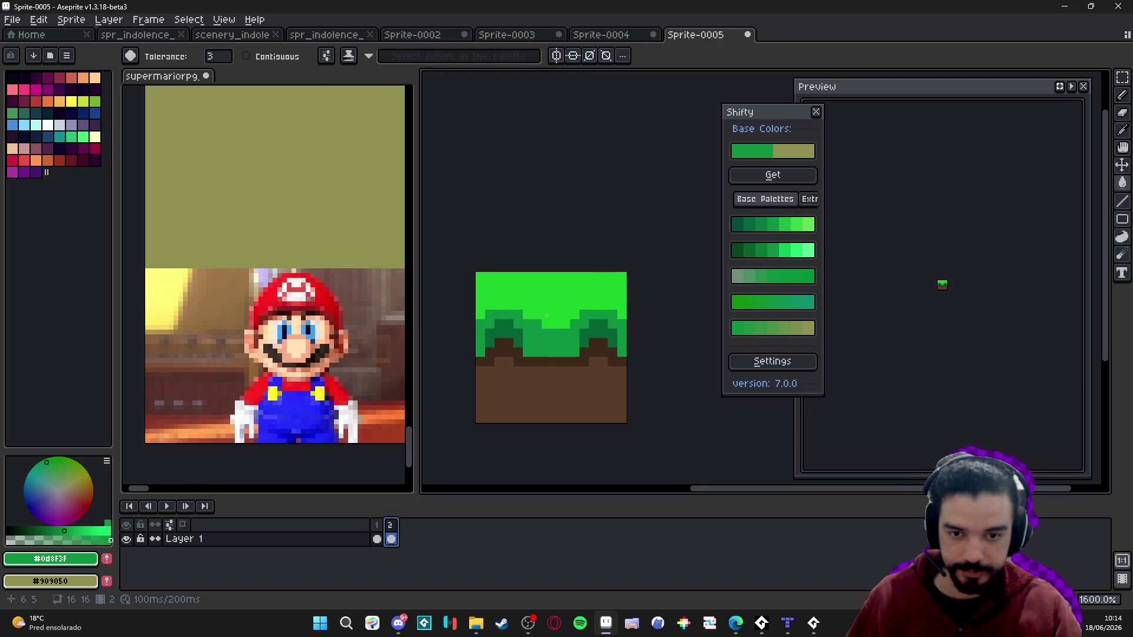
click(791, 225)
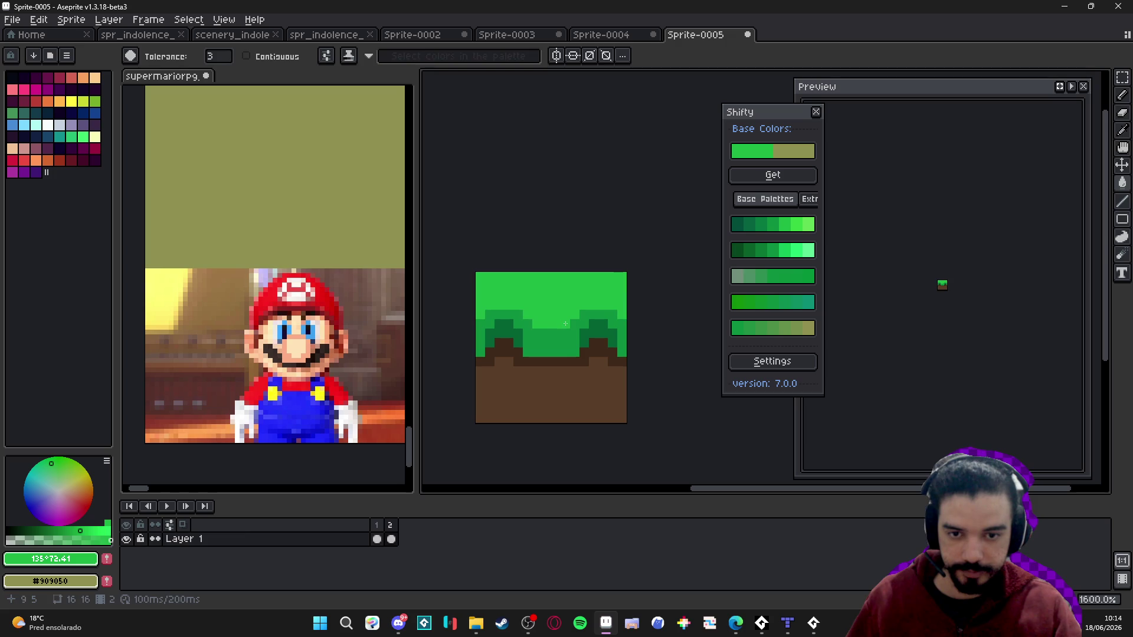
key(b)
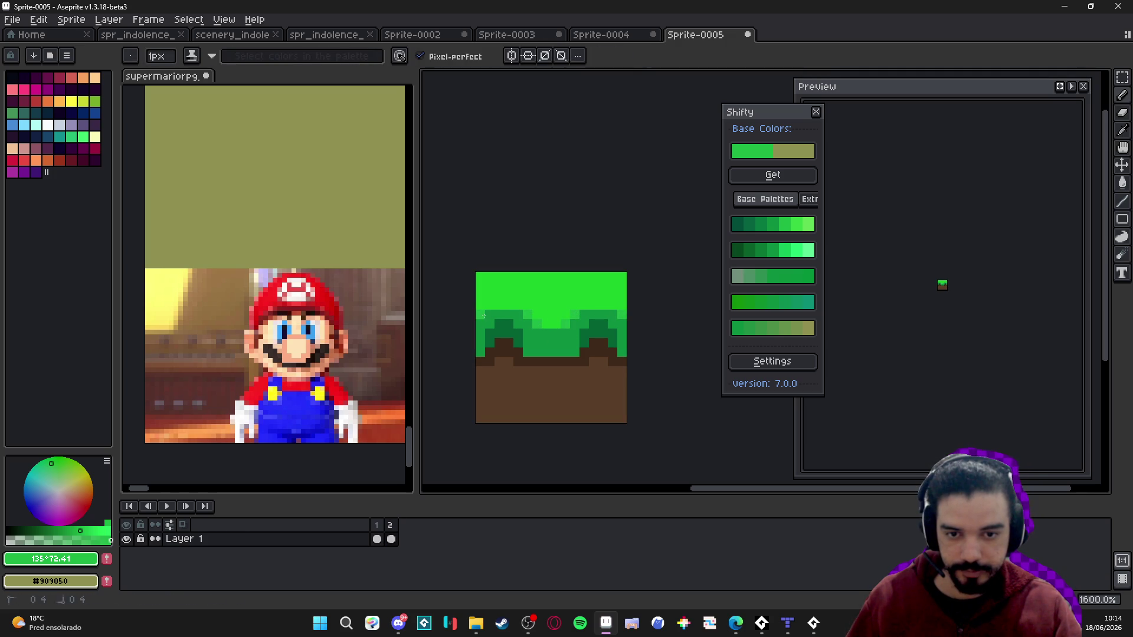
key(alt)
scroll(587, 355, down, 4)
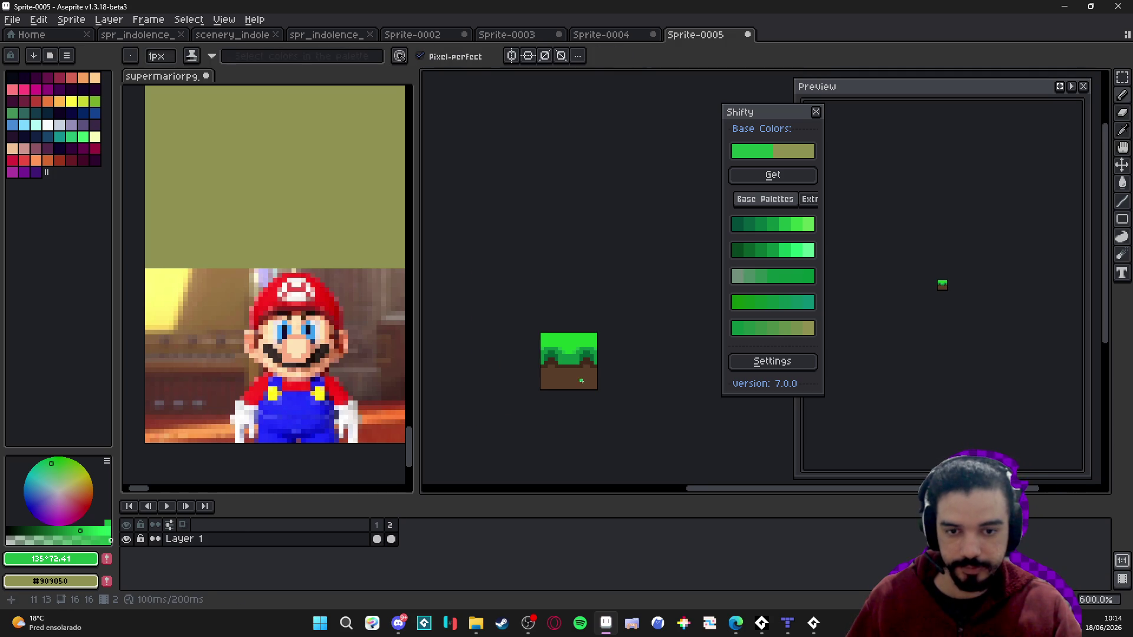
double_click(376, 529)
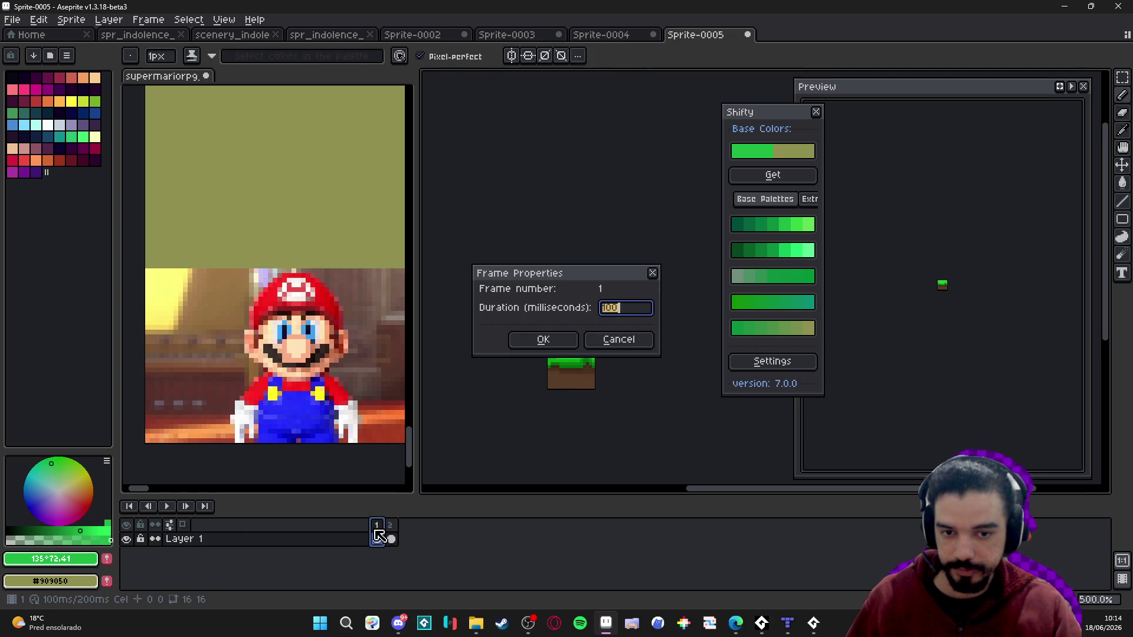
click(605, 342)
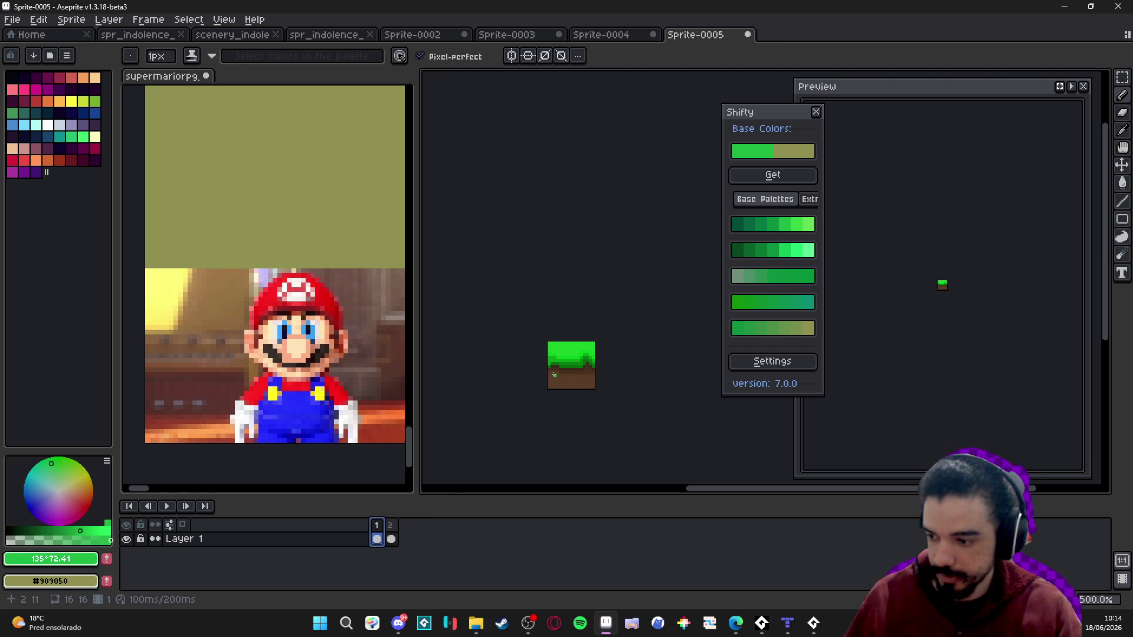
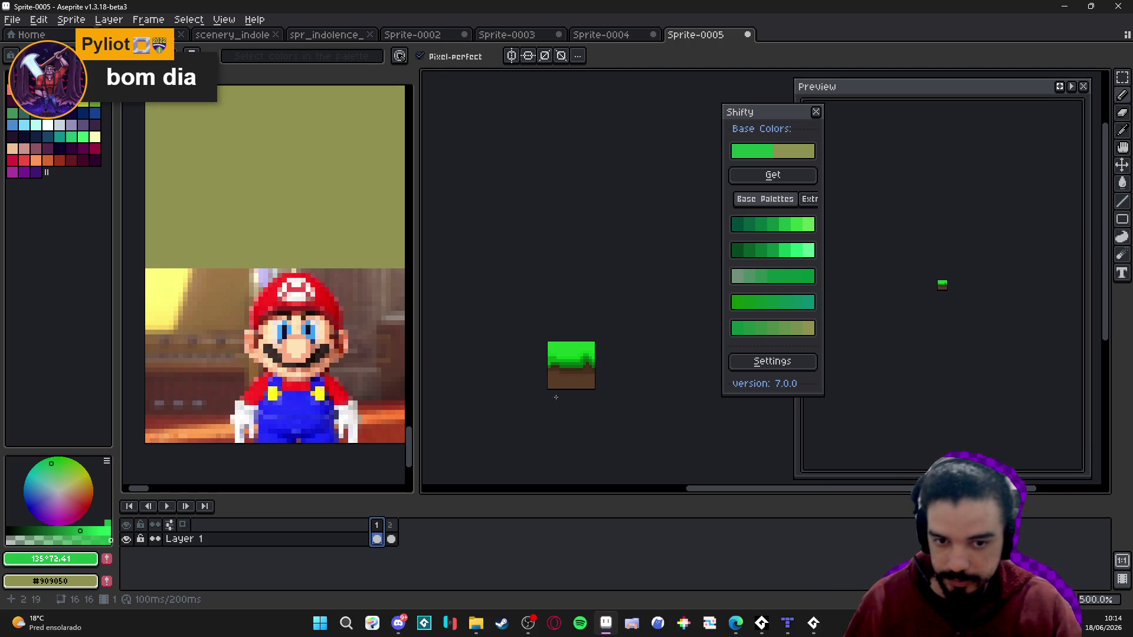
- Close the Mario reference image without saving its changes
key(Right)
scroll(584, 360, up, 4)
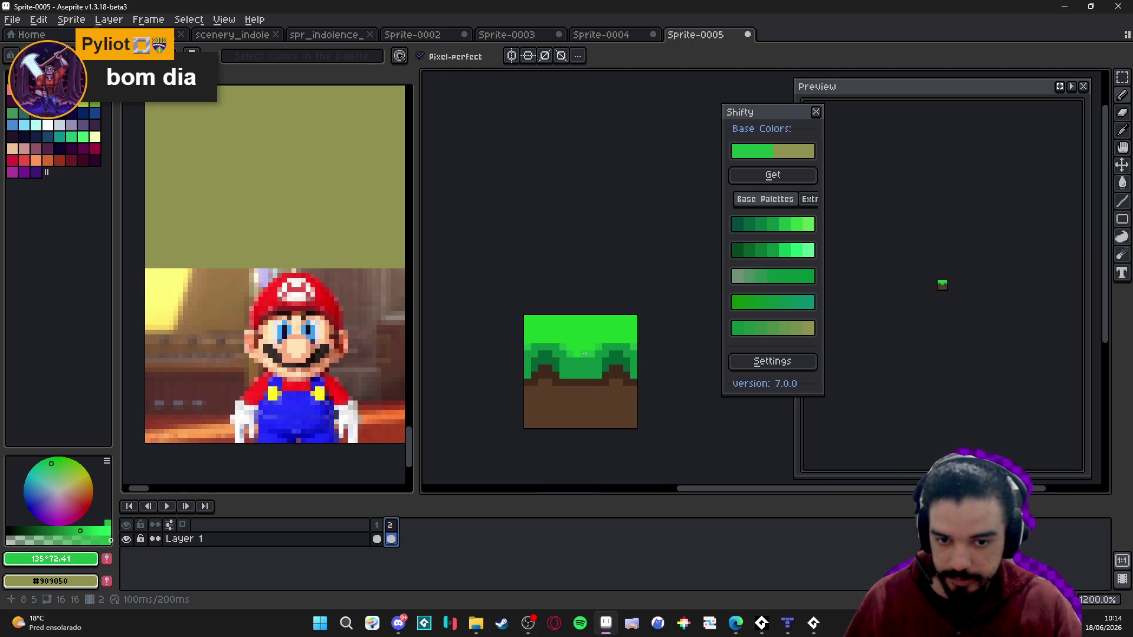
scroll(586, 357, down, 2)
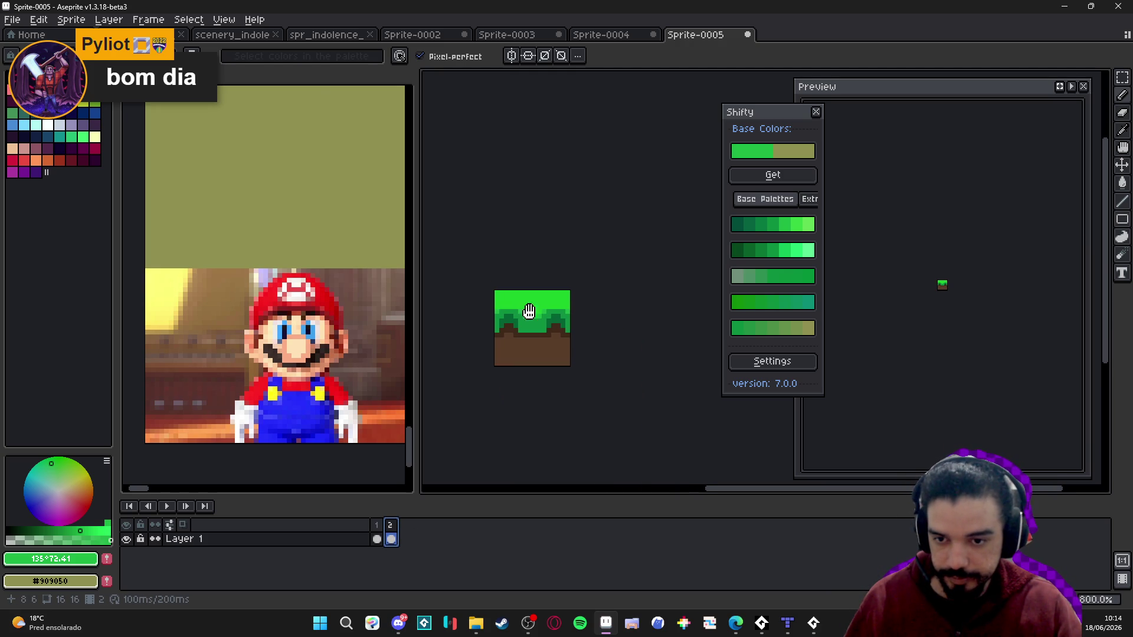
click(206, 76)
click(566, 339)
- Zoom in and pan so the 16×16 grass tile sits centred in view
scroll(542, 343, up, 2)
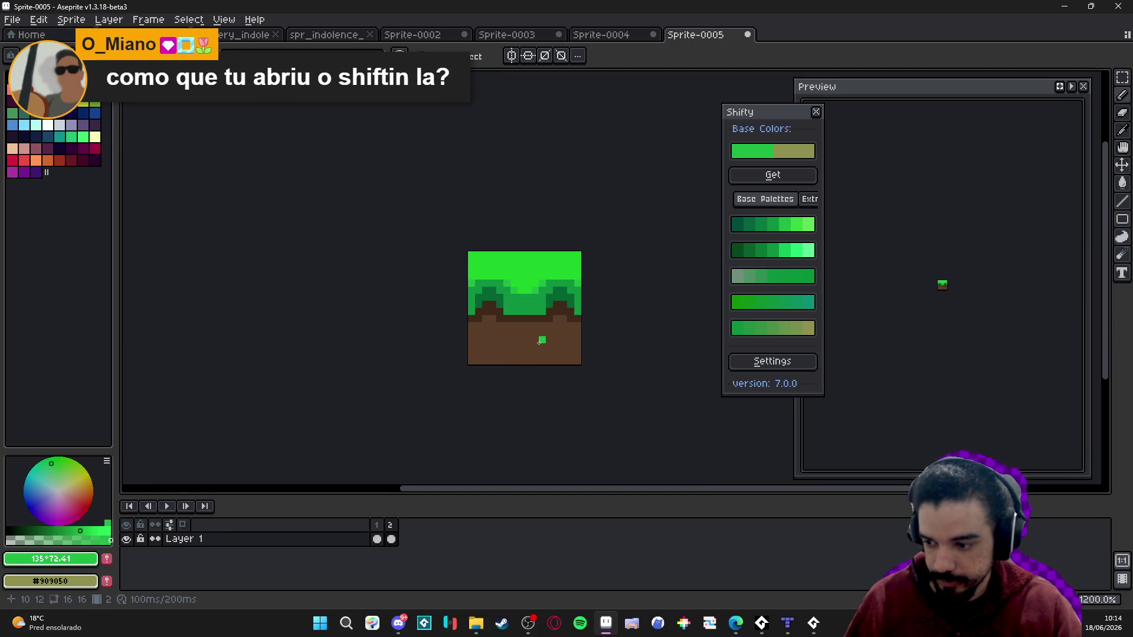
drag(541, 343, 491, 355)
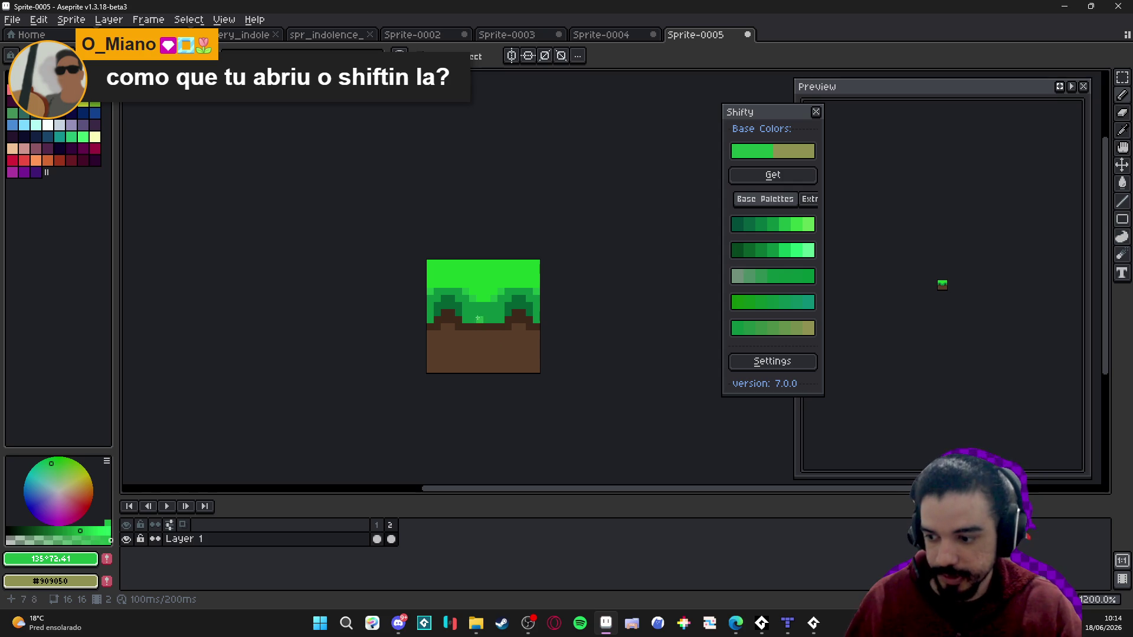
click(223, 20)
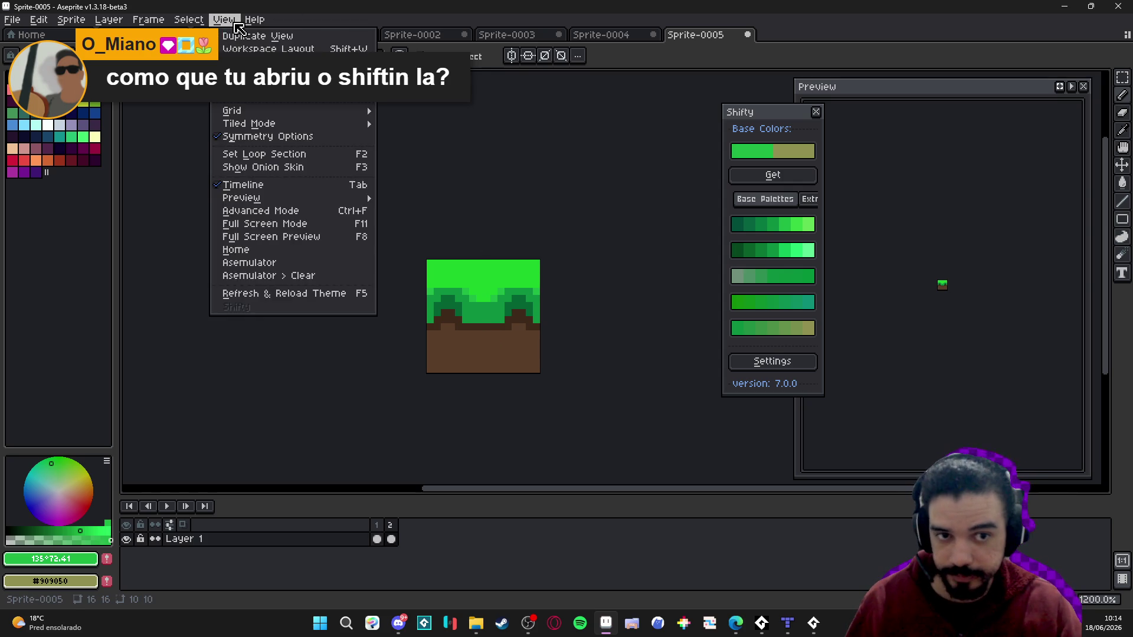
click(668, 143)
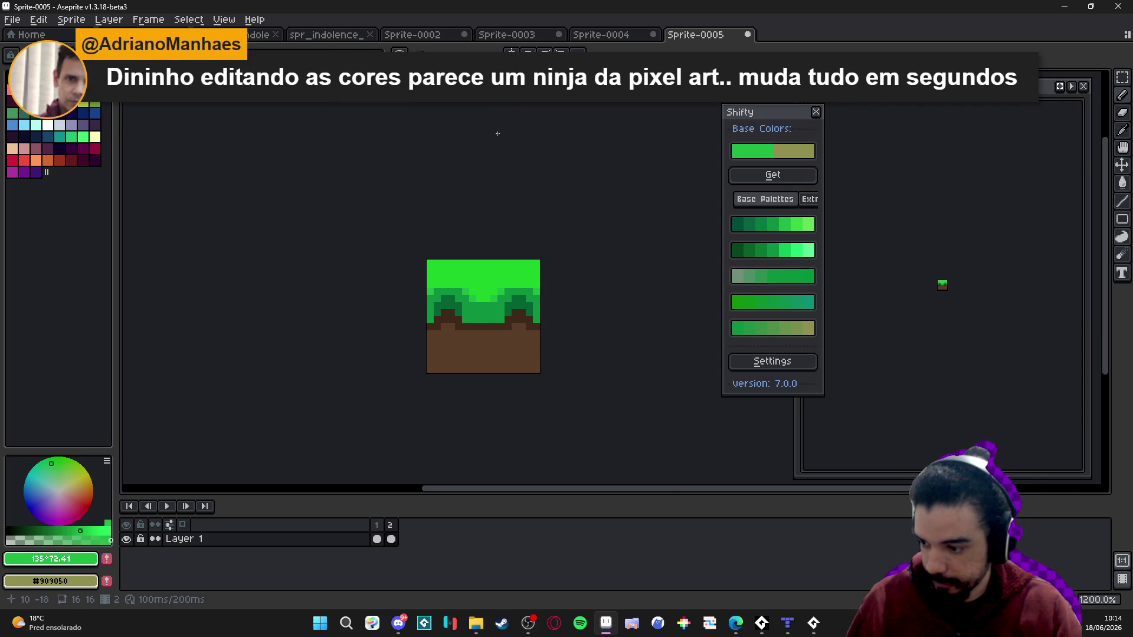
- Close the Sprite-0005 and Sprite-0004 sketches, discarding both without saving
click(748, 35)
click(570, 337)
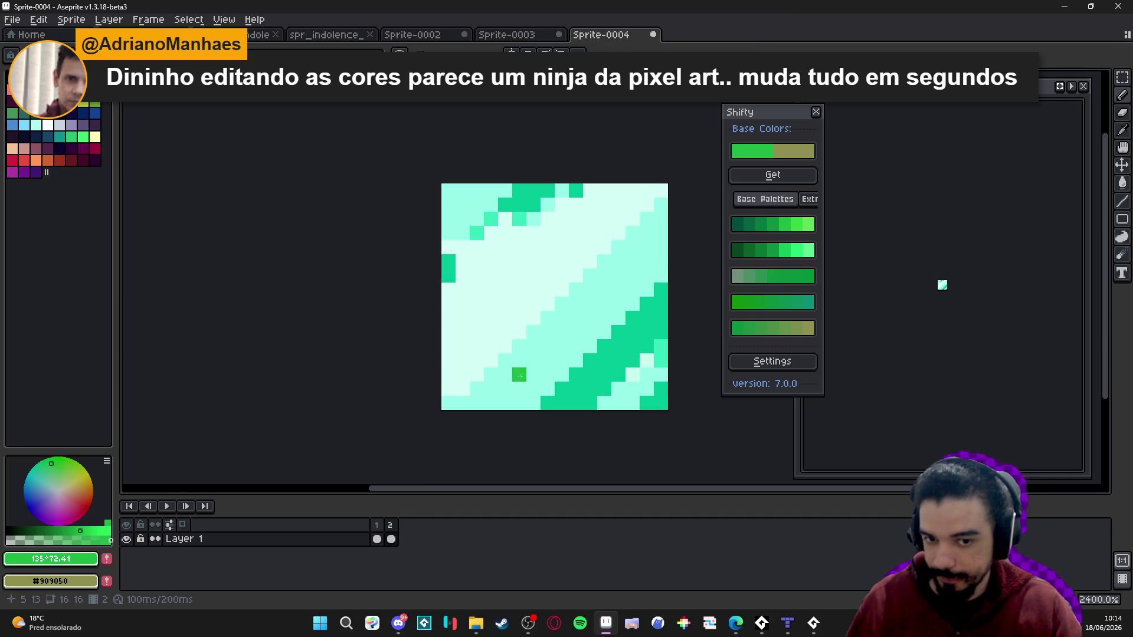
click(648, 35)
click(576, 339)
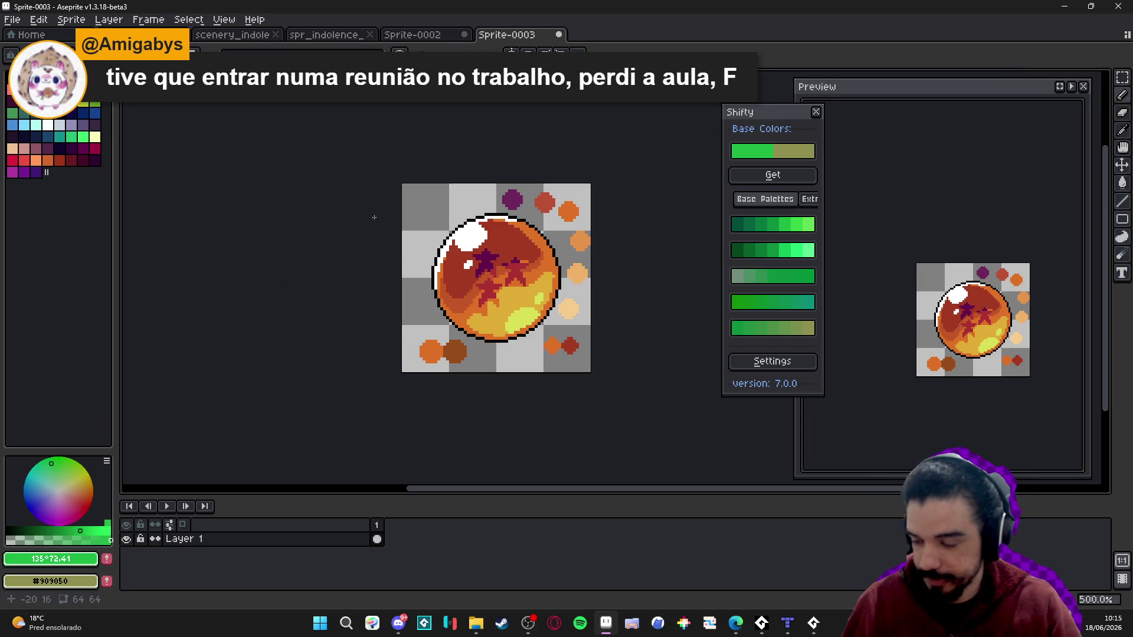
- Switch through the document tabs to the scenery_indolence cave tileset
click(454, 34)
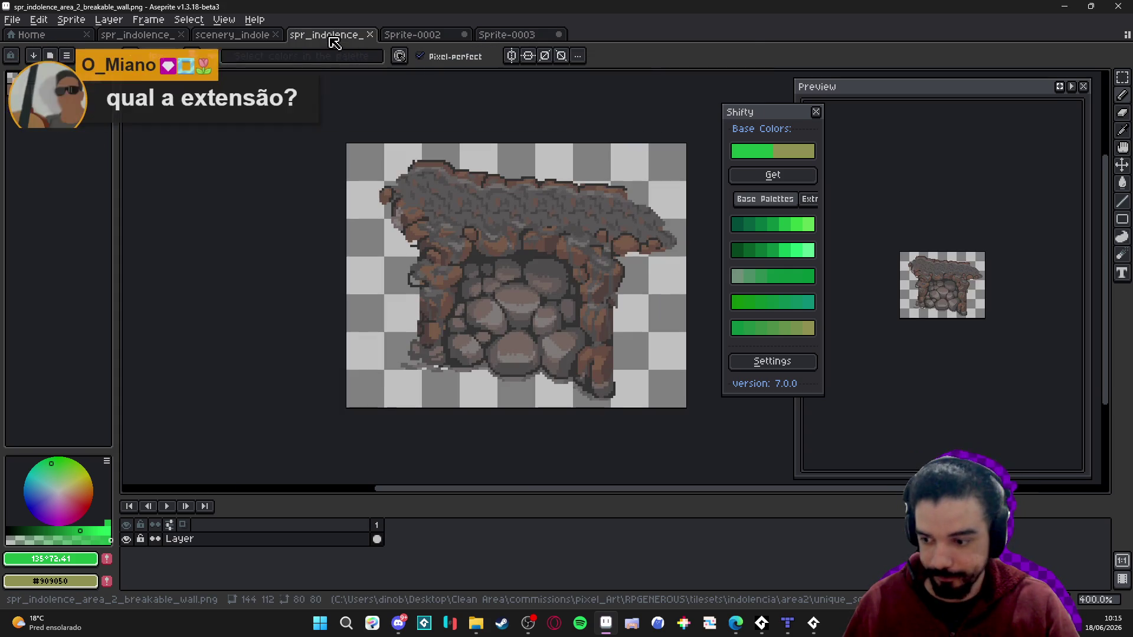
click(330, 37)
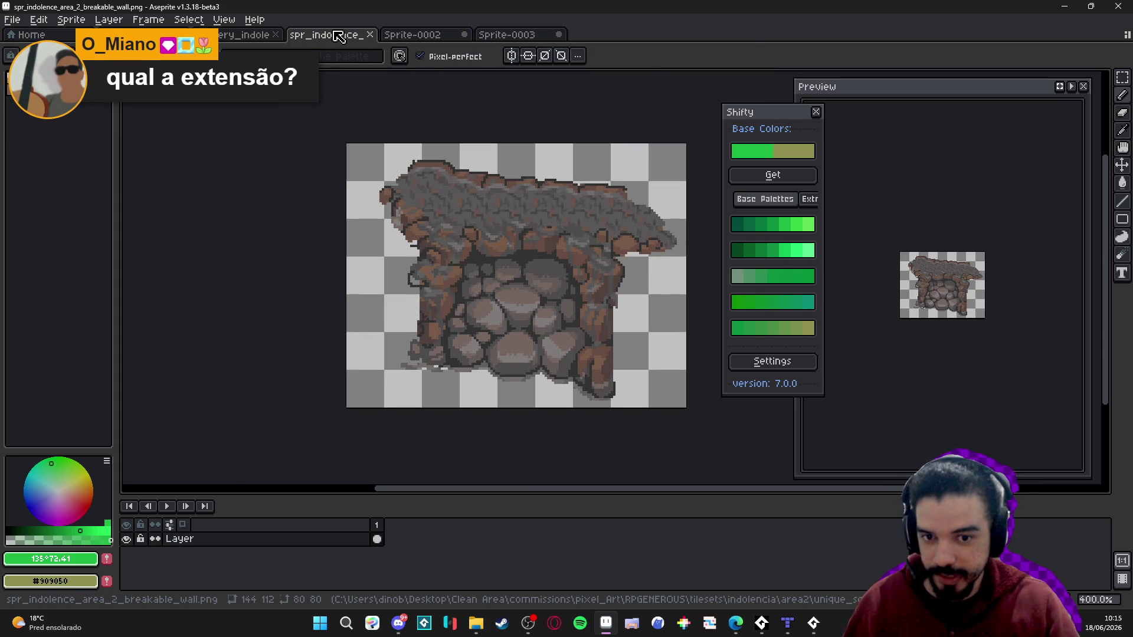
click(248, 35)
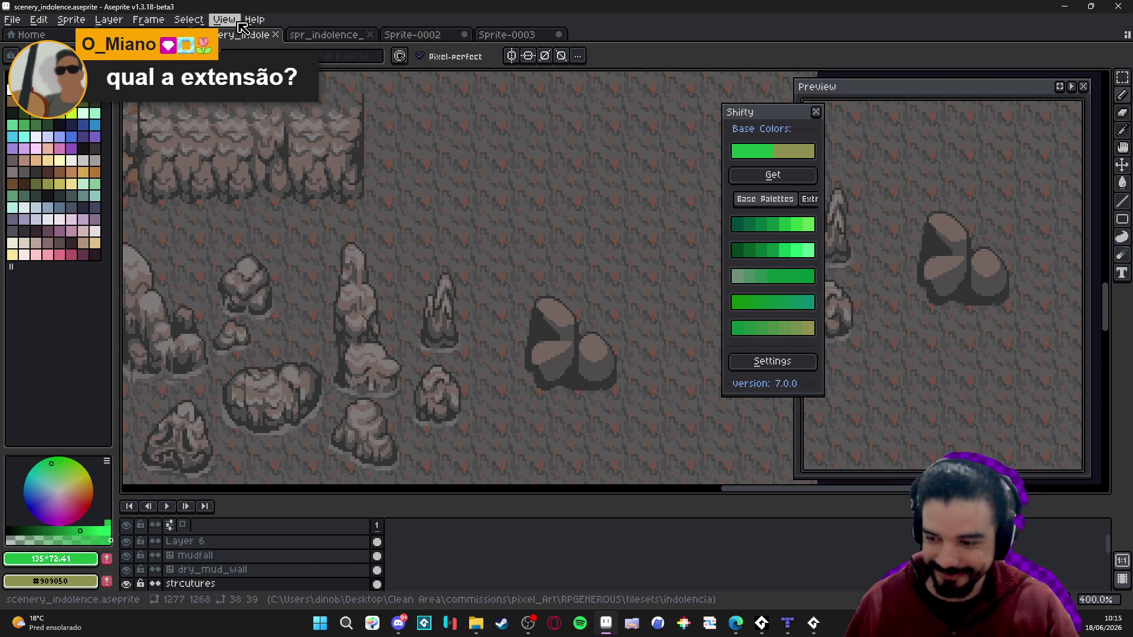
click(238, 23)
click(702, 52)
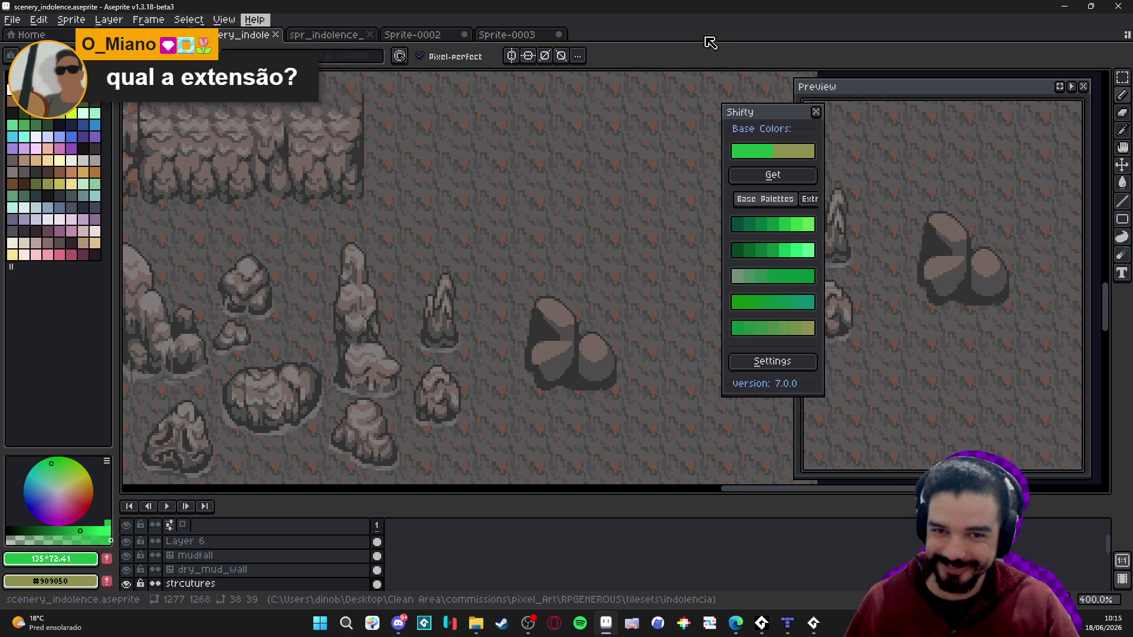
- Pan and zoom from 400% to 600% onto the three-boulder cluster
mouse_move(540, 295)
mouse_down()
mouse_move(523, 335)
mouse_move(494, 277)
mouse_up()
scroll(489, 313, up, 2)
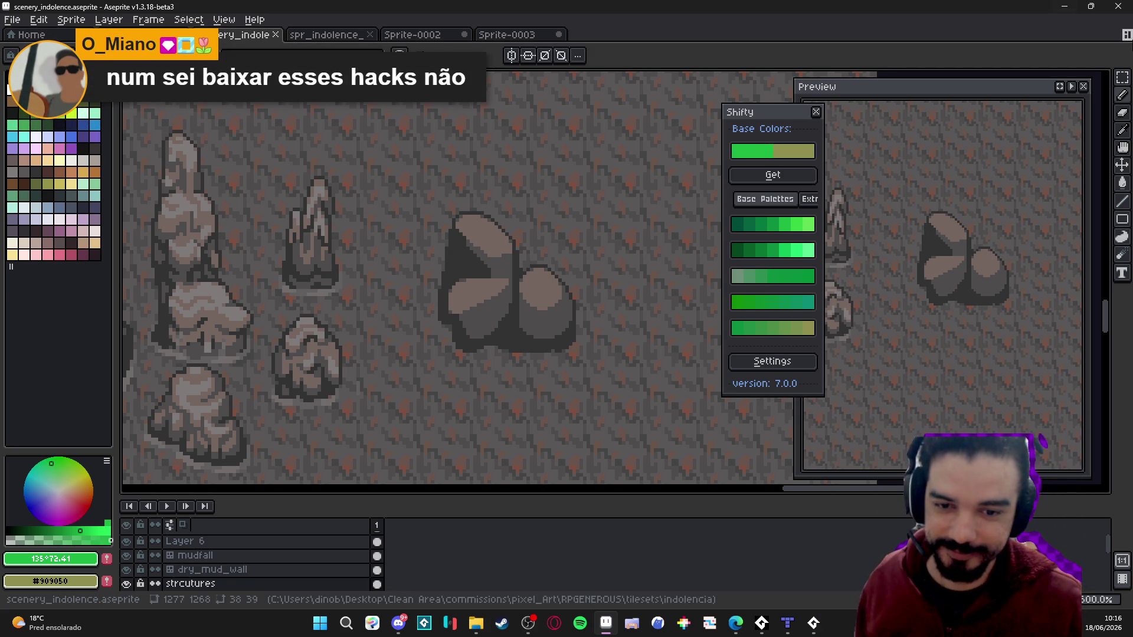
mouse_move(736, 623)
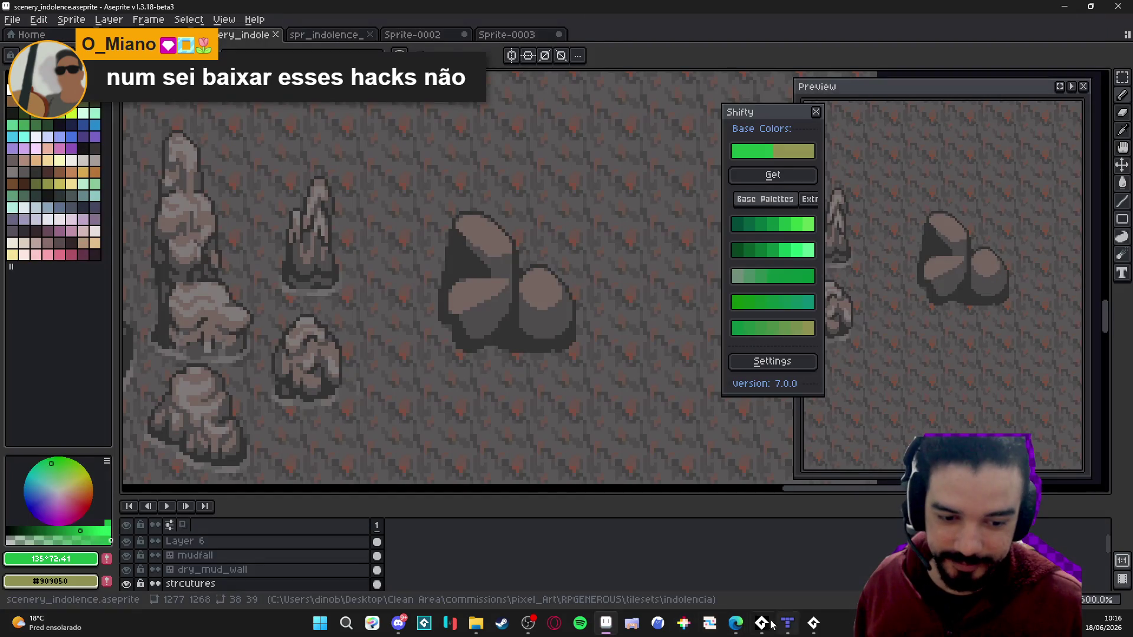
click(680, 566)
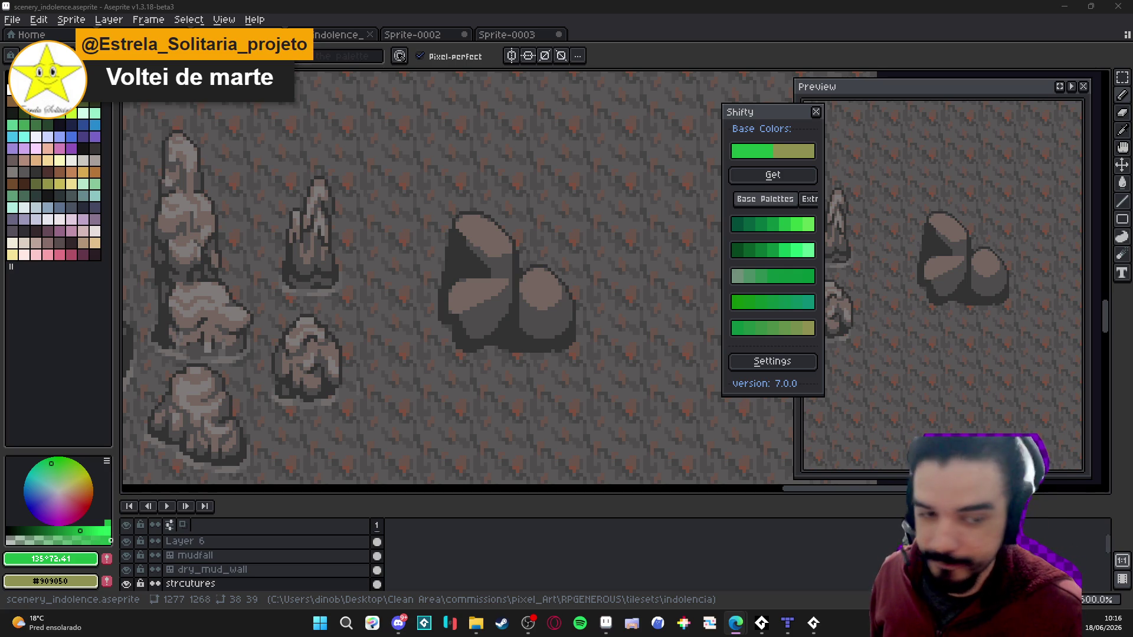
- Eyedrop the boulder's #756661 brown as foreground colour and close the Shifty panel
scroll(482, 271, down, 1)
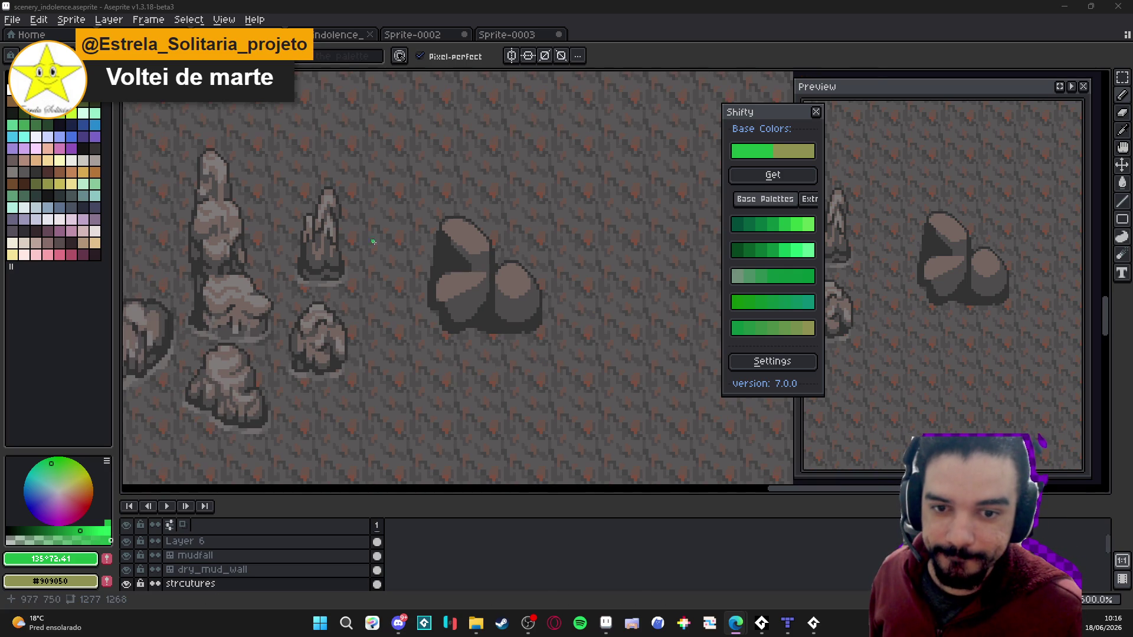
scroll(481, 271, up, 1)
alt+click(466, 281)
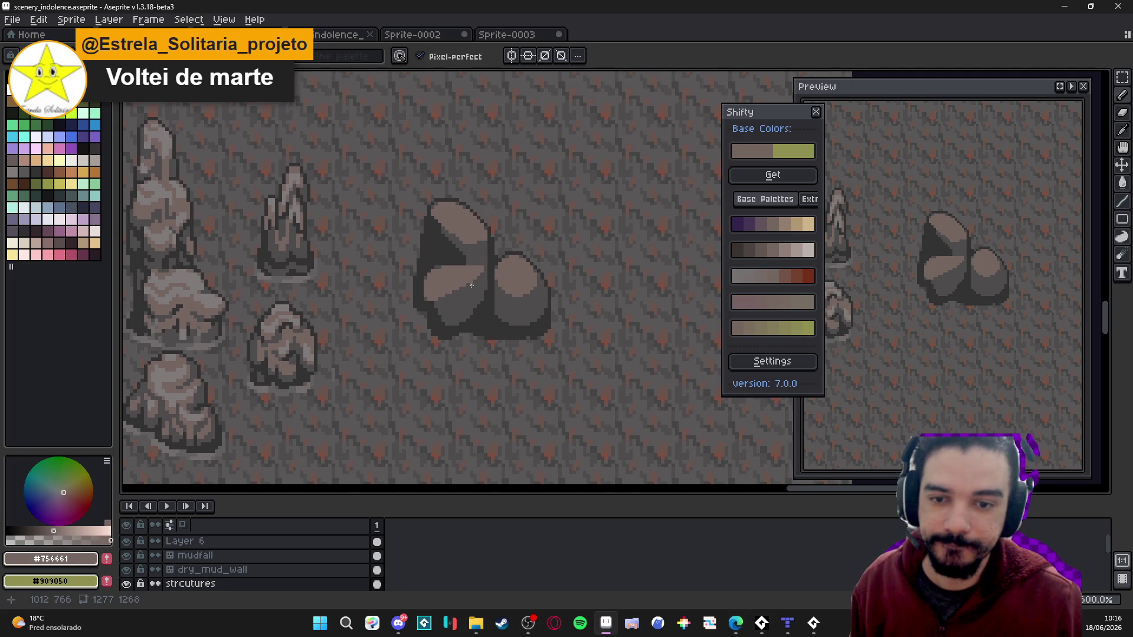
scroll(471, 285, down, 1)
click(816, 111)
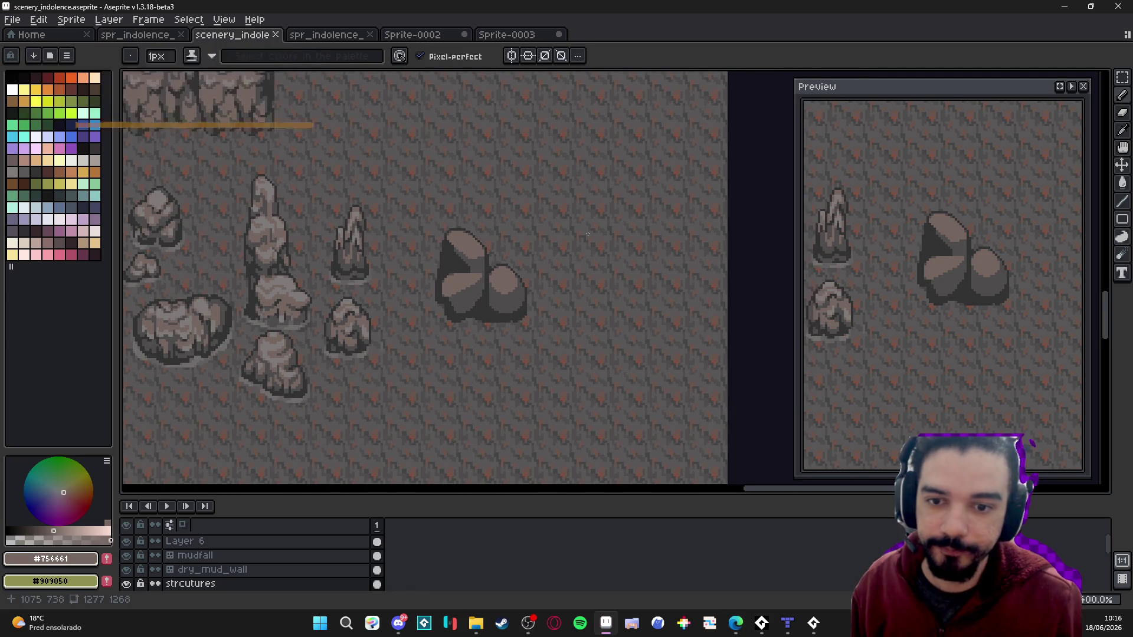
scroll(511, 297, up, 1)
scroll(511, 297, down, 1)
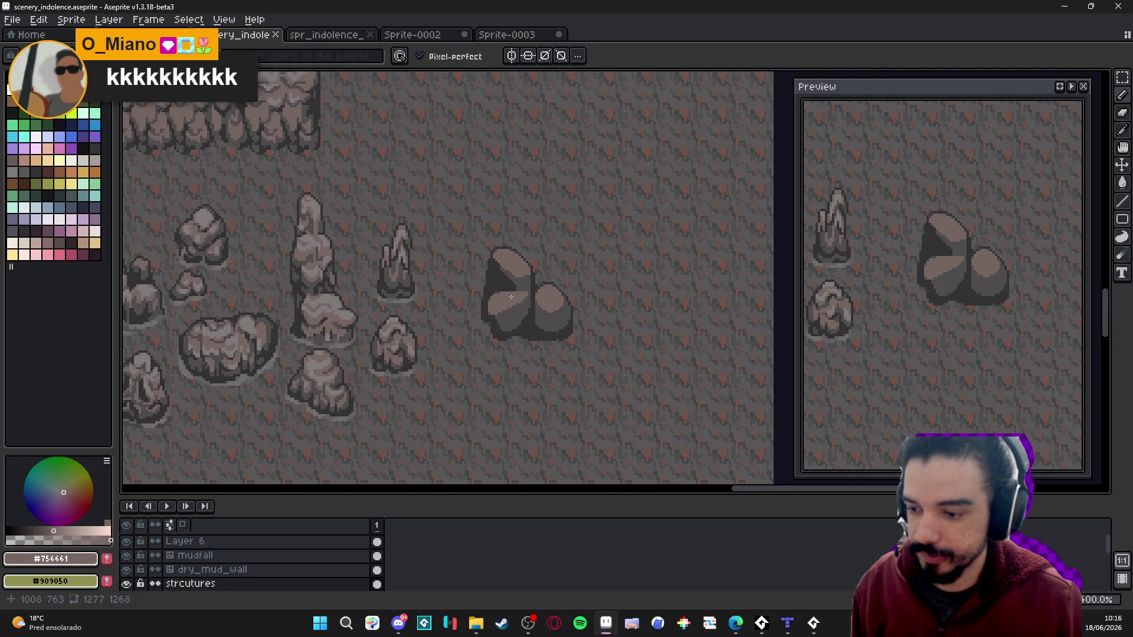
- Save scenery_indolence.aseprite, then check the stream chat in Discord
key(ctrl+s)
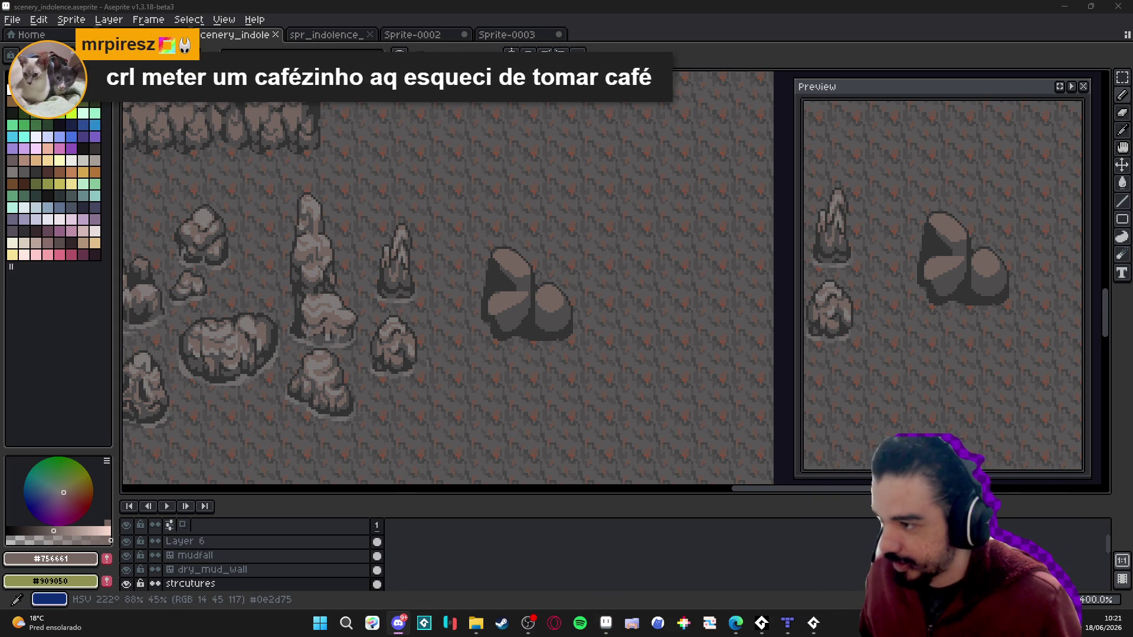
click(528, 623)
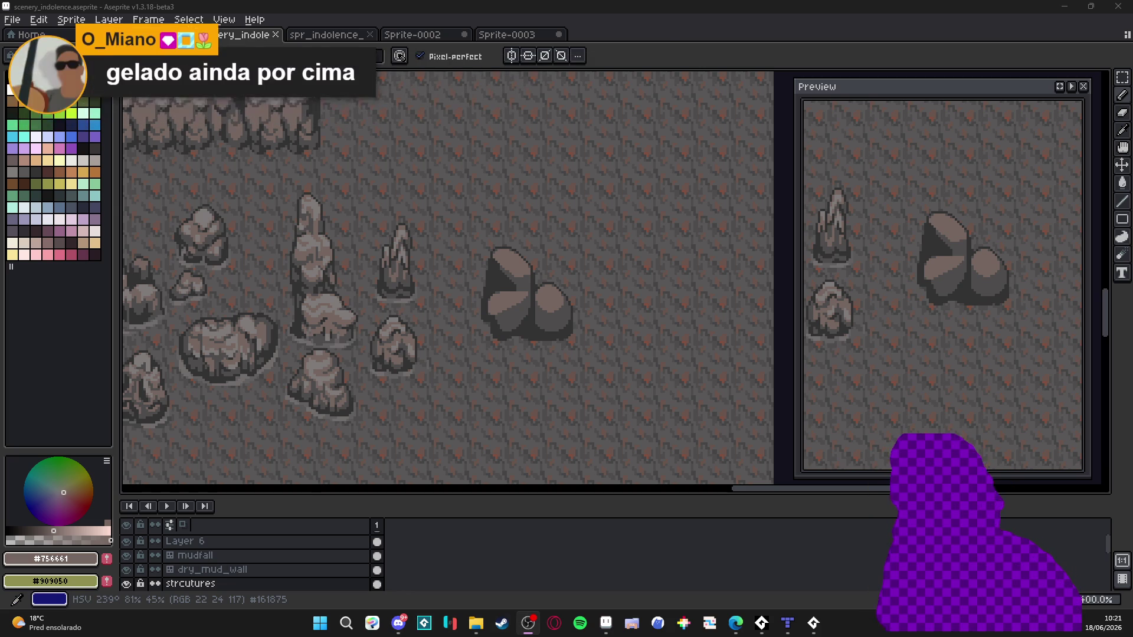
click(398, 623)
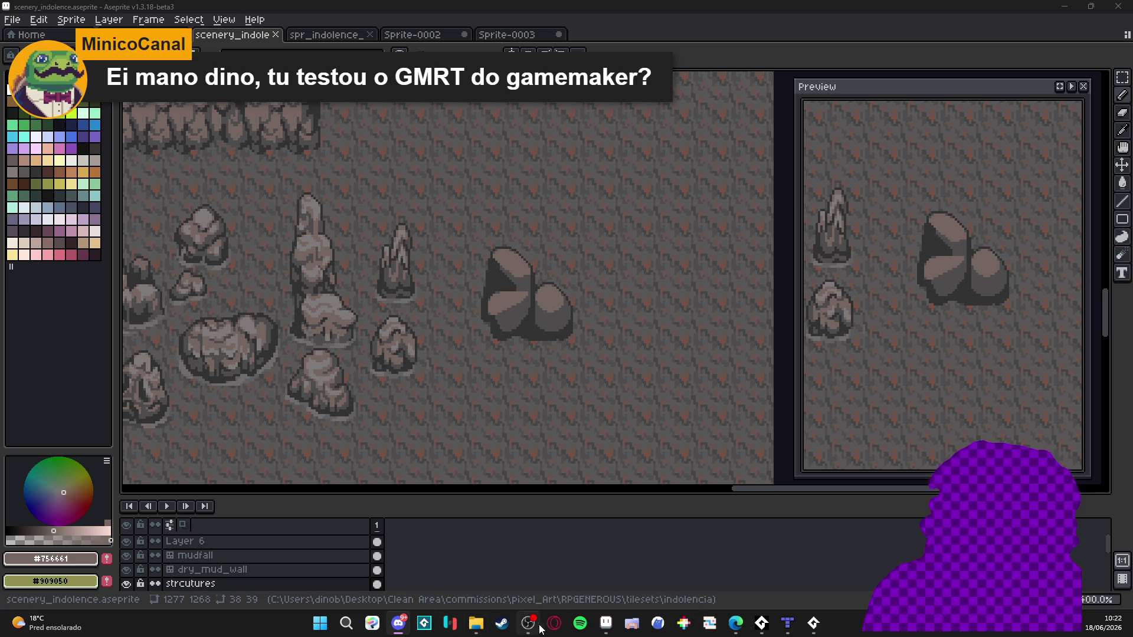
- Switch to the GameMaker GM3D-Samples project and build and run it with F5
click(813, 624)
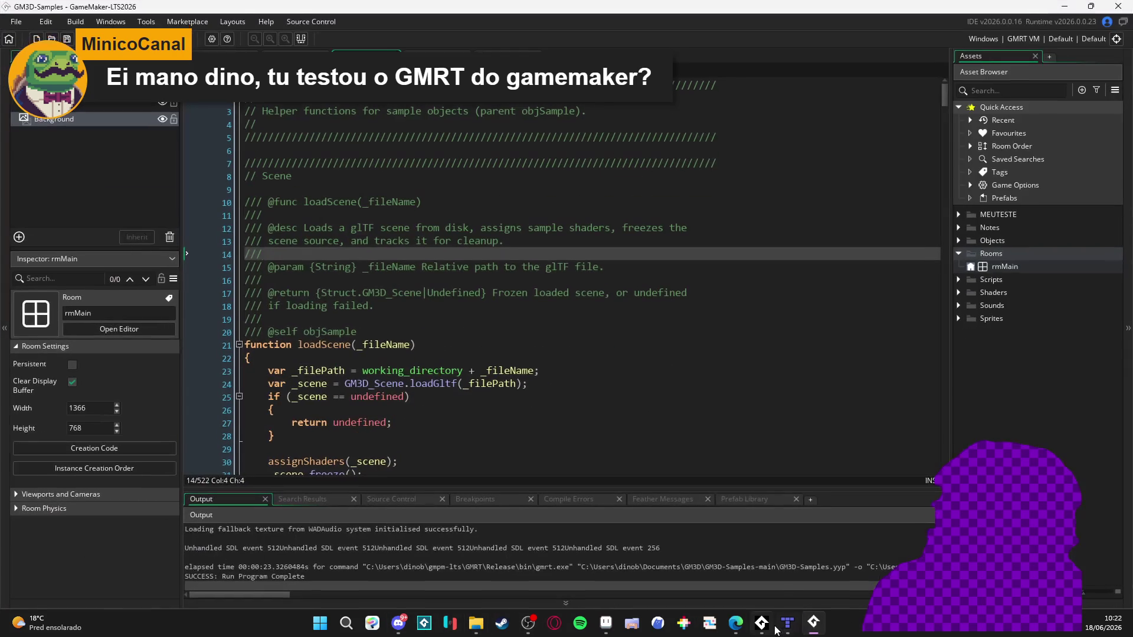
click(646, 197)
key(F5)
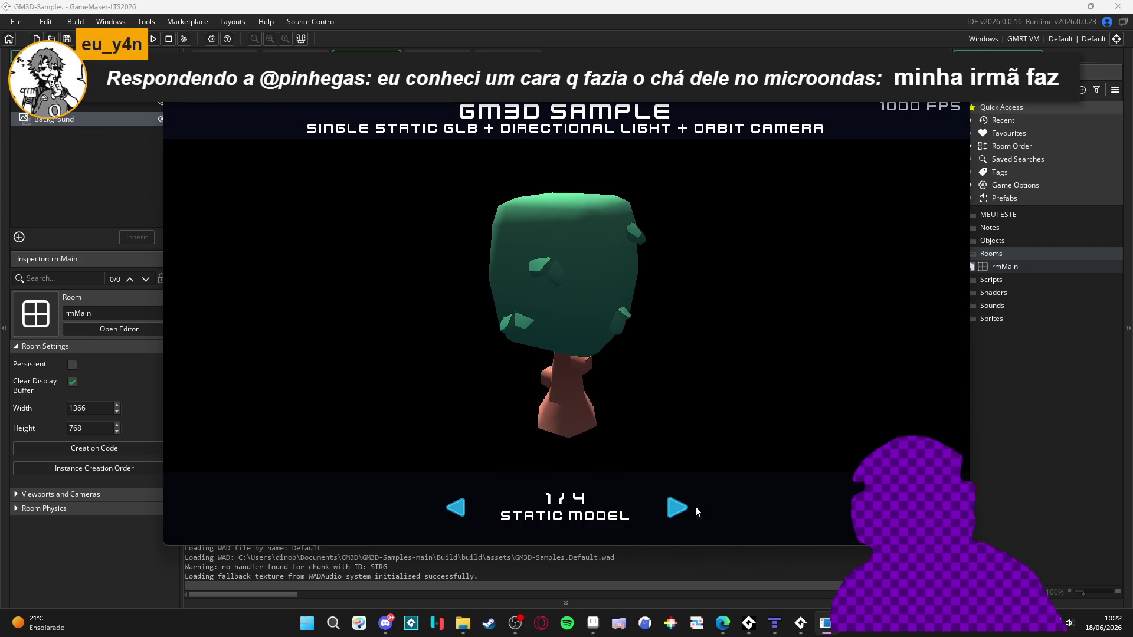
- Cycle through the demo scenes and the model's animations, then close the game window
click(678, 507)
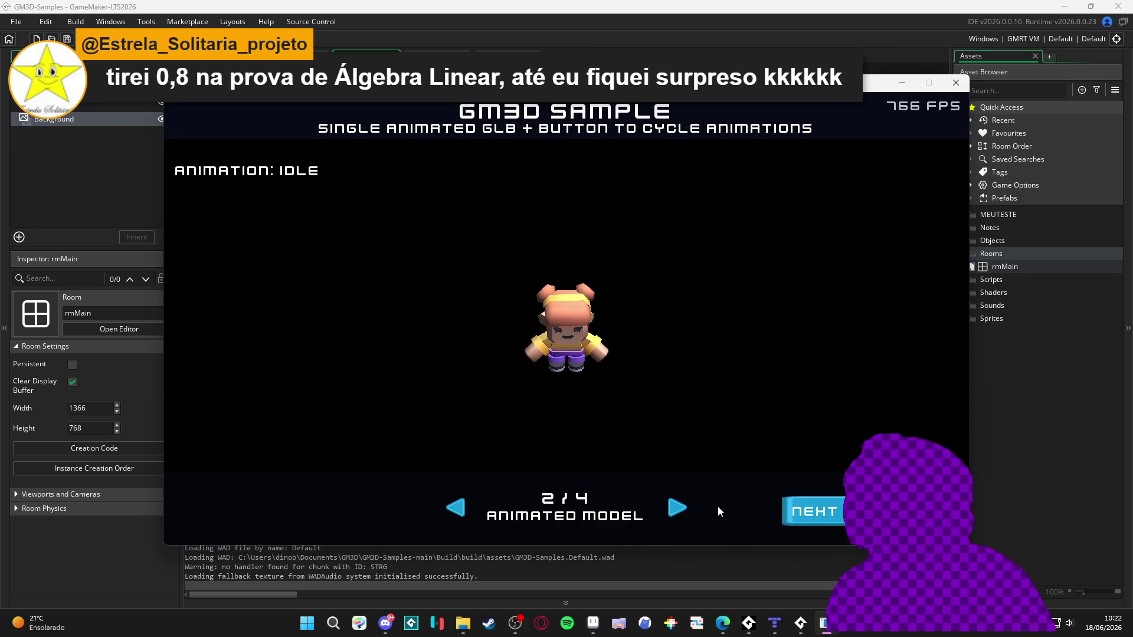
click(683, 512)
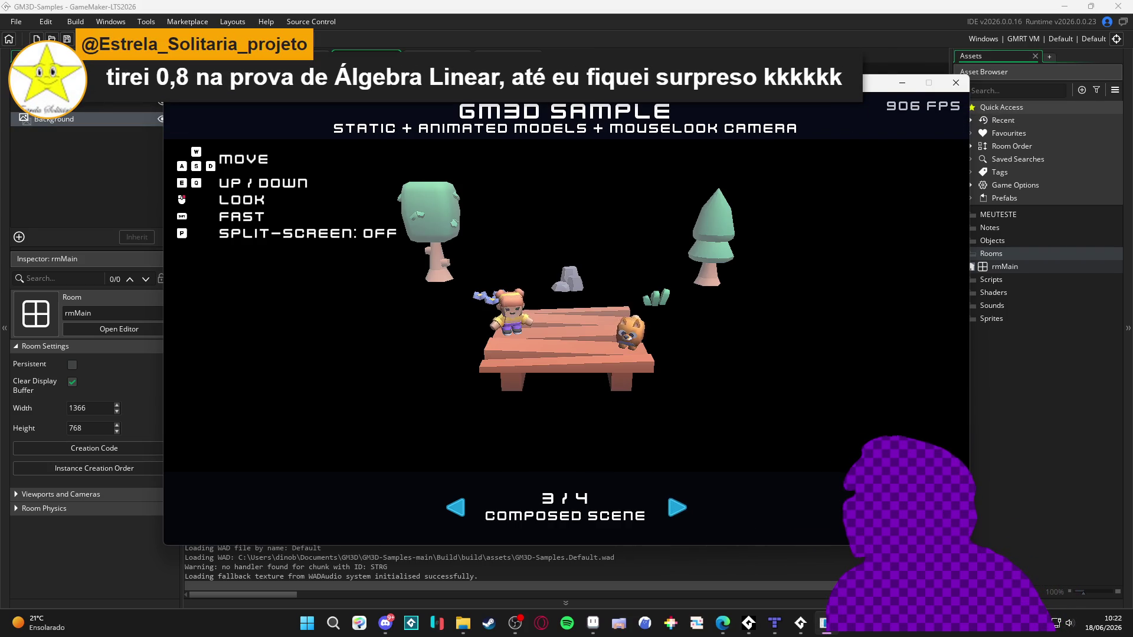
click(681, 511)
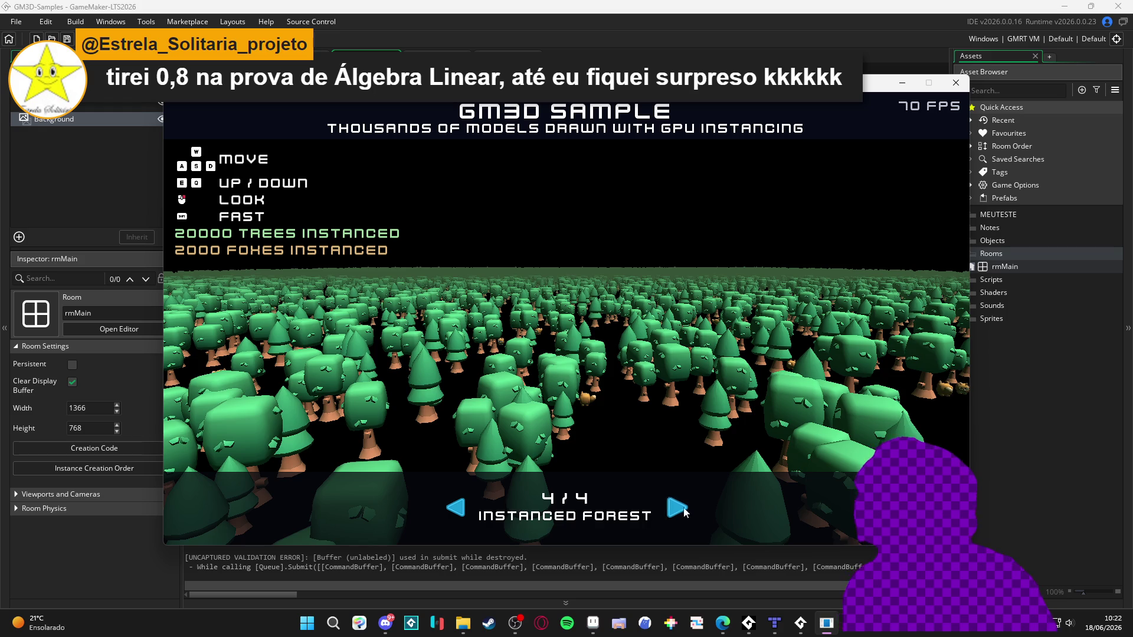
click(673, 510)
click(670, 508)
click(791, 508)
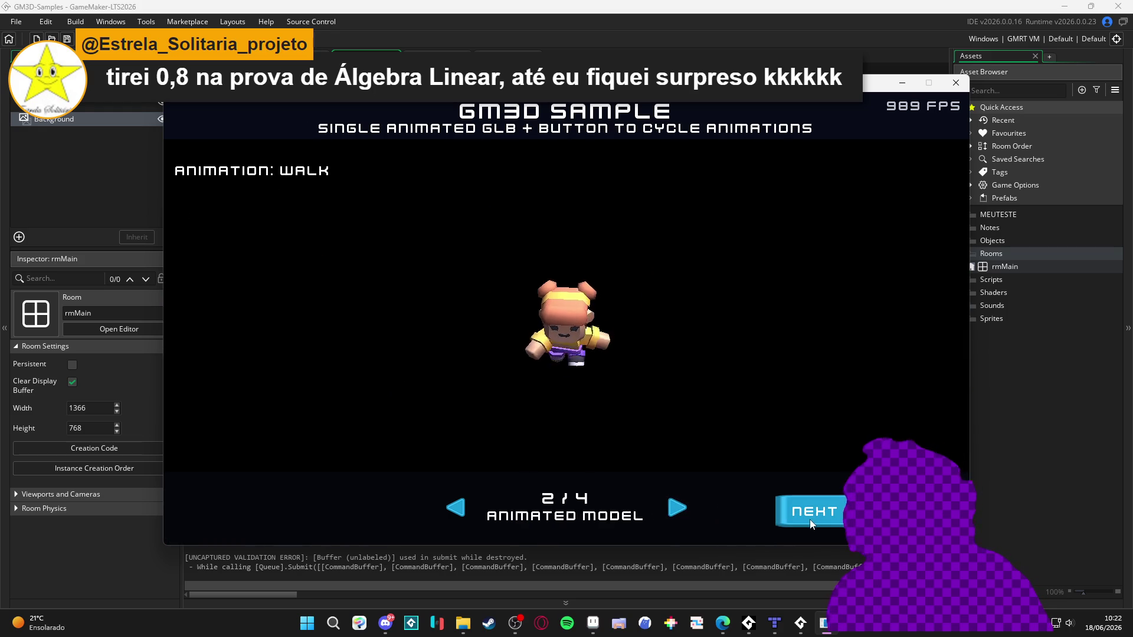
click(796, 509)
click(956, 83)
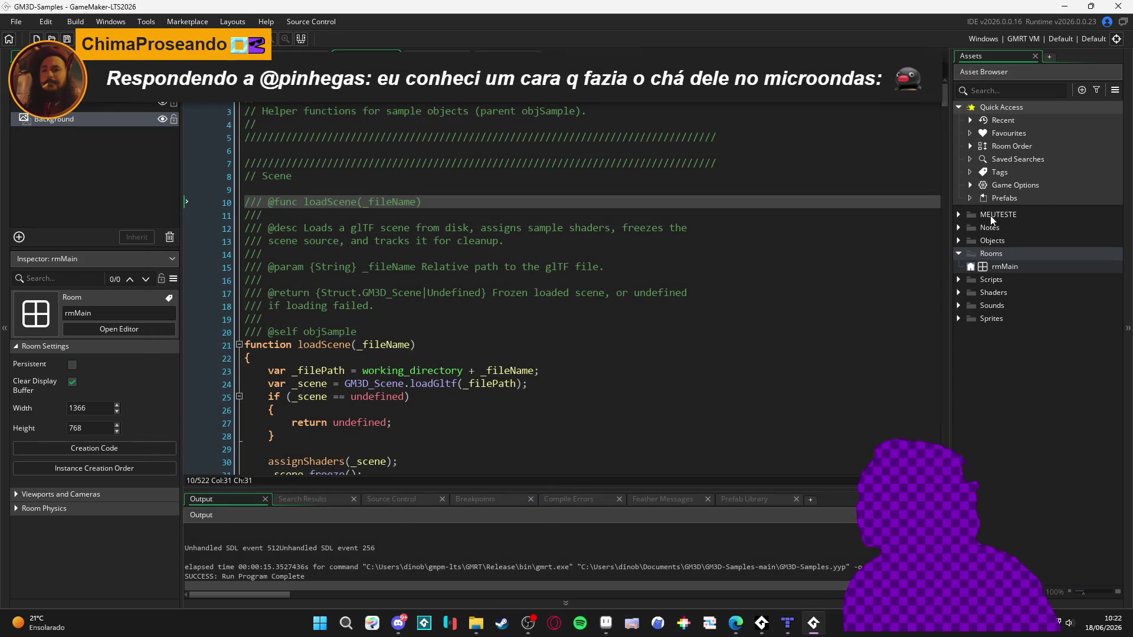
- Move rm_3d above rmMain in the Room Manager and run the game with F5
click(970, 267)
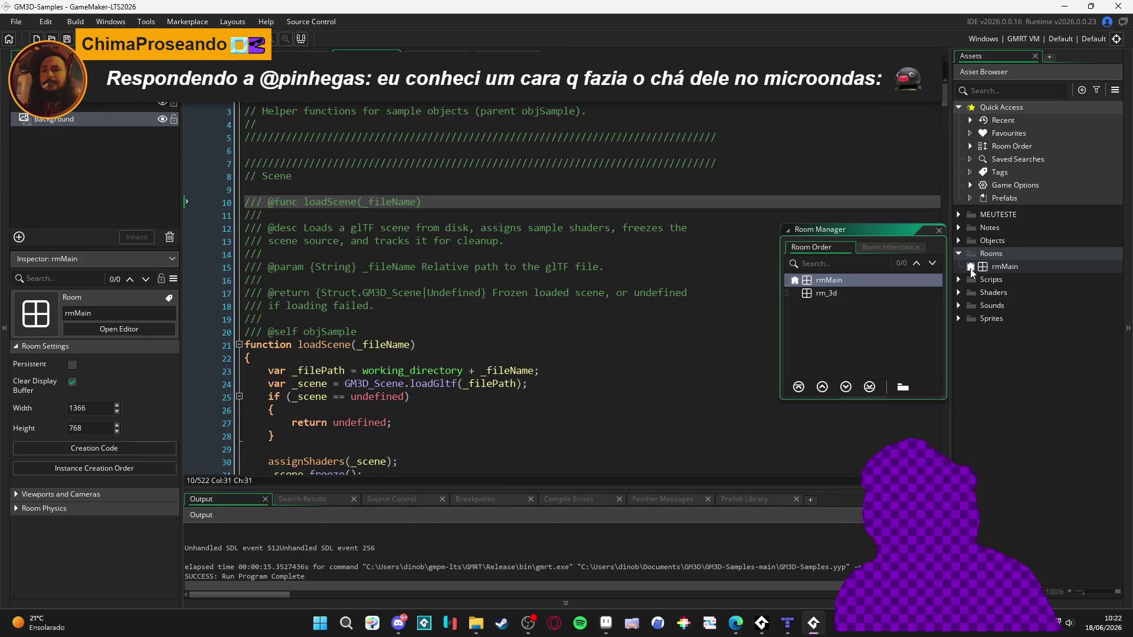
drag(826, 294, 829, 280)
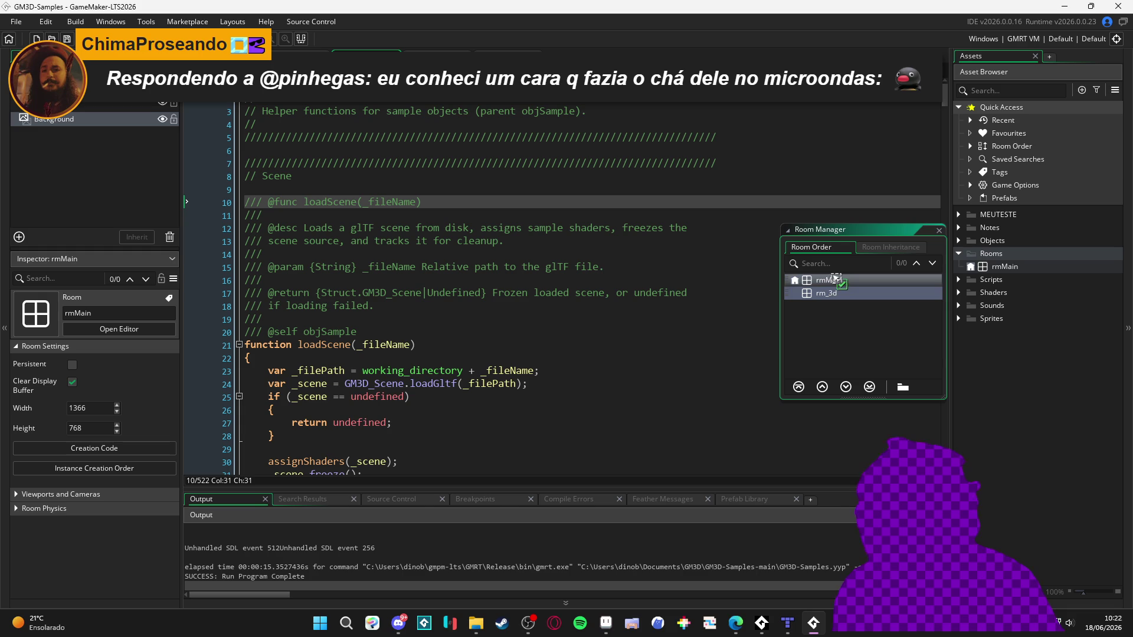
click(938, 230)
click(686, 293)
key(F5)
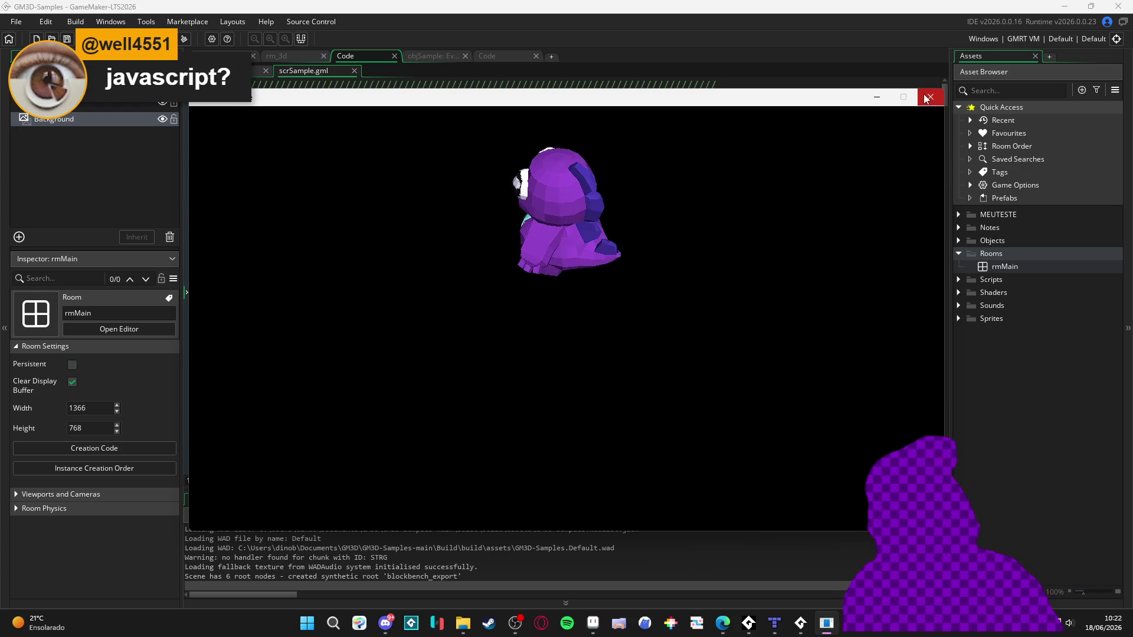
- Close the running game and open the Package Manager from Tools
click(925, 98)
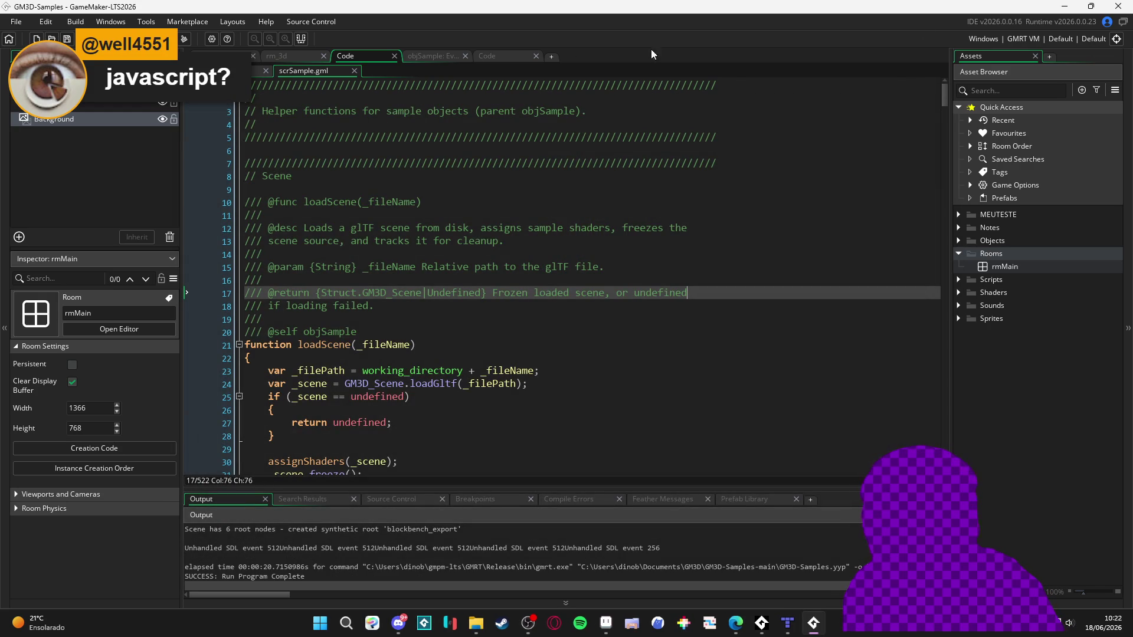
click(146, 21)
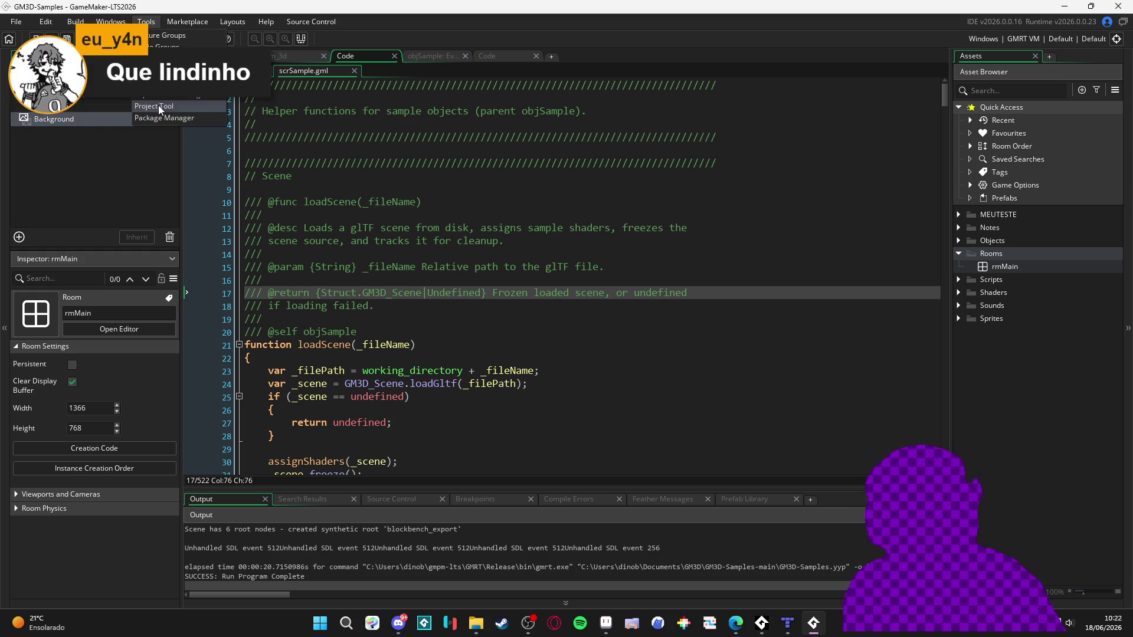
click(190, 118)
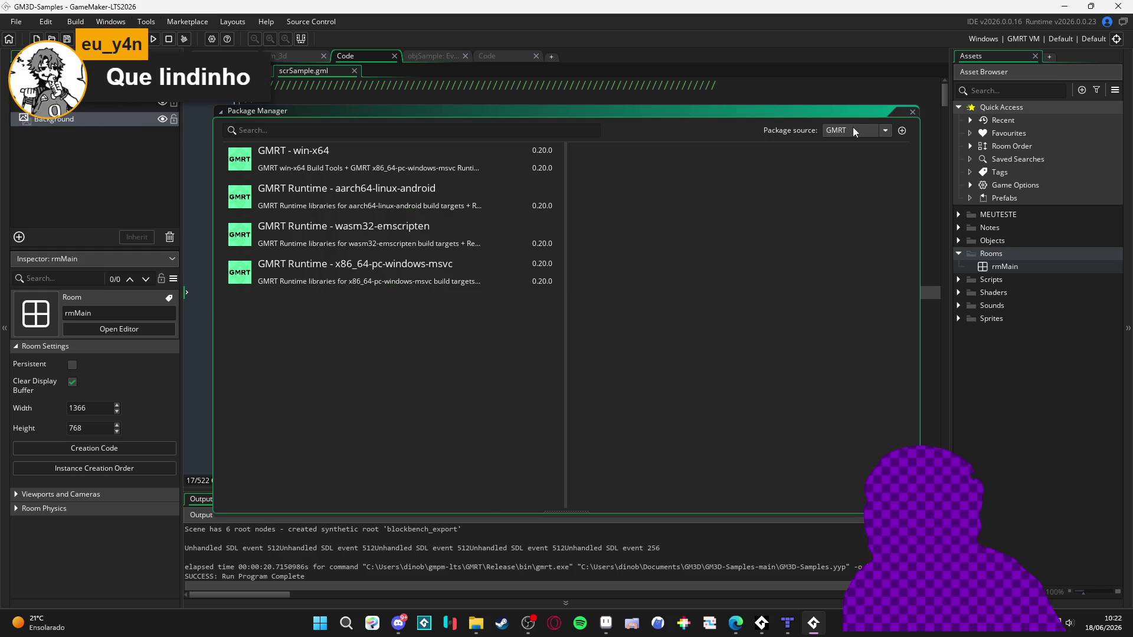
- Switch the package source between GMRT and Languages, then open the Package Sources settings
click(868, 129)
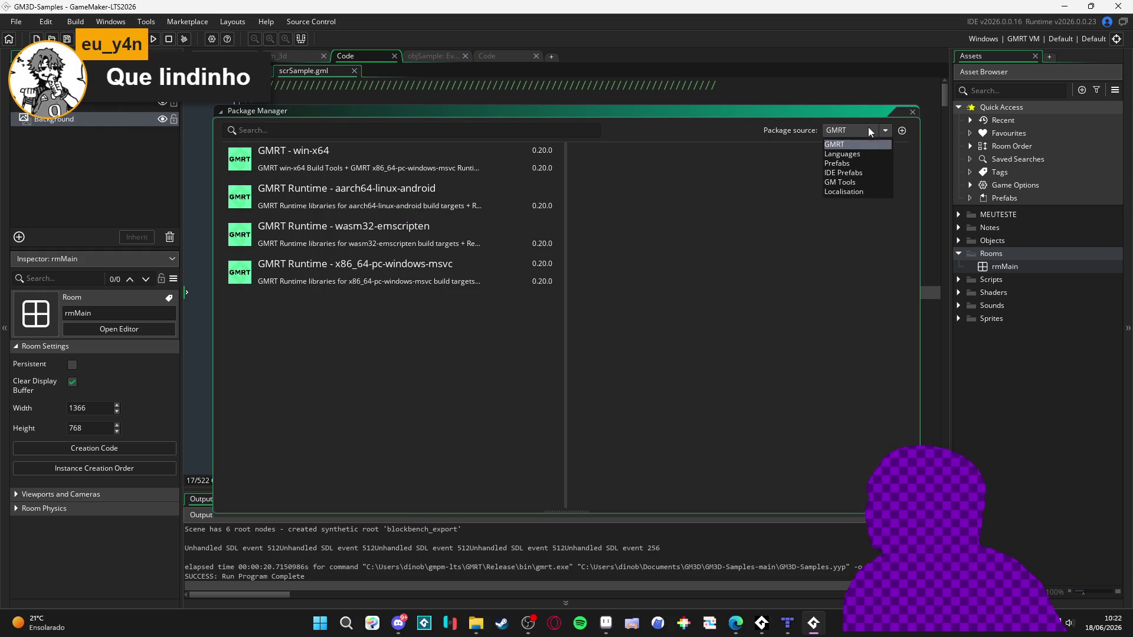
click(856, 149)
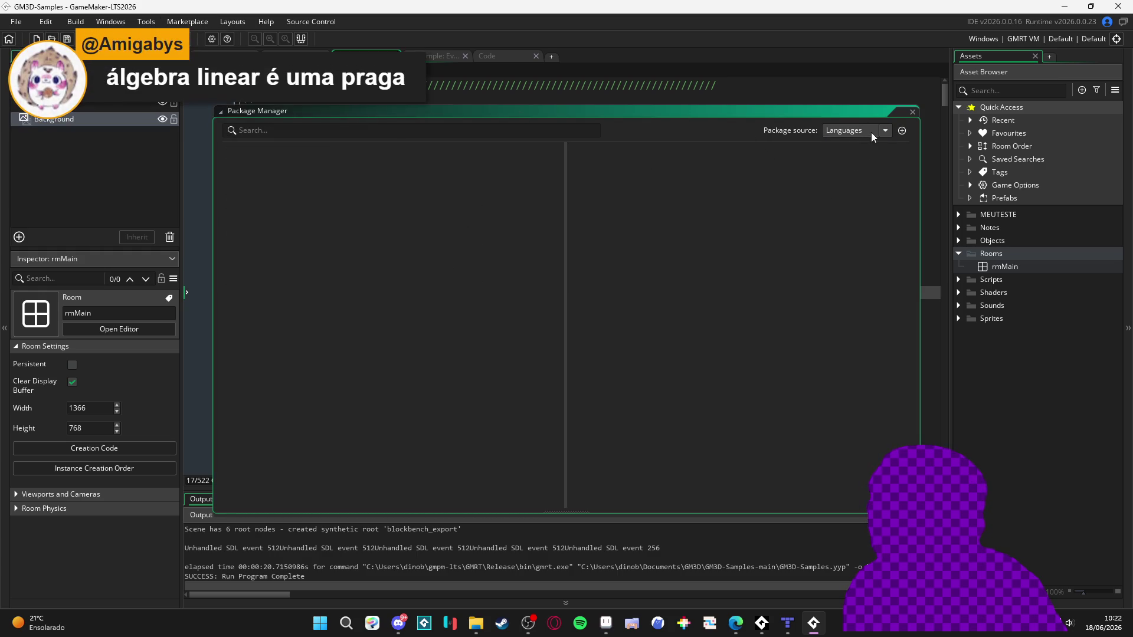
click(850, 131)
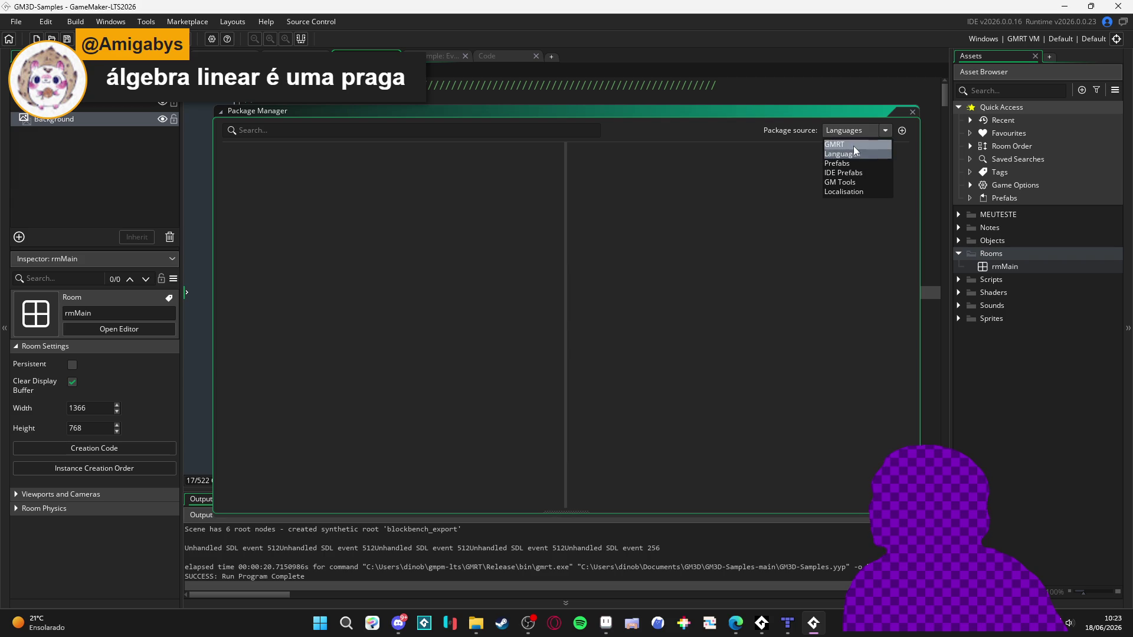
click(854, 154)
click(884, 131)
click(858, 144)
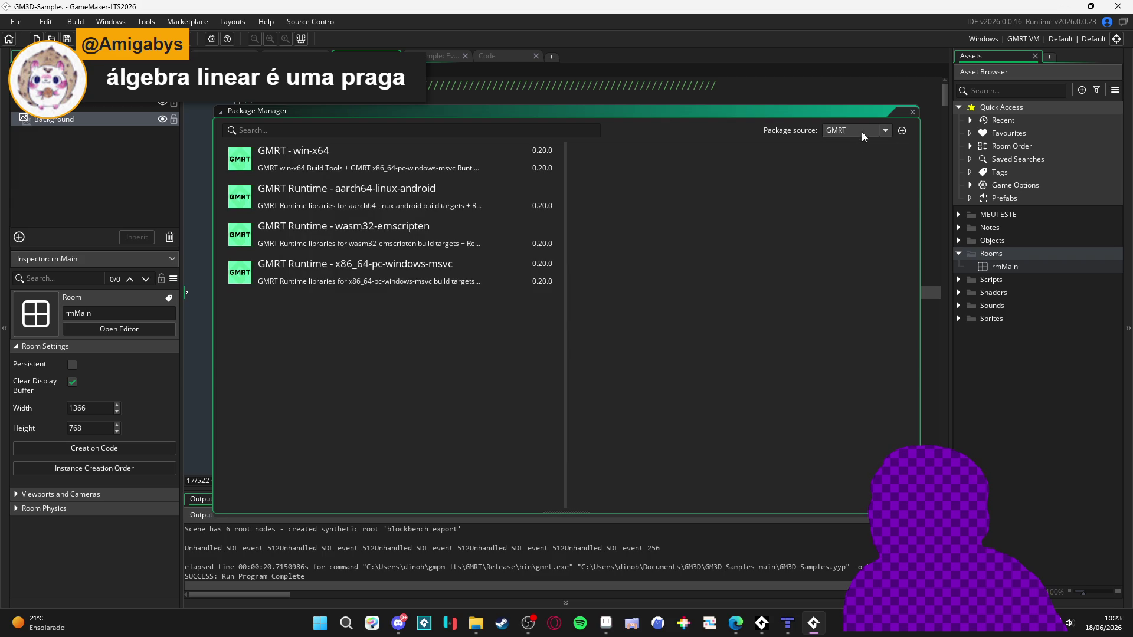
click(860, 131)
click(849, 150)
click(851, 133)
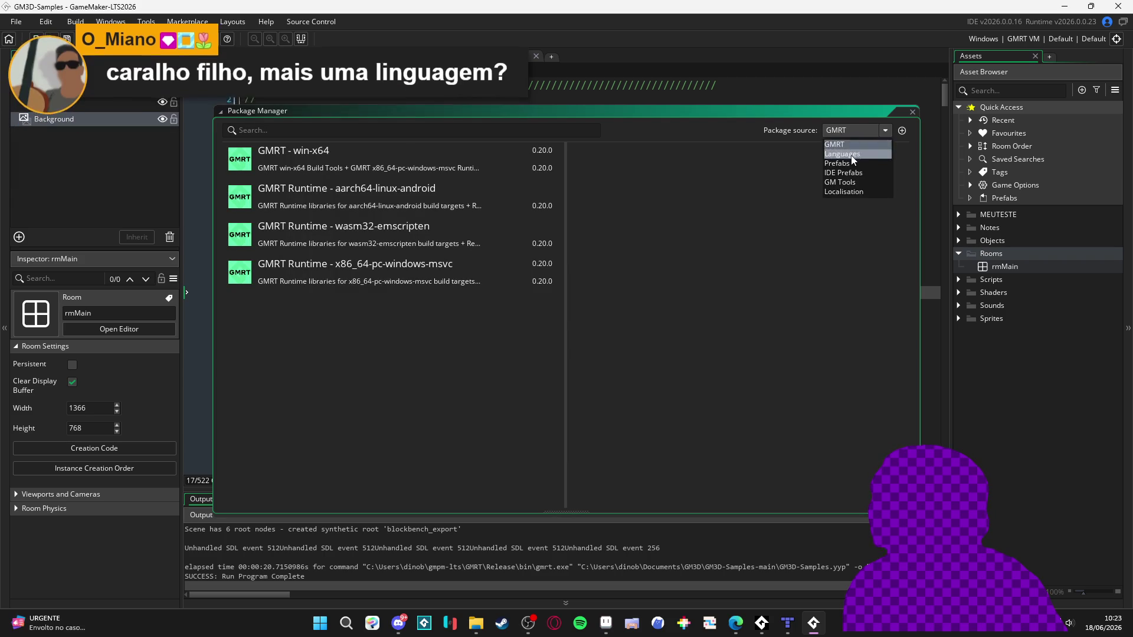
click(844, 153)
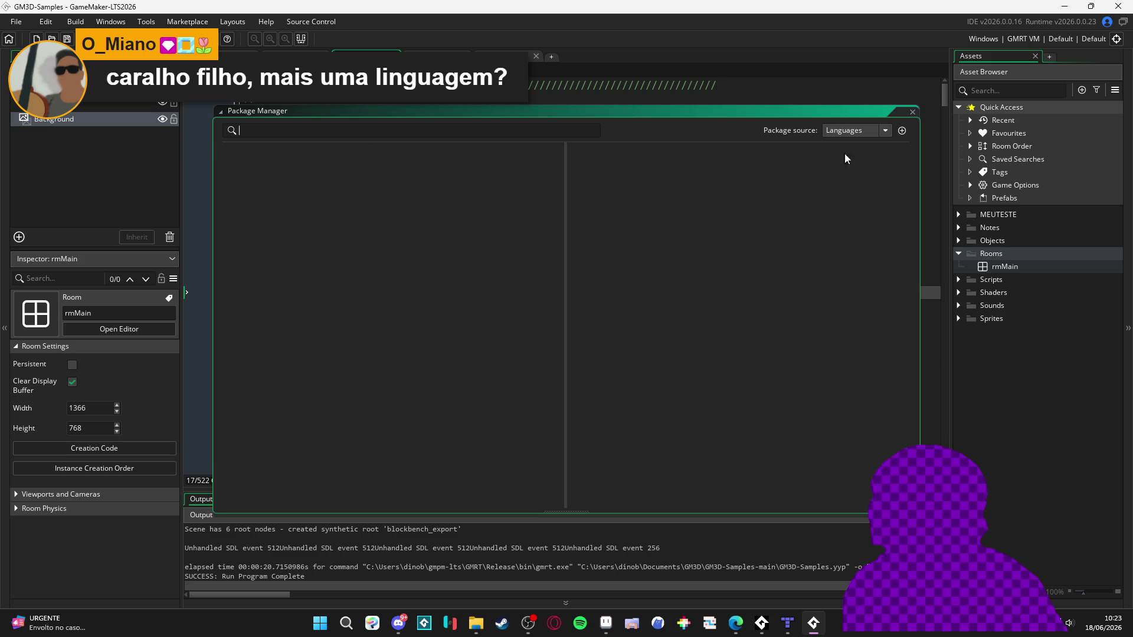
click(902, 131)
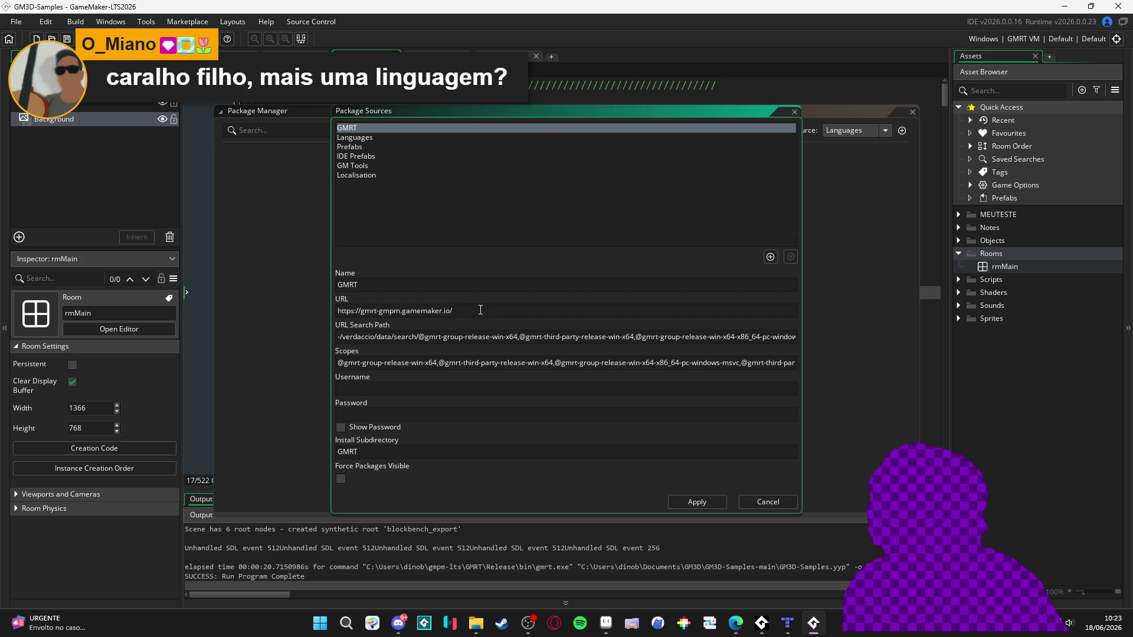
- Select the GMRT source URL text, then view the Languages source's details
click(451, 311)
drag(453, 311, 190, 313)
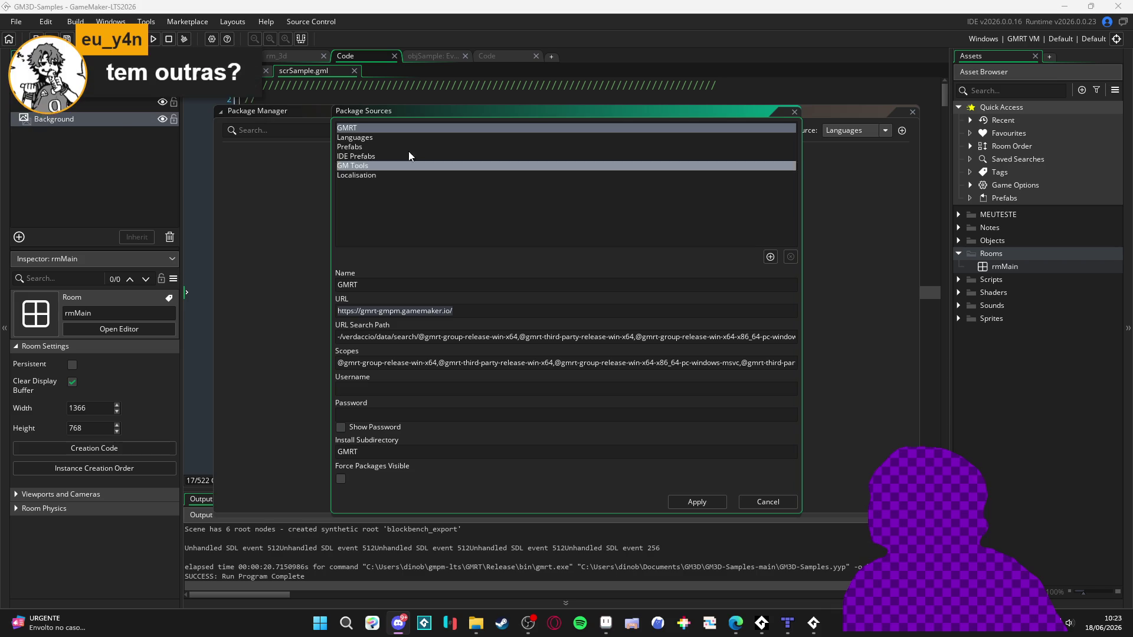
click(395, 137)
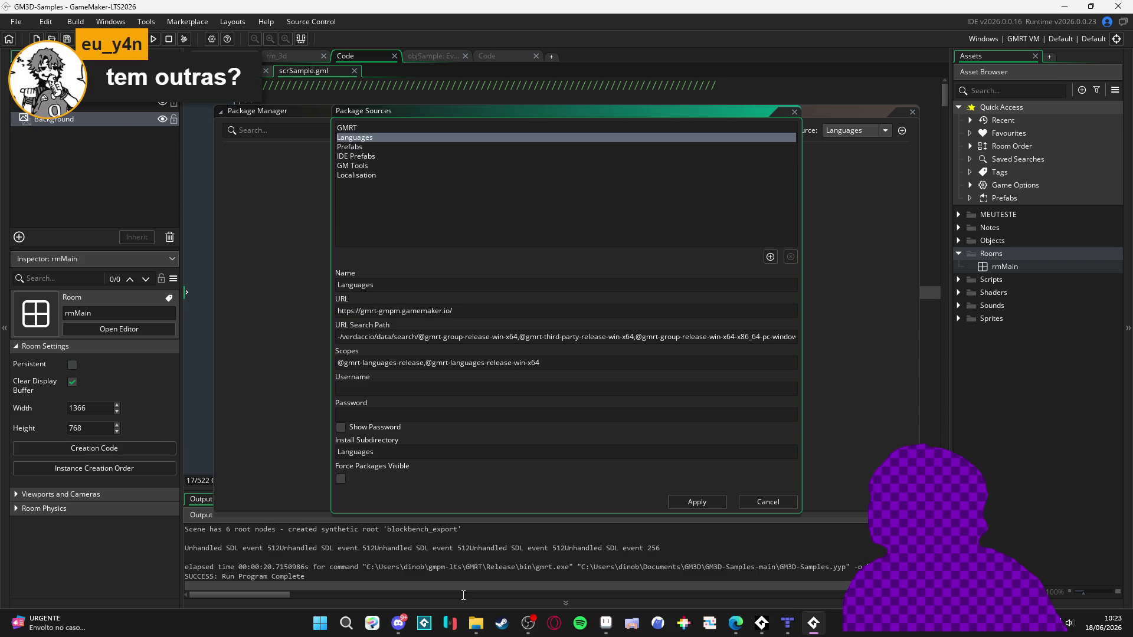
click(398, 624)
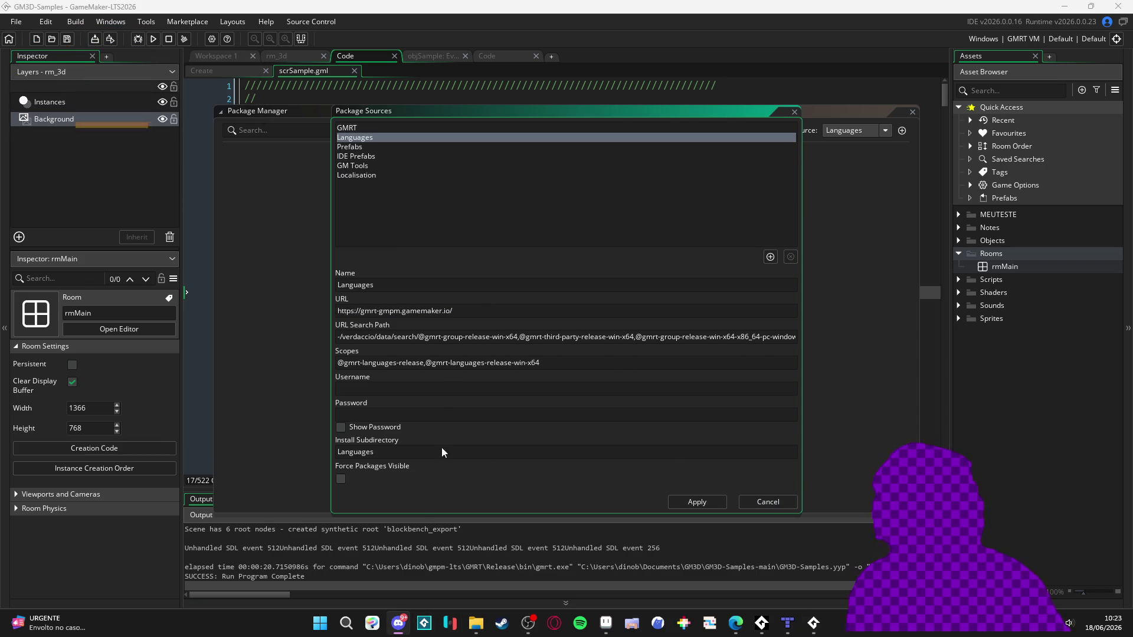
mouse_move(402, 626)
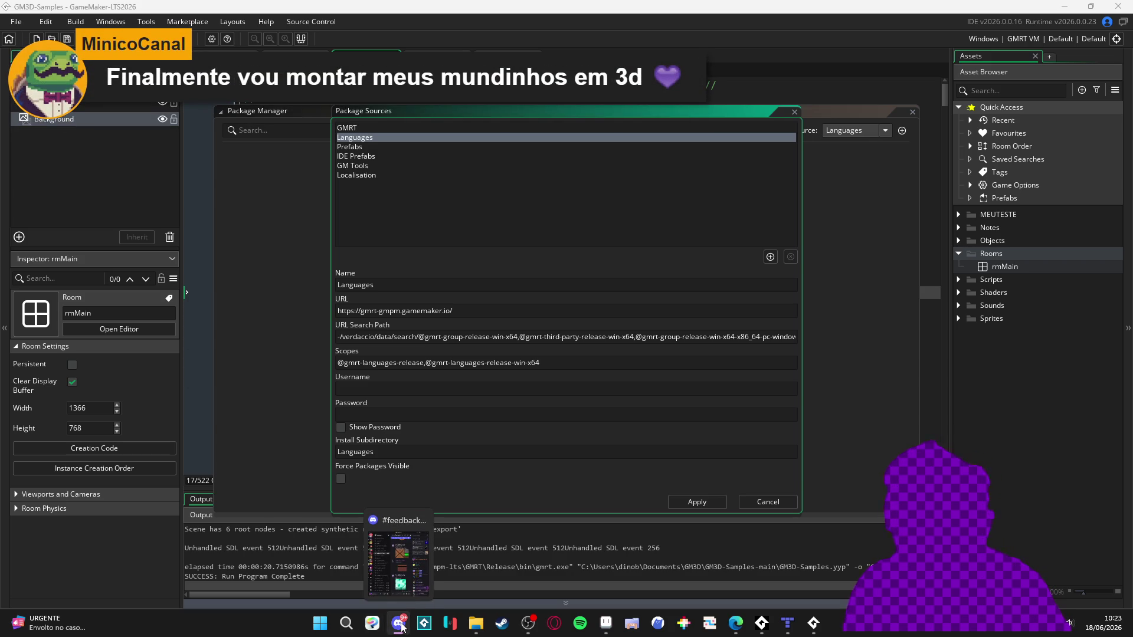
click(567, 311)
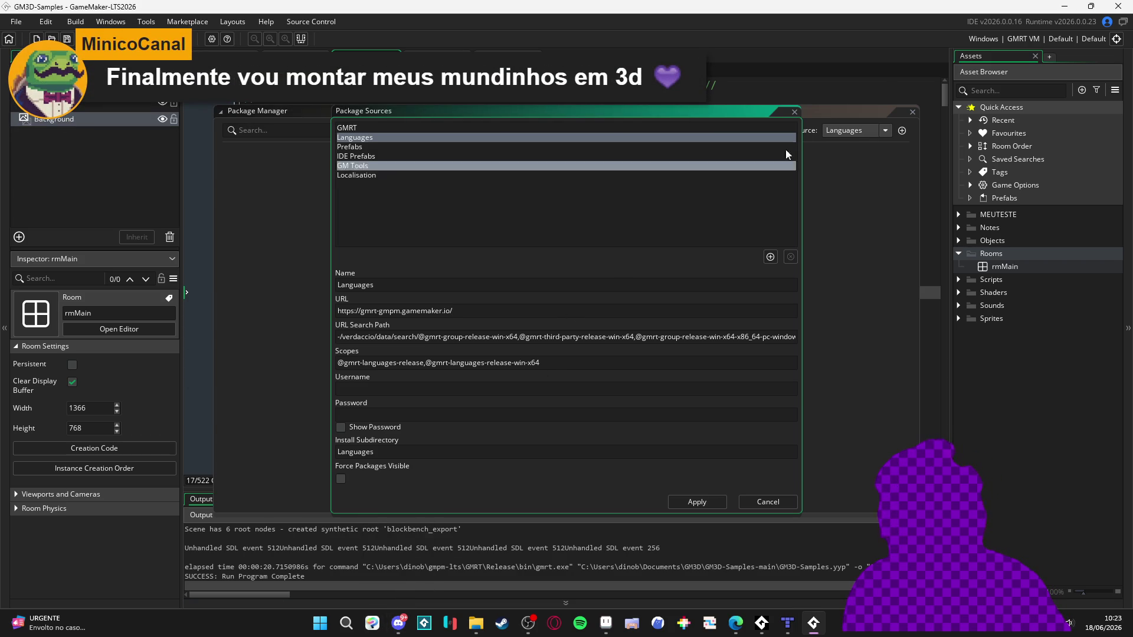
- Close Package Sources and the Package Manager, then quit GameMaker, confirming with OK
click(795, 112)
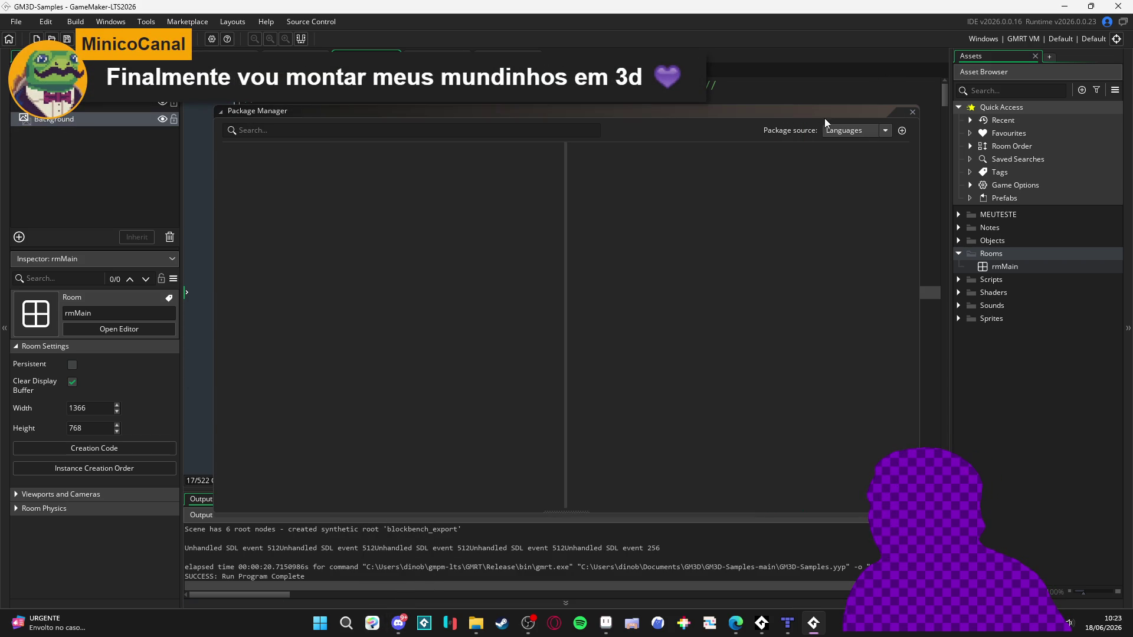
click(911, 112)
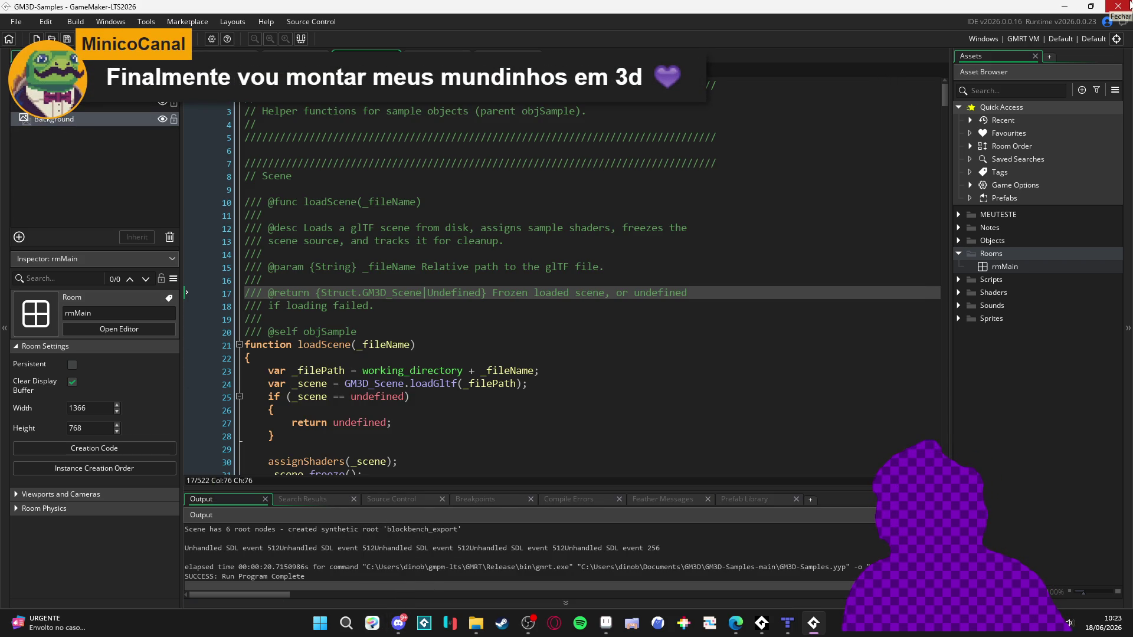
click(1126, 5)
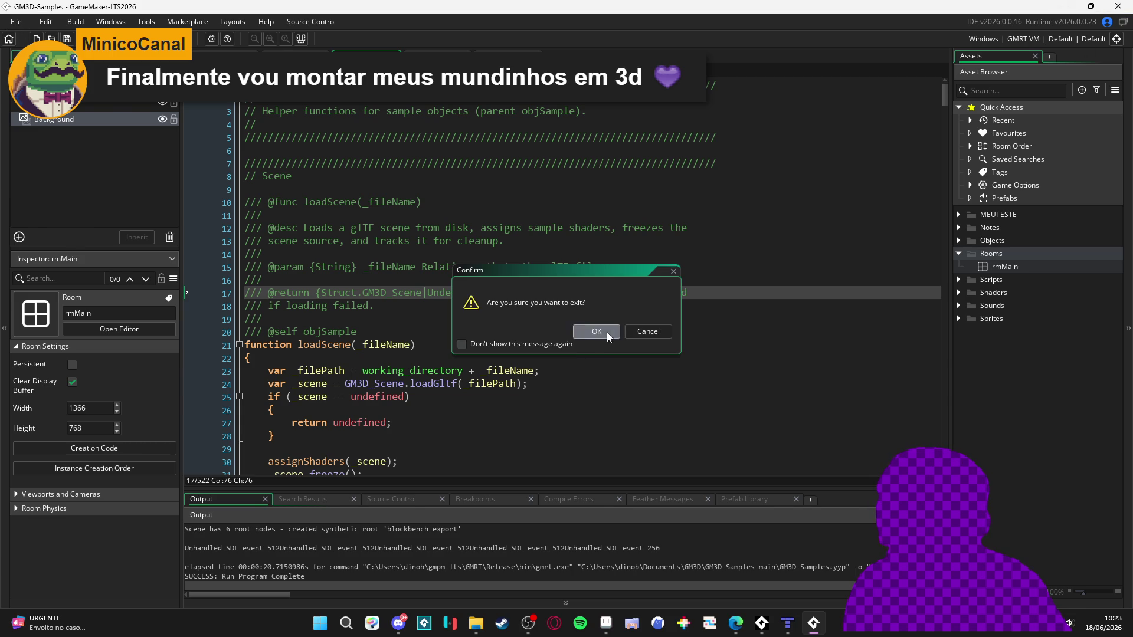
click(596, 332)
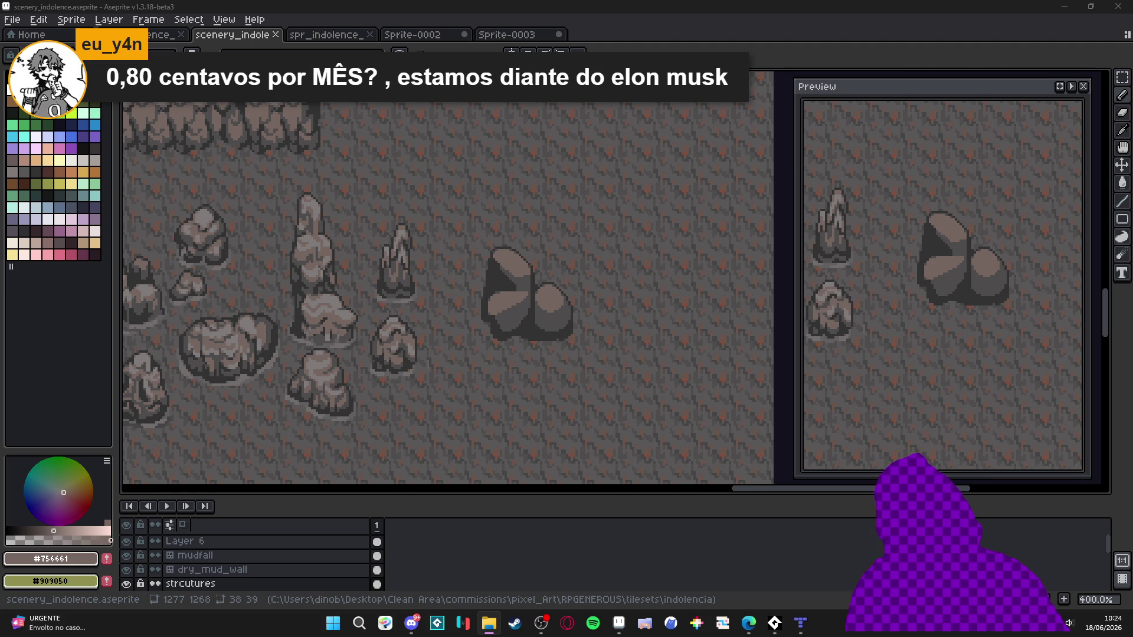
key(alt+Tab)
- Play mk_2.gif from the Imagens folder in Photos, then close the viewer and the folder window
scroll(733, 432, down, 5)
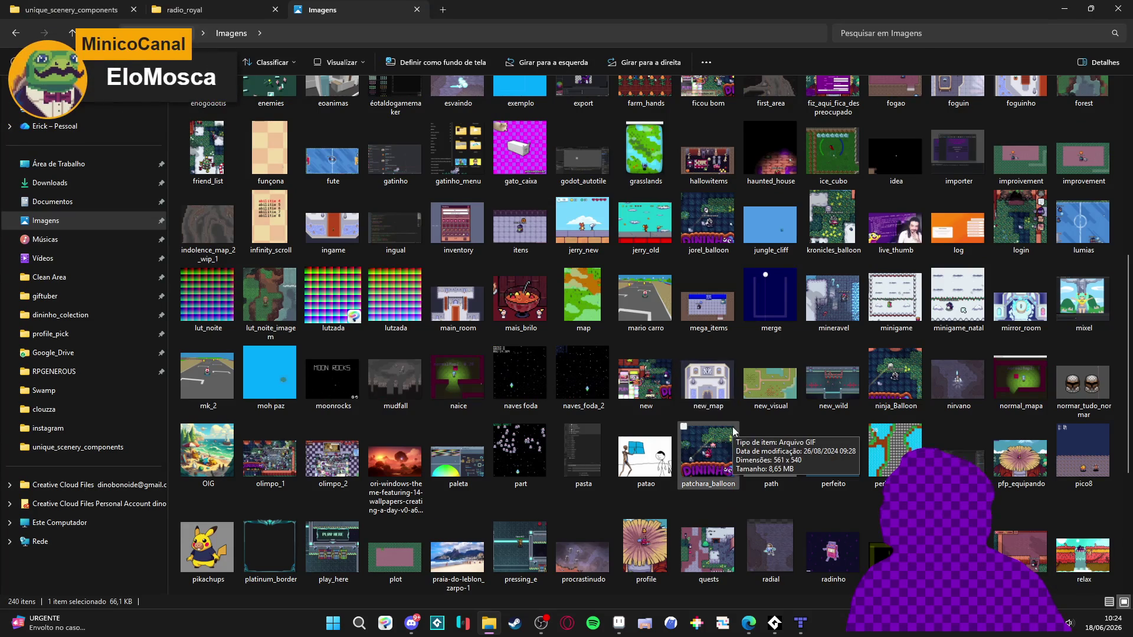
scroll(747, 339, down, 3)
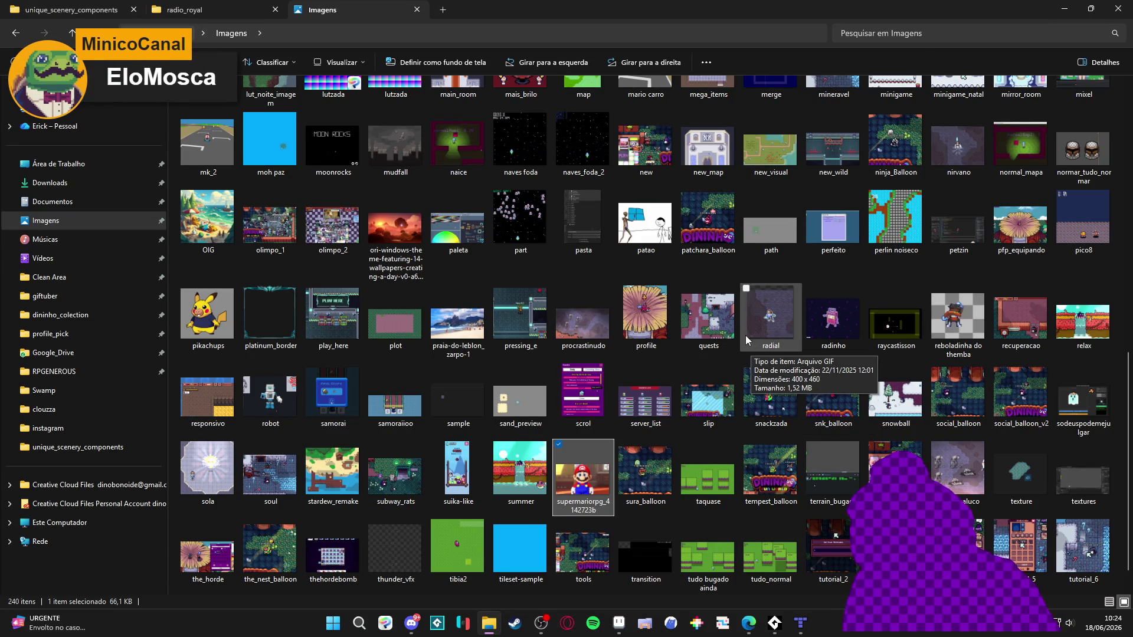
scroll(727, 290, down, 1)
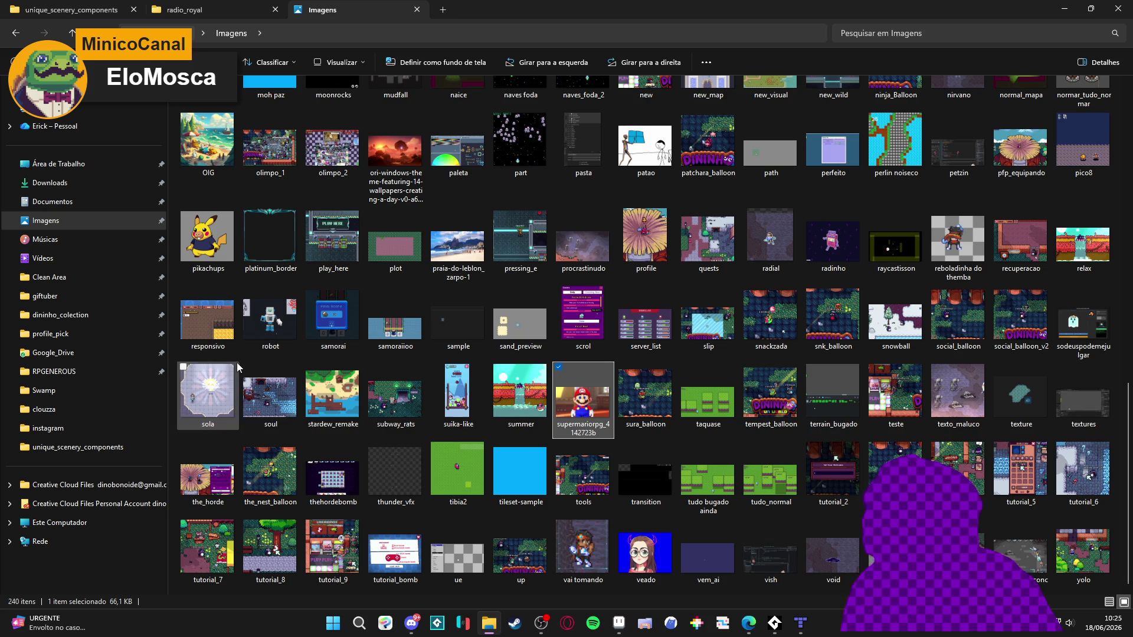
scroll(256, 371, up, 3)
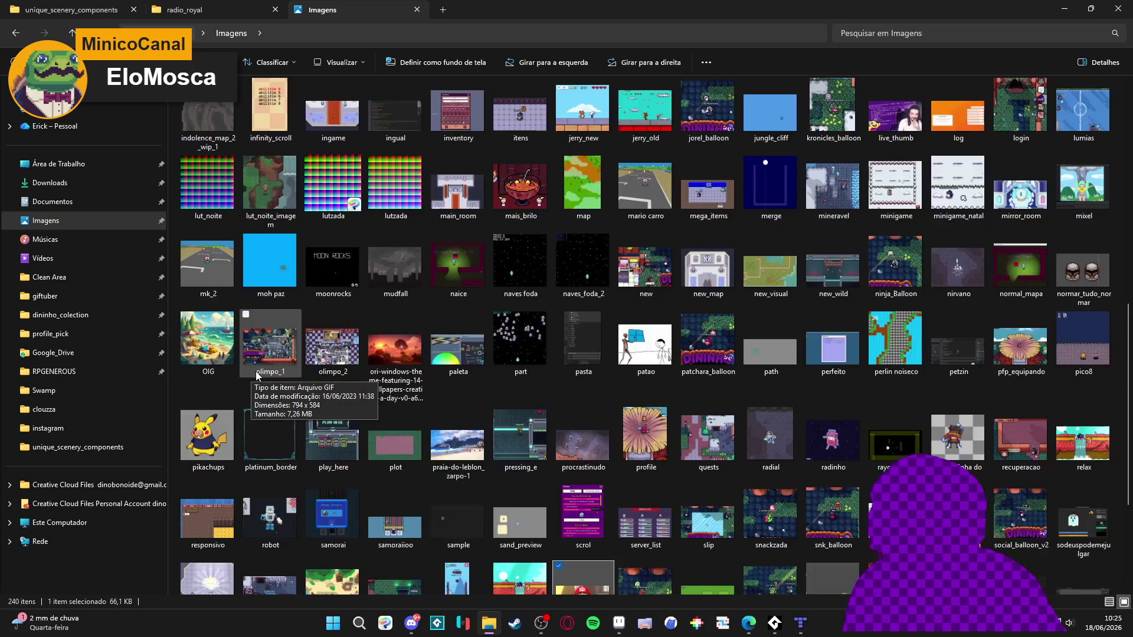
click(209, 271)
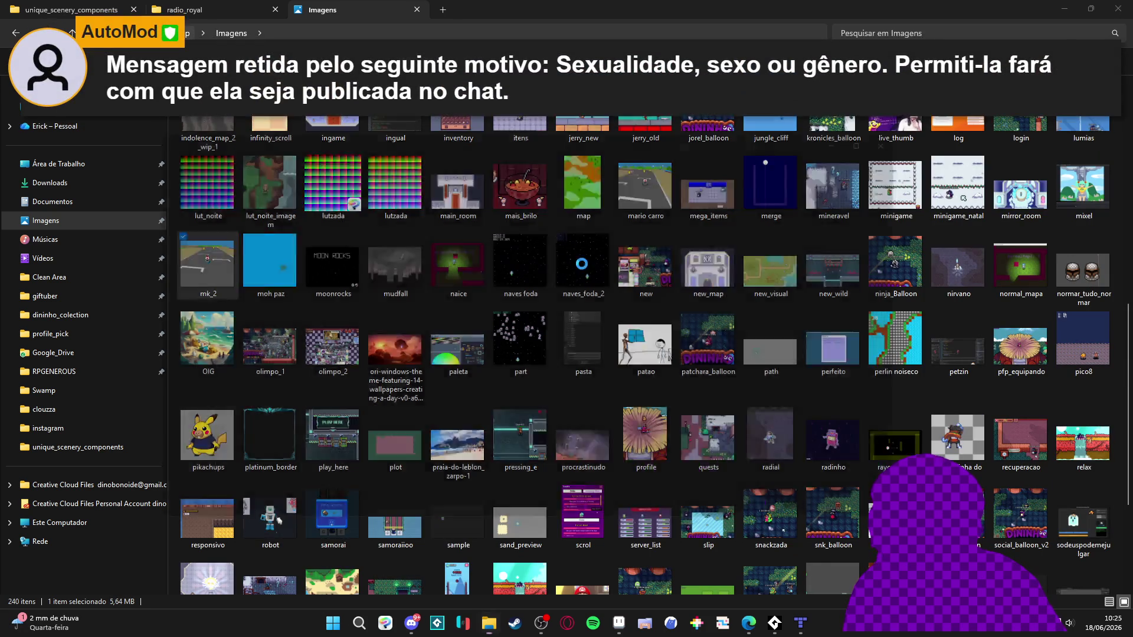
double_click(209, 270)
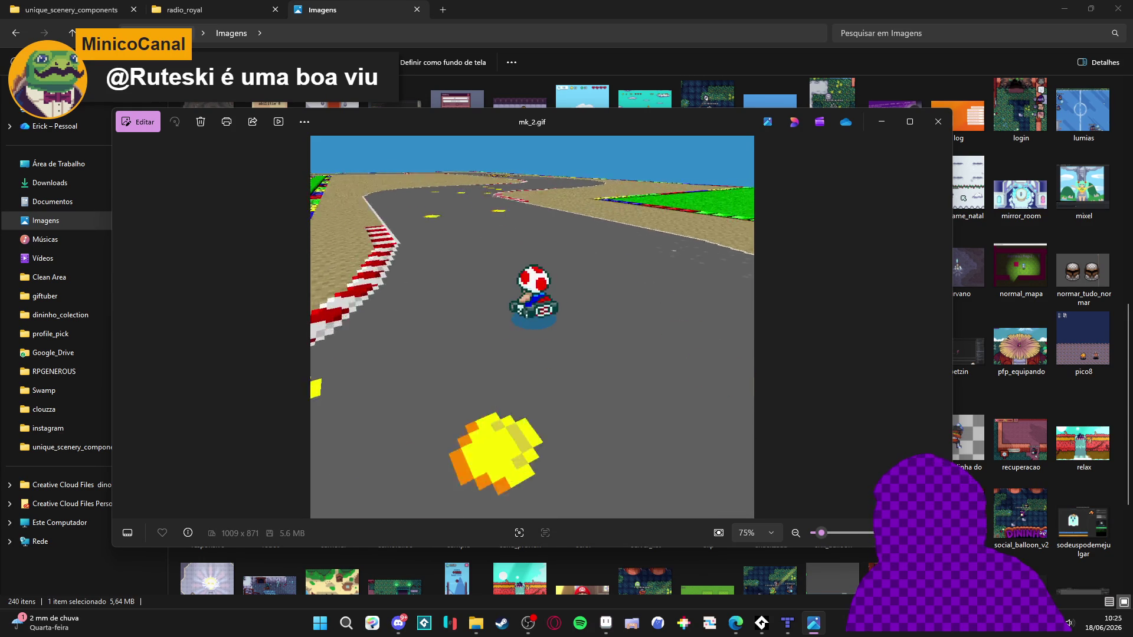
click(938, 122)
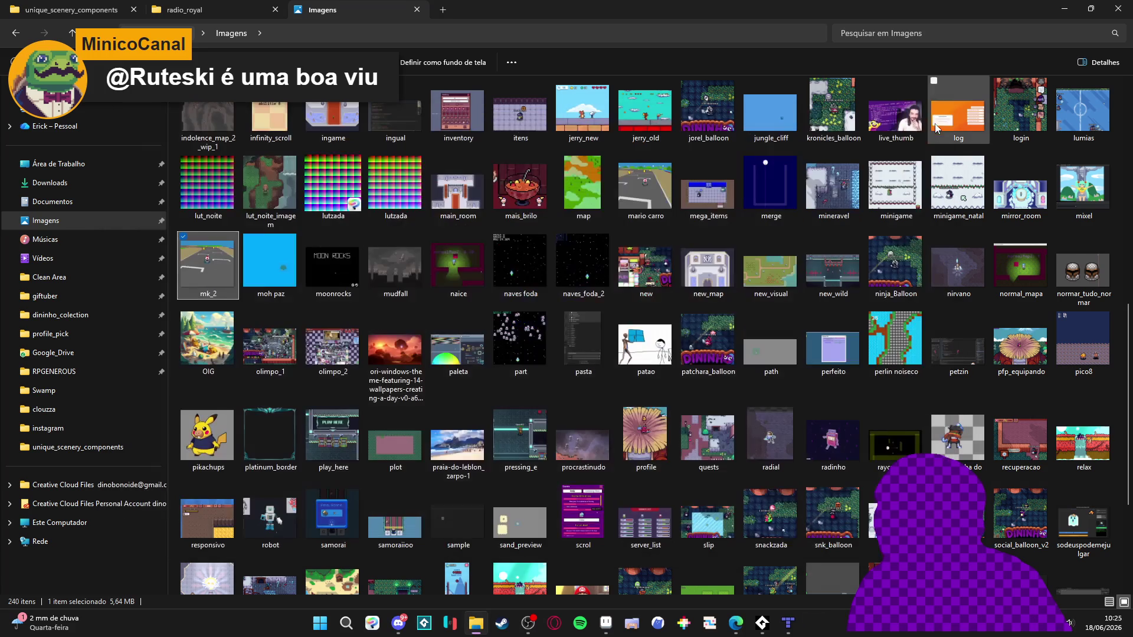
click(1119, 9)
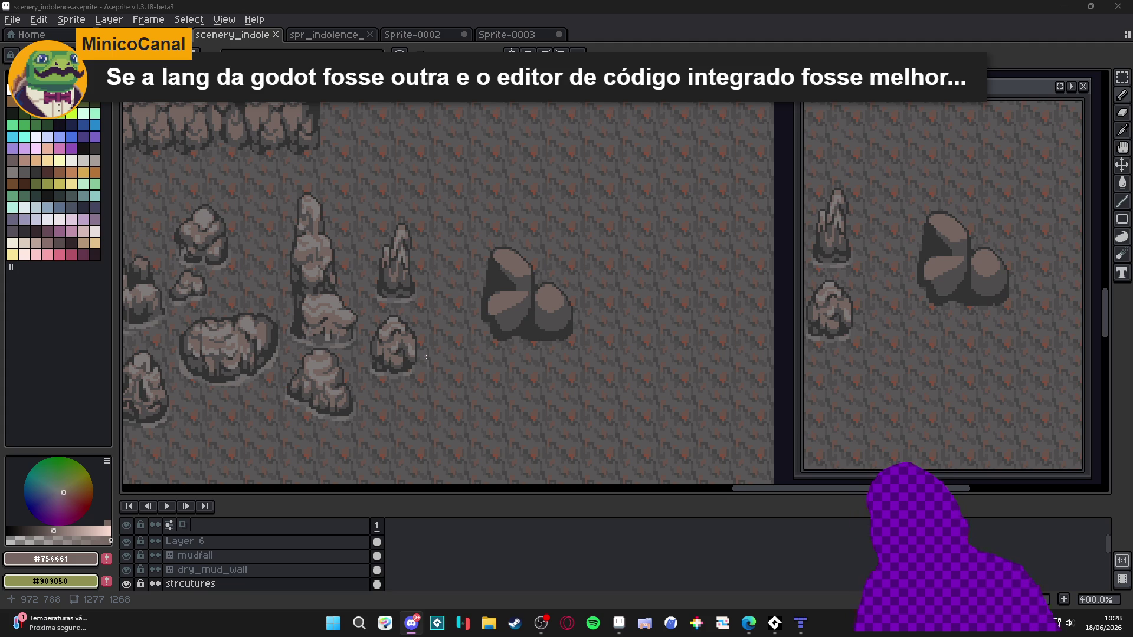
- Search 'godo' in the Start menu and launch Godot Engine to reach its Project Manager
click(336, 624)
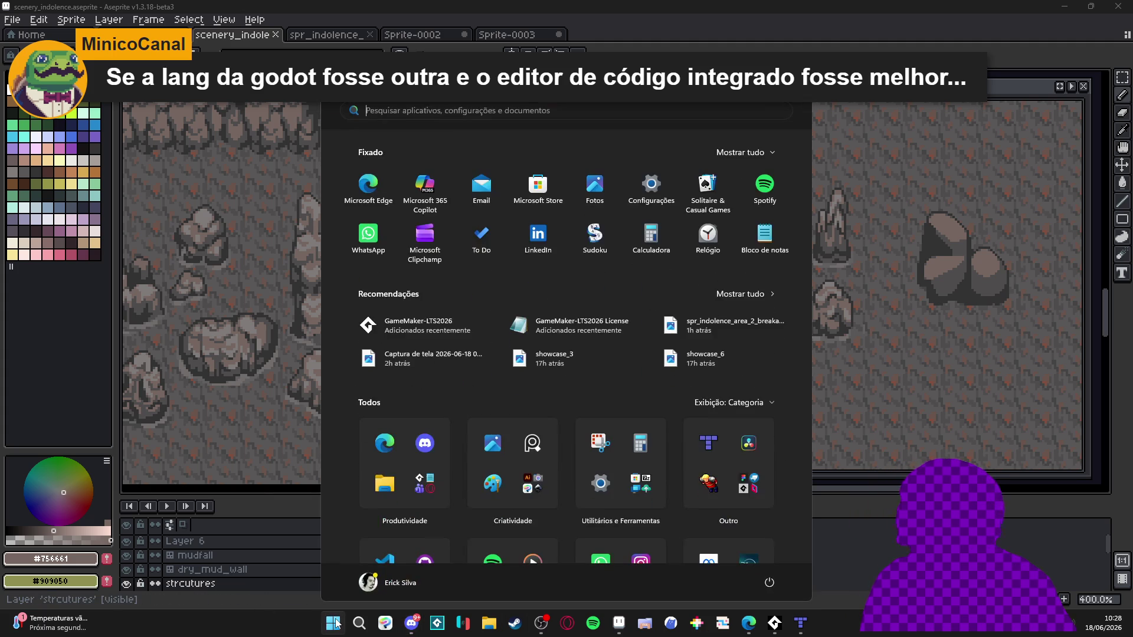
text(godot Engine)
key(Return)
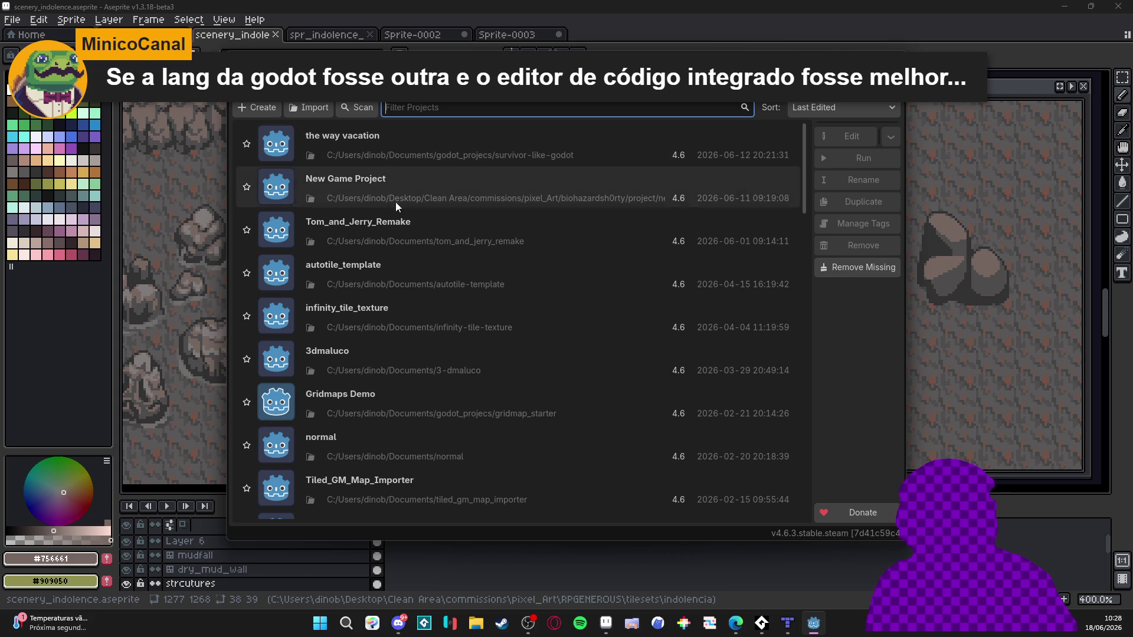
- Open the Tom_and_Jerry_Remake project and expand its platform.gd script to fill the window
double_click(395, 247)
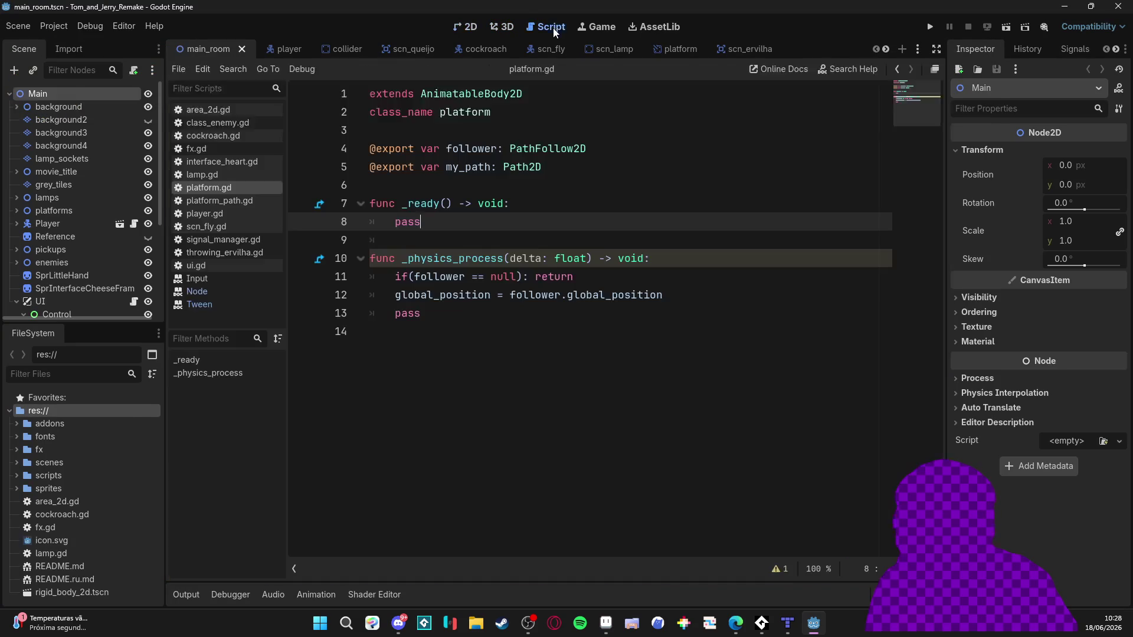
click(519, 134)
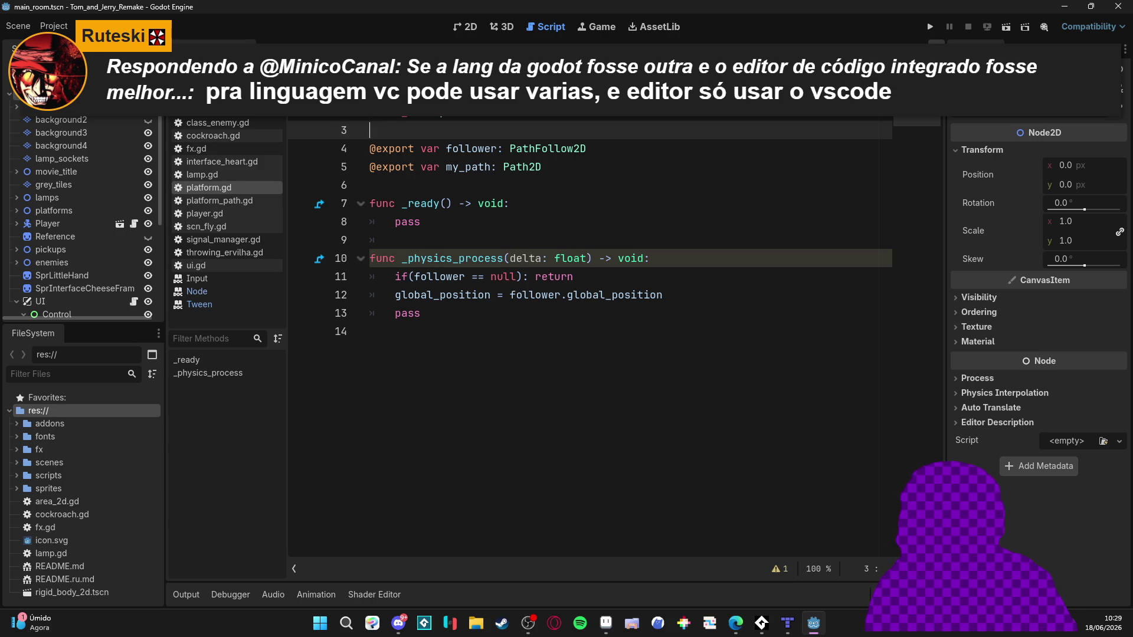
key(ctrl+shift+F11)
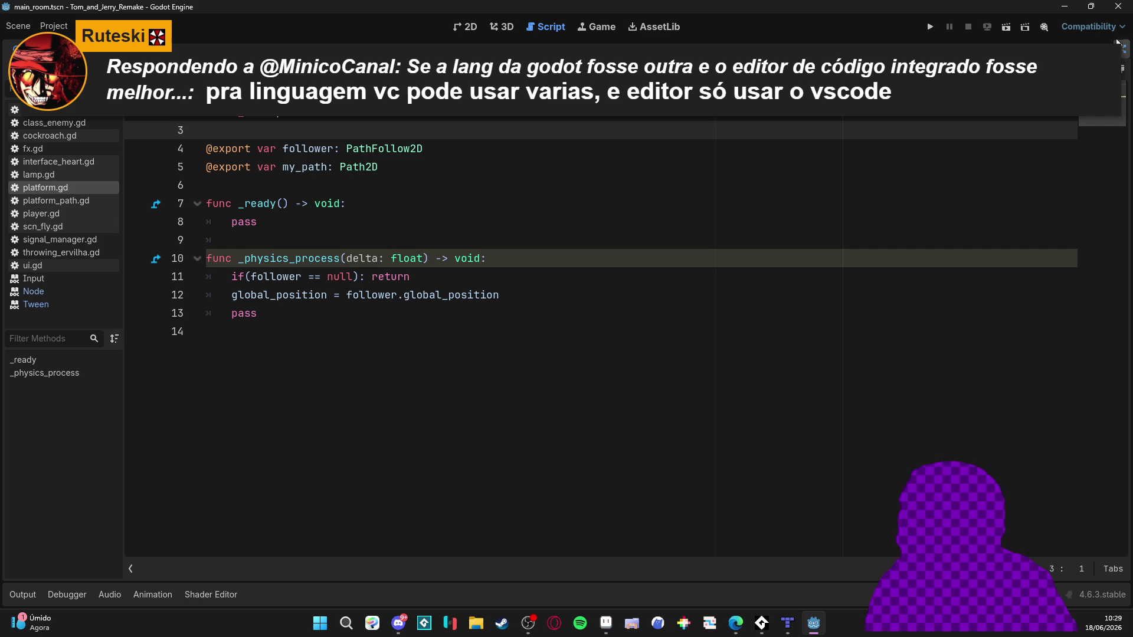
- Float and maximize the script editor, browse platform_path.gd, then shrink the window back
click(1121, 70)
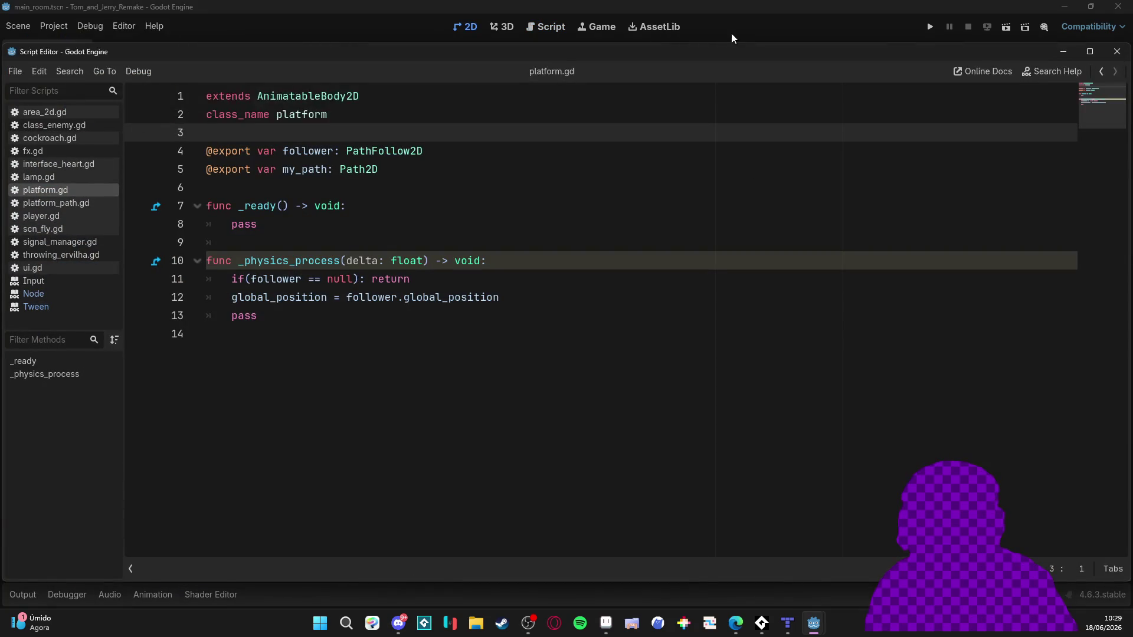
mouse_move(800, 35)
mouse_down()
mouse_move(705, 171)
mouse_move(827, 93)
mouse_up()
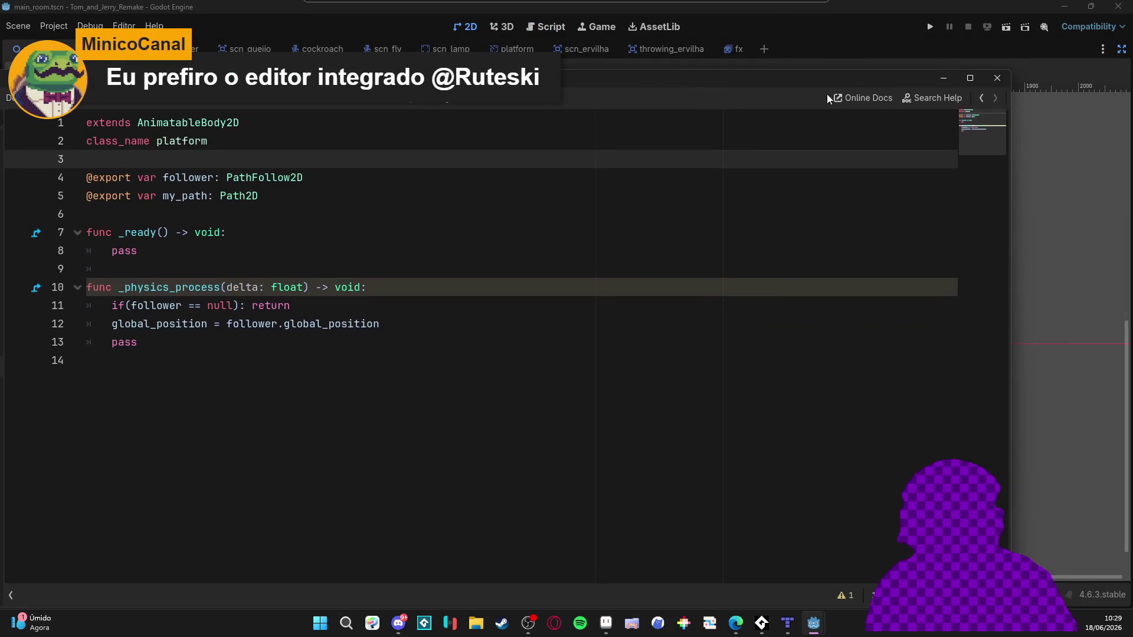
double_click(962, 75)
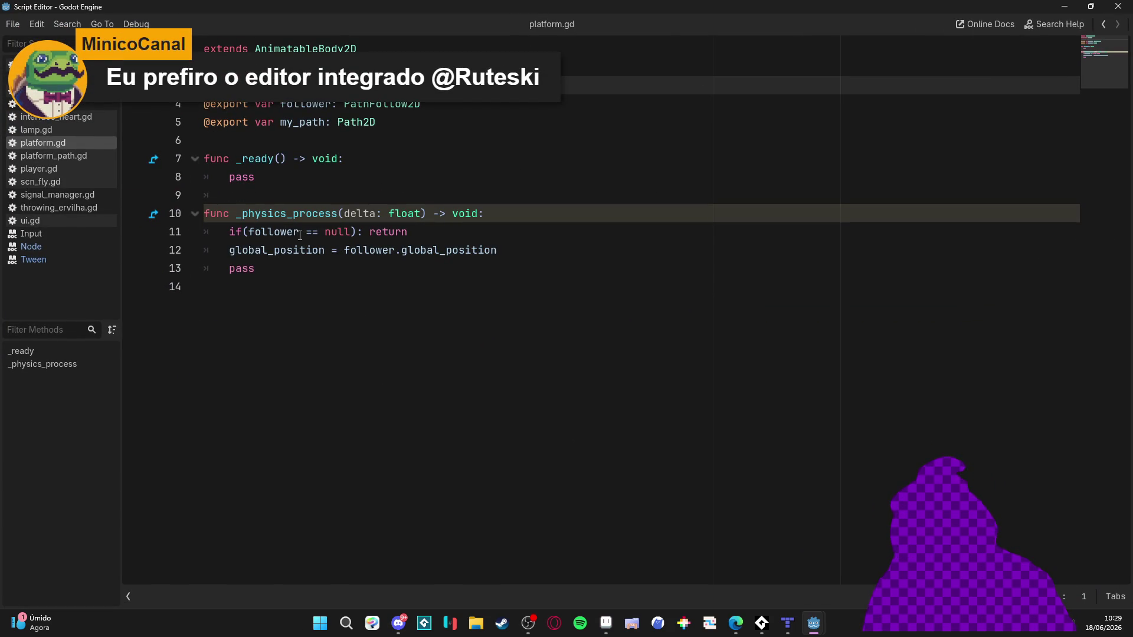
right_click(672, 163)
key(Escape)
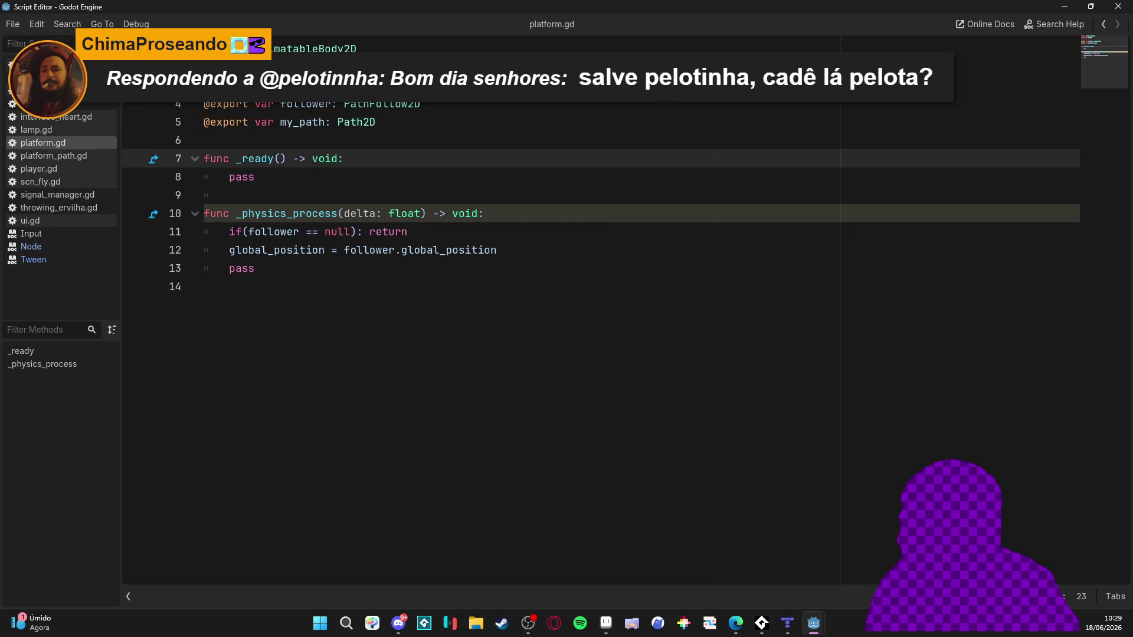
mouse_move(69, 151)
mouse_down()
mouse_move(506, 166)
mouse_move(1103, 141)
mouse_move(53, 156)
mouse_up()
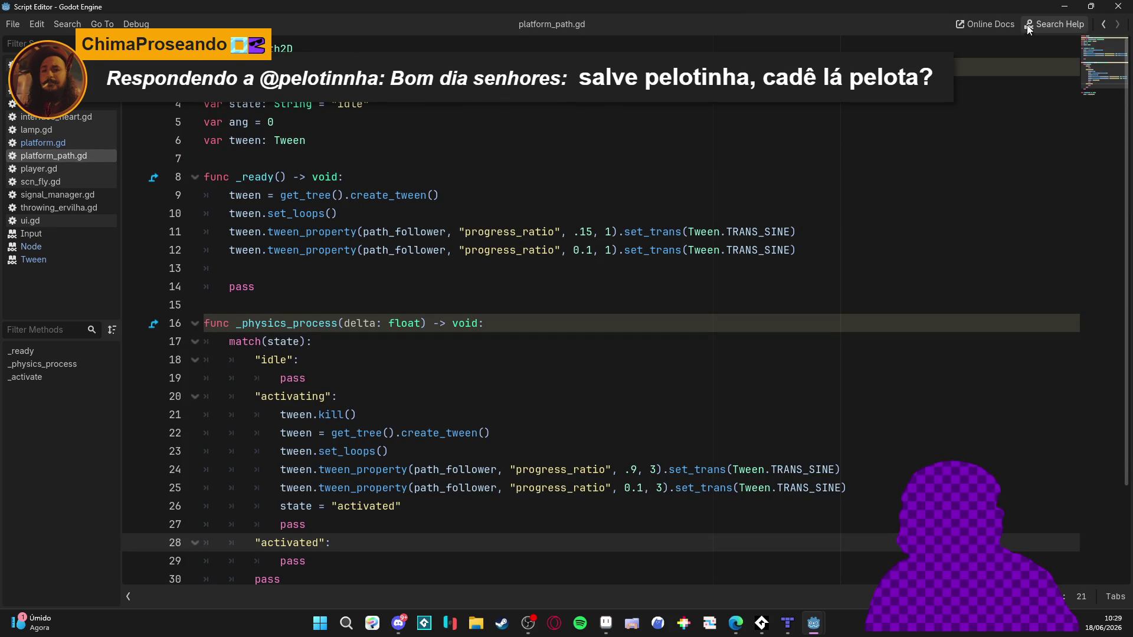
mouse_move(629, 1)
mouse_down()
mouse_move(625, 65)
mouse_move(590, 92)
mouse_up()
click(1081, 78)
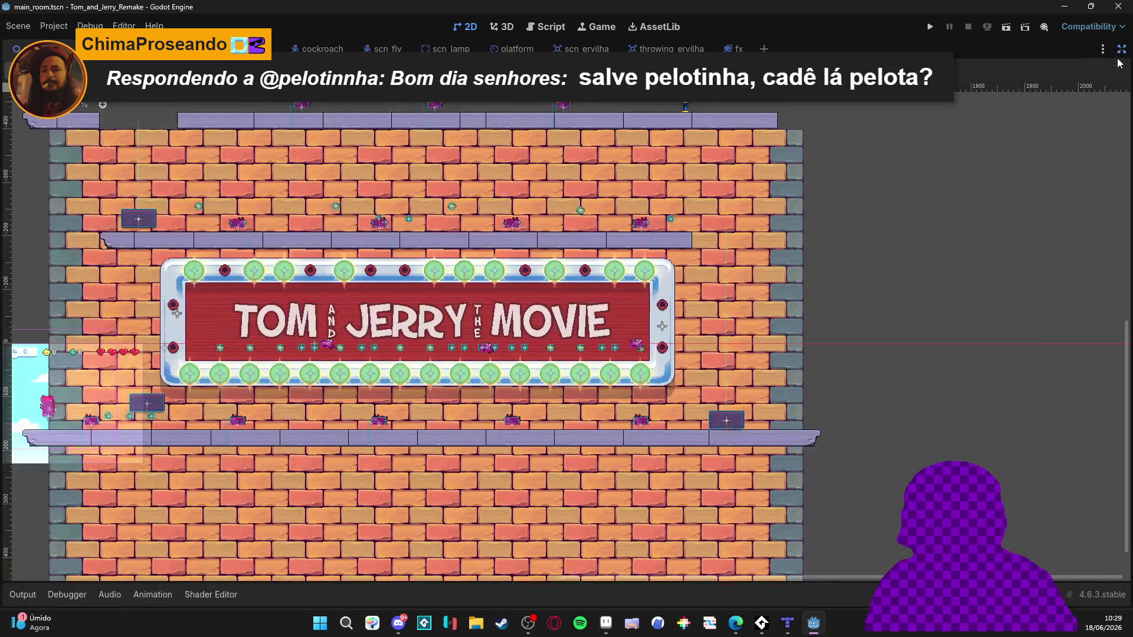
click(553, 29)
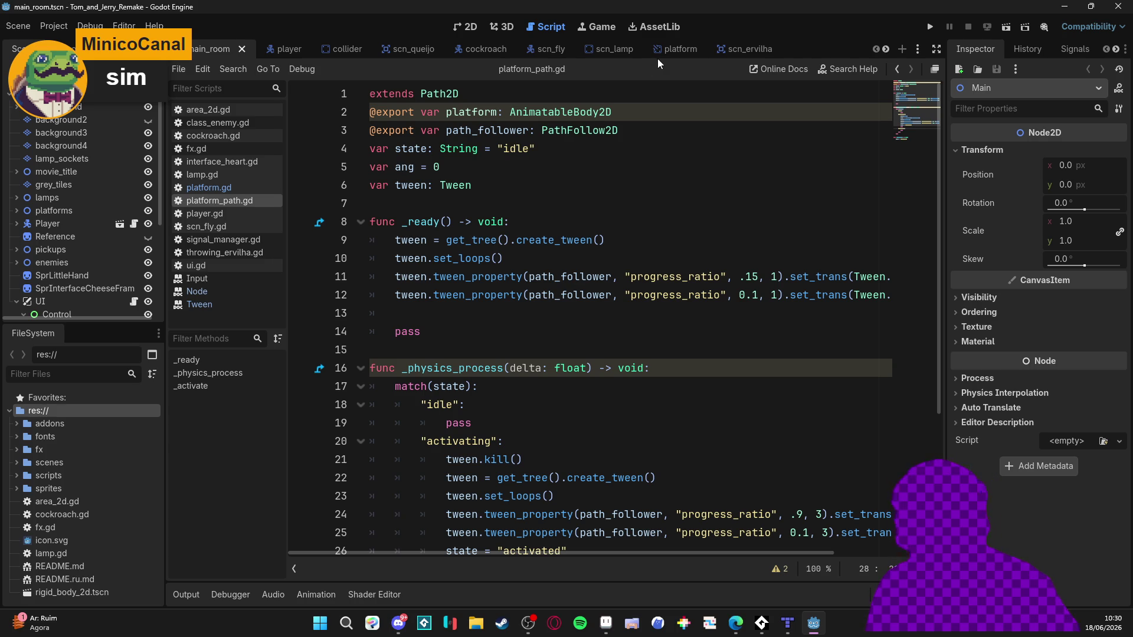
click(471, 28)
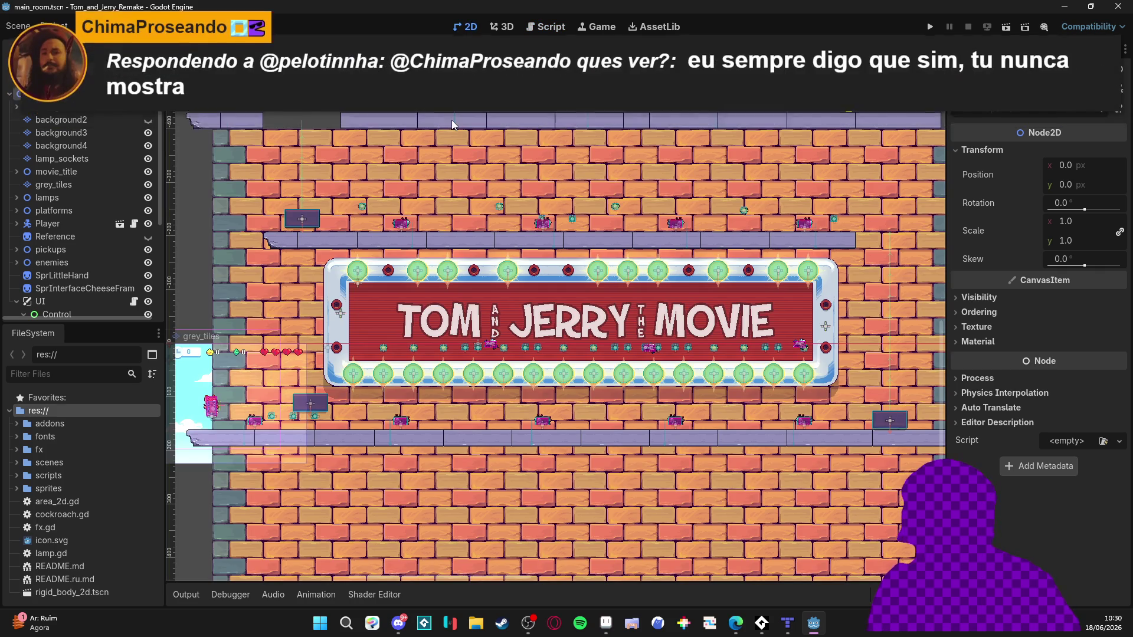
key(F5)
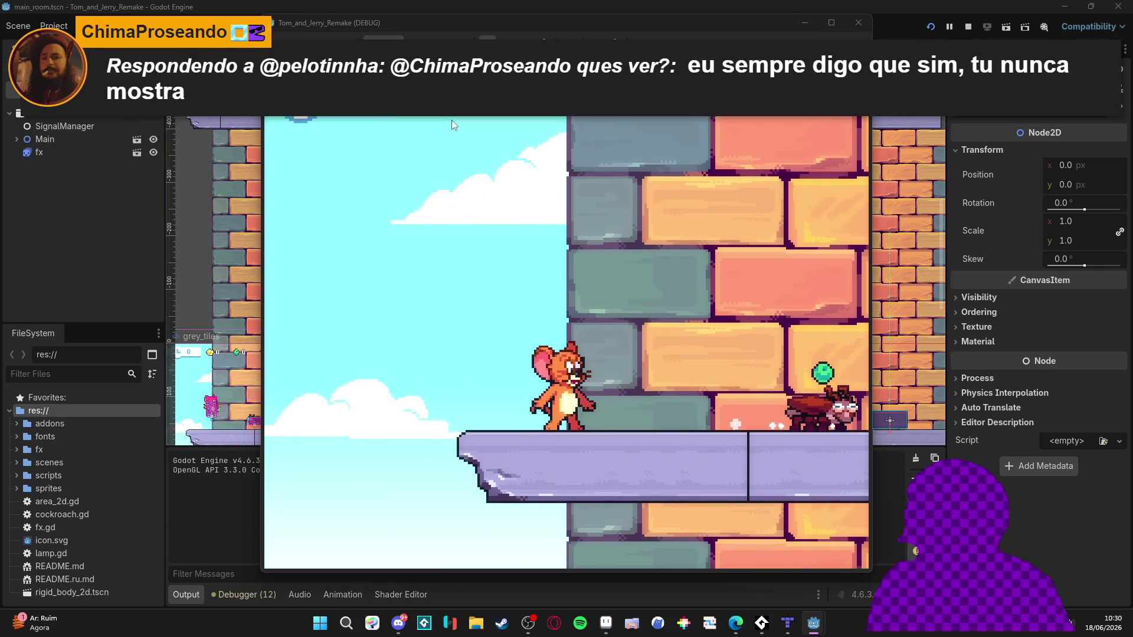
key(space)
key(Right)
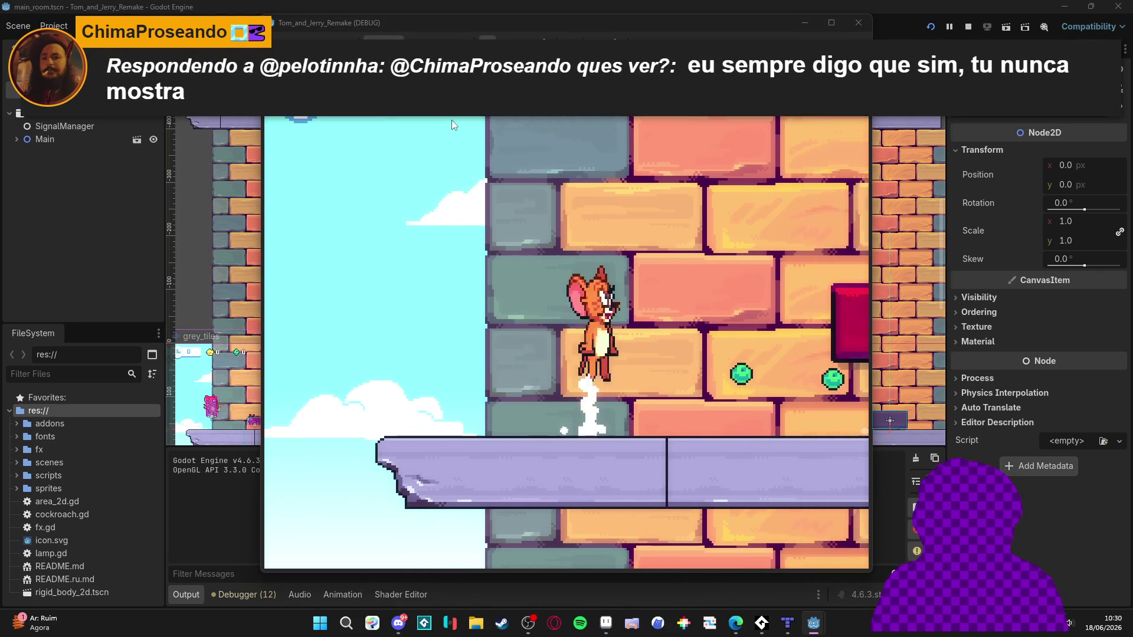
key(Right)
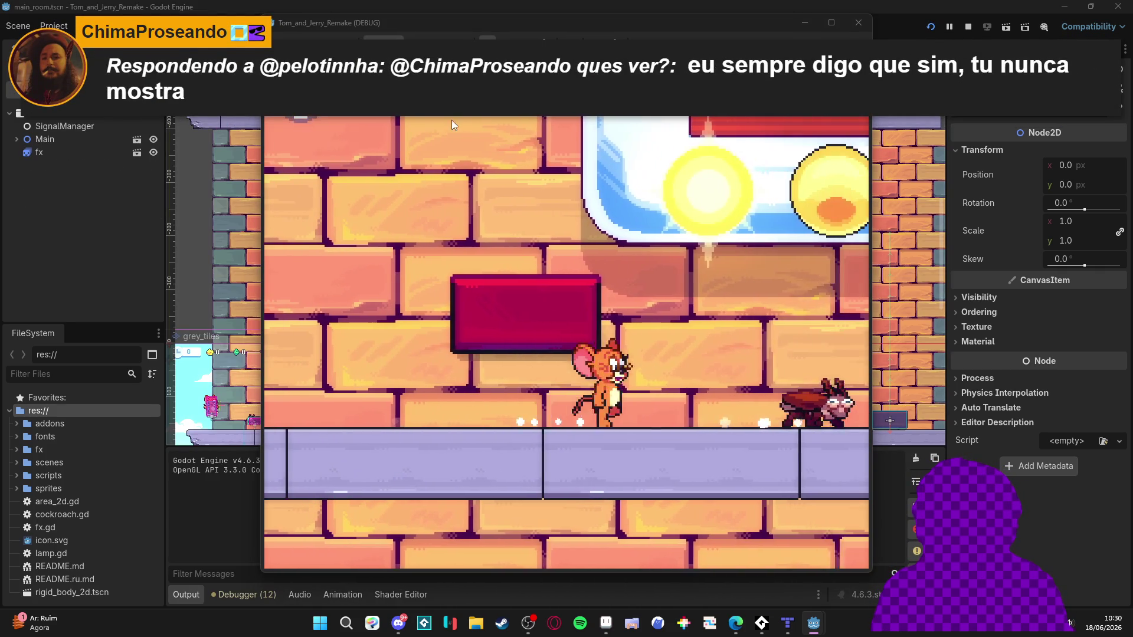
key(space)
key(Right)
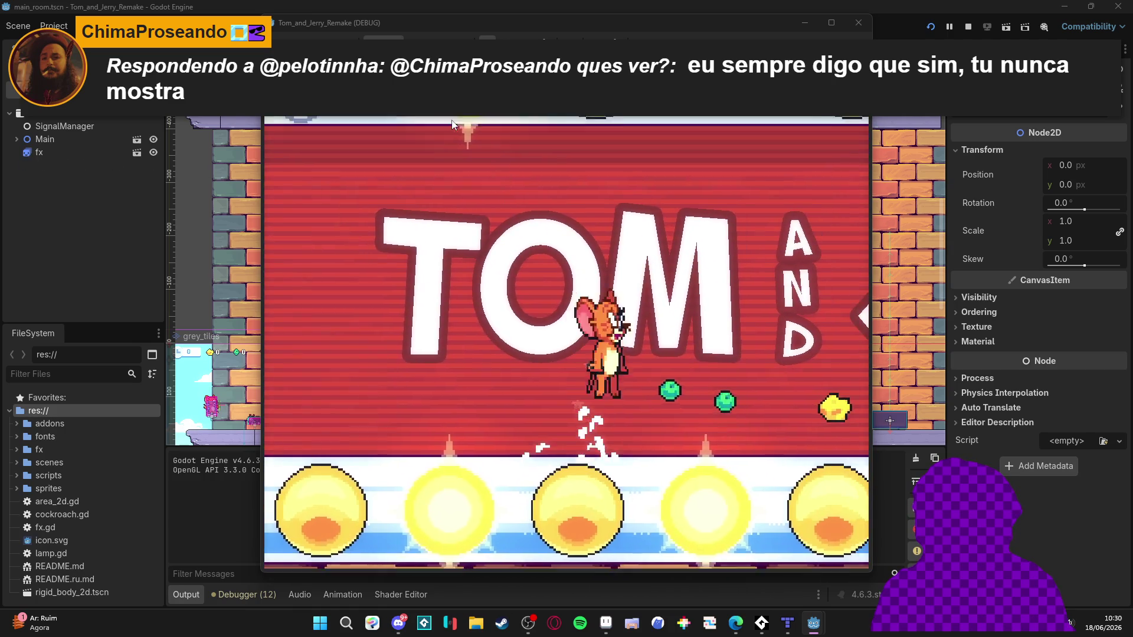
key(Right)
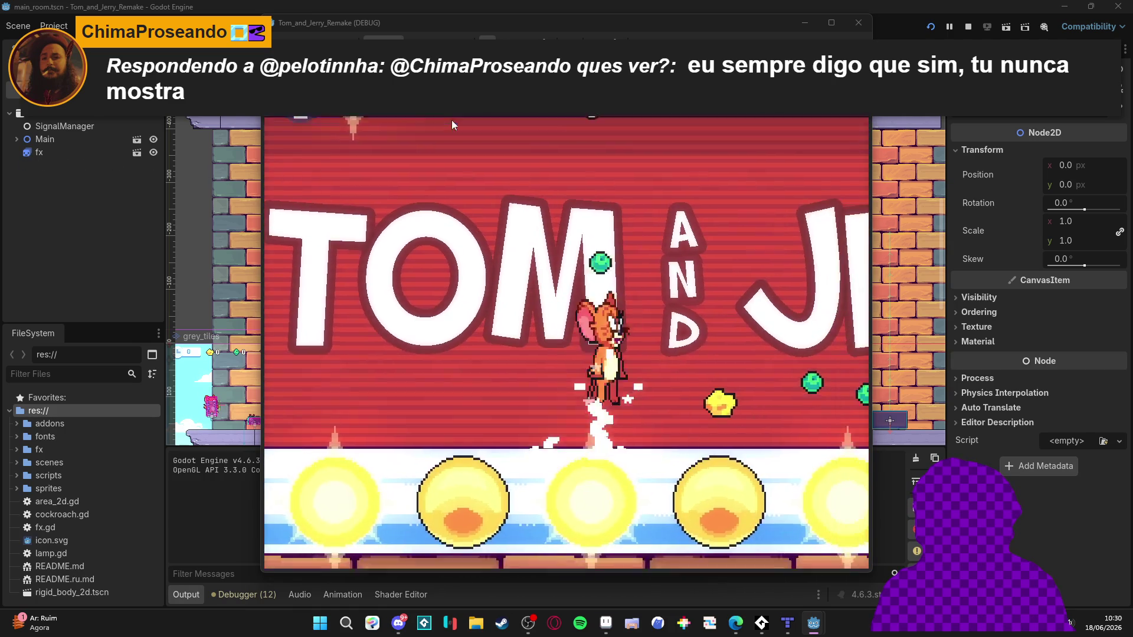
key(Down)
key(Right)
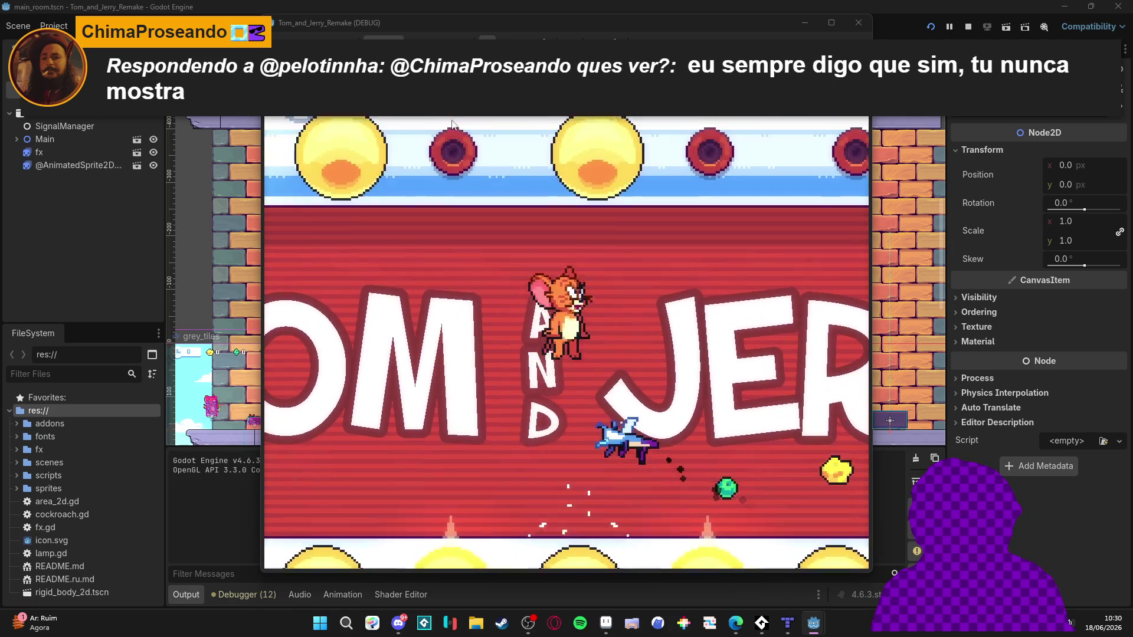
key(Right)
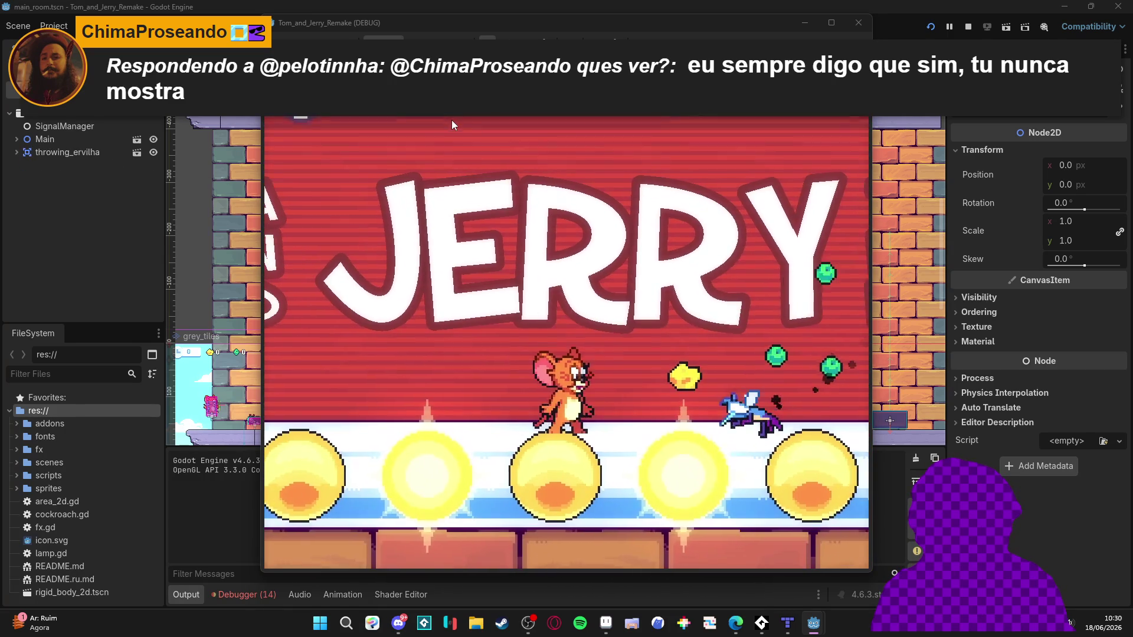
key(Up)
key(Right)
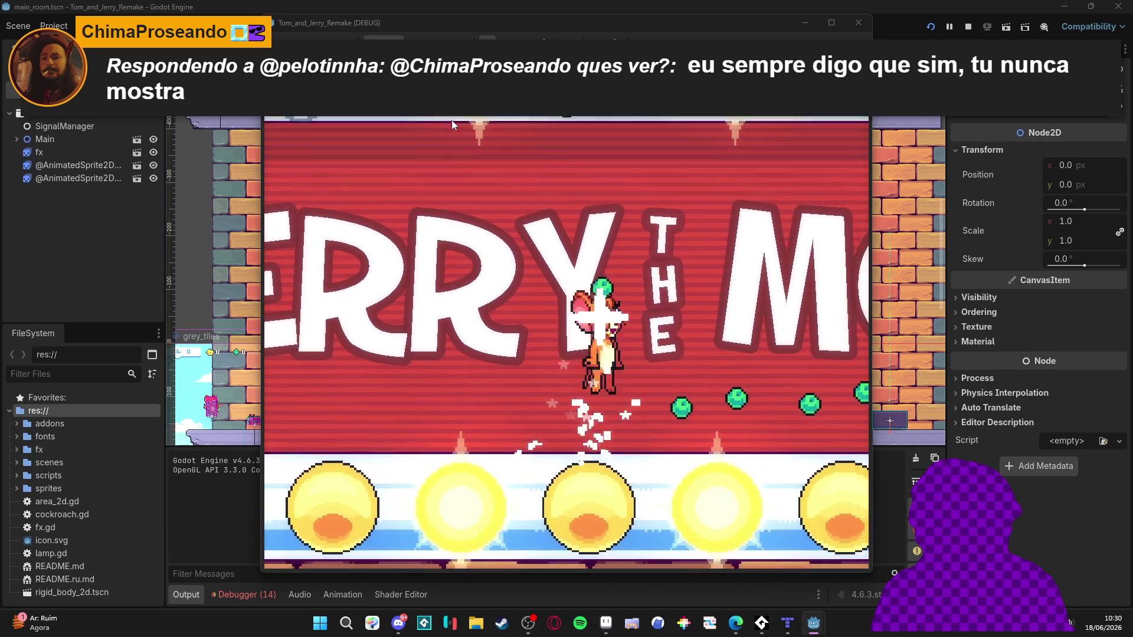
key(Up)
key(Right)
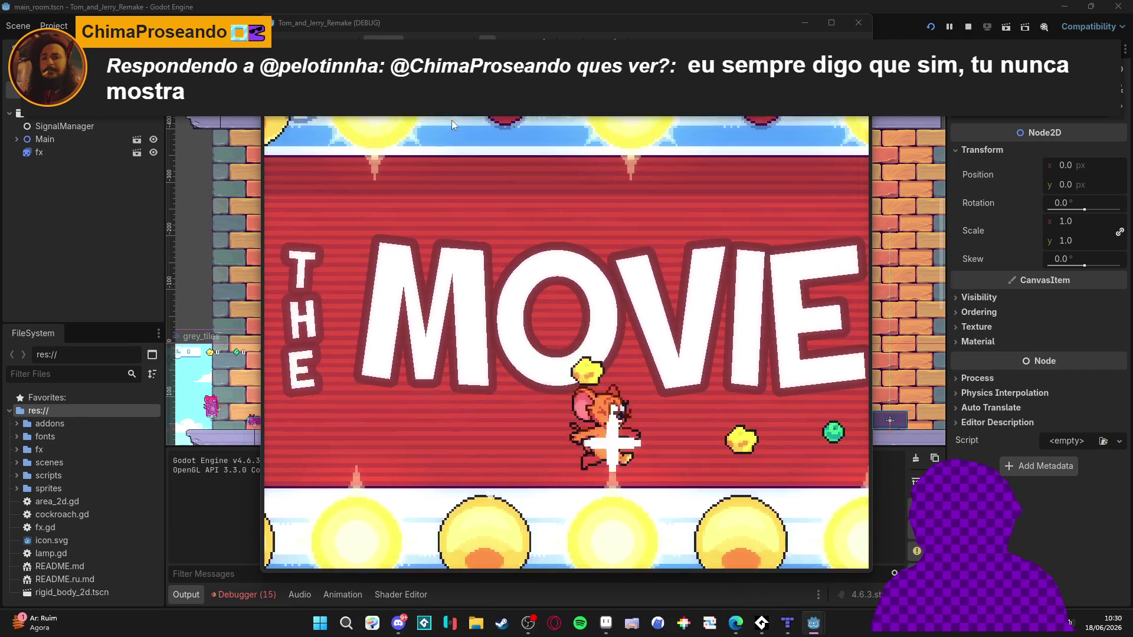
key(Up)
key(Right)
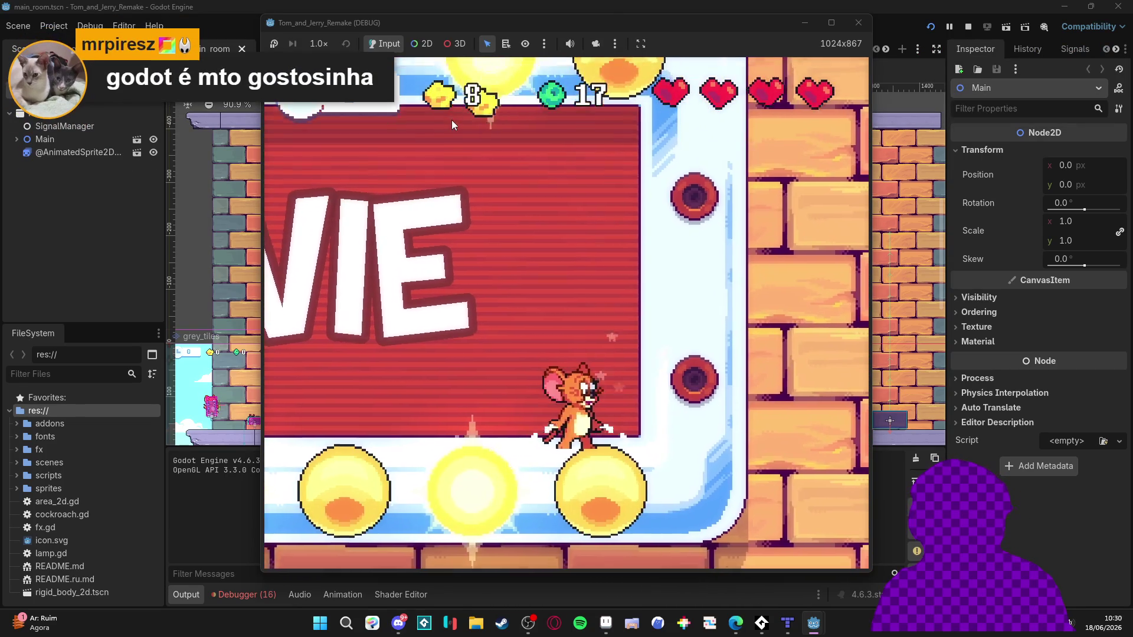
key(Up)
key(Right)
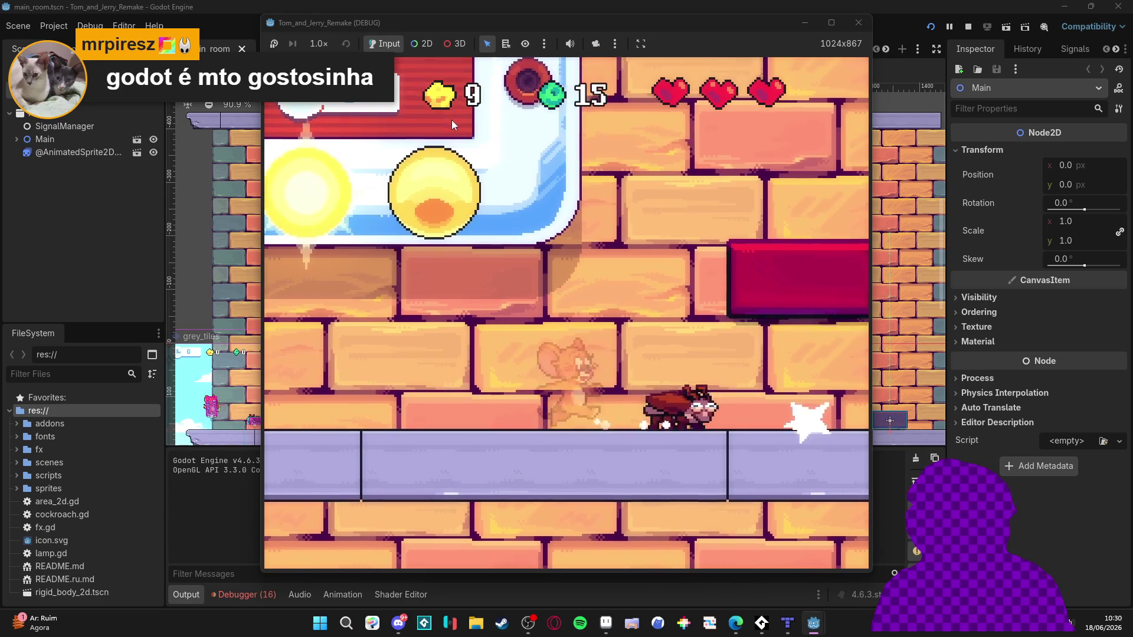
key(Up)
key(Right)
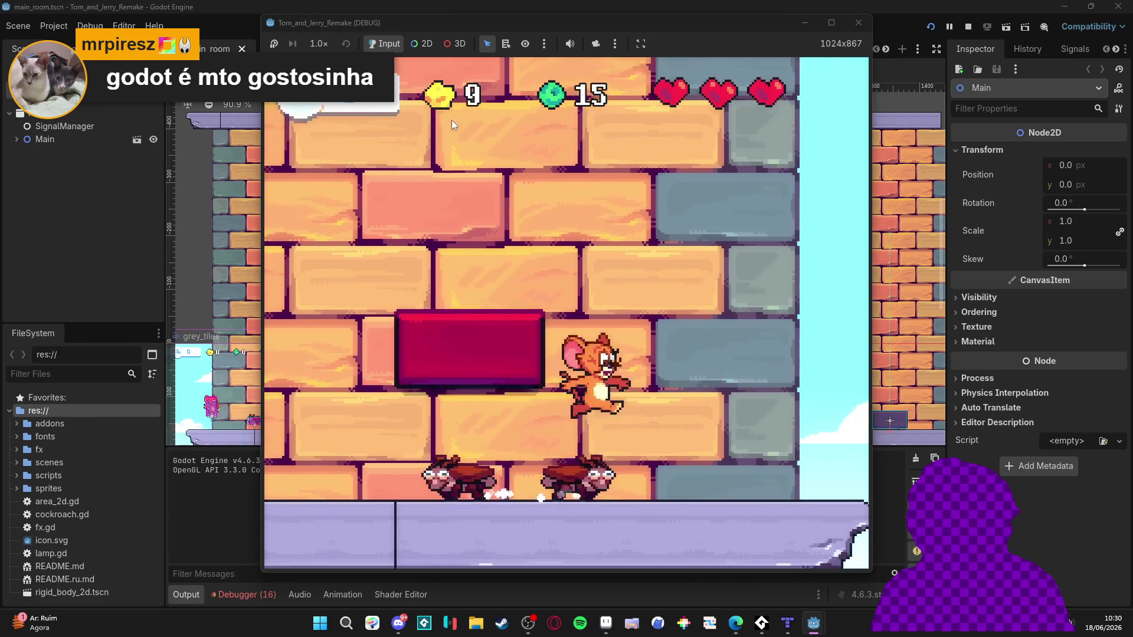
key(Up)
key(Left)
key(Up)
key(Up)
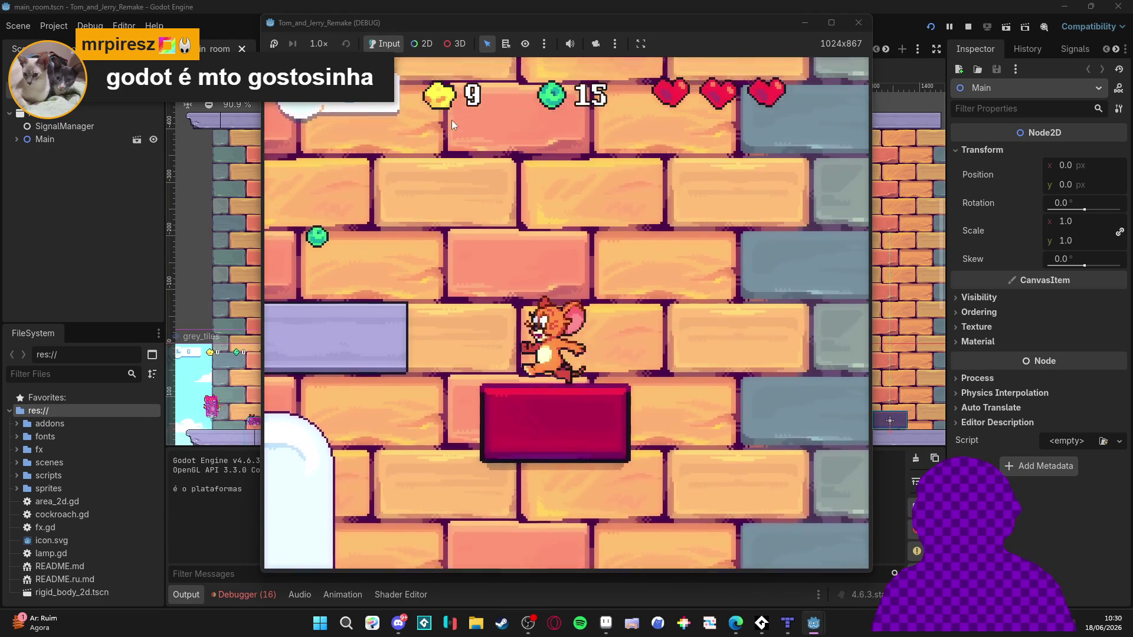
key(Up)
key(Left)
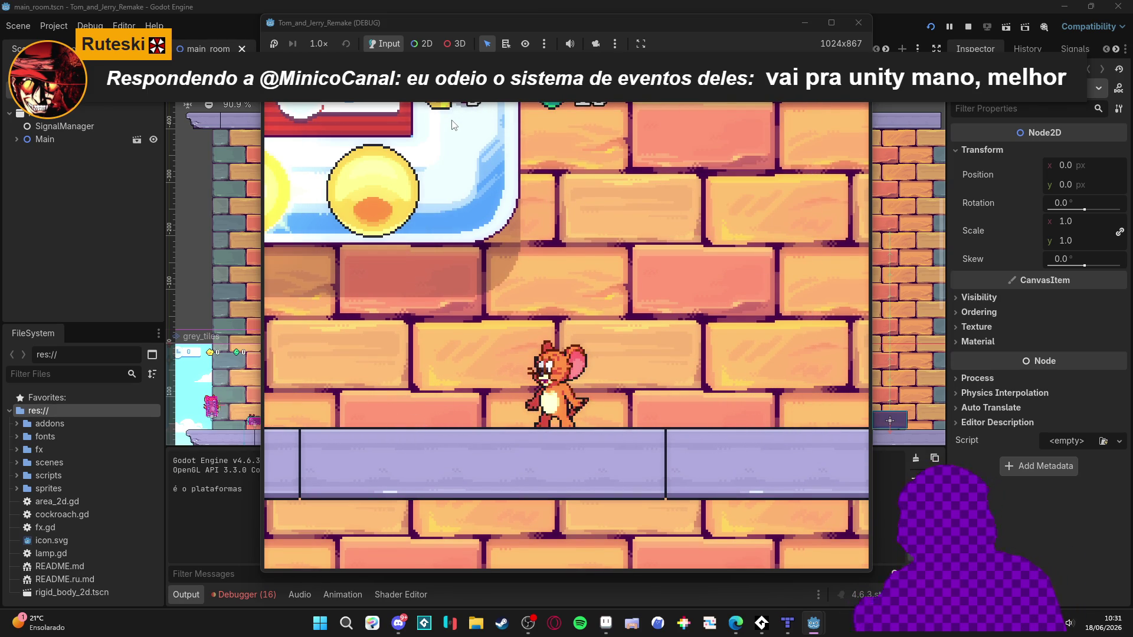
- Stop the Godot test run, then darken the lower-left boulder's edge and add dark texture marks
click(859, 23)
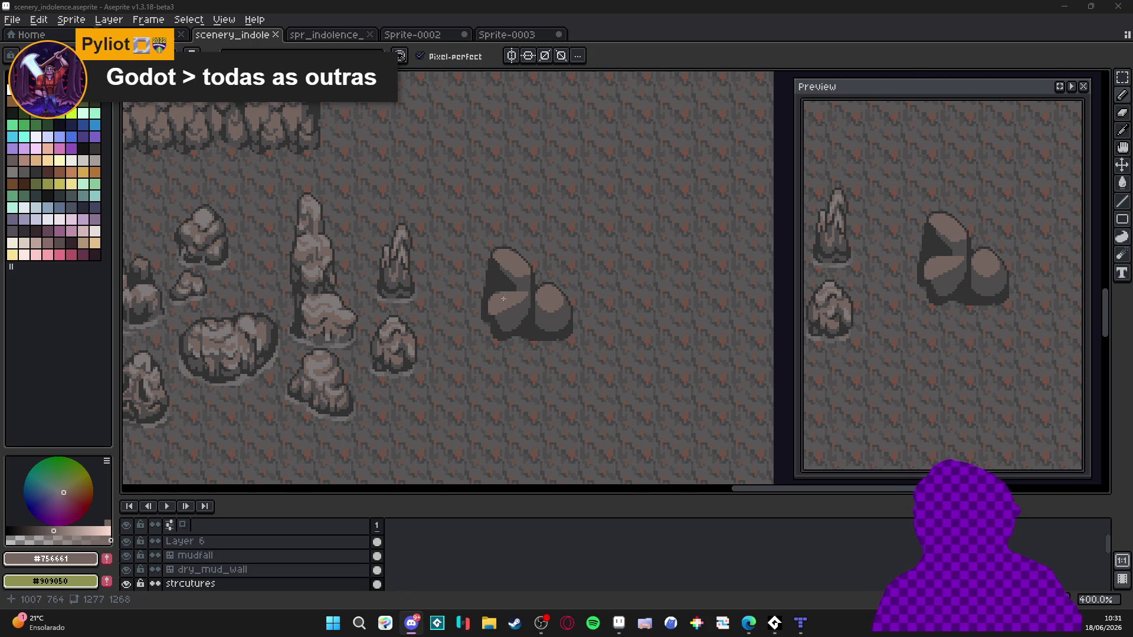
scroll(552, 337, up, 5)
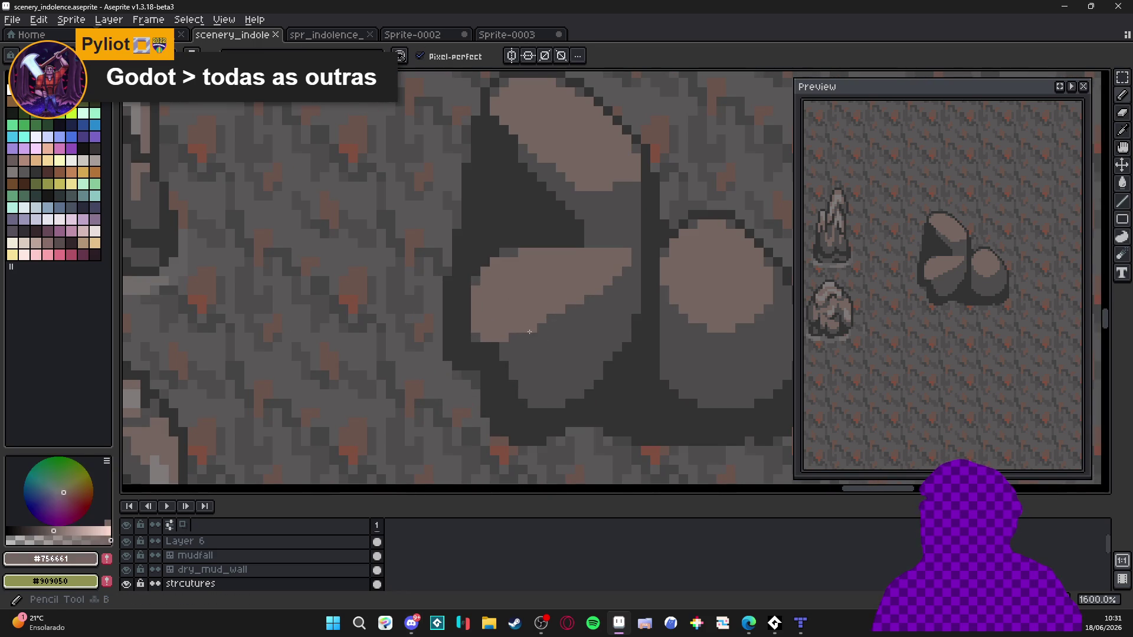
drag(545, 328, 597, 297)
alt+click(496, 341)
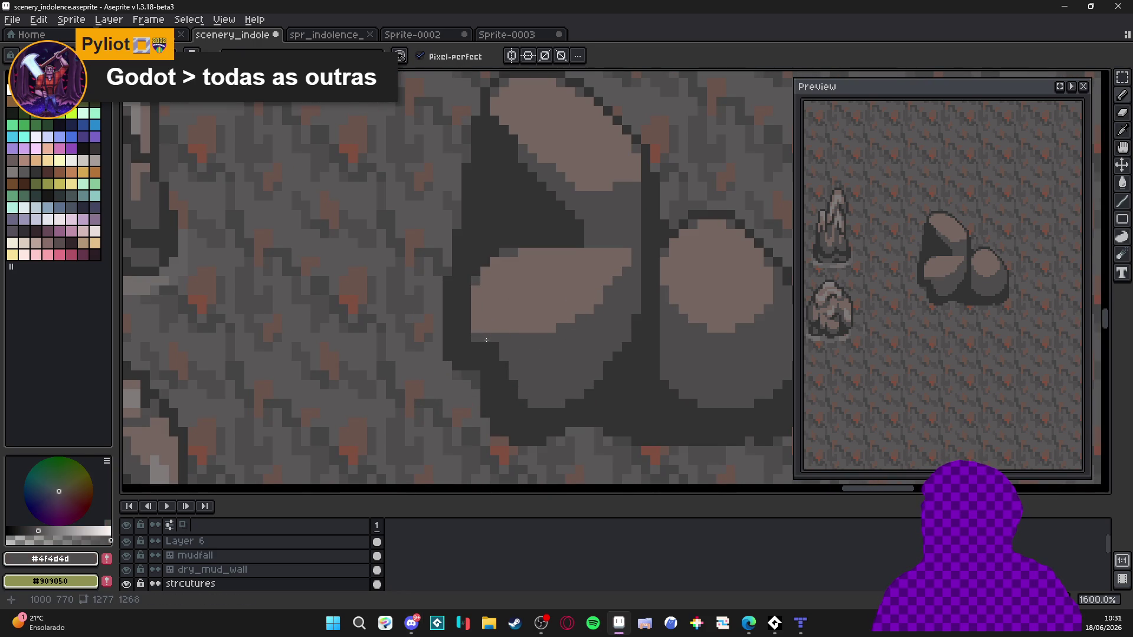
drag(505, 328, 475, 328)
click(476, 317)
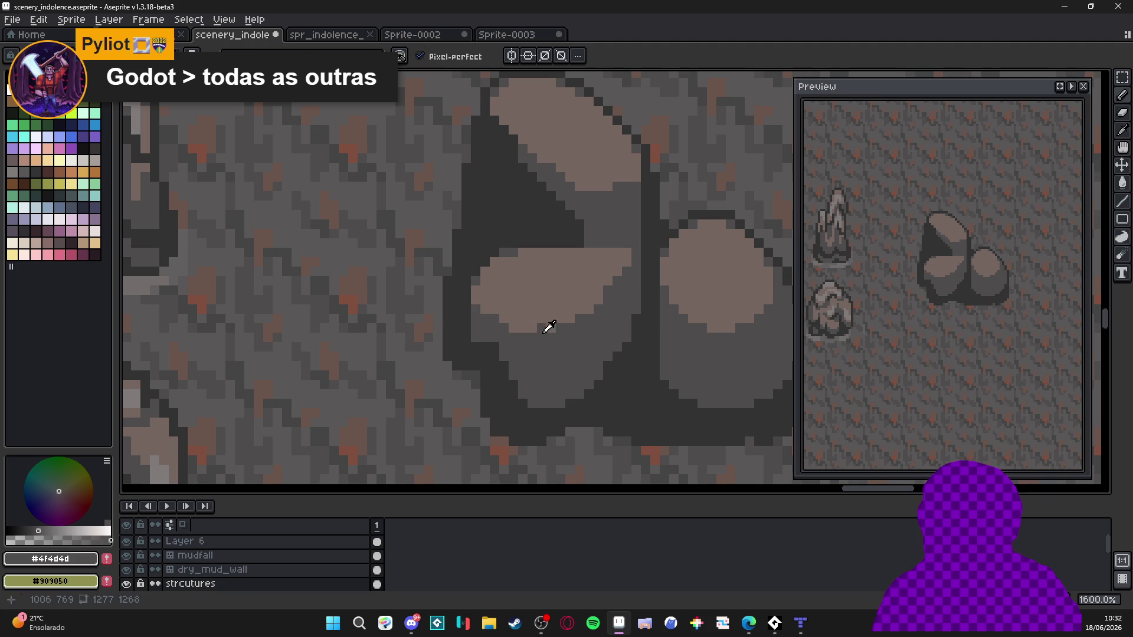
click(530, 308)
mouse_move(525, 309)
mouse_down()
mouse_move(534, 301)
mouse_move(561, 337)
mouse_up()
- Dab light brown pixels near the lower-left boulder's tip, then resample mid grey and light brown
alt+click(534, 301)
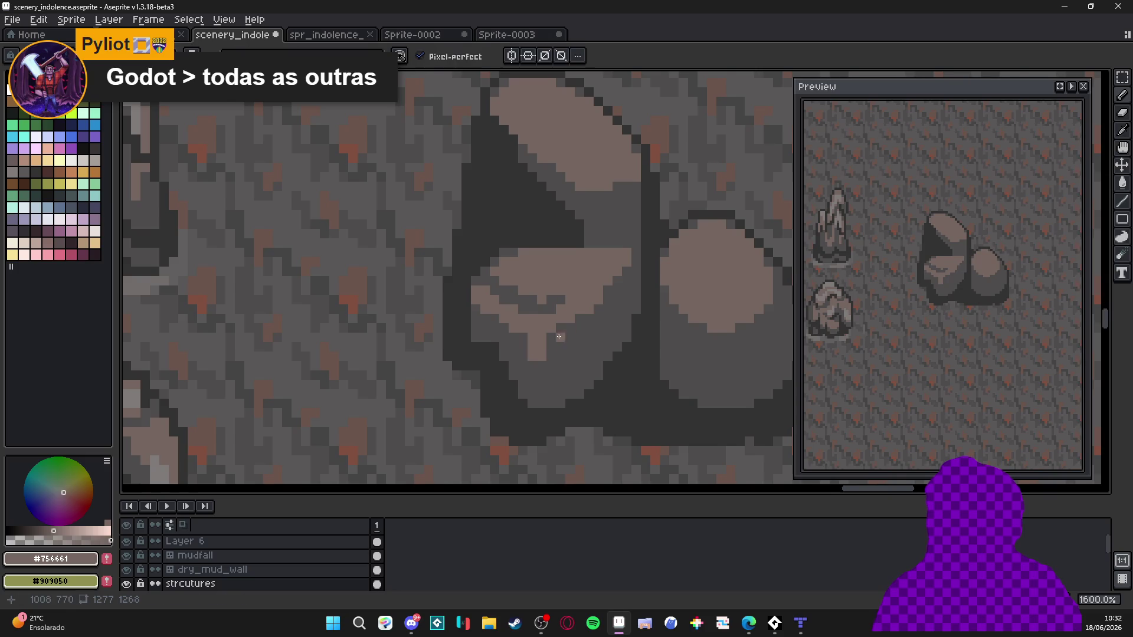
scroll(607, 349, down, 1)
scroll(584, 311, down, 4)
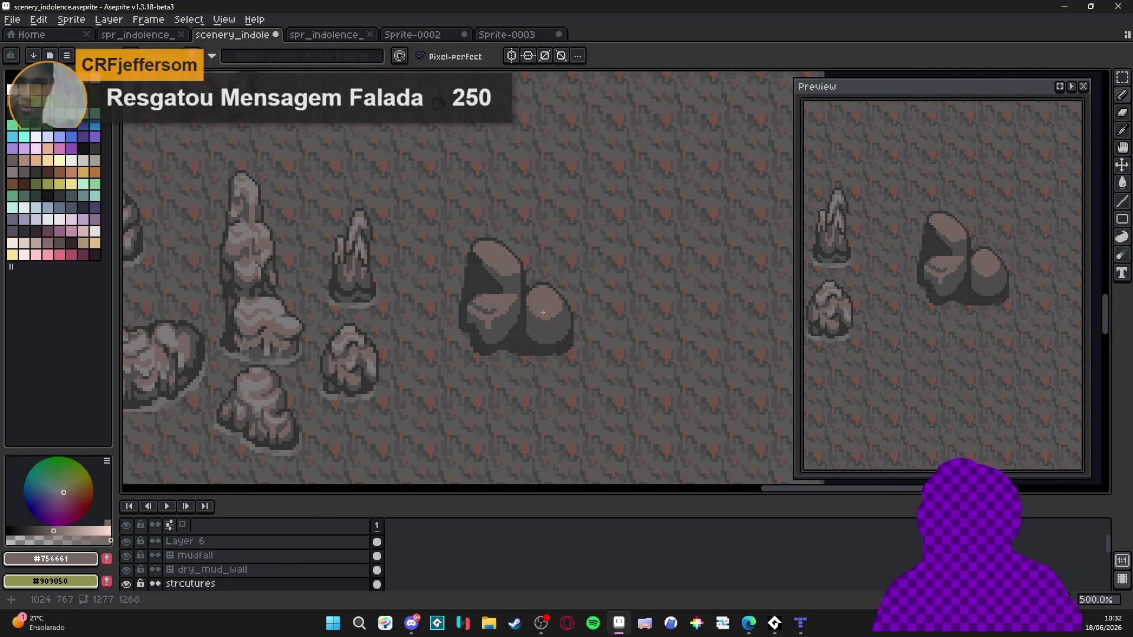
scroll(507, 332, up, 4)
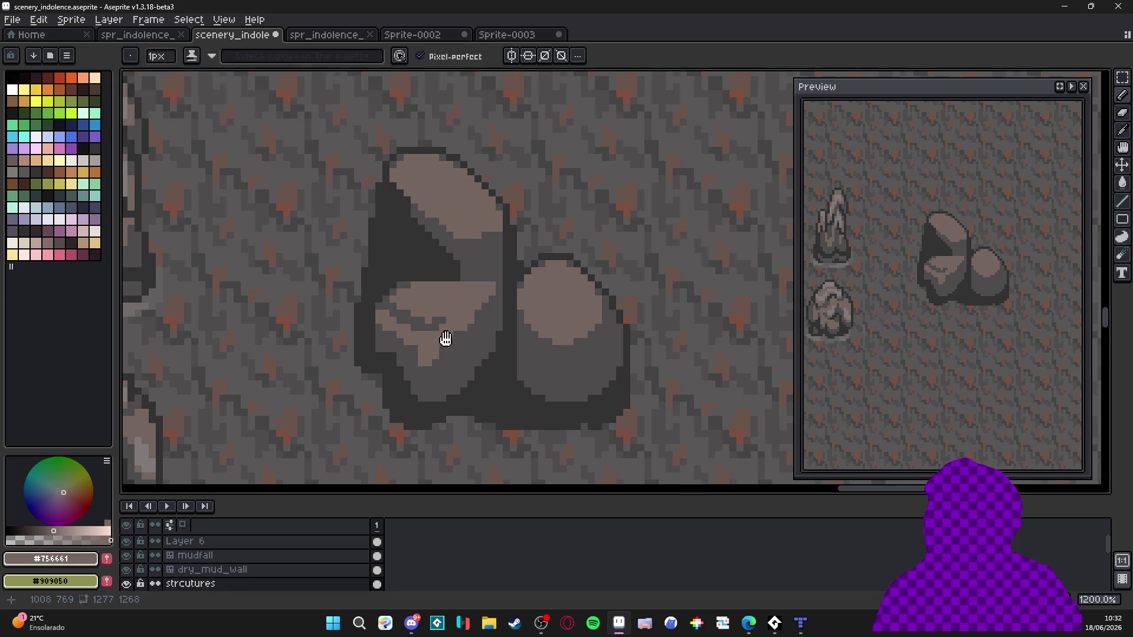
scroll(466, 338, up, 1)
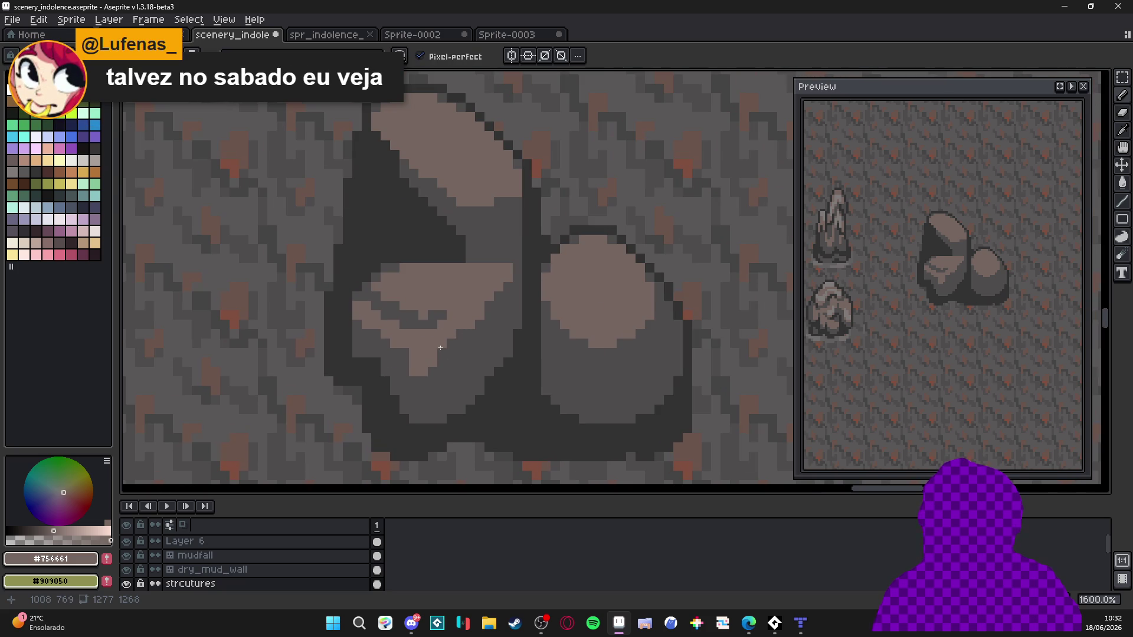
click(404, 353)
click(403, 363)
click(431, 371)
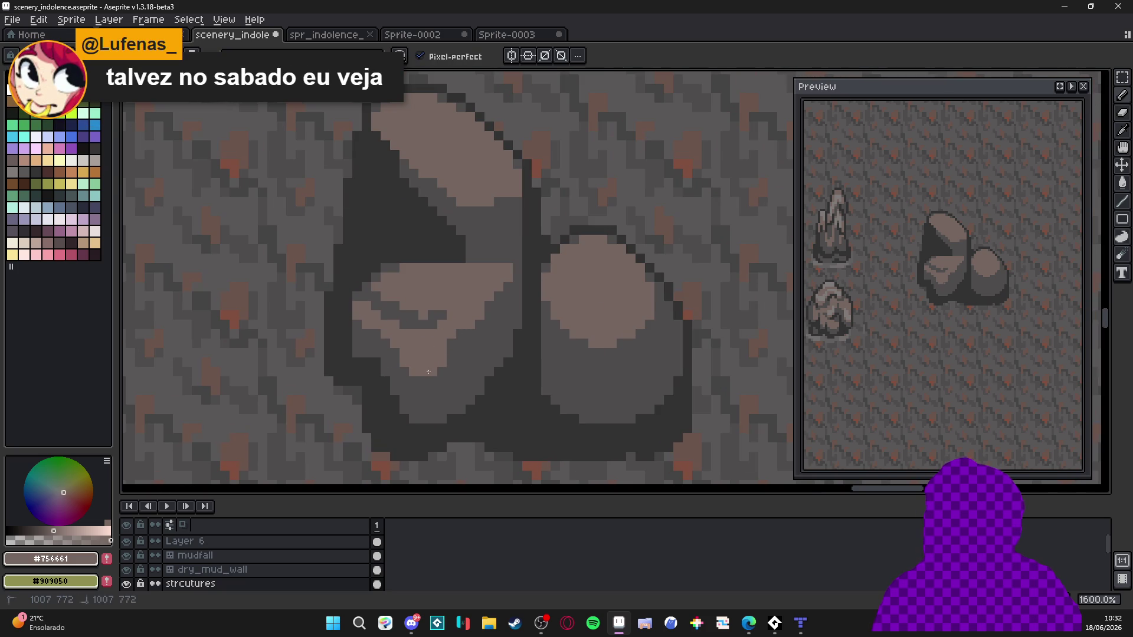
alt+click(468, 359)
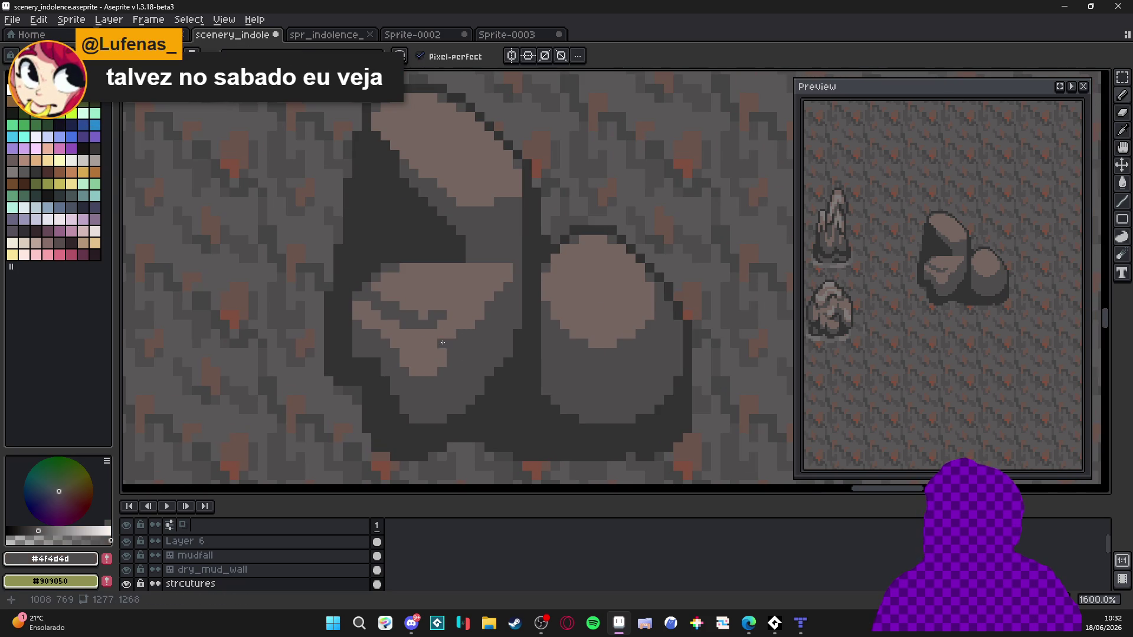
alt+click(481, 324)
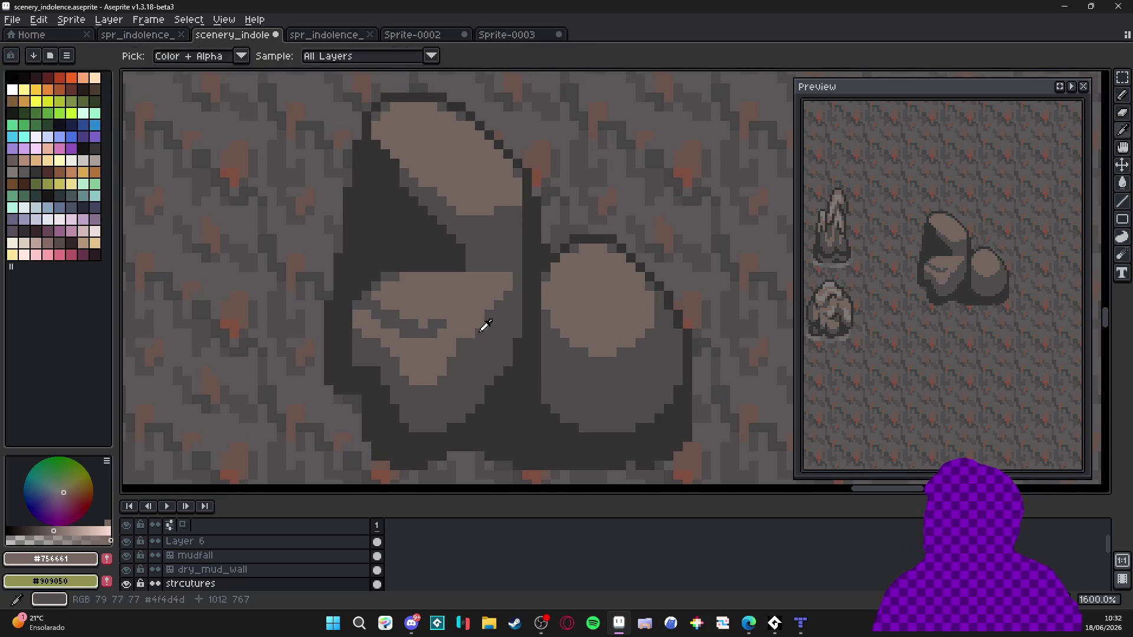
- Add a dark #323232 pixel to the lower boulder's bottom edge
alt+click(471, 407)
click(471, 398)
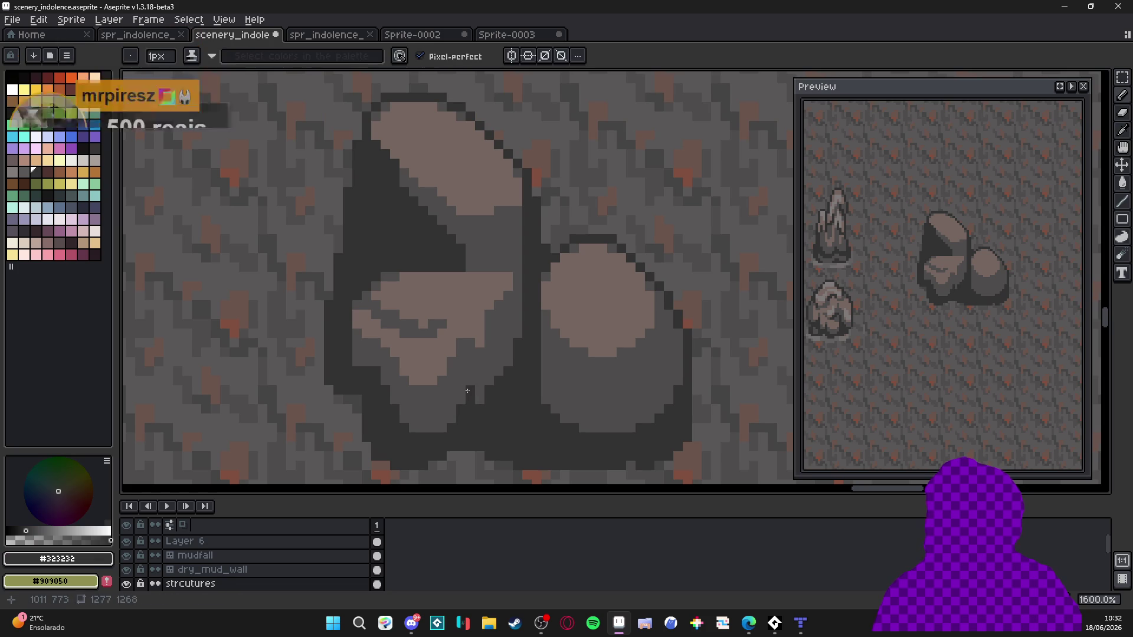
alt+click(364, 365)
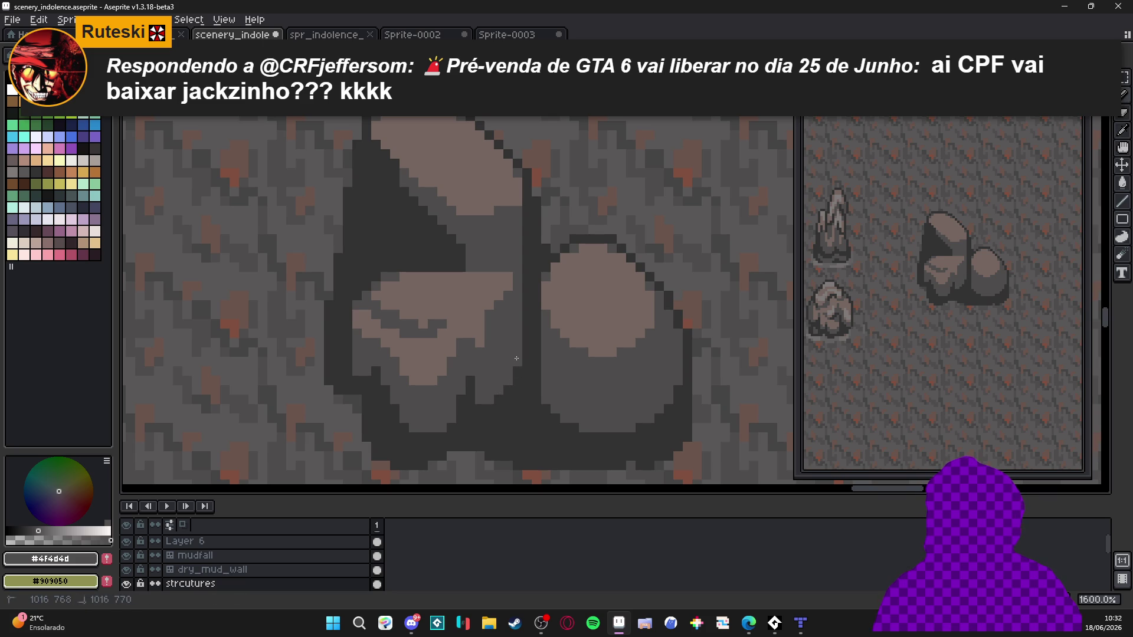
alt+click(511, 369)
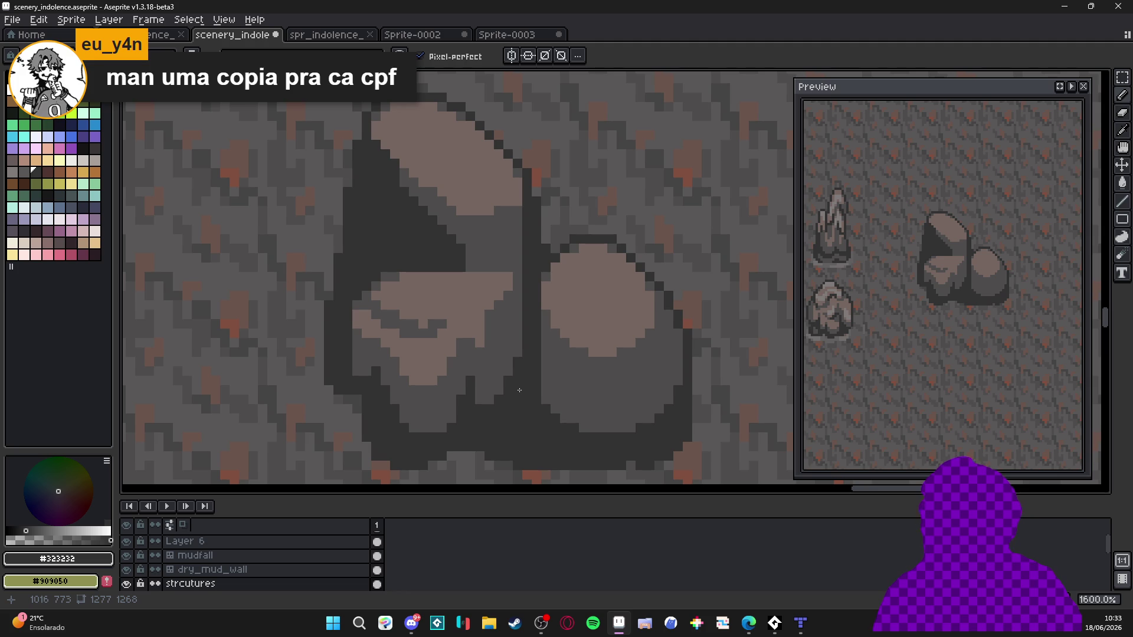
- Repaint the tall boulder's dark left outline with mid-grey #4f4d4d pixels
alt+click(463, 236)
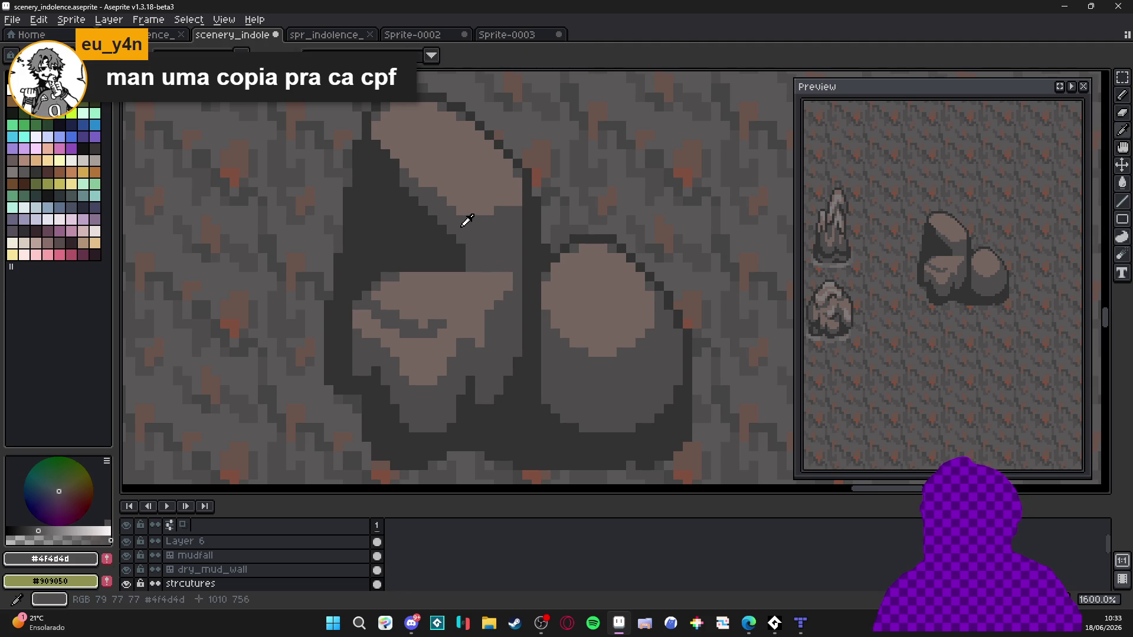
mouse_move(435, 226)
mouse_down()
mouse_move(416, 226)
mouse_move(386, 175)
mouse_move(396, 169)
mouse_up()
click(397, 220)
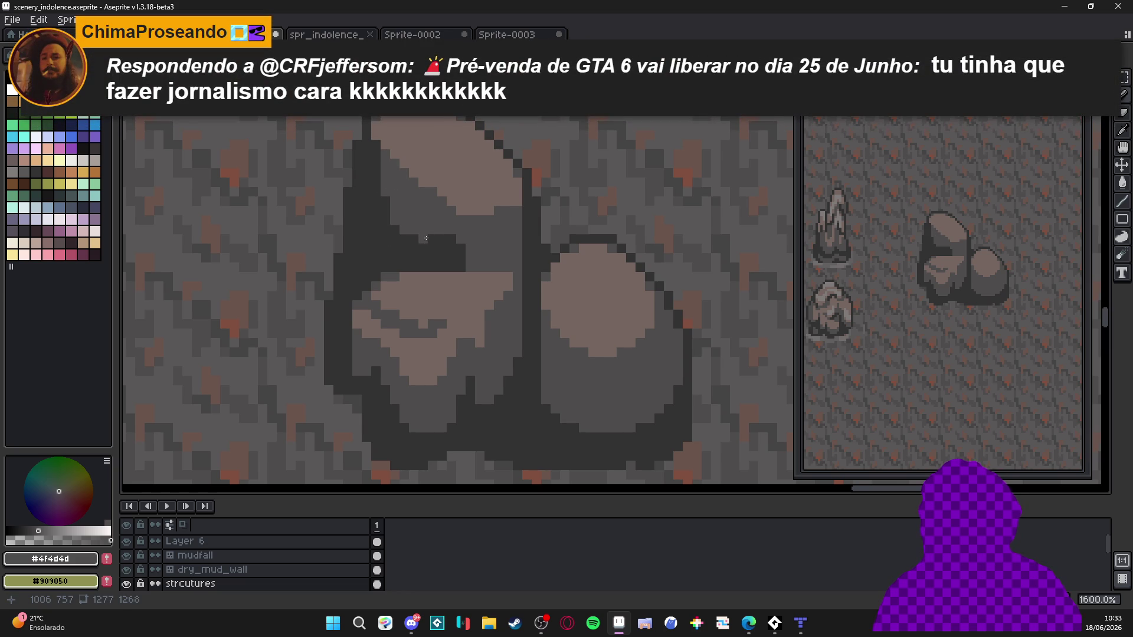
drag(425, 237, 429, 244)
alt+click(452, 245)
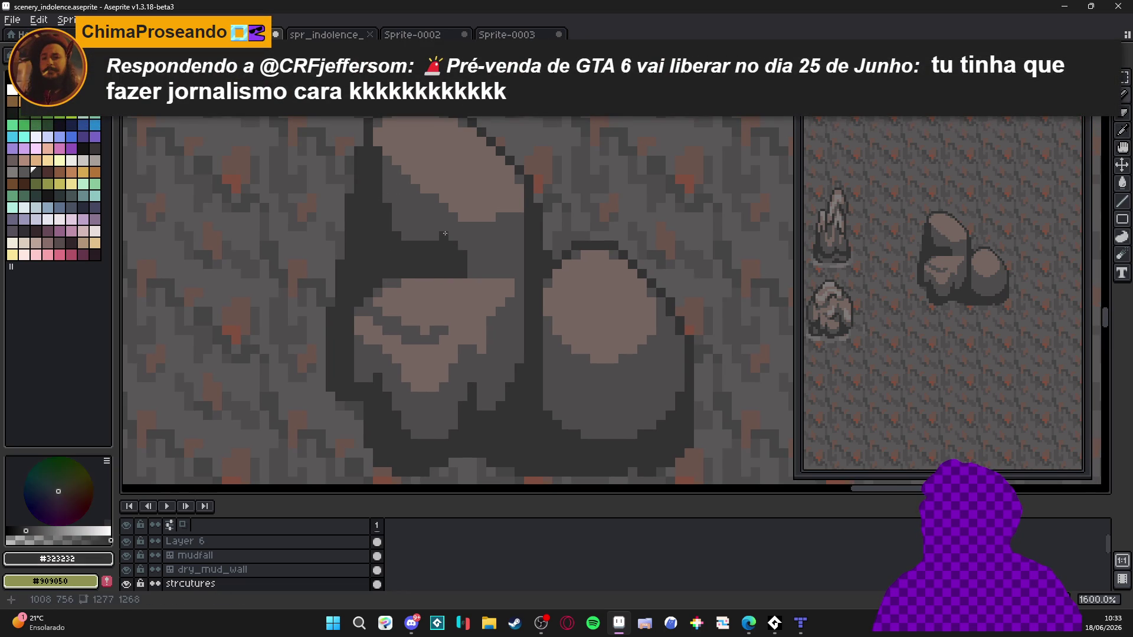
alt+click(468, 235)
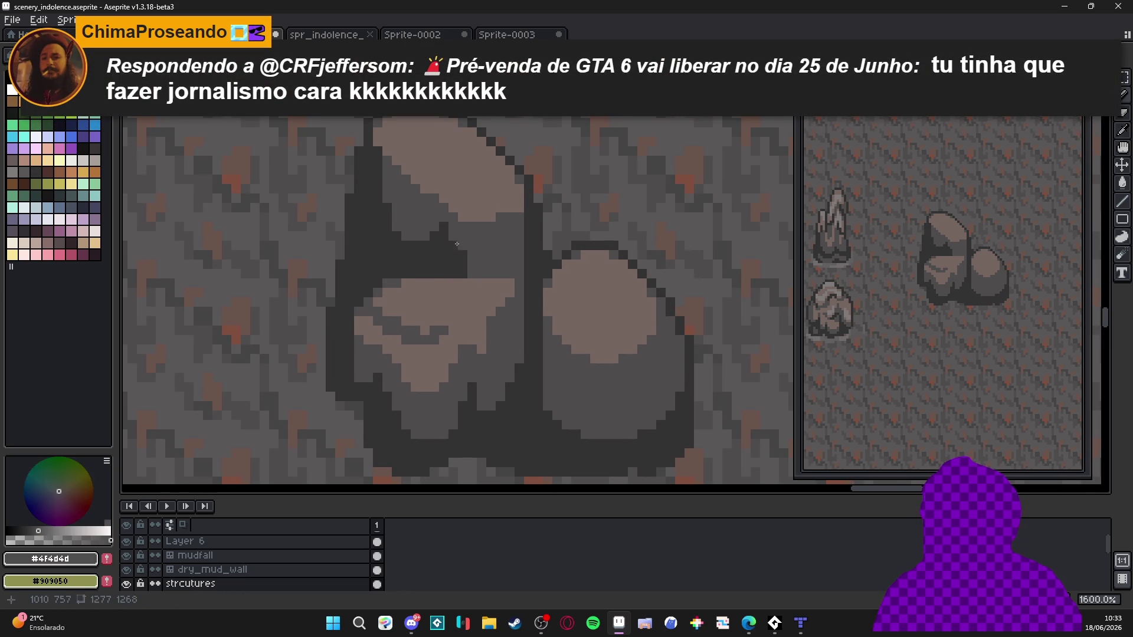
scroll(470, 250, down, 1)
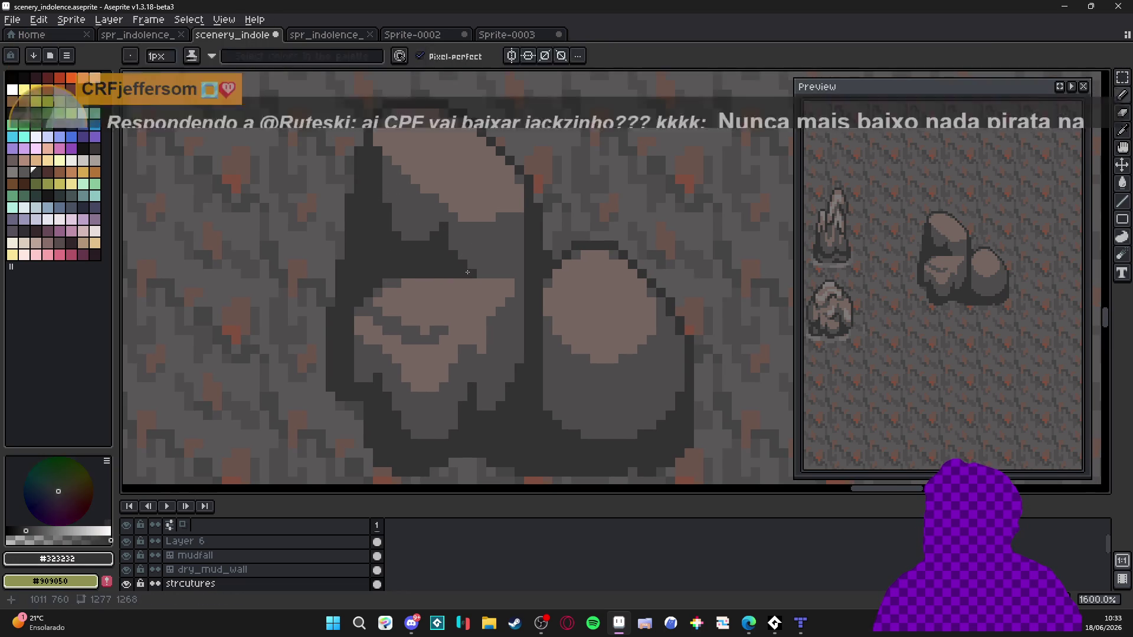
alt+click(502, 266)
scroll(530, 252, up, 1)
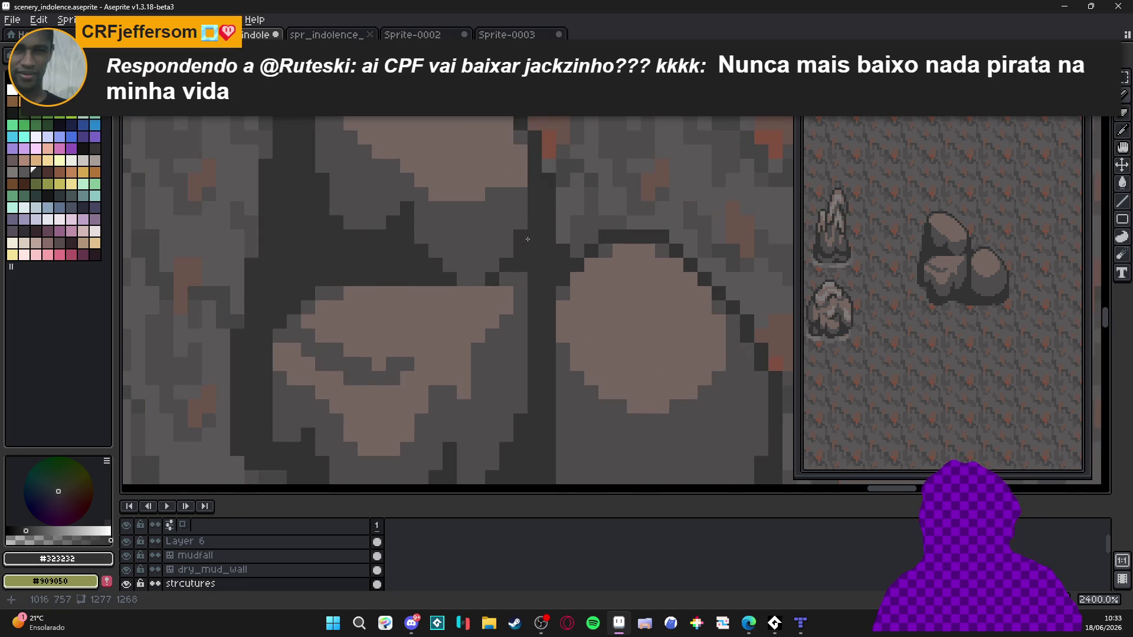
scroll(532, 240, down, 1)
scroll(428, 188, up, 1)
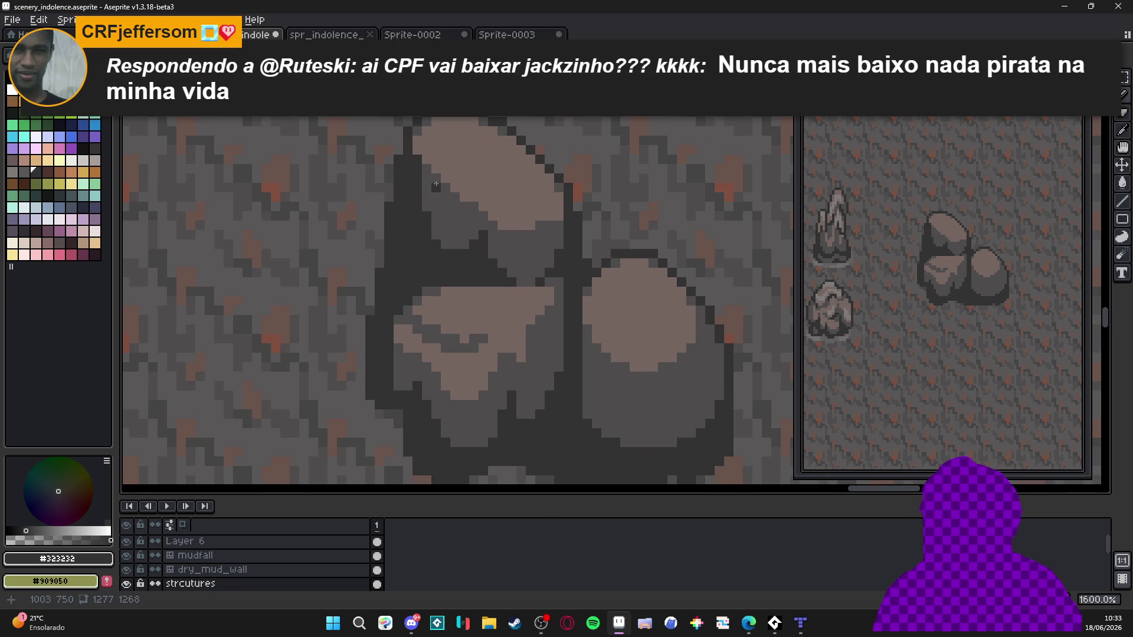
scroll(576, 303, down, 1)
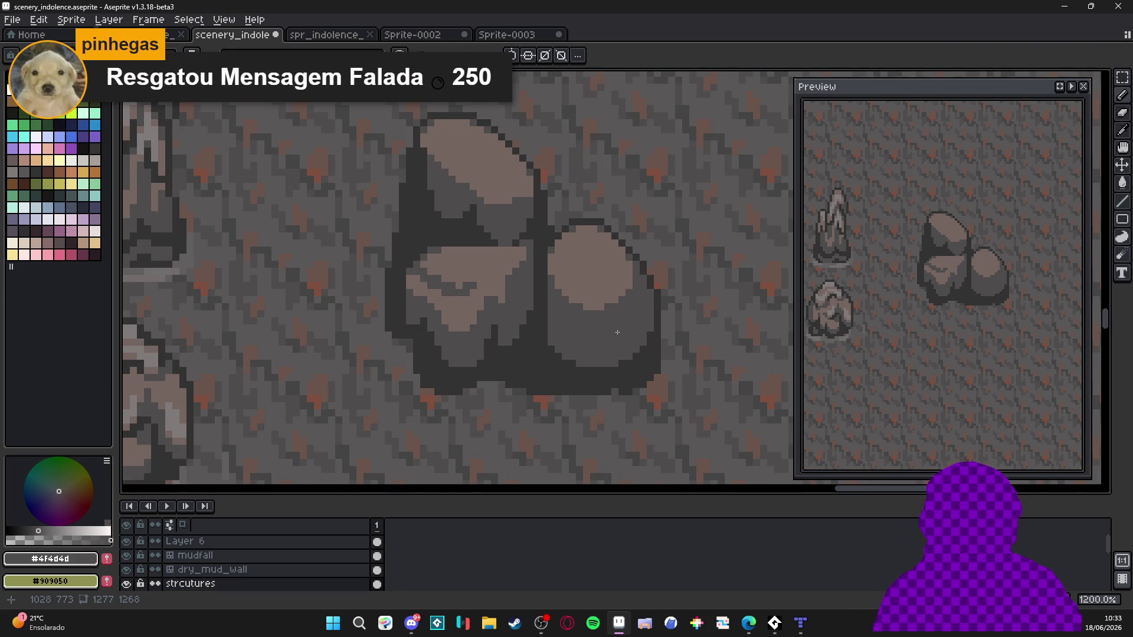
- Paint the right boulder's light brown face, cutting a dark-grey notch and adding a light pixel
scroll(617, 332, up, 3)
alt+click(539, 277)
drag(540, 277, 590, 315)
scroll(590, 316, down, 2)
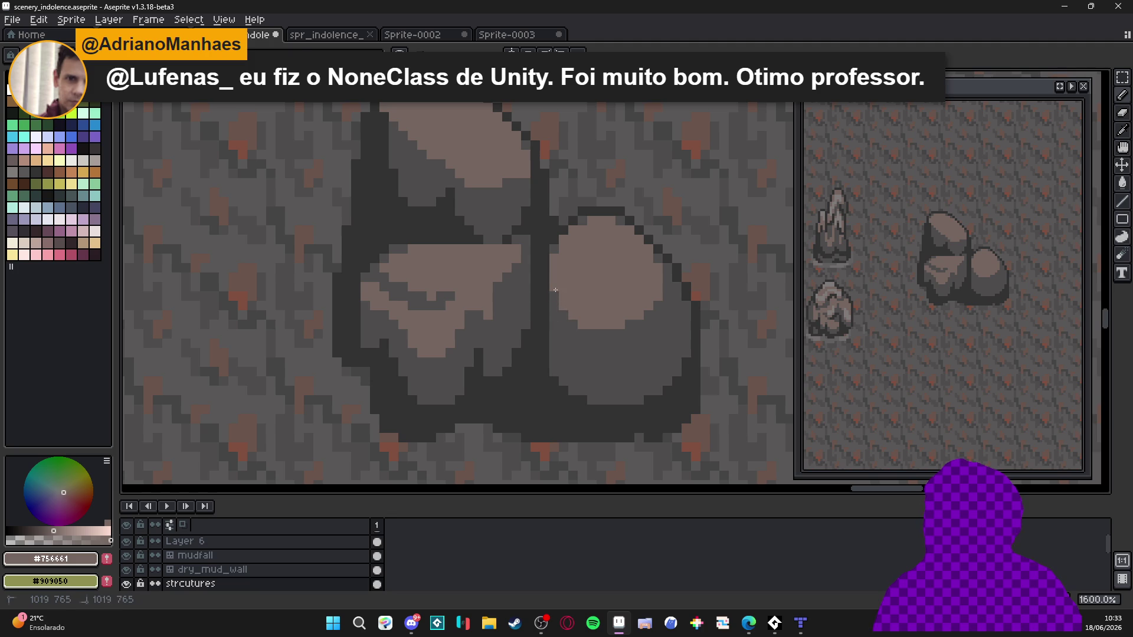
alt+click(620, 324)
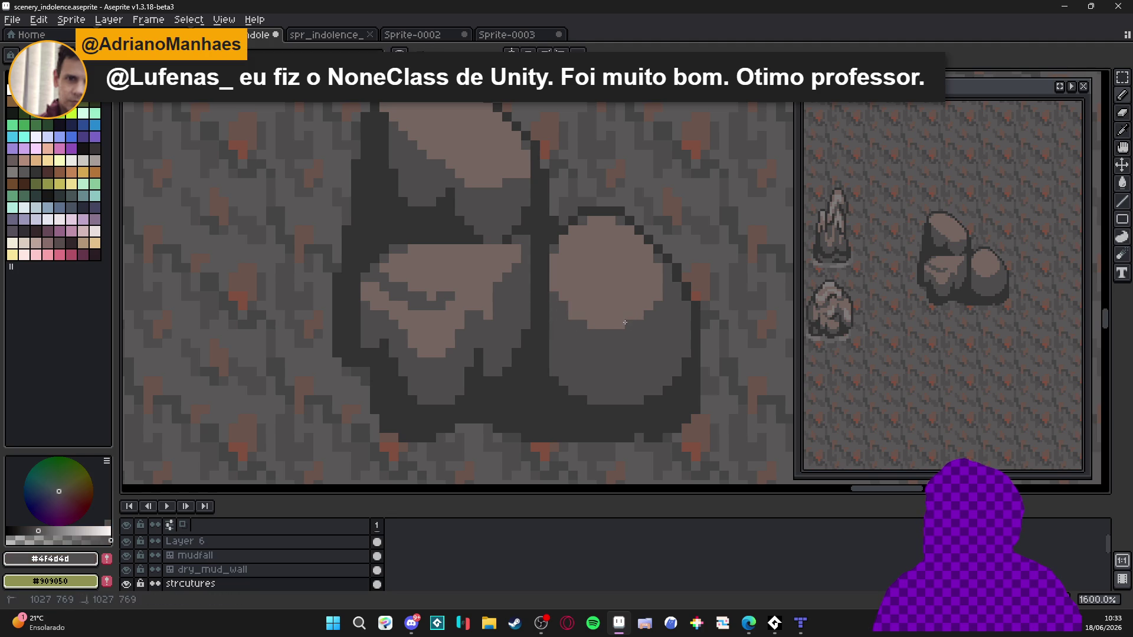
drag(624, 323, 636, 309)
alt+click(653, 276)
click(657, 296)
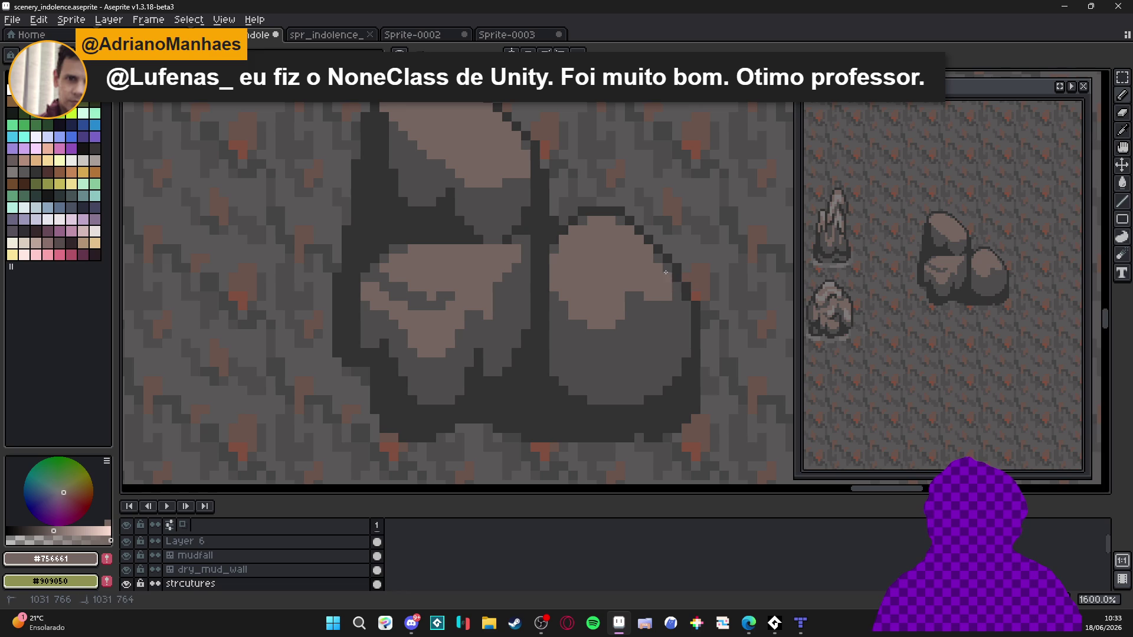
- Sample dark grey #4f4d4d and light brown #756661 from the rocks, ending on the light brown
click(749, 623)
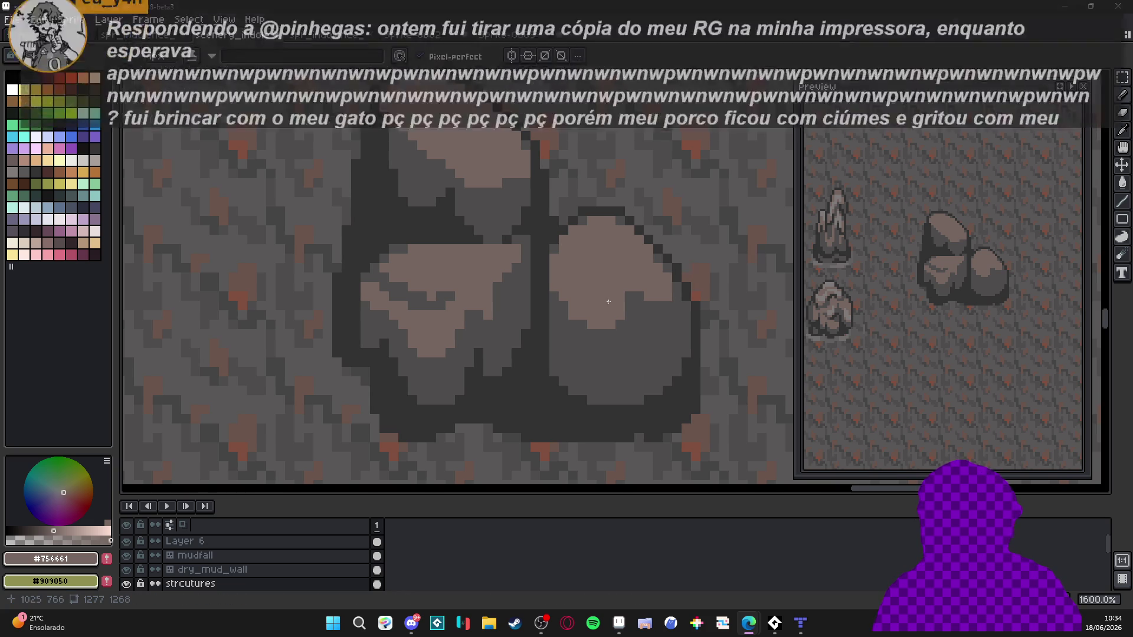
scroll(592, 316, down, 3)
scroll(591, 316, up, 2)
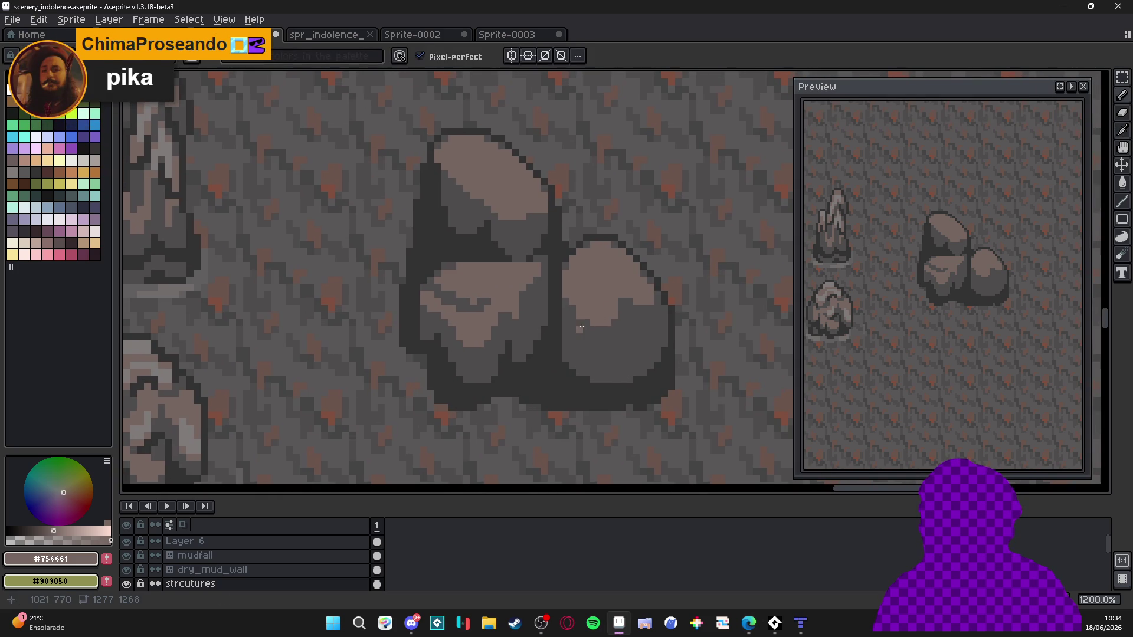
alt+click(640, 309)
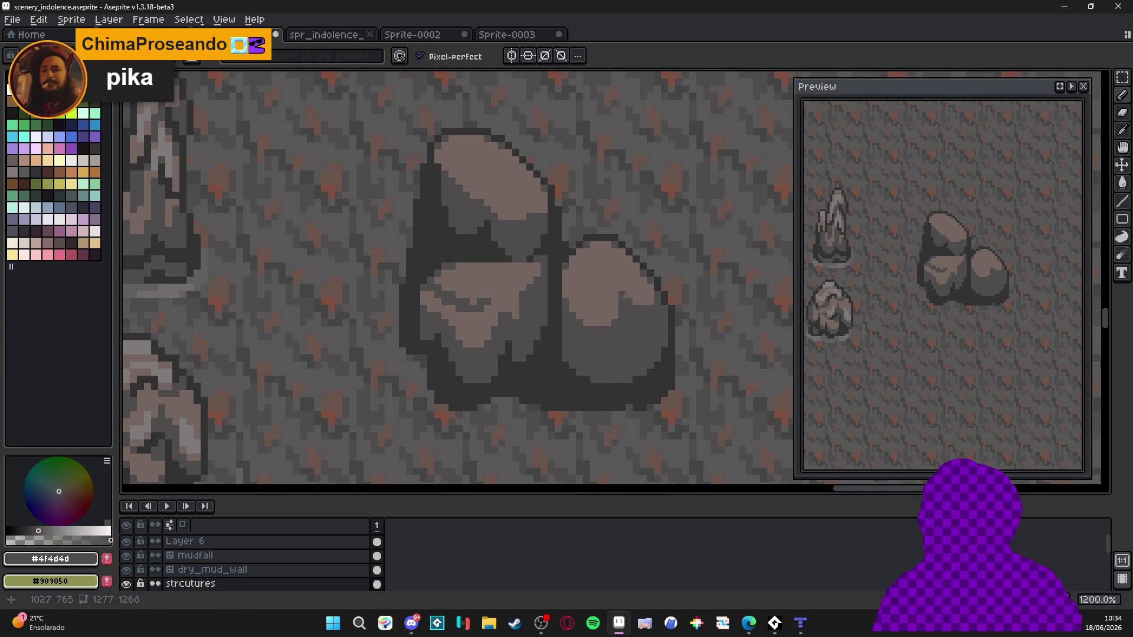
alt+click(639, 305)
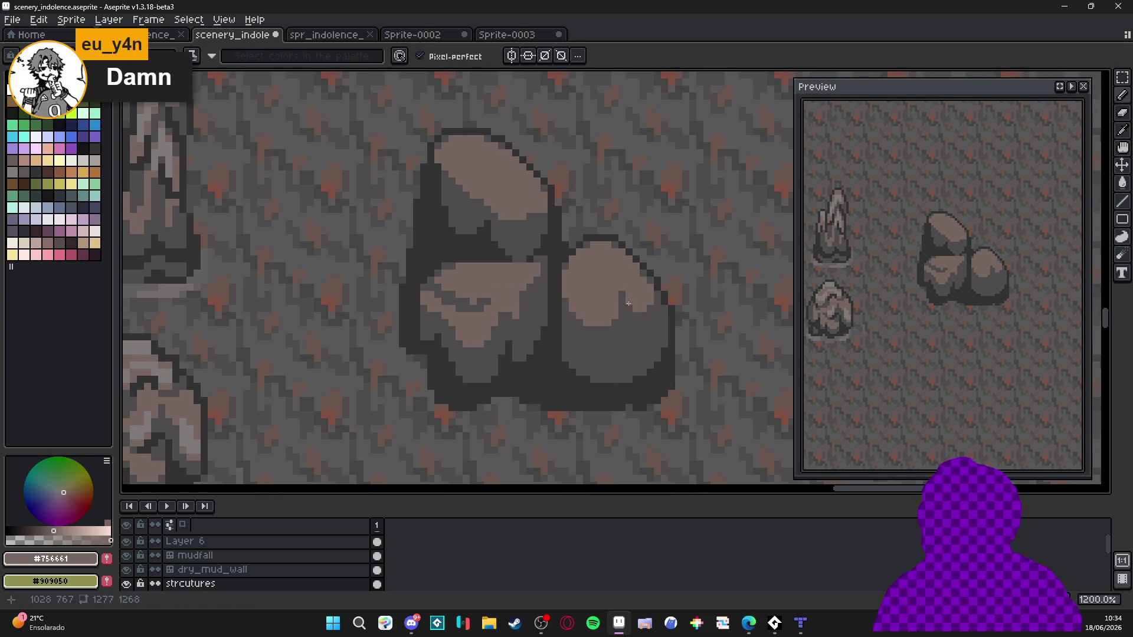
alt+click(644, 302)
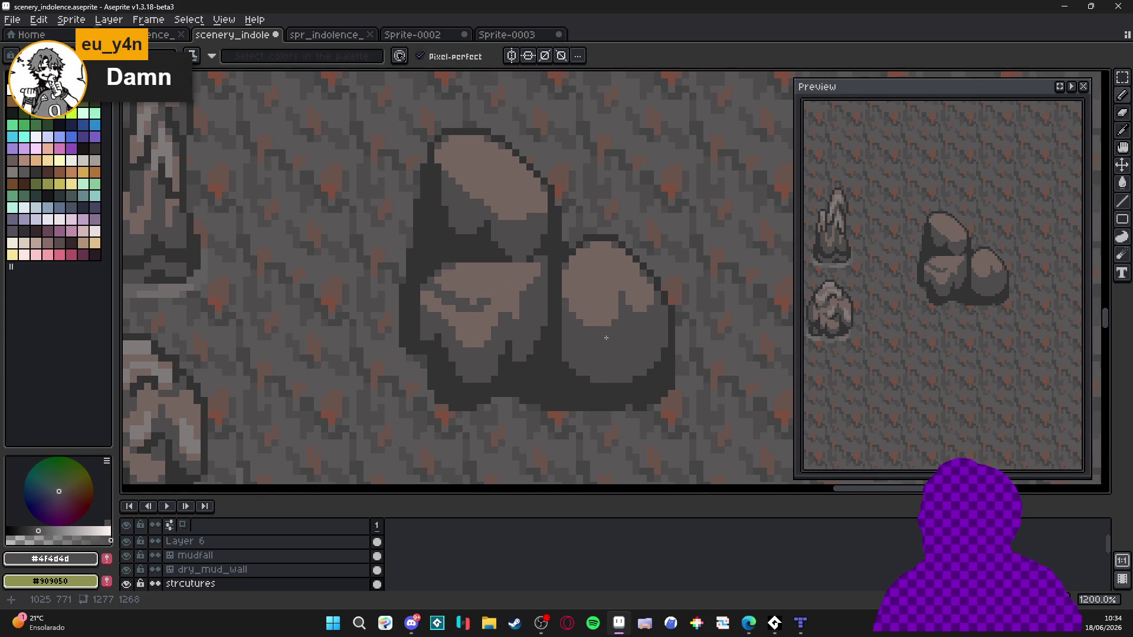
scroll(614, 303, down, 2)
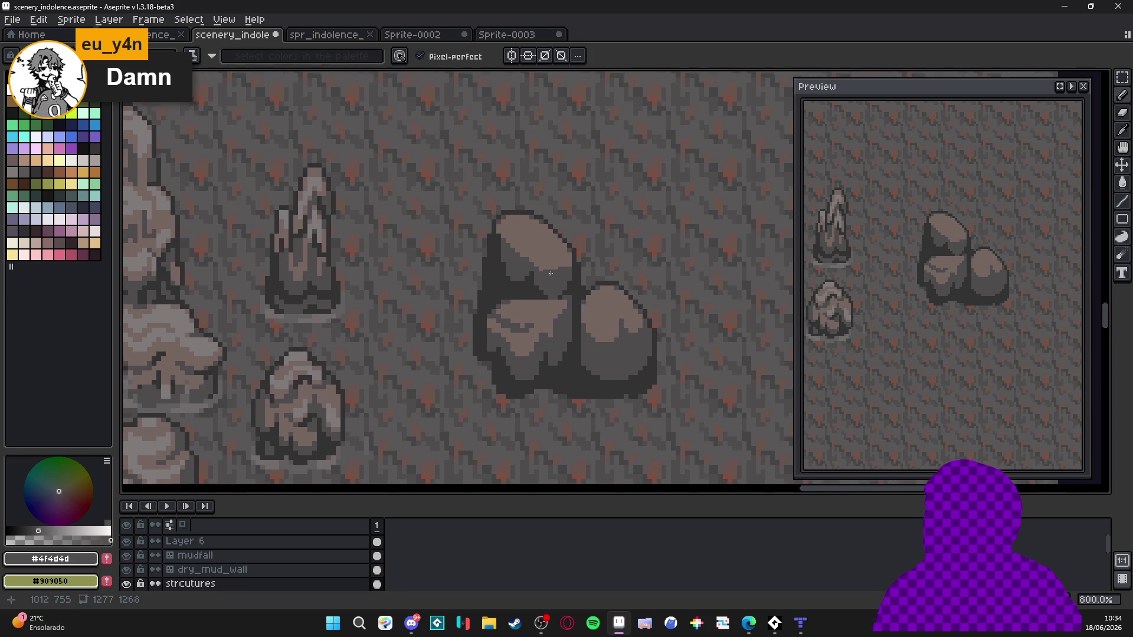
scroll(550, 273, up, 2)
alt+click(550, 267)
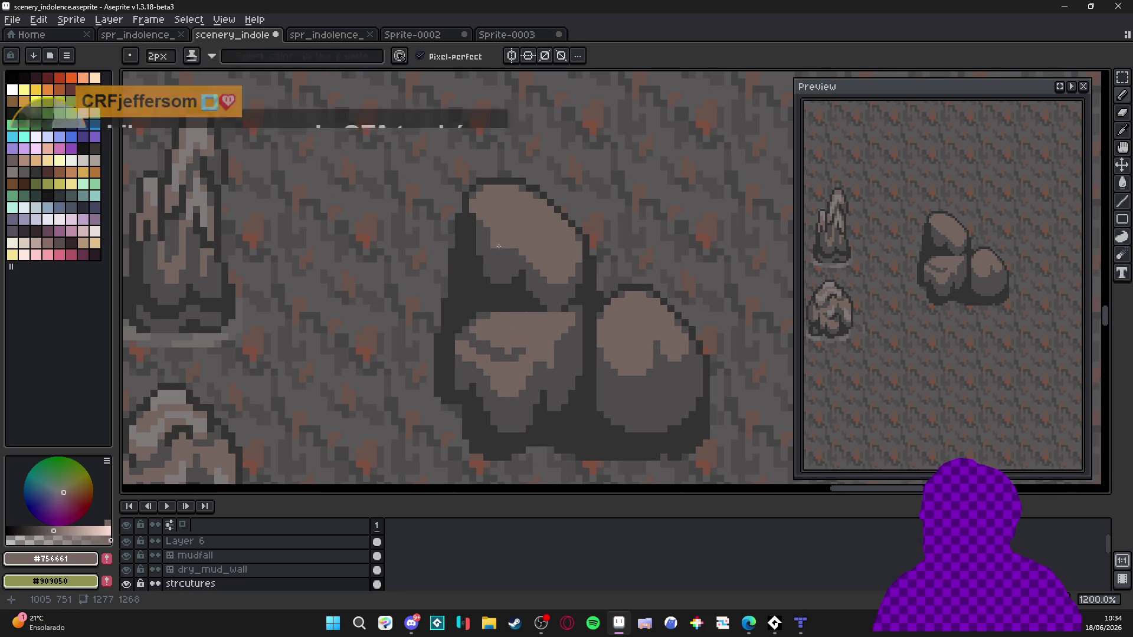
- Touch up the top boulder's light face and run dark grey crack lines along its upper-right edge
drag(497, 245, 498, 253)
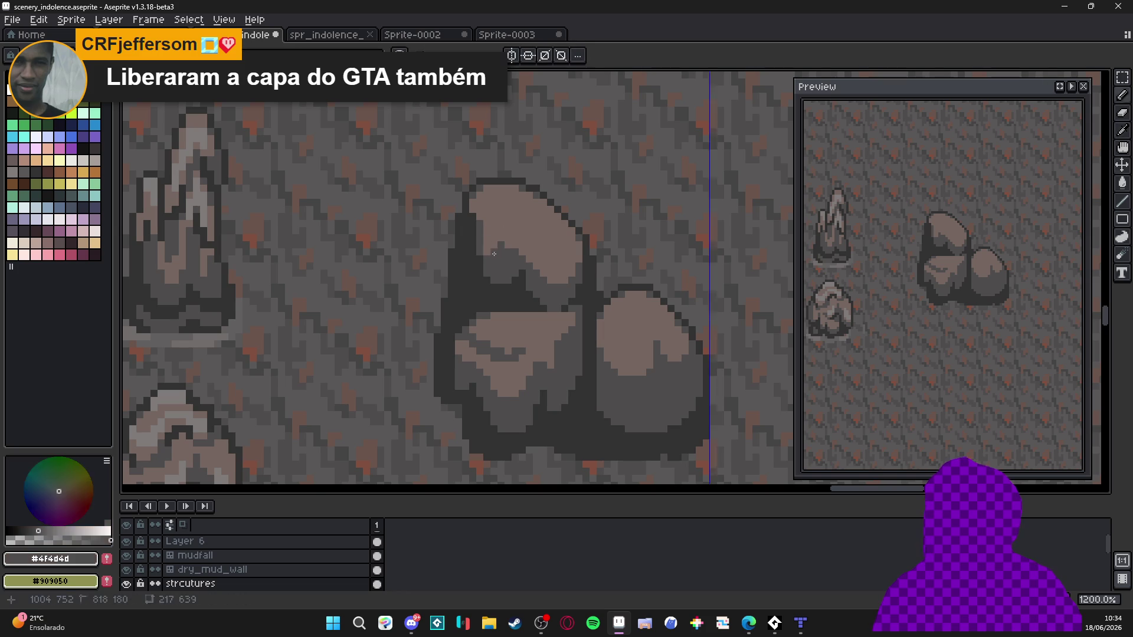
drag(501, 244, 501, 244)
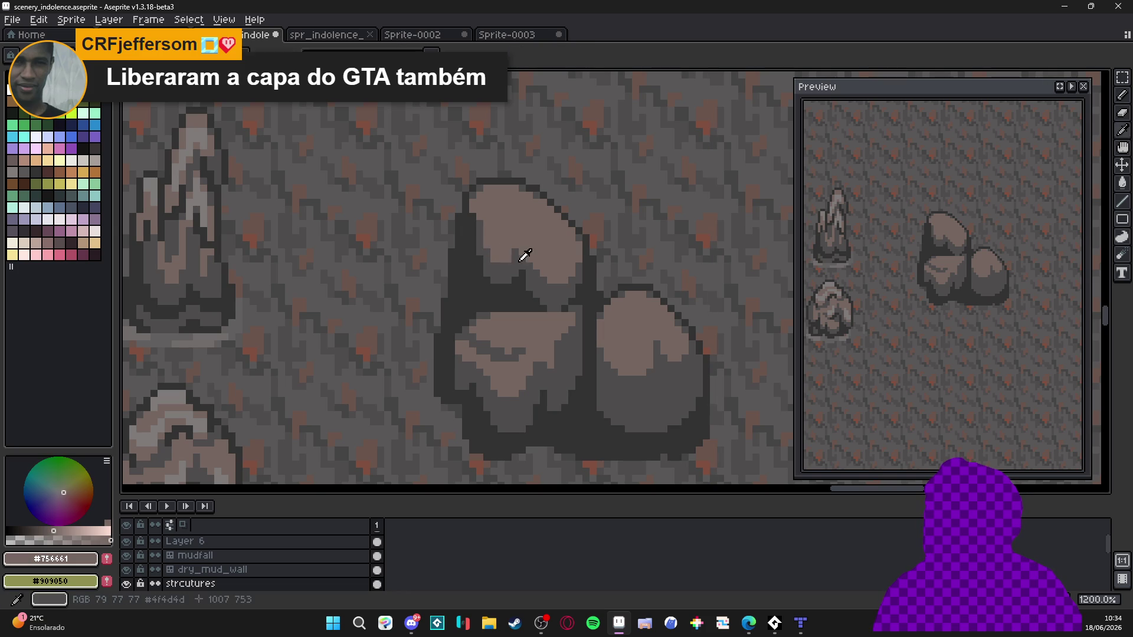
alt+click(514, 250)
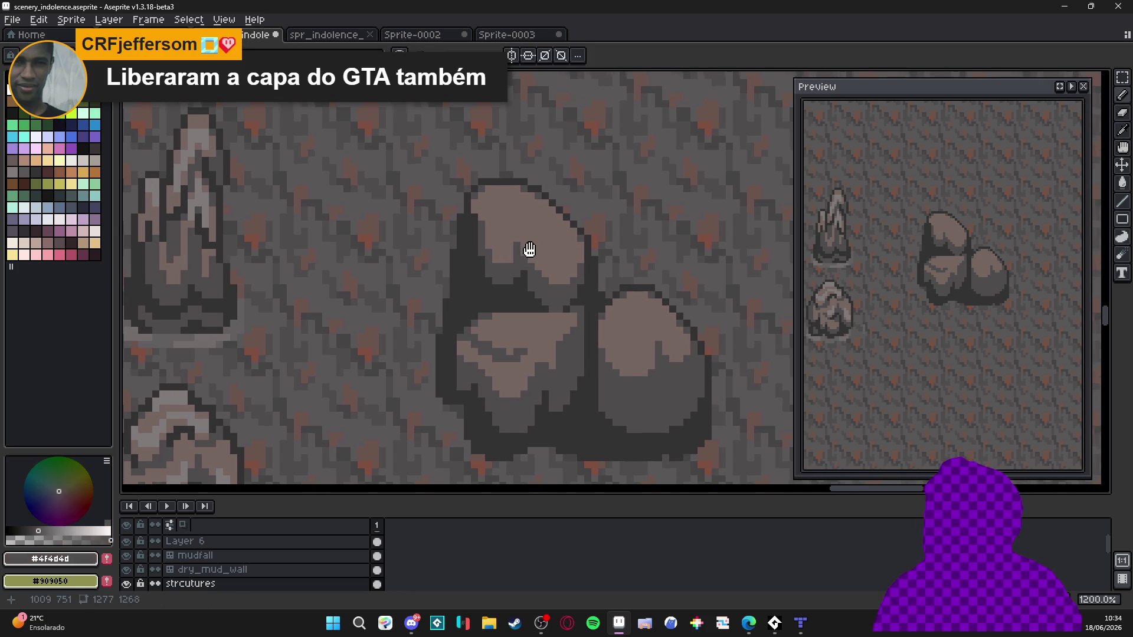
scroll(525, 251, up, 1)
scroll(582, 245, up, 1)
drag(582, 244, 554, 253)
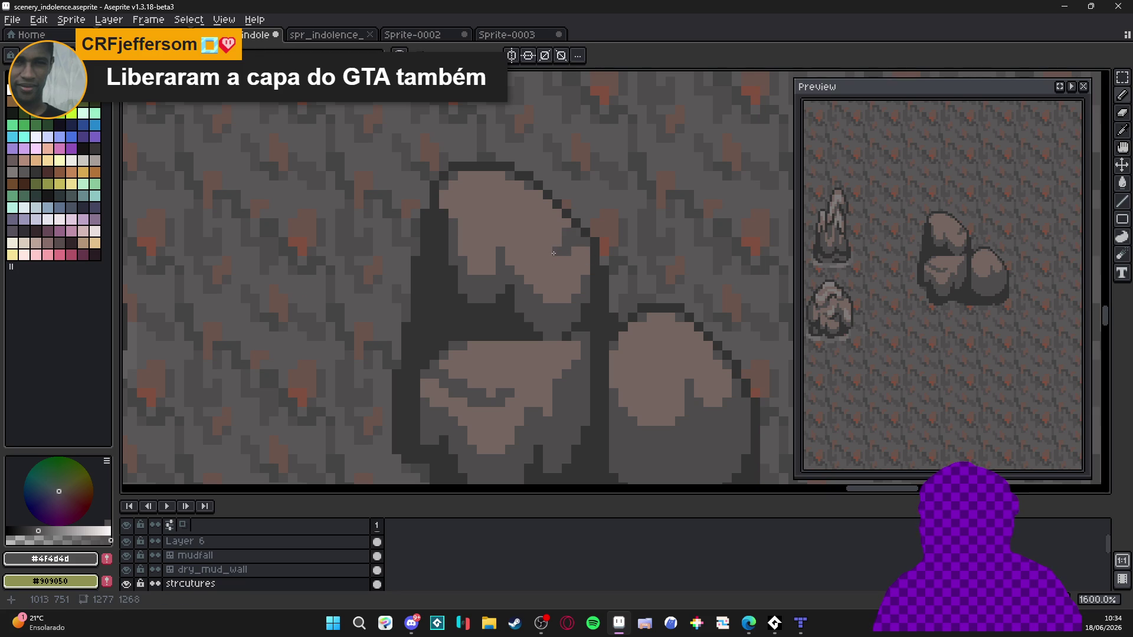
click(552, 262)
alt+click(558, 237)
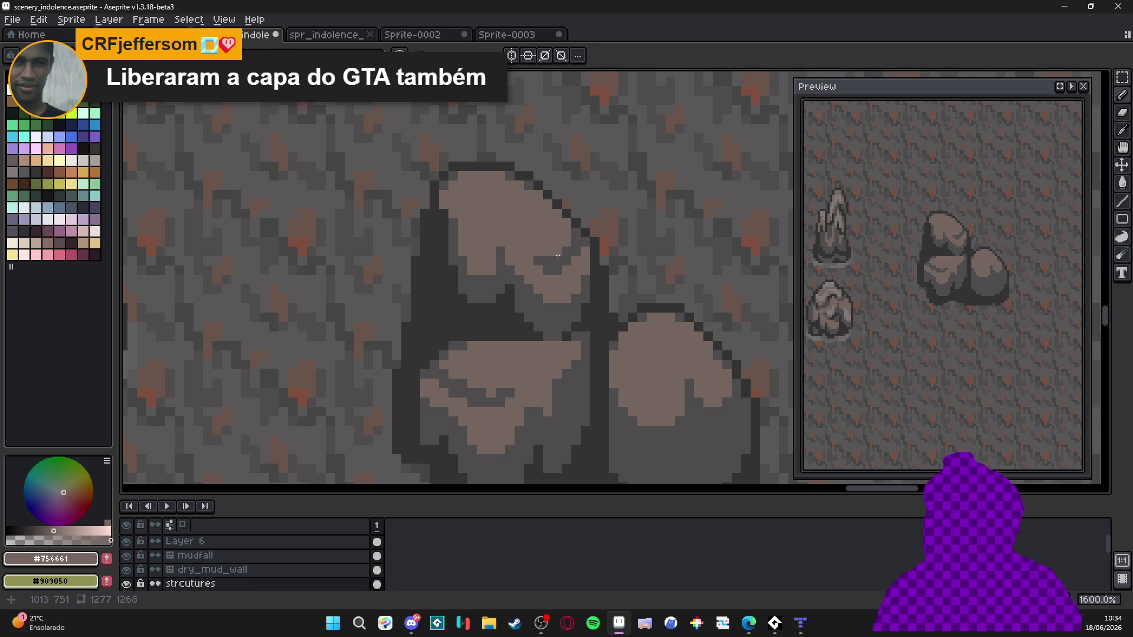
alt+click(557, 257)
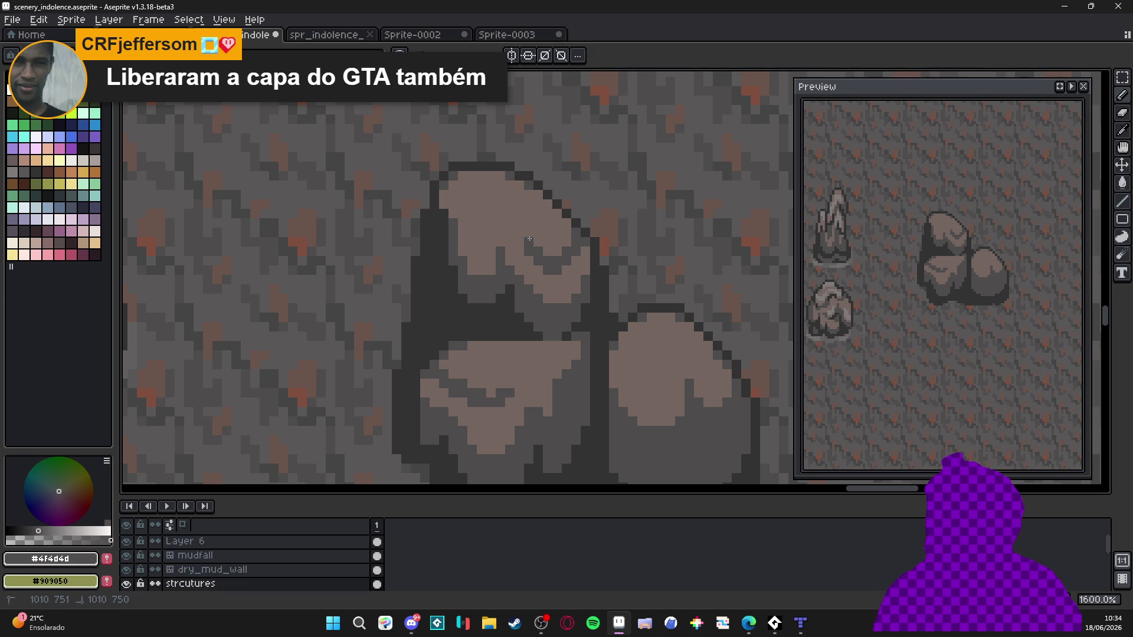
- Recentre the view over the boulders and resample the dark grey #4f4d4d shade
drag(529, 238, 542, 270)
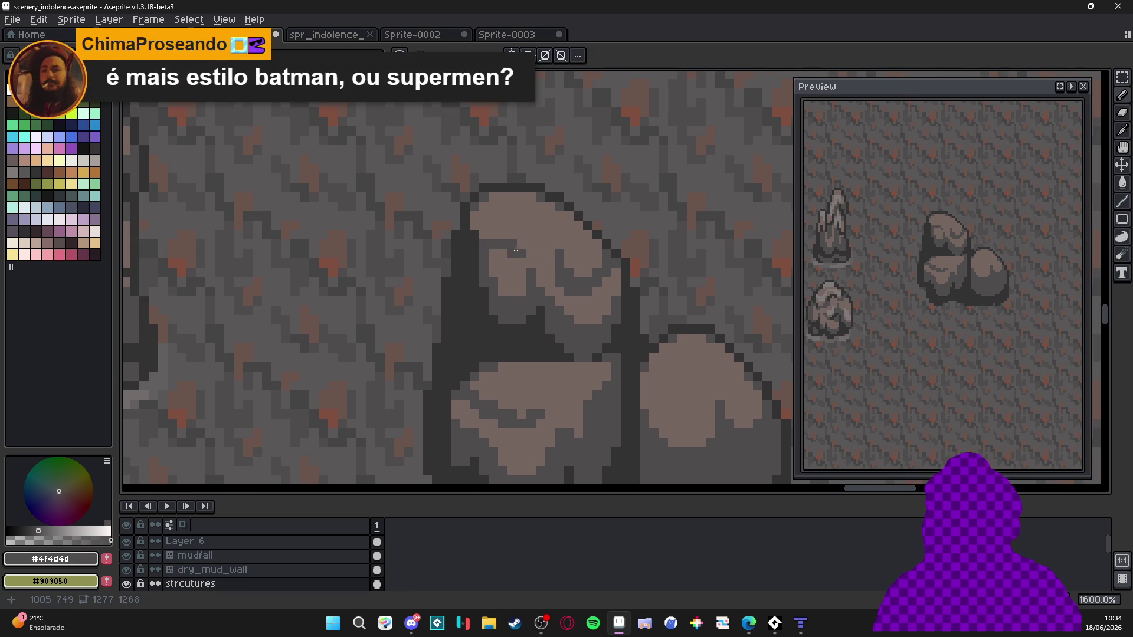
mouse_move(515, 250)
mouse_down()
mouse_move(529, 249)
mouse_move(534, 265)
mouse_up()
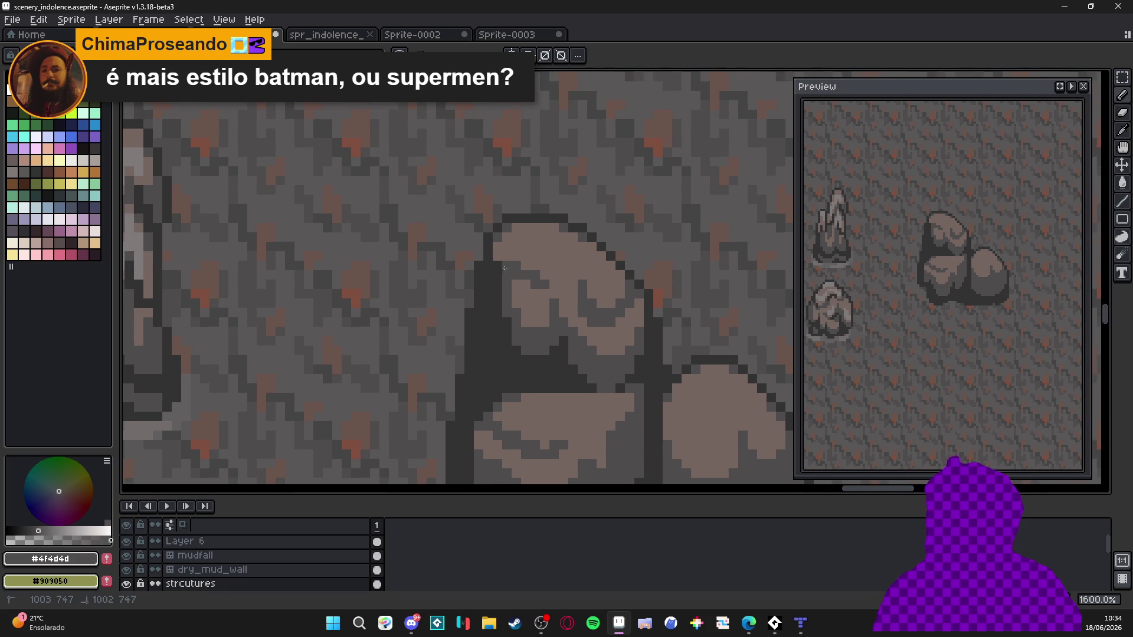
scroll(538, 270, down, 1)
scroll(504, 229, up, 1)
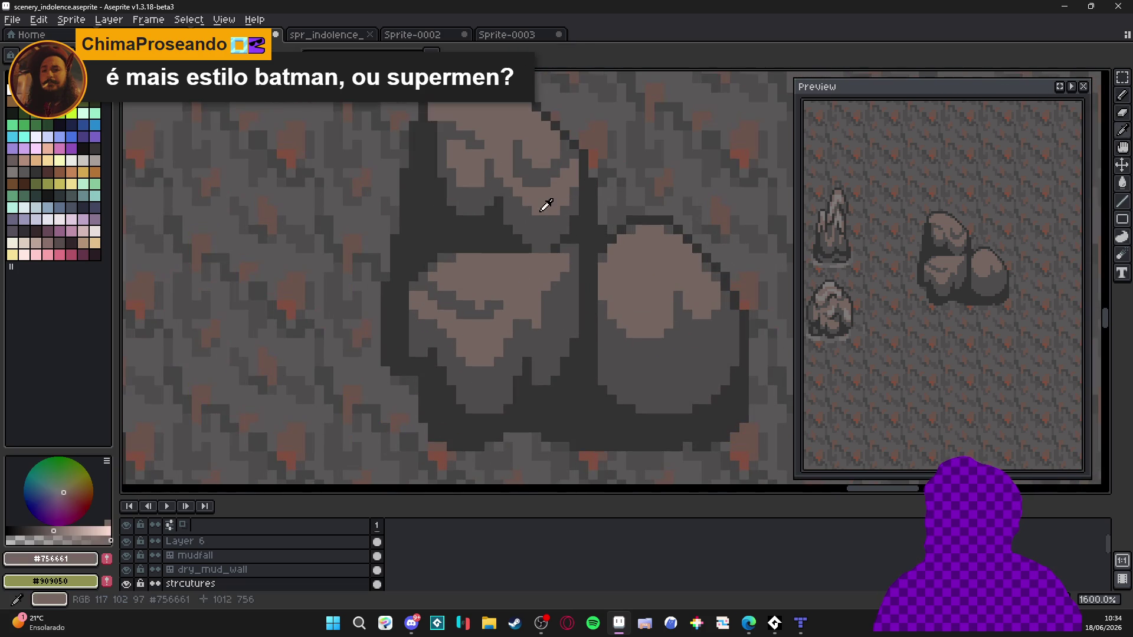
scroll(534, 224, down, 1)
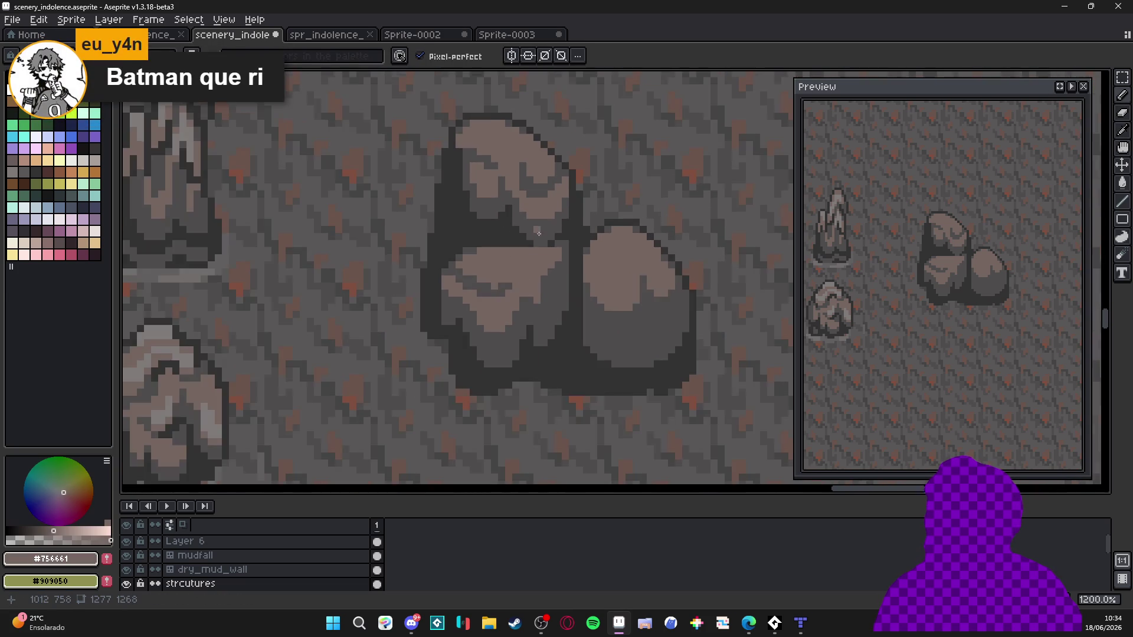
scroll(537, 236, up, 1)
alt+click(540, 251)
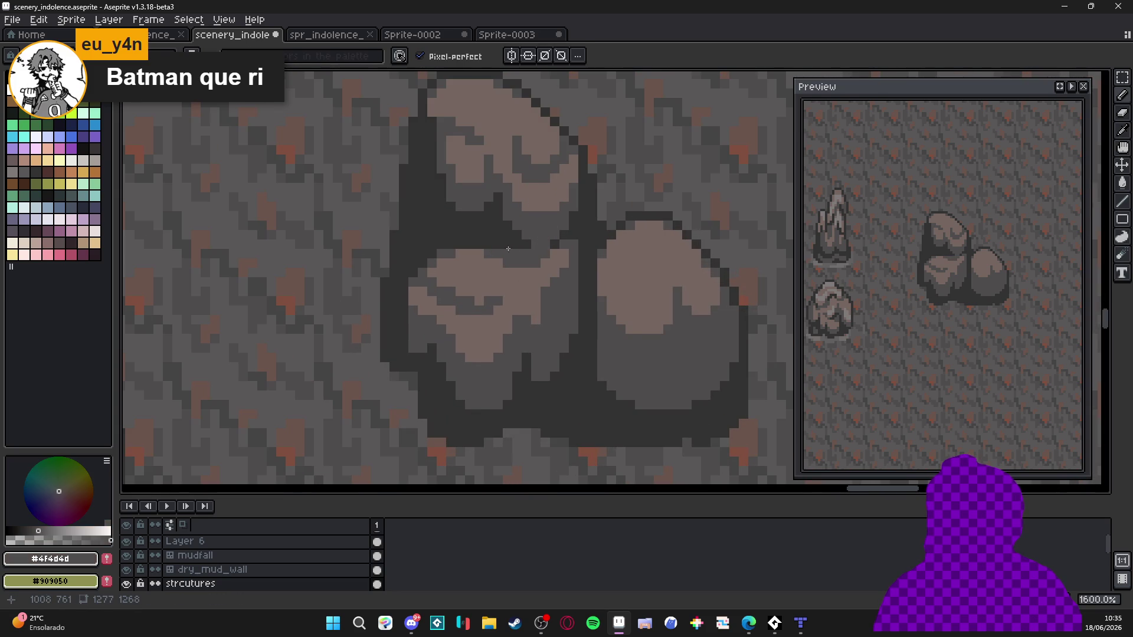
scroll(551, 268, down, 1)
mouse_move(548, 627)
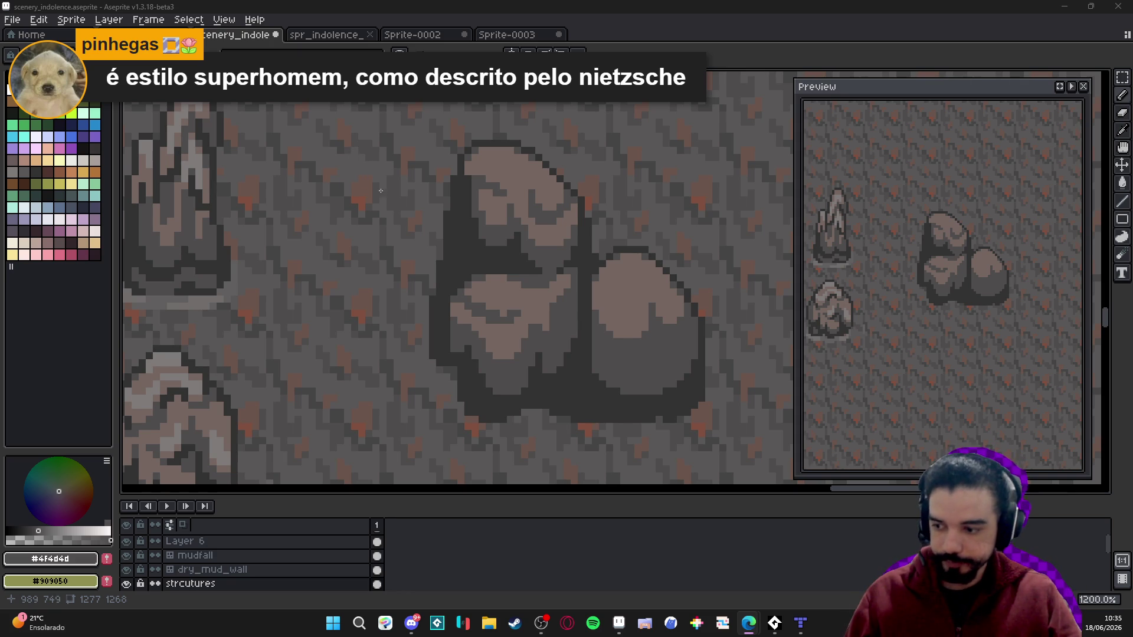
scroll(629, 322, up, 1)
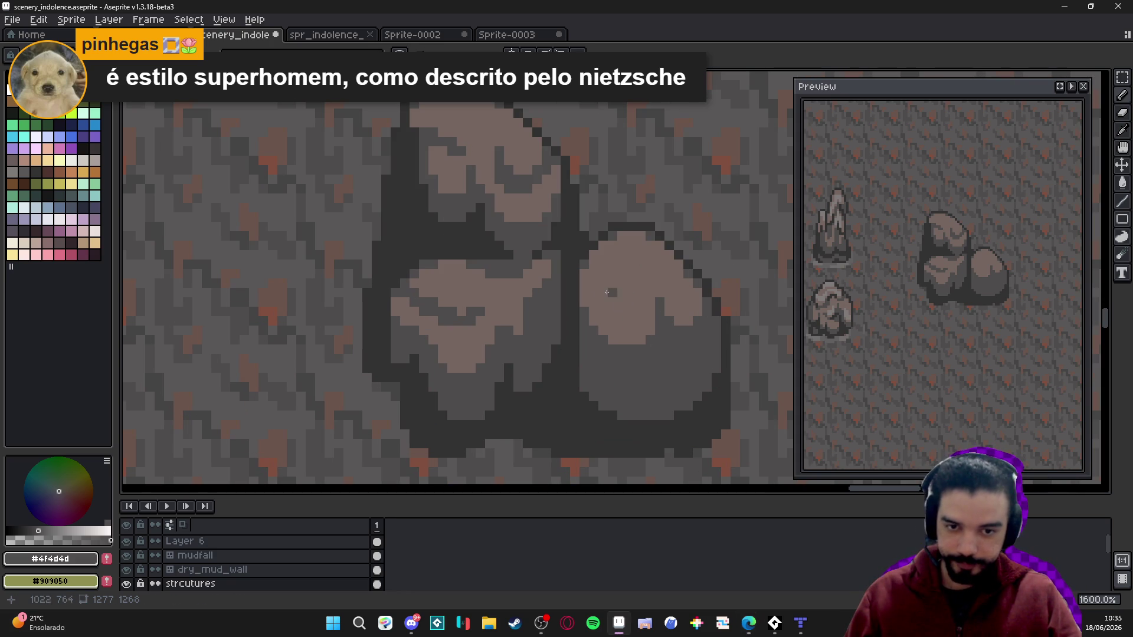
mouse_move(619, 308)
mouse_down()
mouse_move(636, 310)
mouse_move(596, 293)
mouse_move(593, 255)
mouse_up()
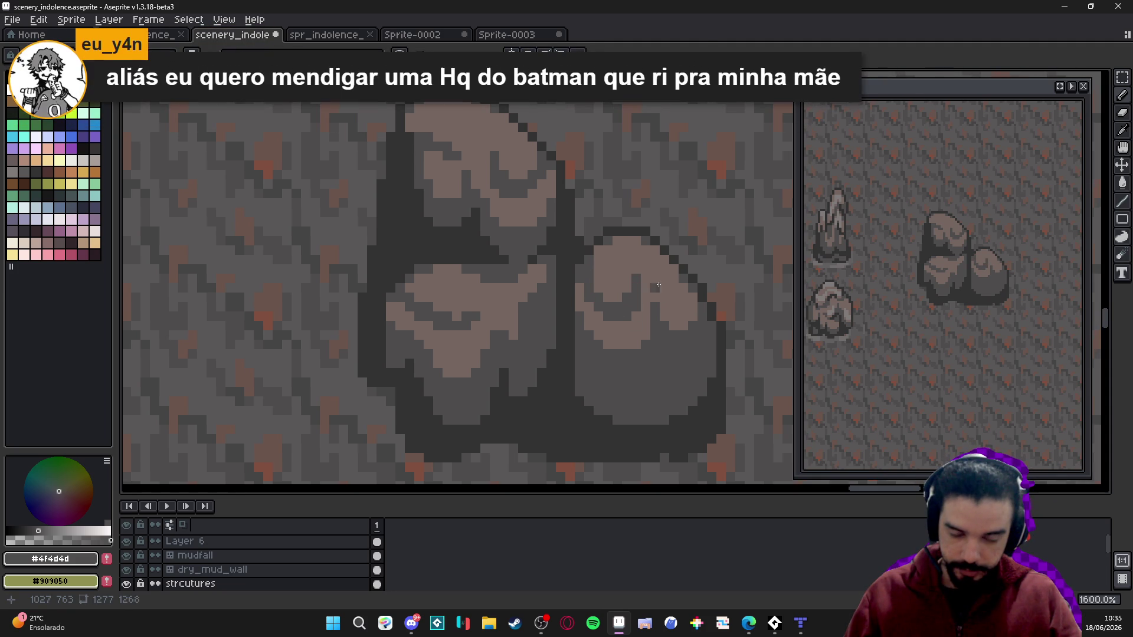
drag(690, 298, 672, 291)
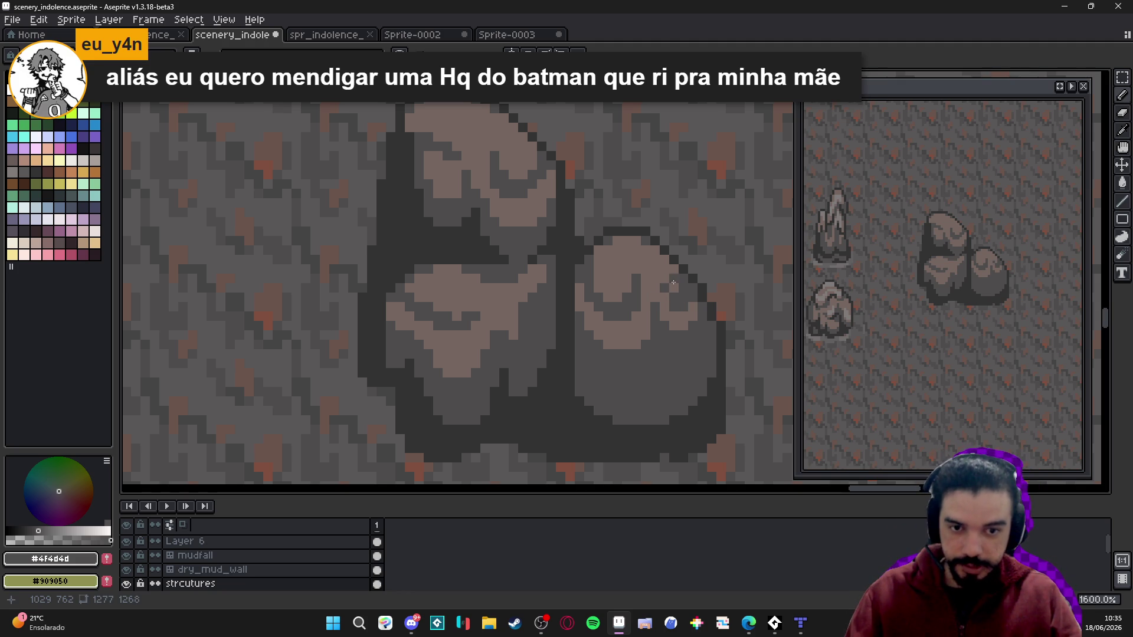
scroll(673, 302, left, 1)
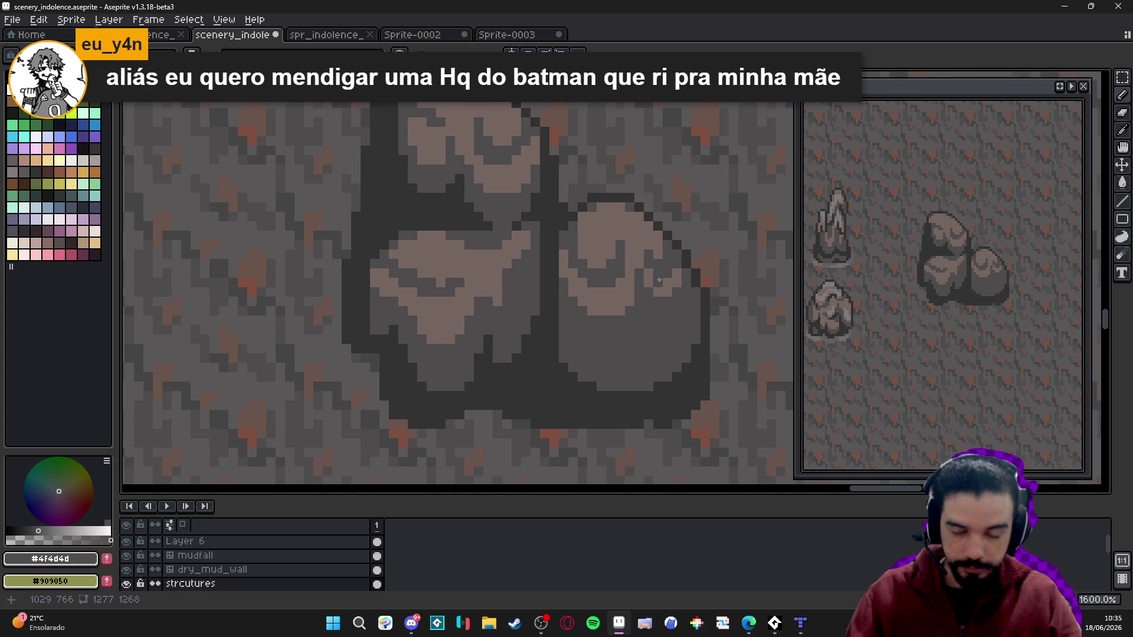
scroll(661, 295, down, 1)
scroll(658, 344, down, 1)
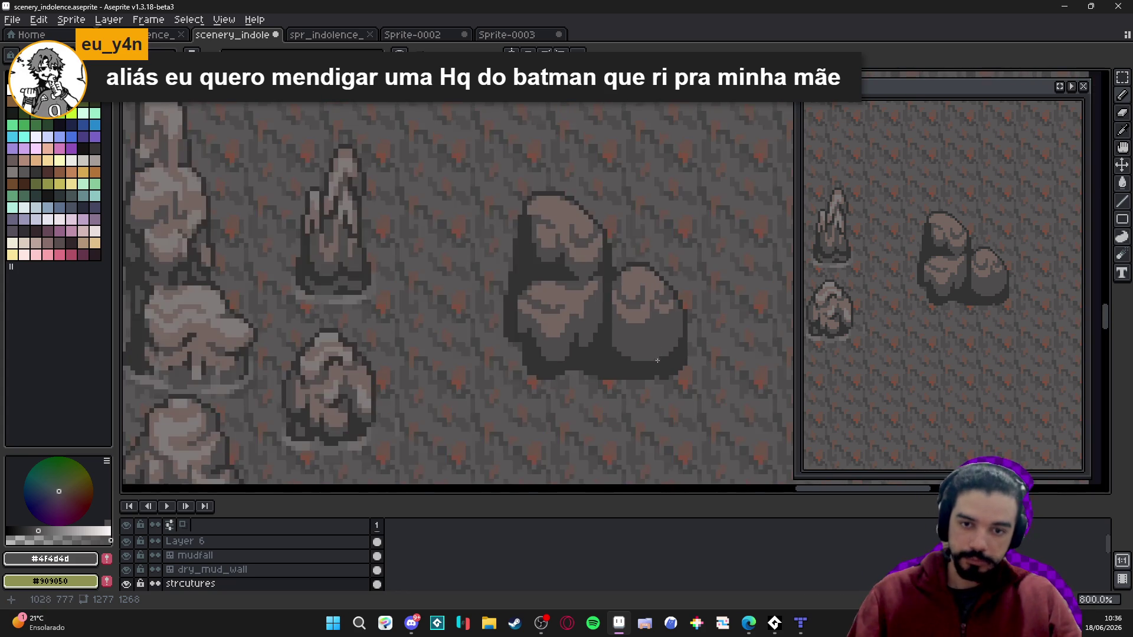
scroll(675, 374, up, 1)
alt+click(675, 374)
scroll(655, 354, up, 1)
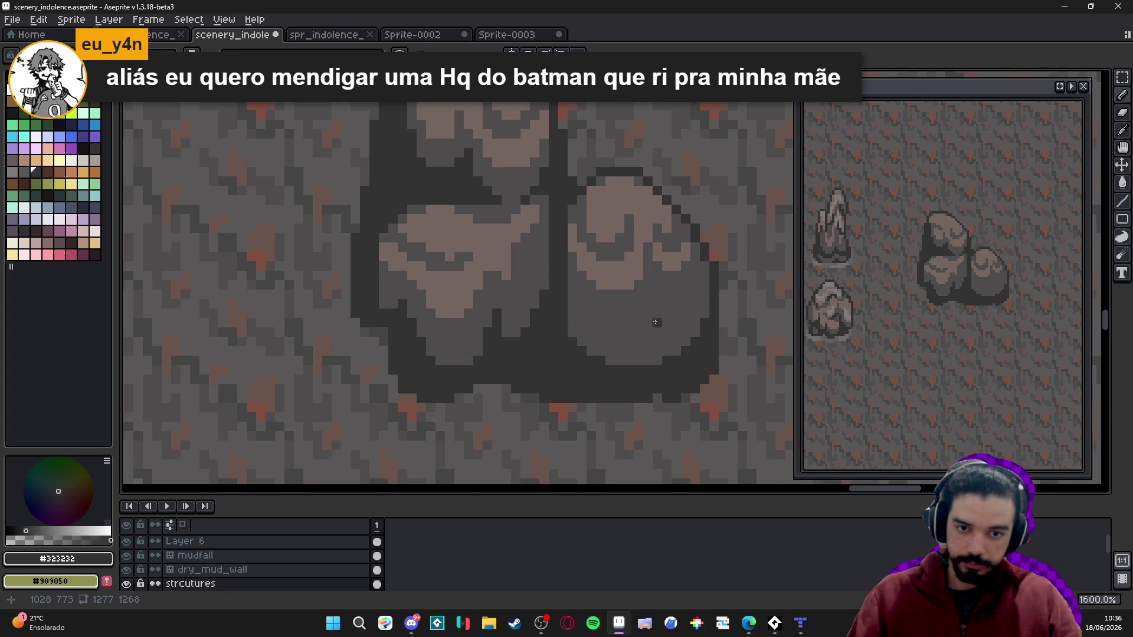
drag(651, 325, 652, 361)
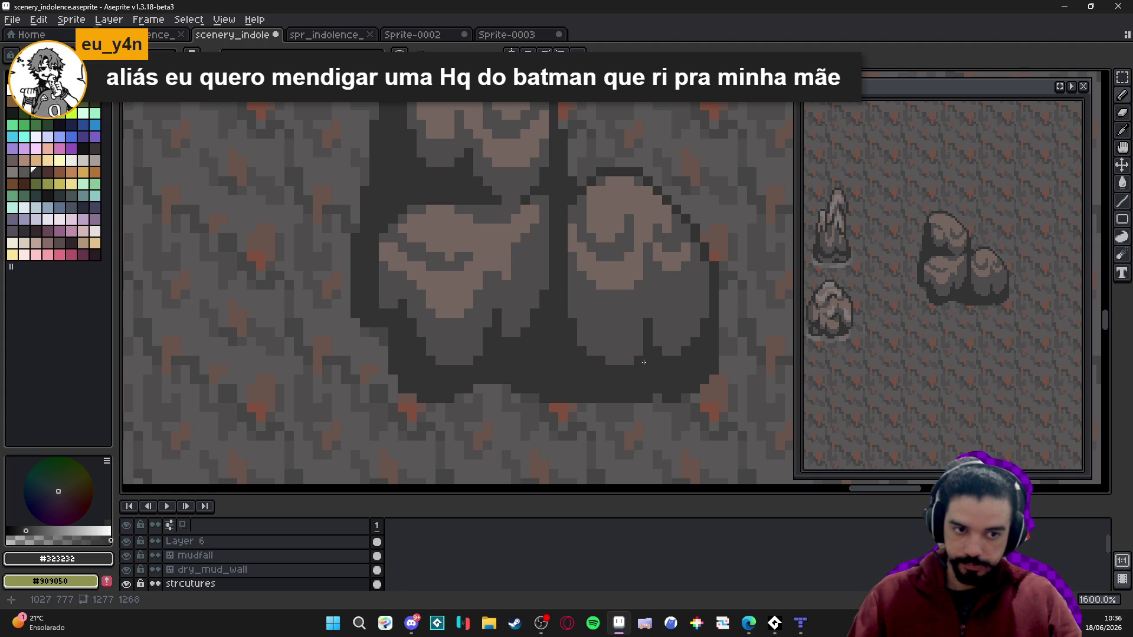
scroll(649, 346, down, 3)
scroll(576, 300, up, 1)
scroll(576, 300, down, 1)
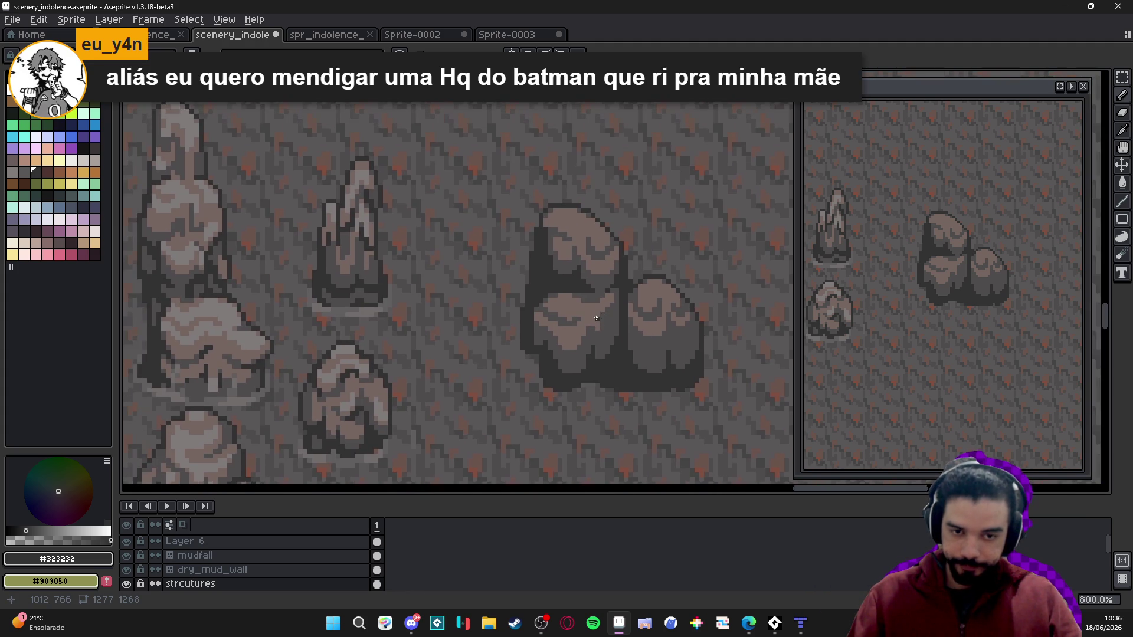
scroll(579, 297, up, 1)
scroll(580, 296, down, 1)
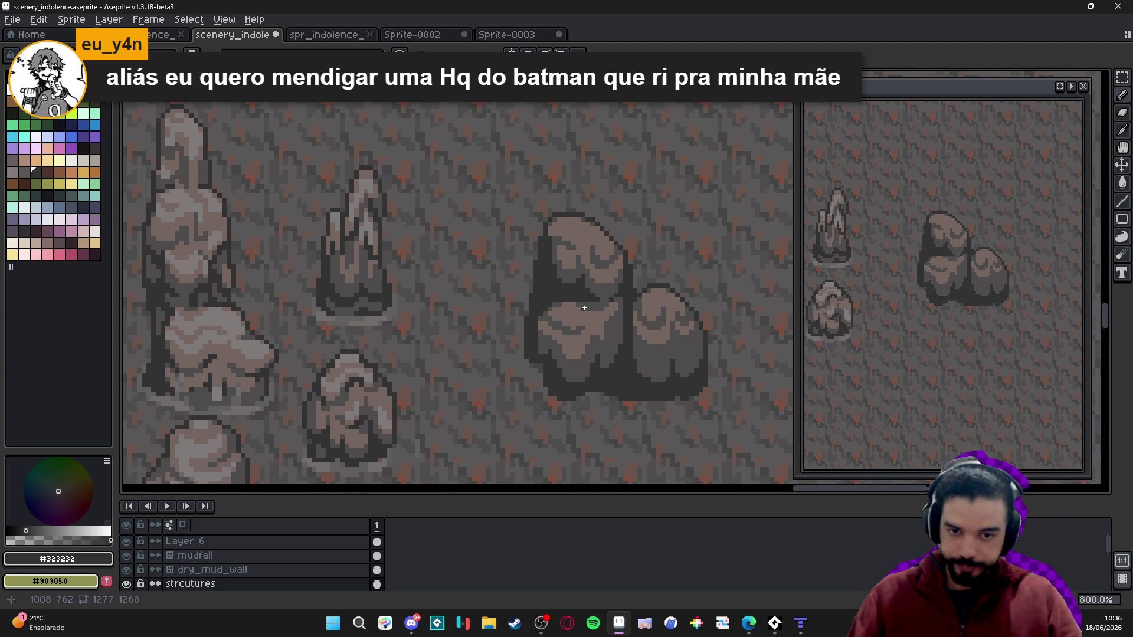
scroll(584, 307, up, 1)
scroll(593, 324, down, 1)
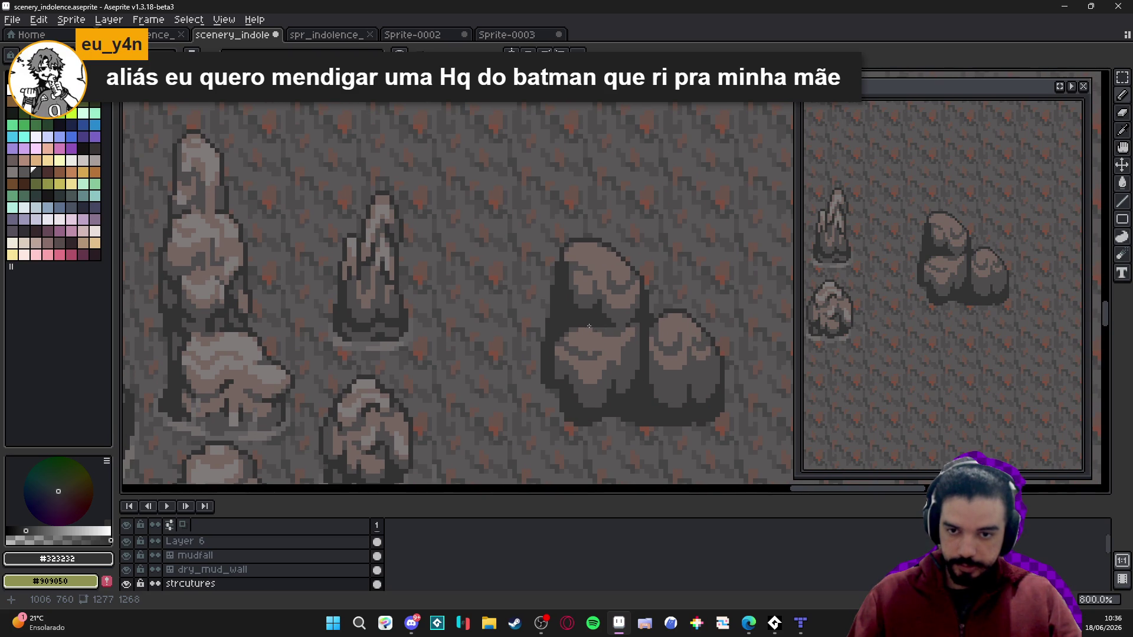
scroll(612, 337, up, 2)
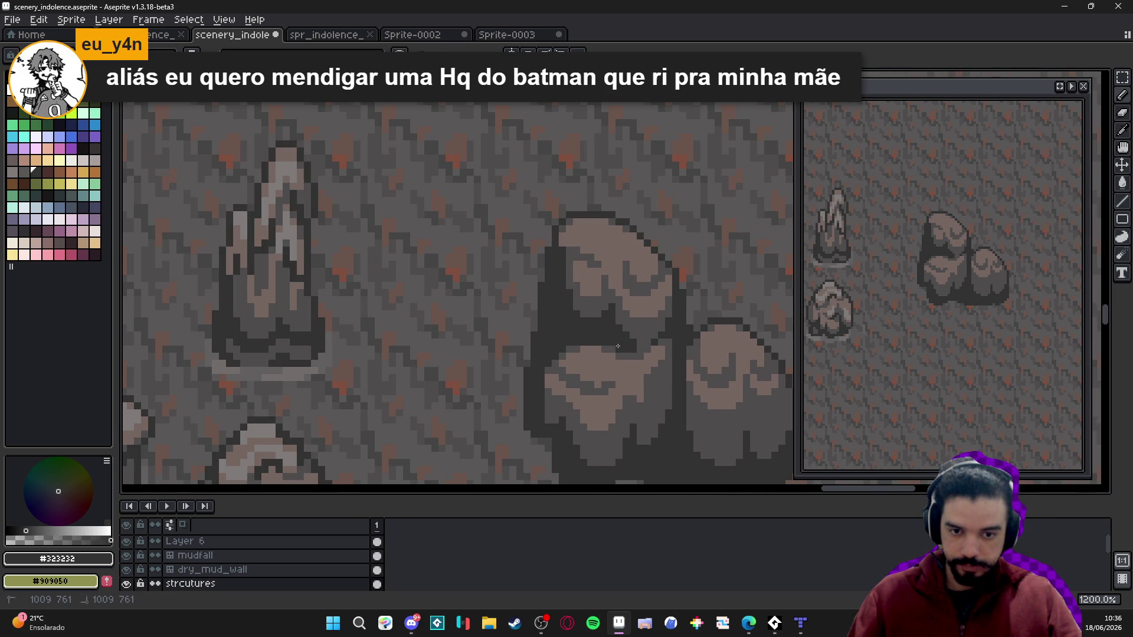
- Rework the dark gap between the tall boulder's halves using mid-grey and dark crease pixels
alt+click(620, 335)
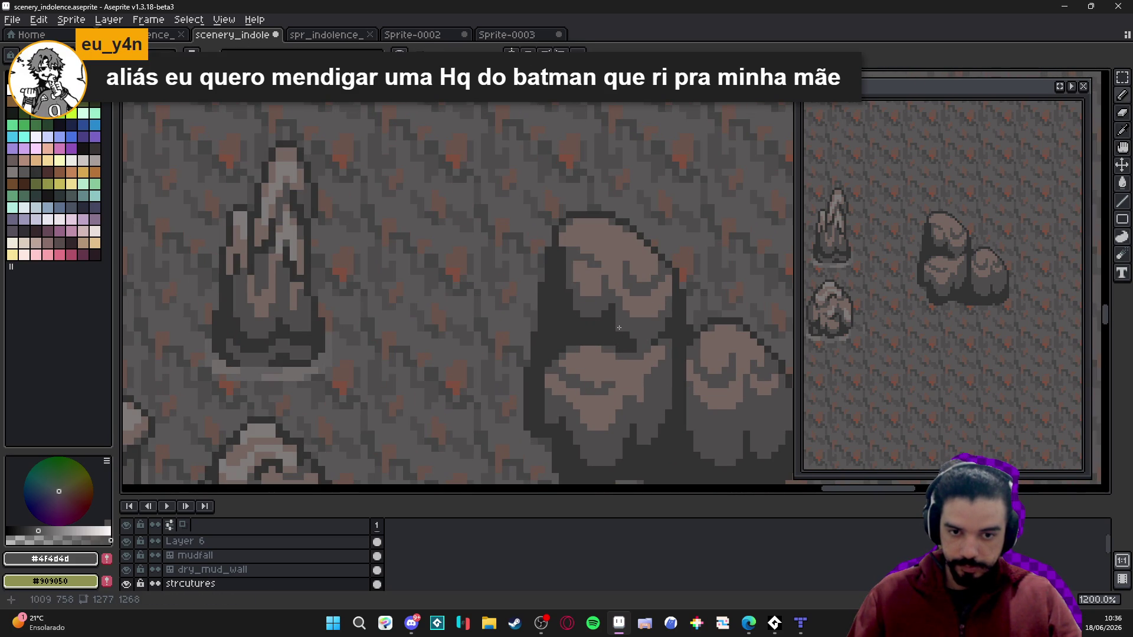
click(633, 340)
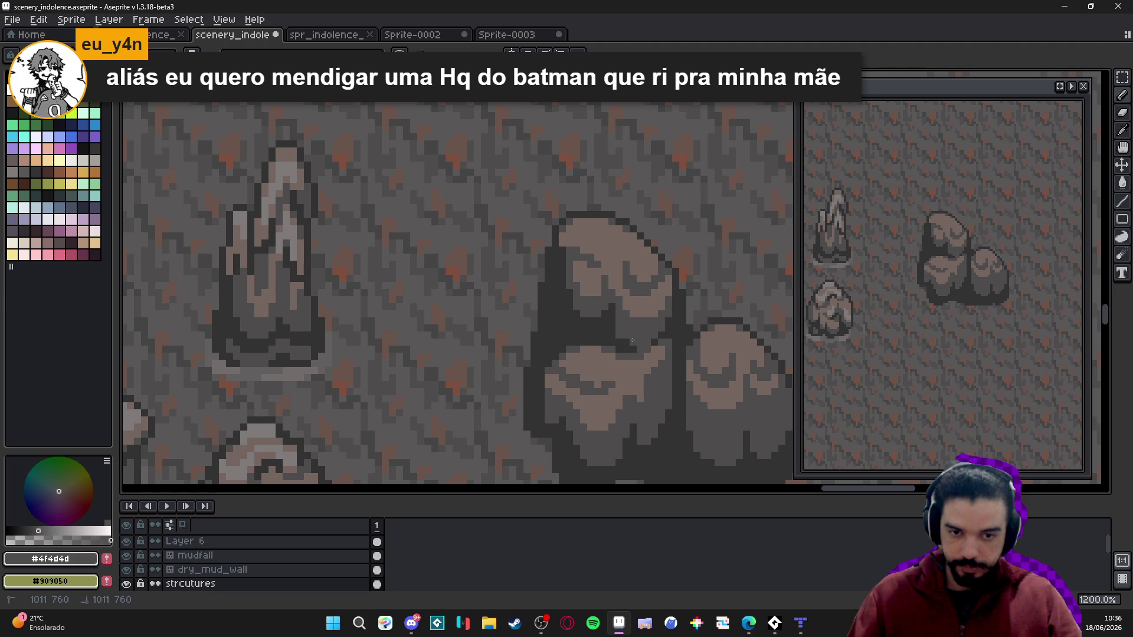
scroll(625, 342, down, 2)
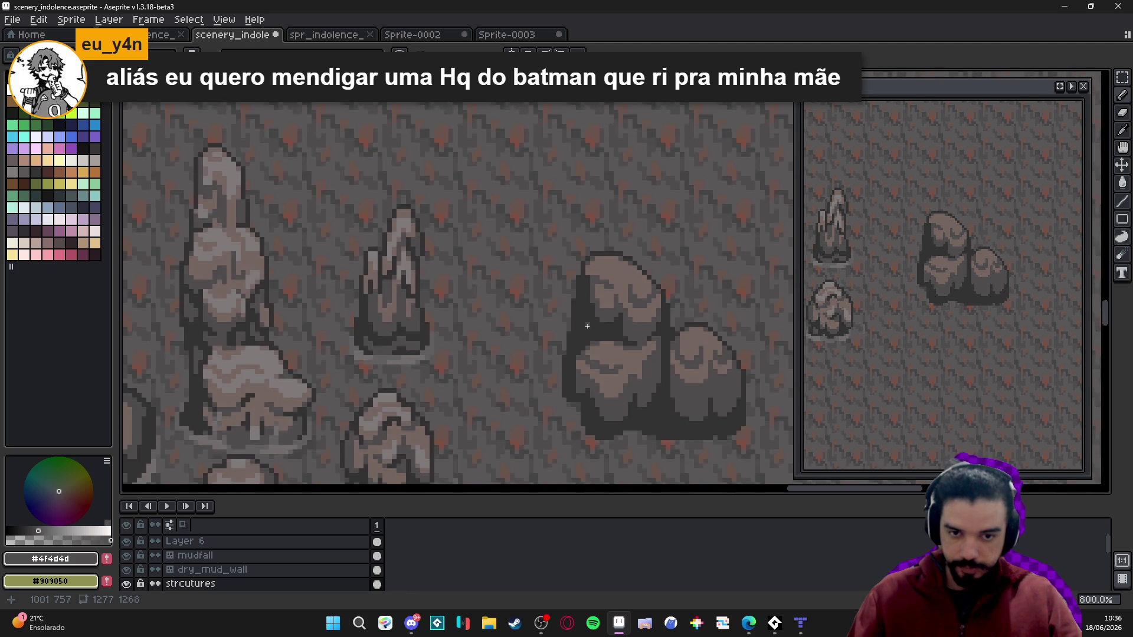
scroll(606, 324, up, 2)
scroll(613, 329, down, 3)
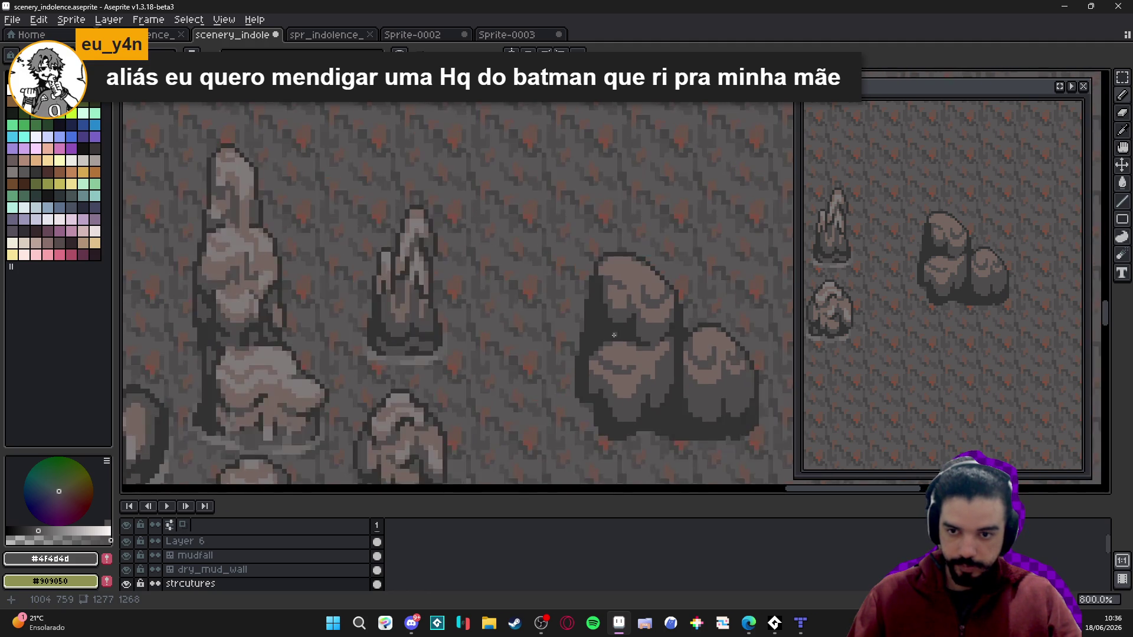
scroll(590, 321, up, 3)
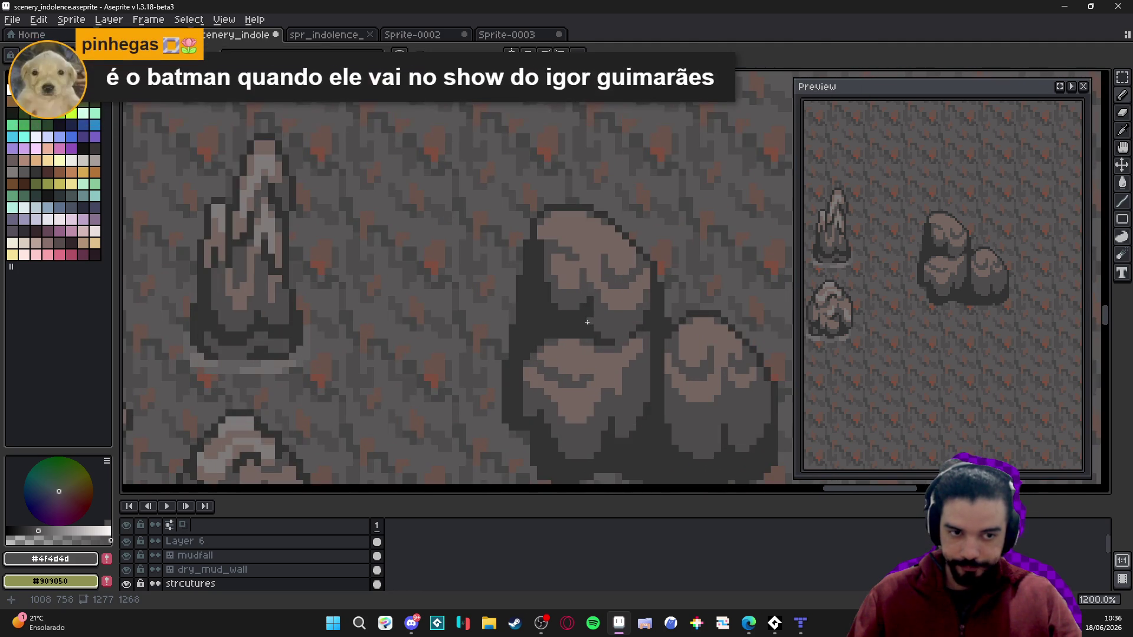
scroll(581, 317, down, 3)
scroll(571, 312, up, 4)
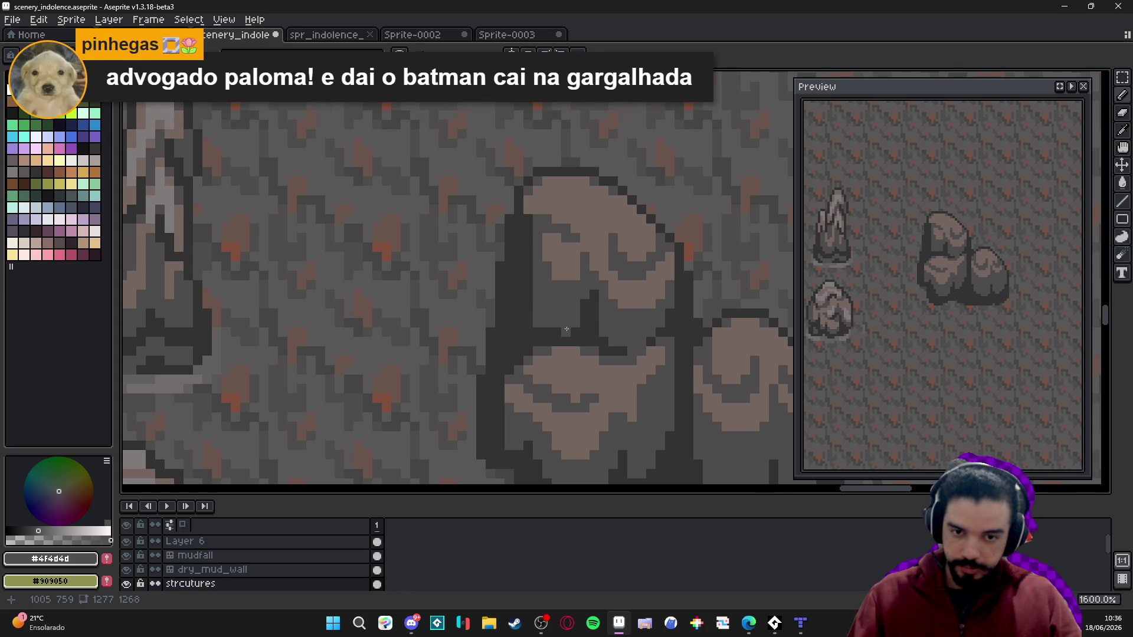
scroll(566, 329, up, 2)
alt+click(513, 328)
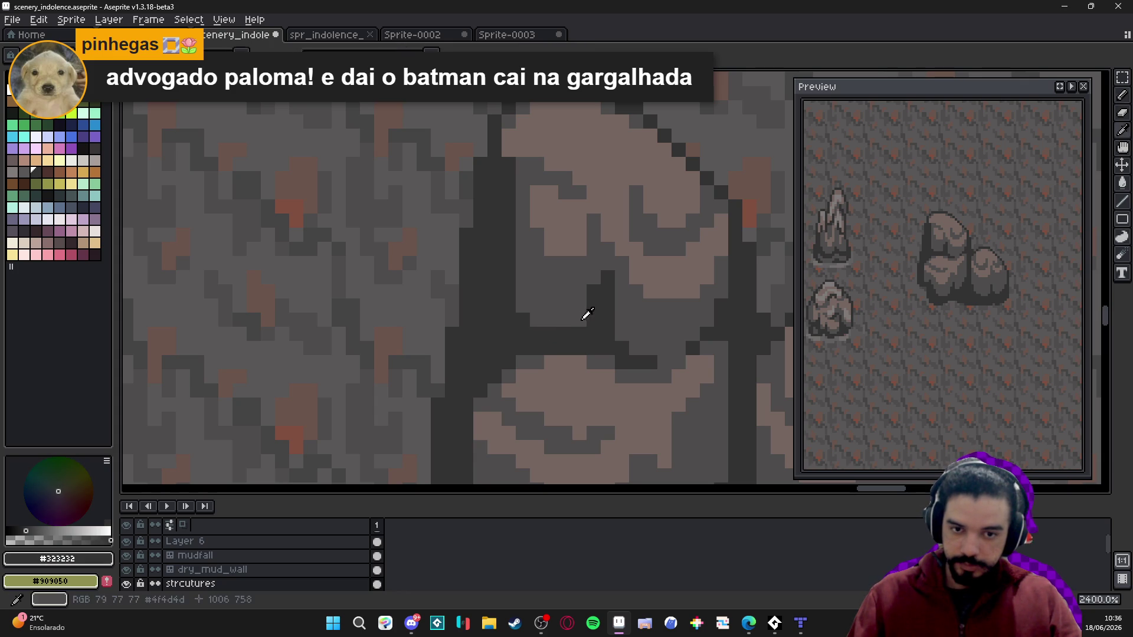
key(m)
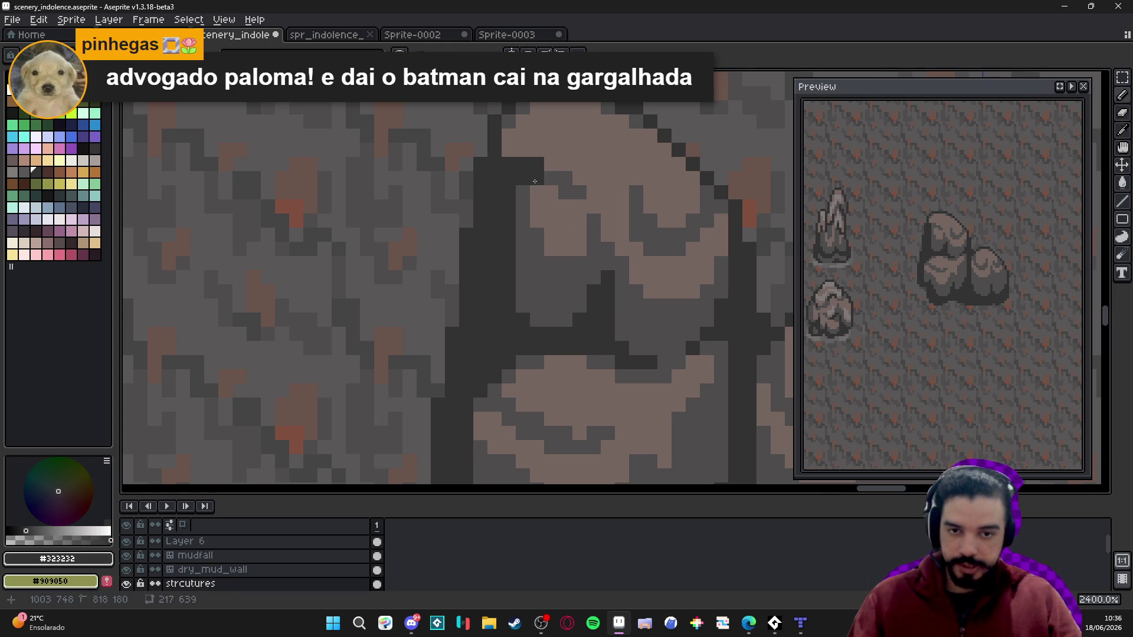
alt+click(515, 164)
mouse_move(515, 164)
mouse_down()
mouse_move(537, 166)
mouse_move(537, 178)
mouse_move(508, 179)
mouse_move(504, 209)
mouse_up()
alt+click(495, 209)
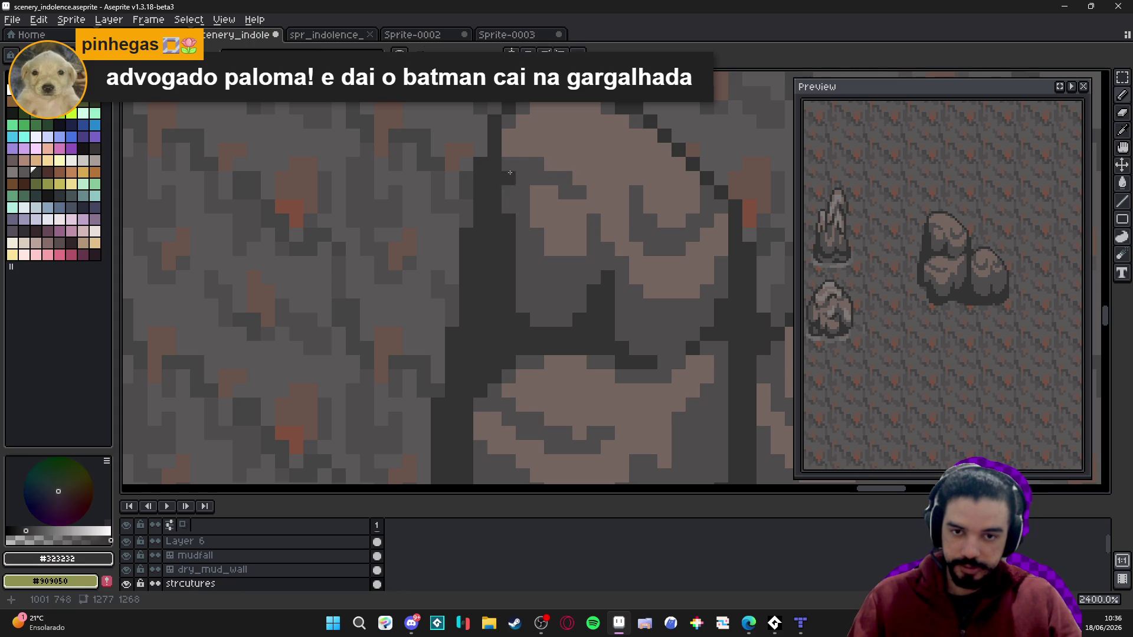
mouse_move(508, 164)
mouse_down()
mouse_move(537, 164)
mouse_move(509, 212)
mouse_up()
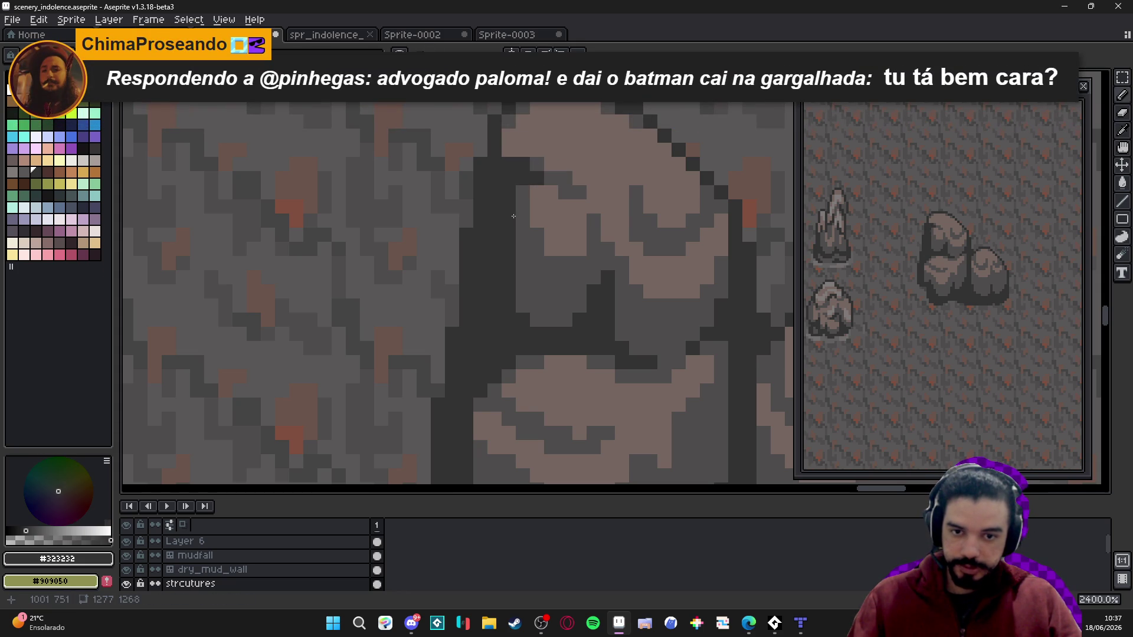
scroll(509, 212, down, 3)
scroll(563, 254, up, 1)
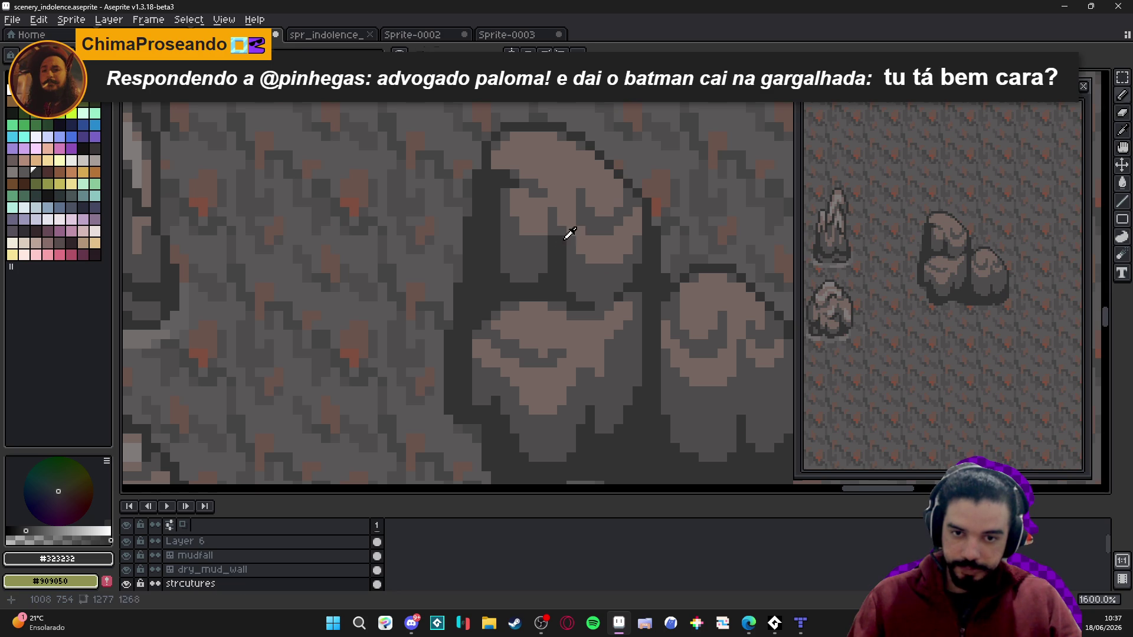
- Reshape the dark curl in the tall boulder's upper highlight and touch up pixels around it
alt+click(564, 238)
scroll(590, 265, down, 1)
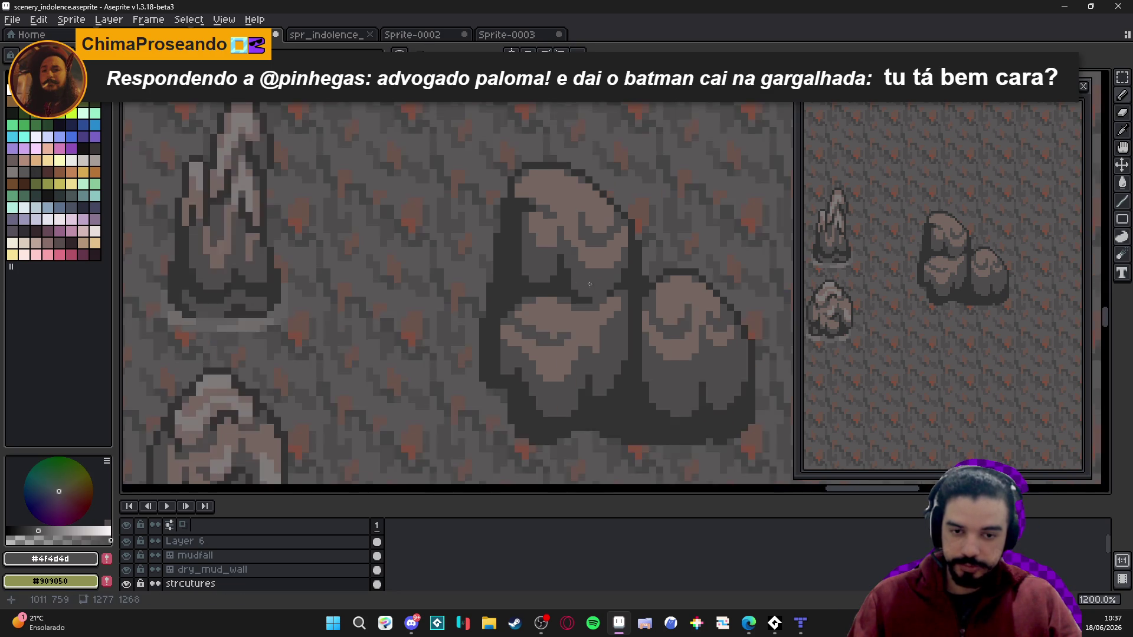
scroll(619, 283, up, 1)
alt+click(626, 286)
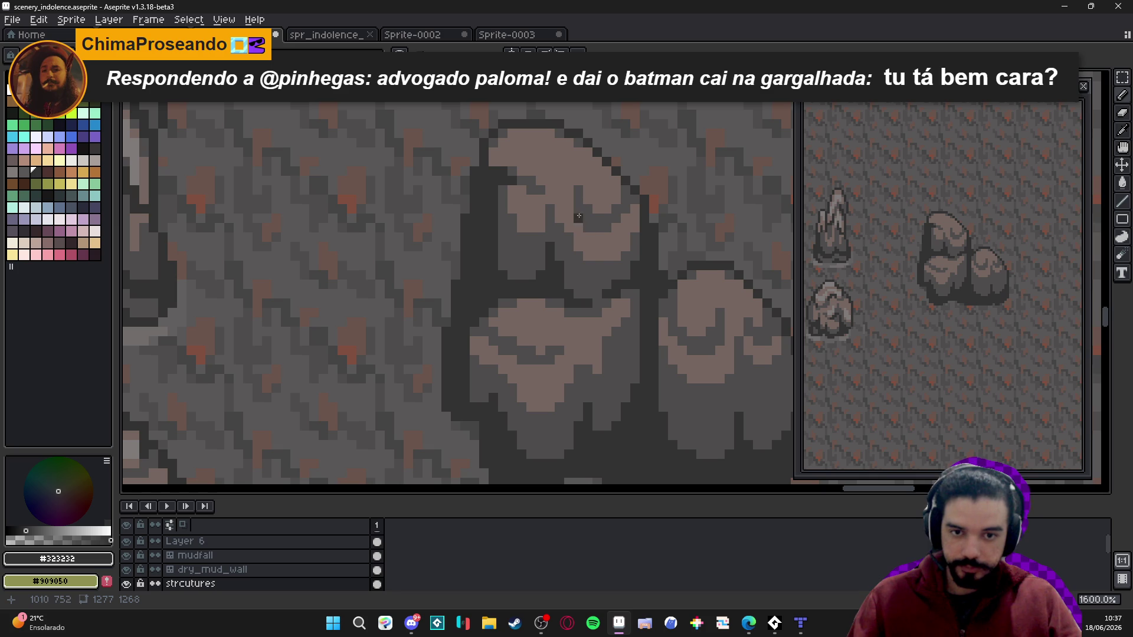
drag(581, 208, 587, 217)
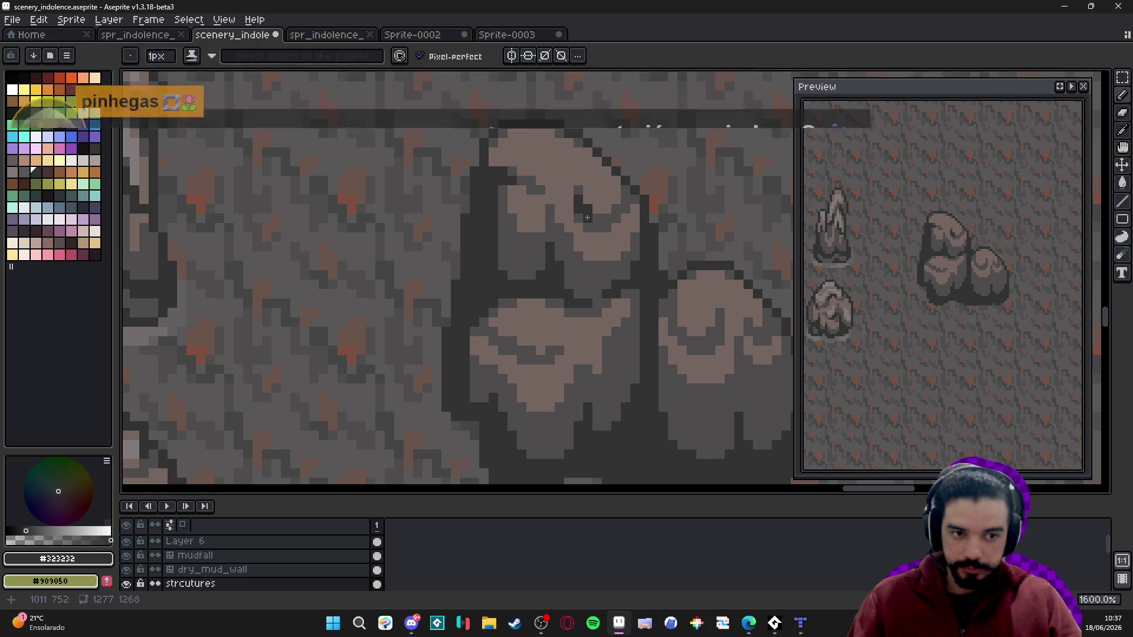
scroll(624, 193, up, 1)
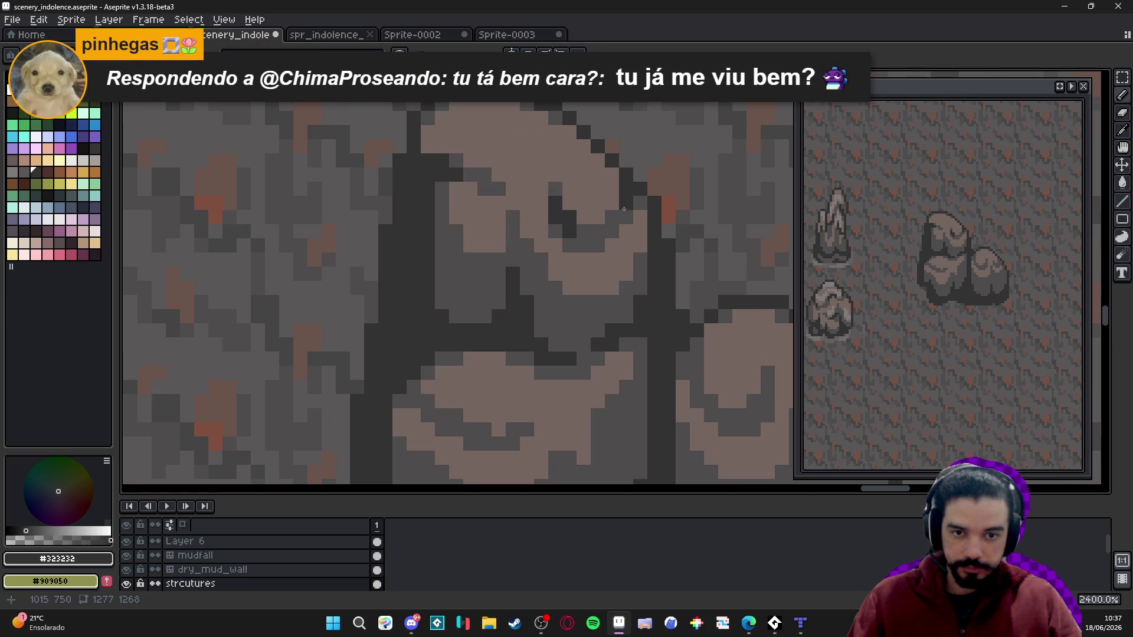
drag(623, 209, 612, 227)
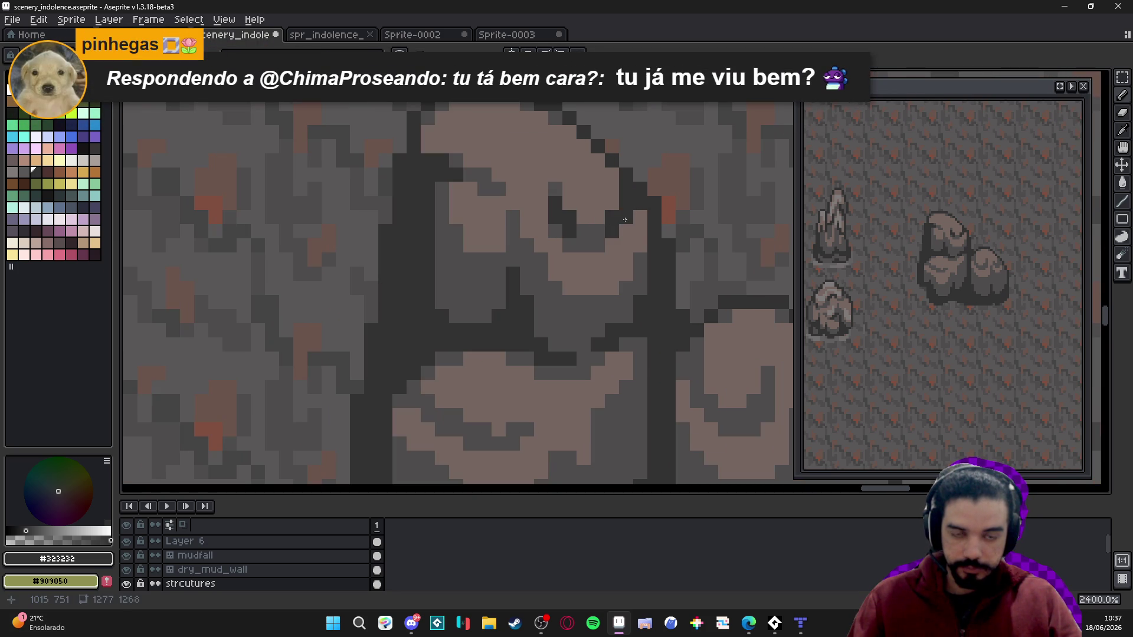
alt+click(617, 236)
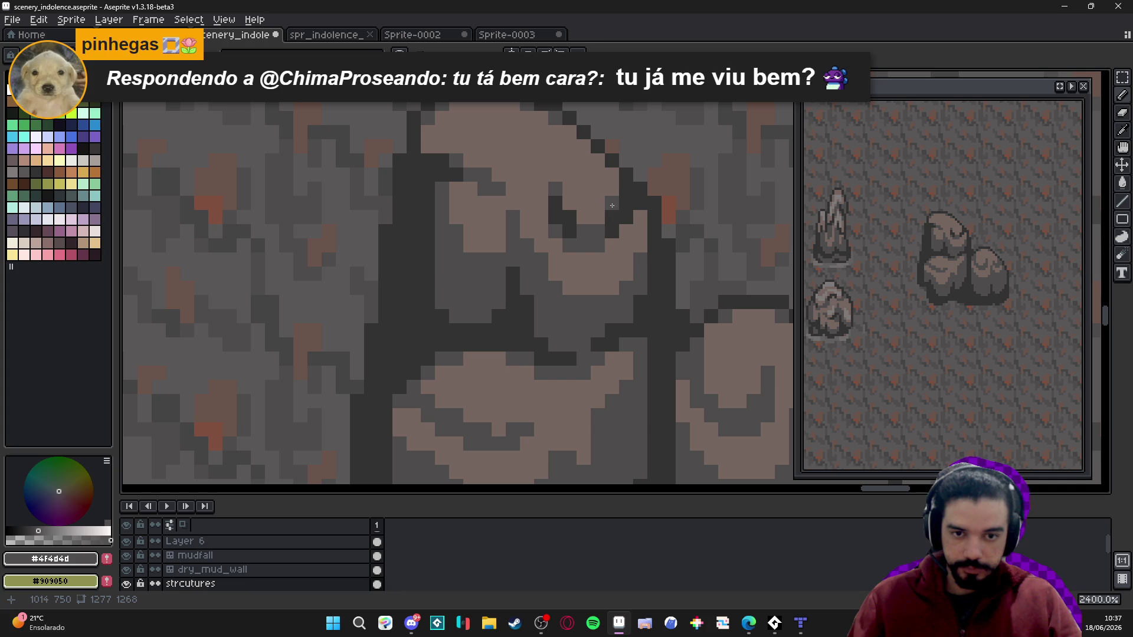
scroll(642, 212, down, 1)
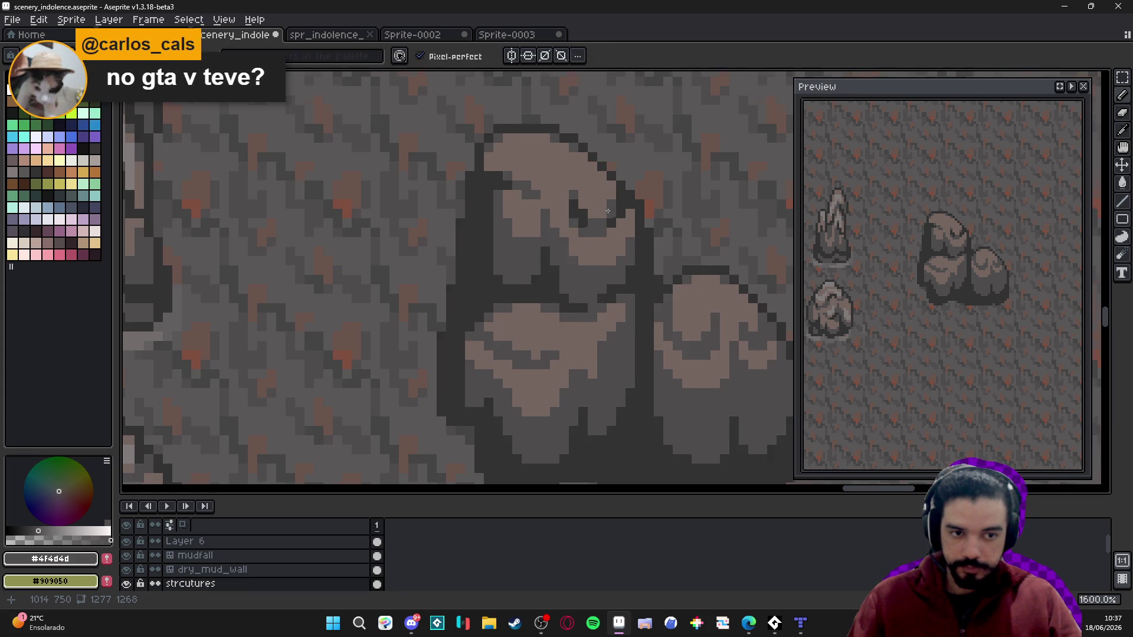
scroll(566, 217, down, 1)
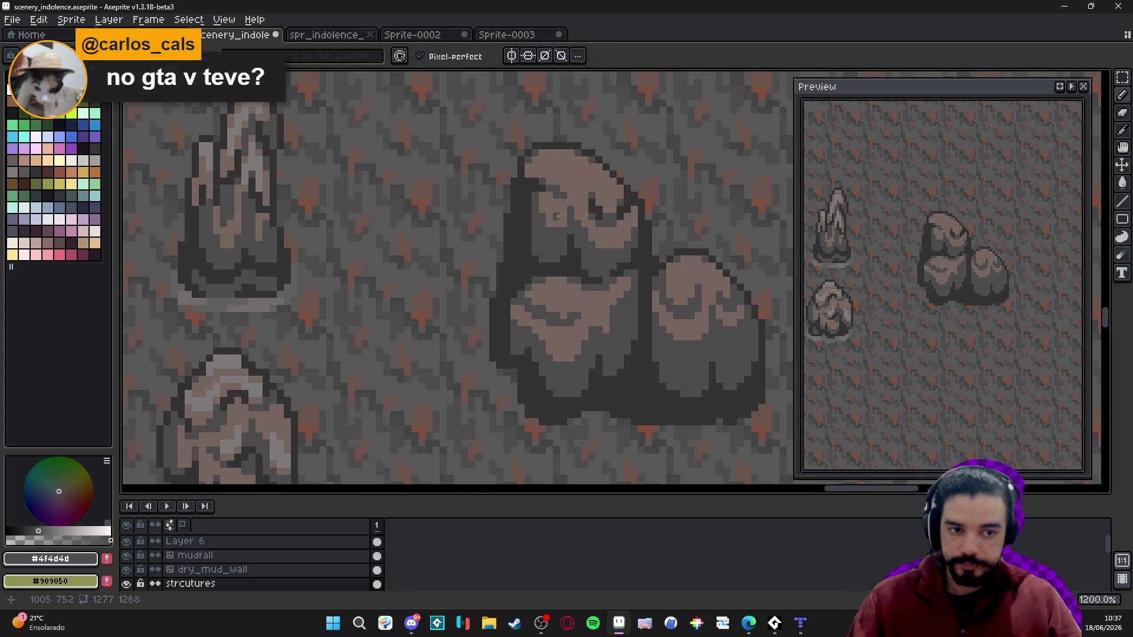
scroll(605, 207, up, 1)
drag(620, 198, 617, 186)
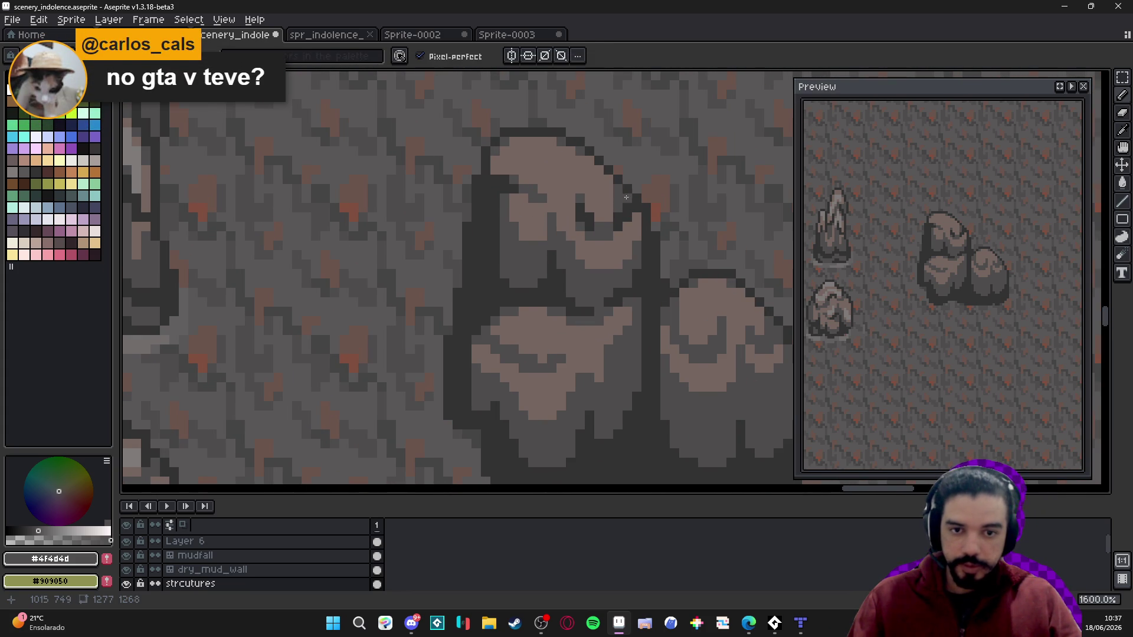
drag(532, 199, 538, 196)
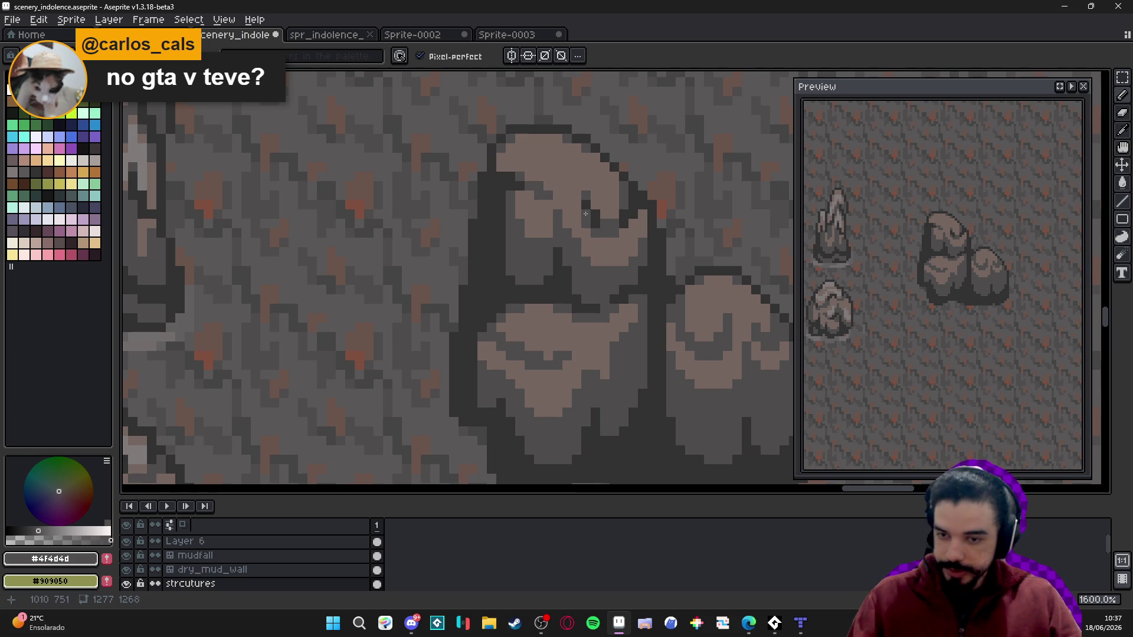
scroll(512, 256, down, 1)
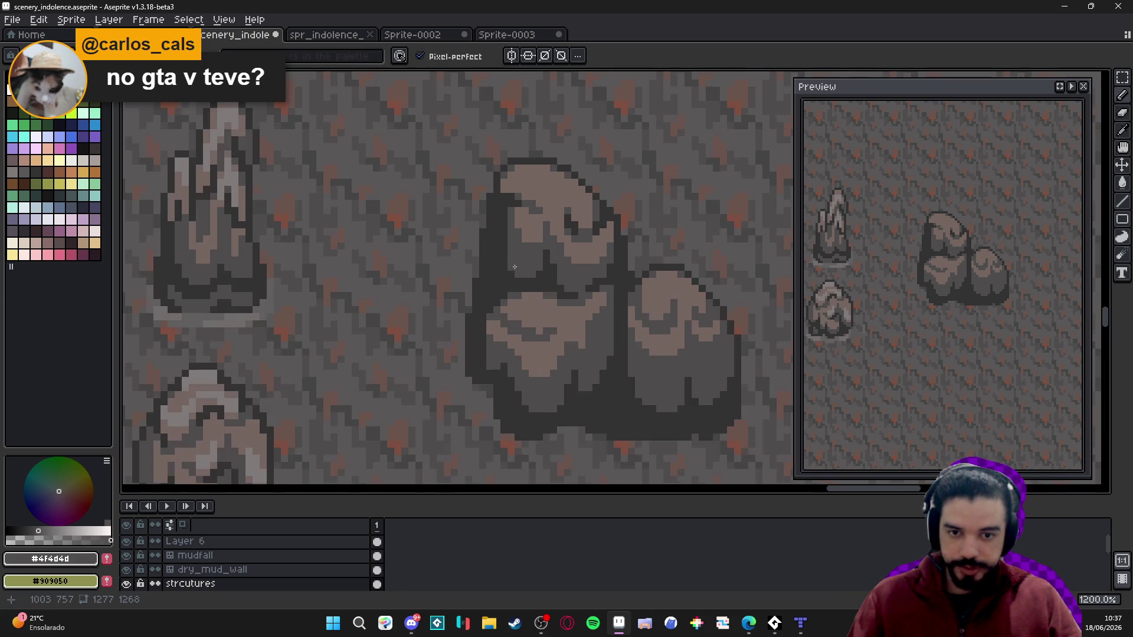
scroll(532, 305, up, 2)
alt+click(525, 309)
scroll(518, 317, up, 3)
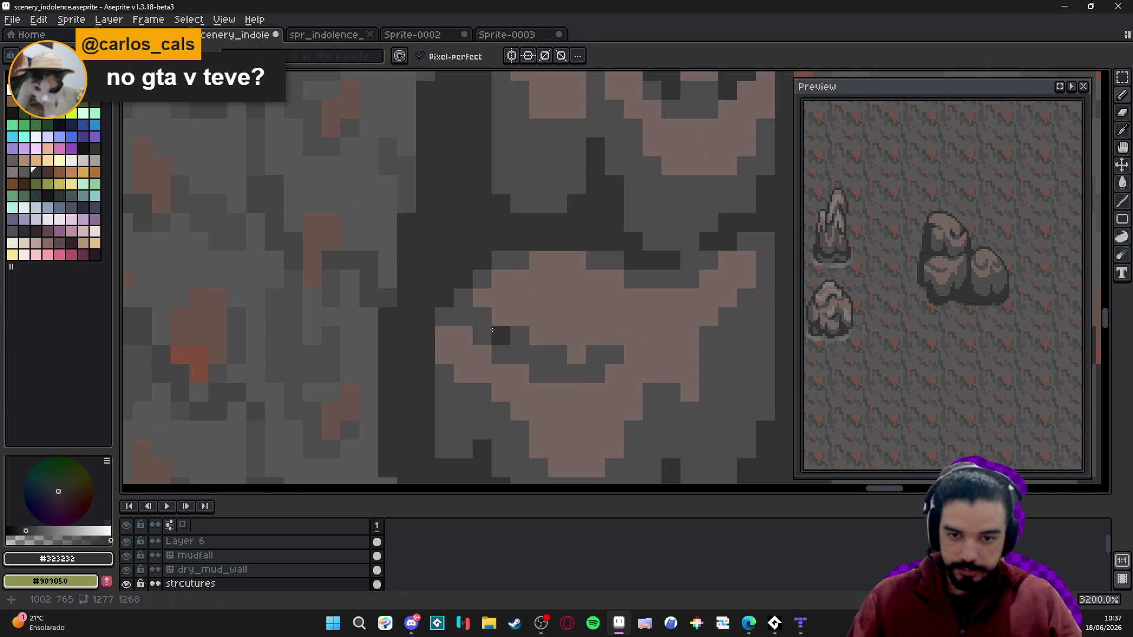
click(482, 317)
click(463, 317)
click(445, 316)
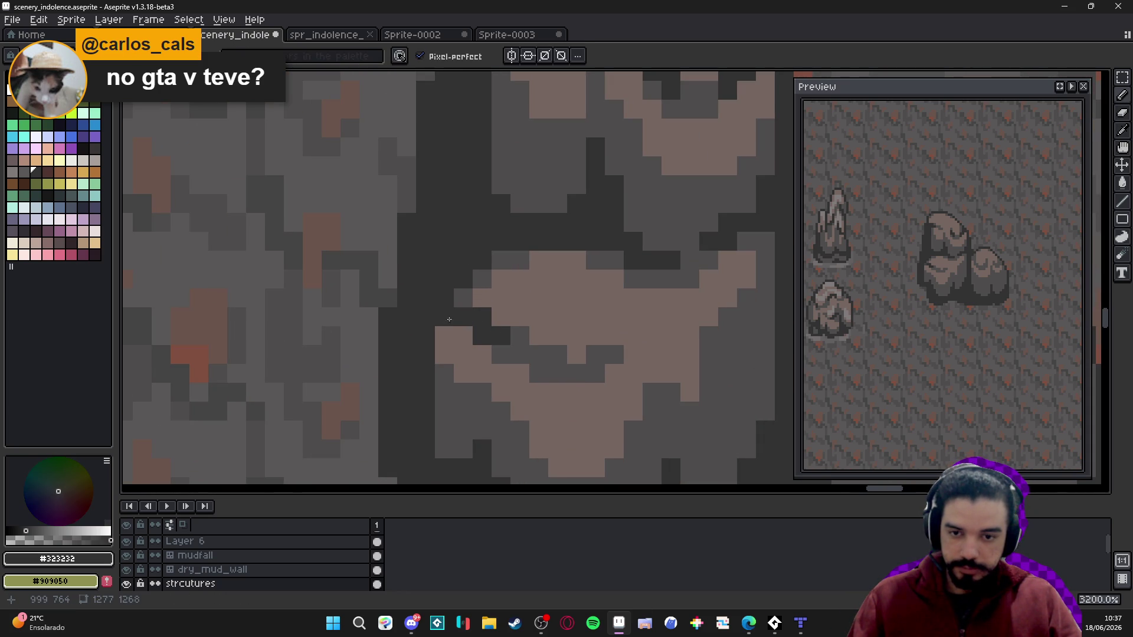
scroll(477, 322, down, 1)
scroll(531, 346, up, 1)
click(530, 343)
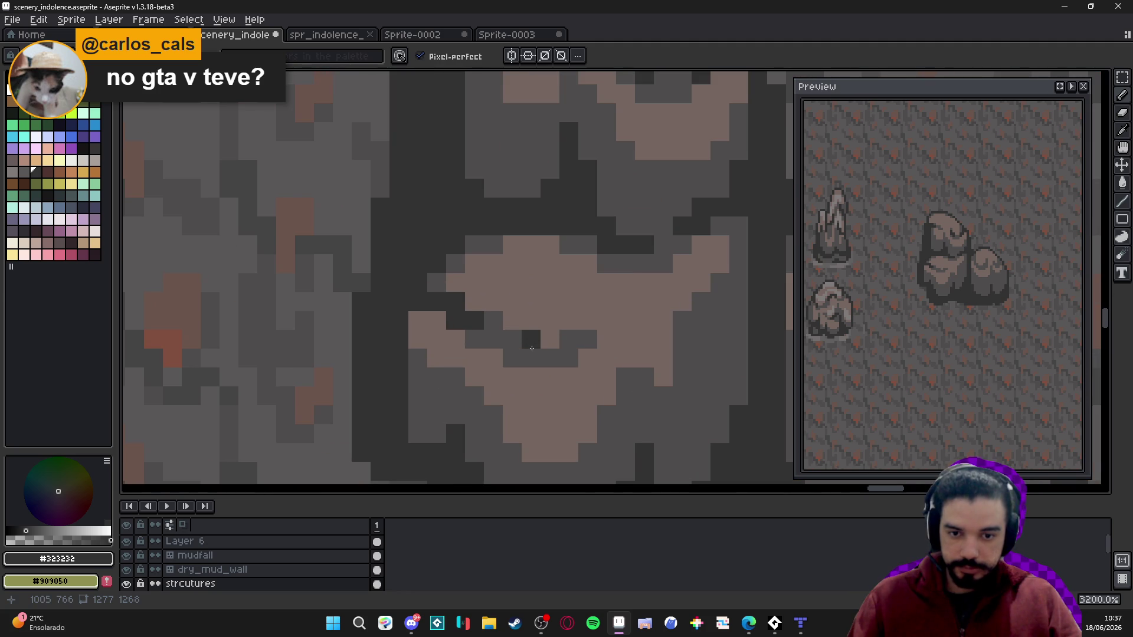
scroll(479, 406, down, 2)
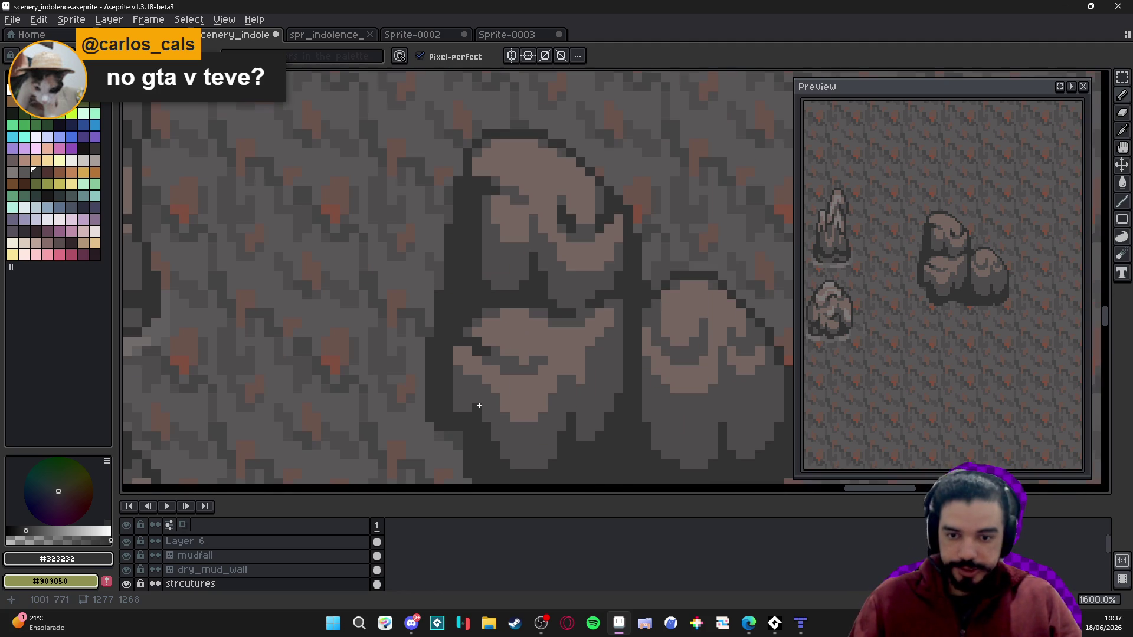
alt+click(476, 407)
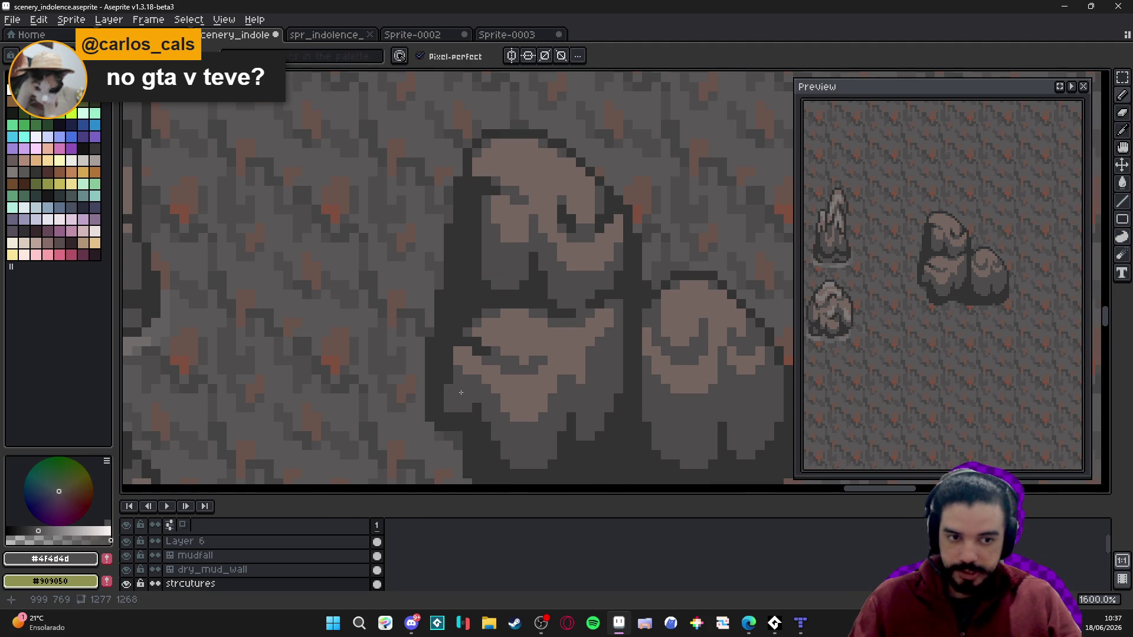
scroll(447, 379, down, 1)
- Paint grey over the dark outline along the boulders' base
scroll(460, 410, down, 3)
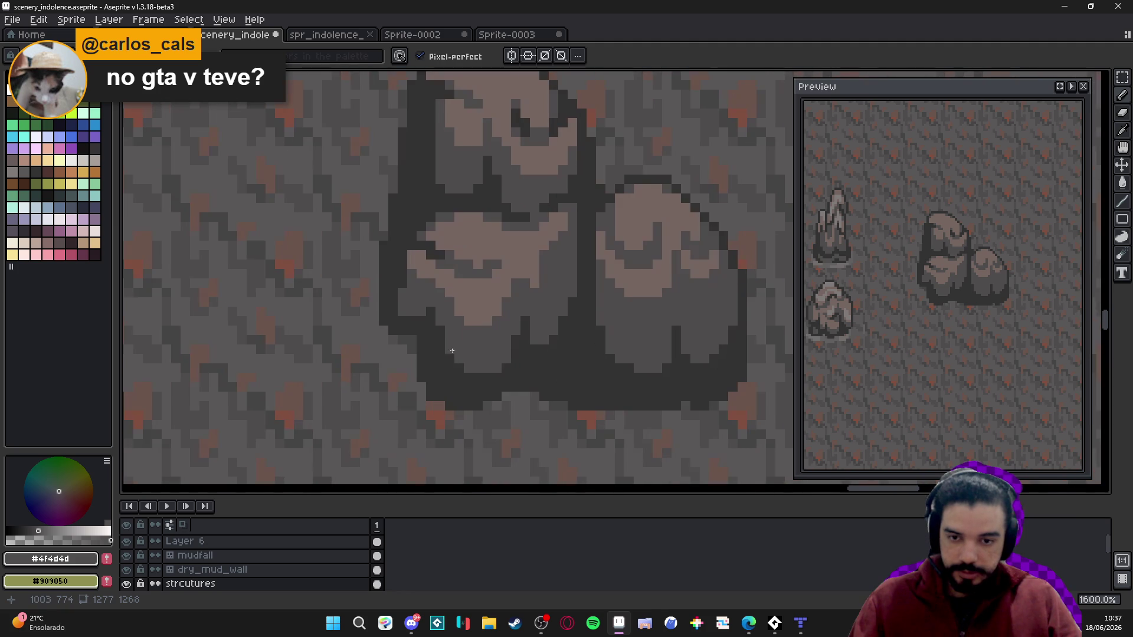
drag(438, 370, 458, 384)
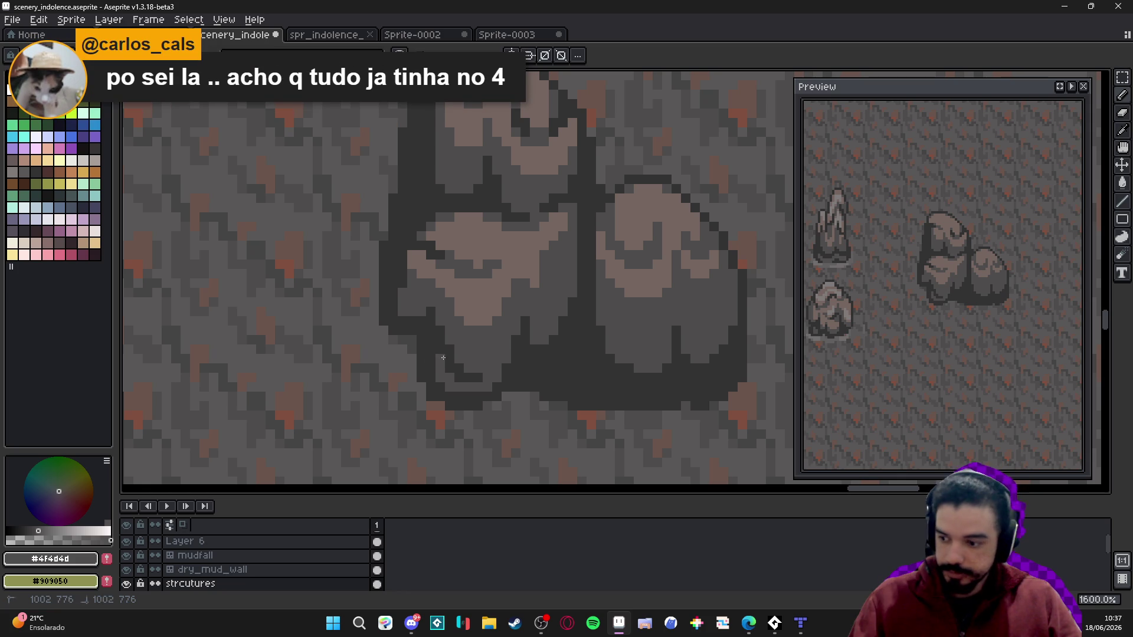
scroll(472, 342, right, 2)
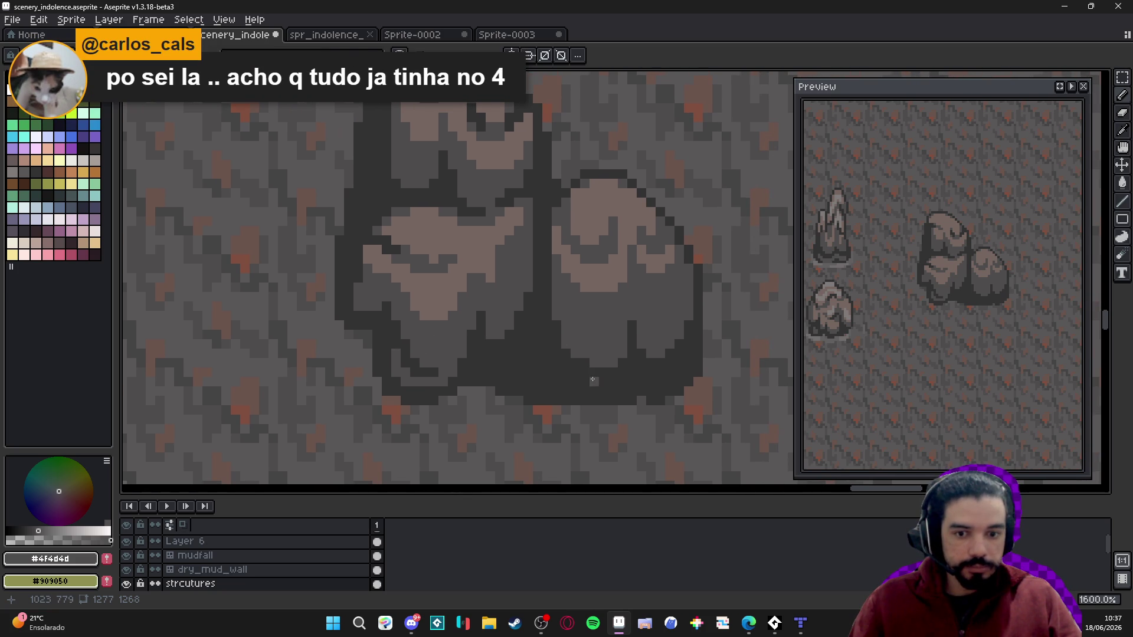
drag(593, 381, 581, 381)
drag(611, 382, 619, 382)
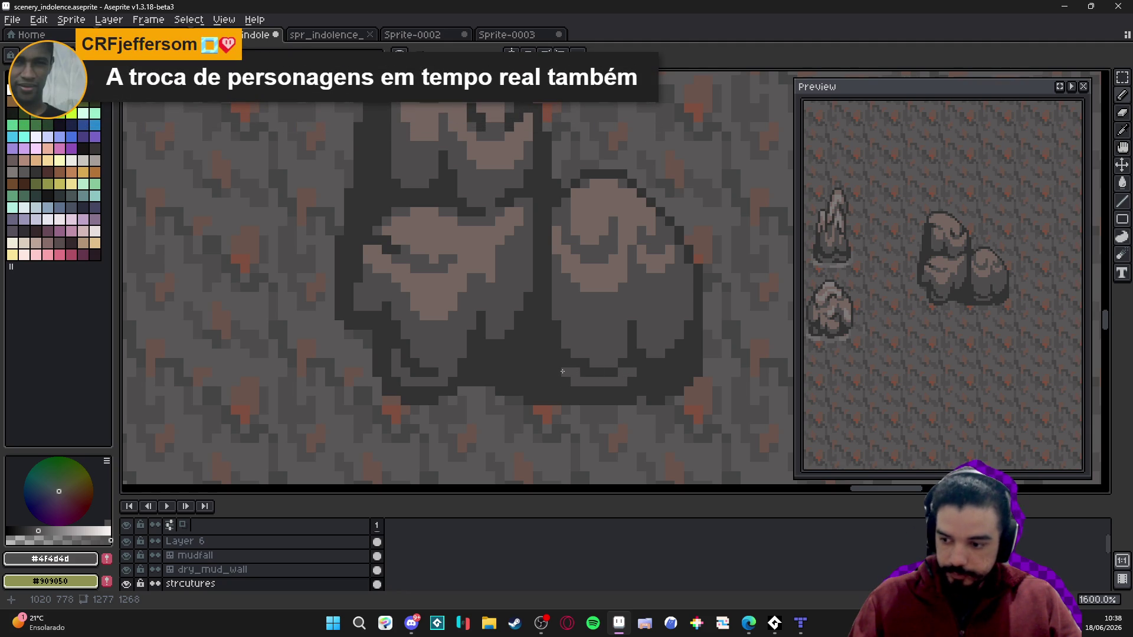
mouse_move(563, 372)
mouse_down()
mouse_move(571, 374)
mouse_move(558, 323)
mouse_up()
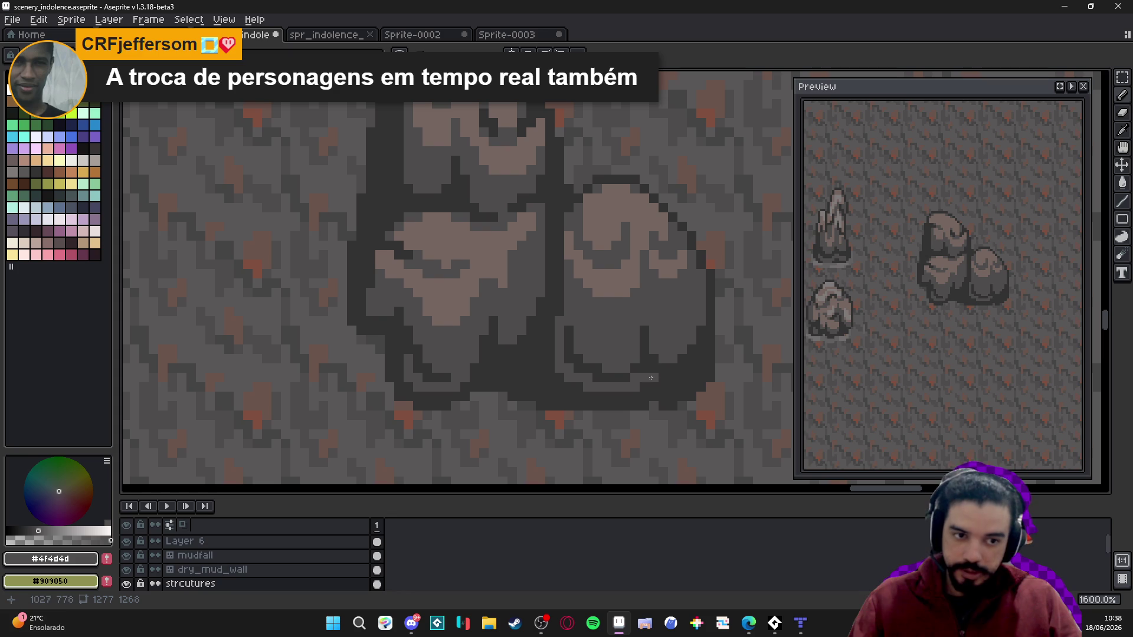
- Draw a dark #323232 crease along the right boulder's bottom curve, then resample the body grey
key(alt)
alt+click(626, 372)
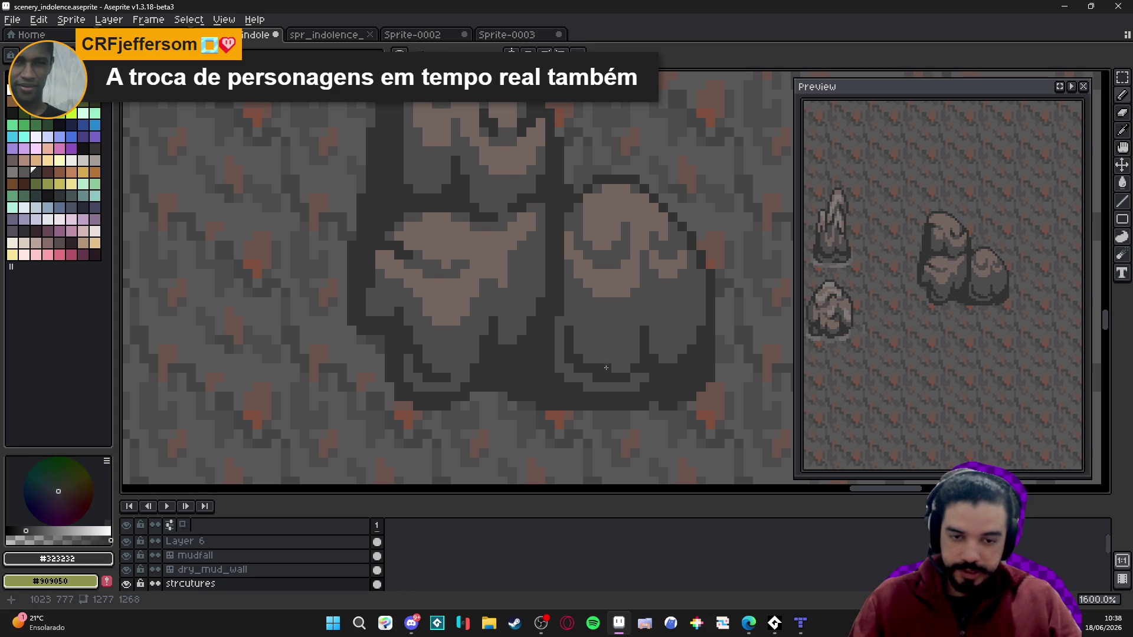
drag(606, 368, 629, 359)
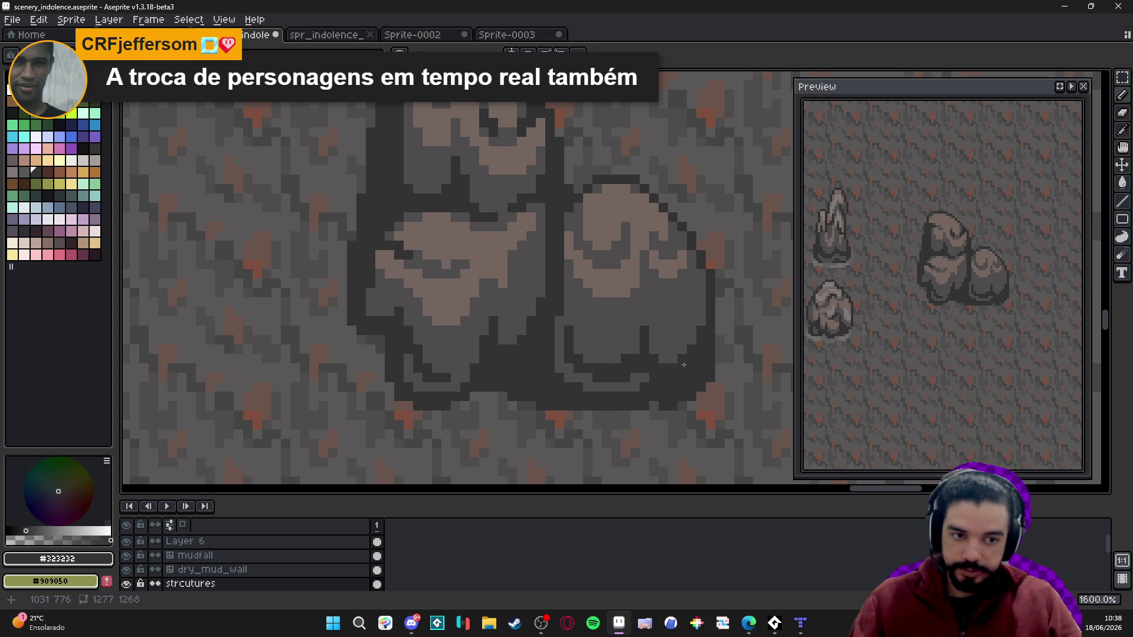
alt+click(642, 367)
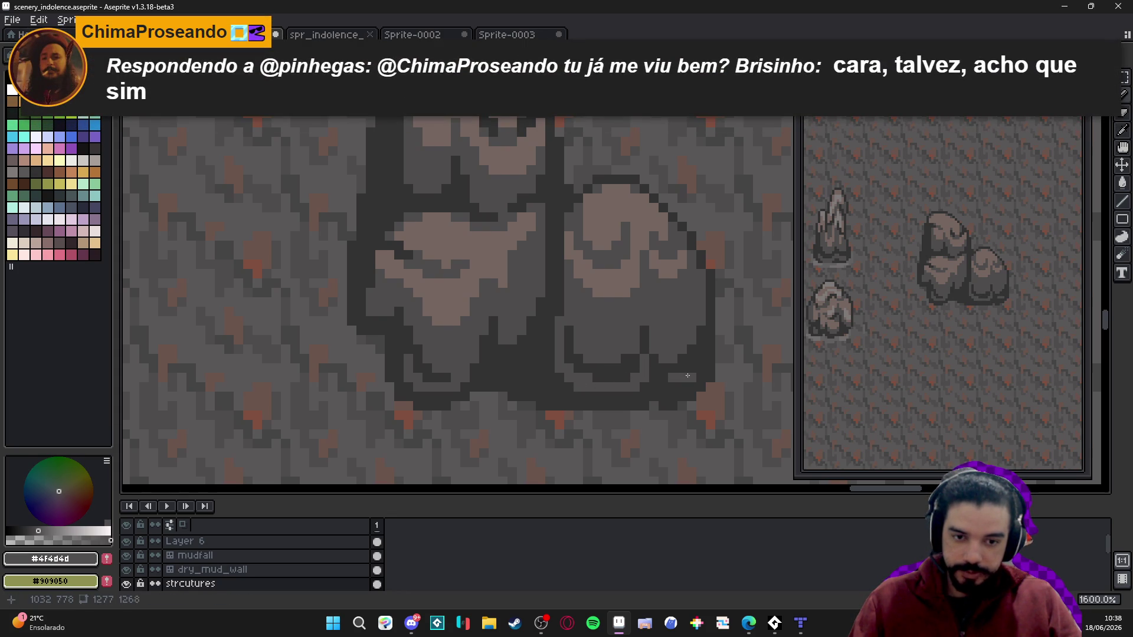
alt+click(709, 349)
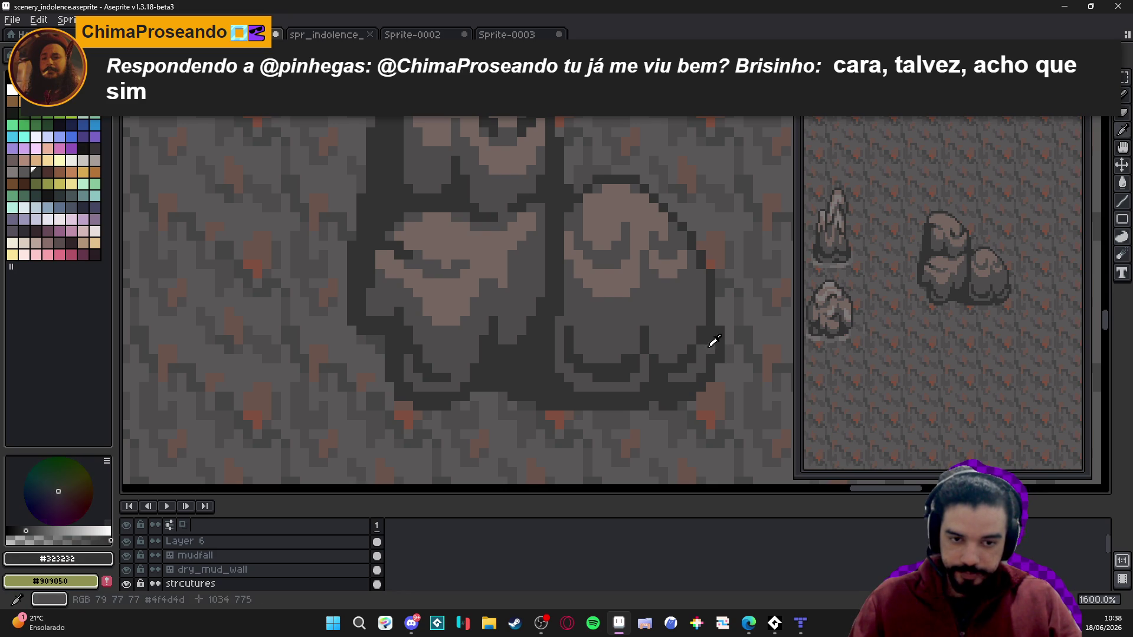
alt+click(708, 342)
alt+click(711, 328)
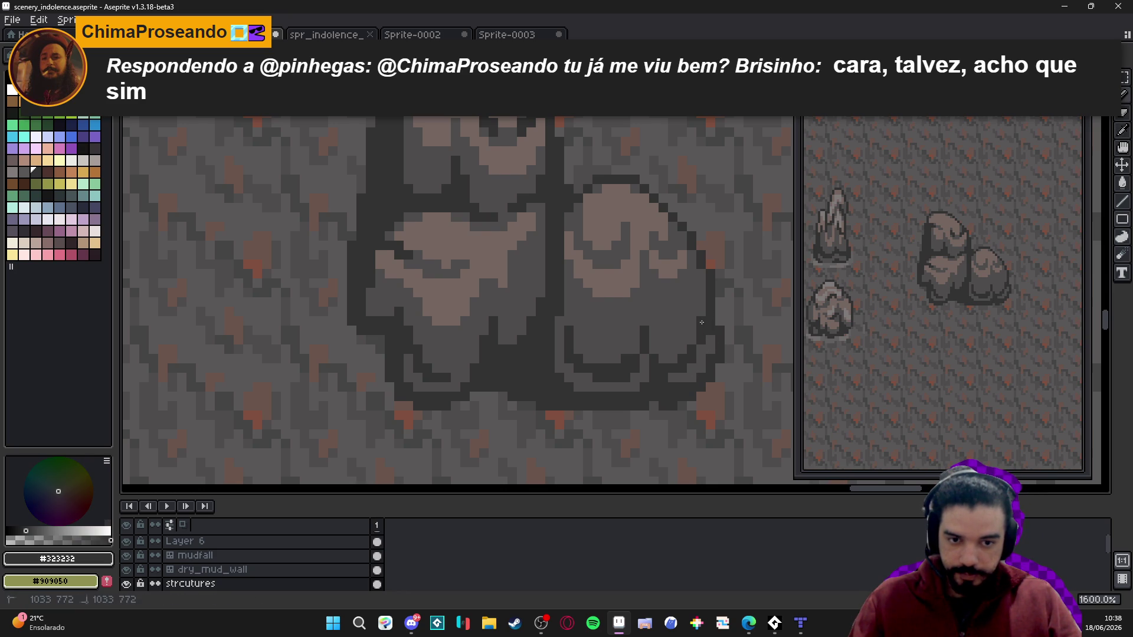
scroll(682, 354, left, 1)
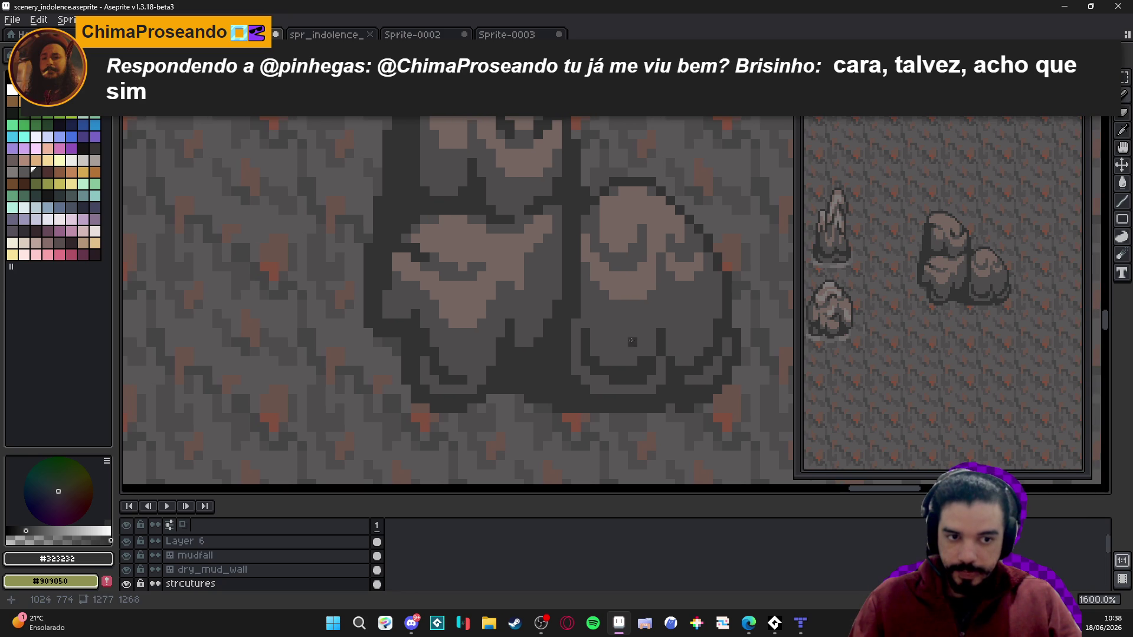
scroll(619, 331, left, 1)
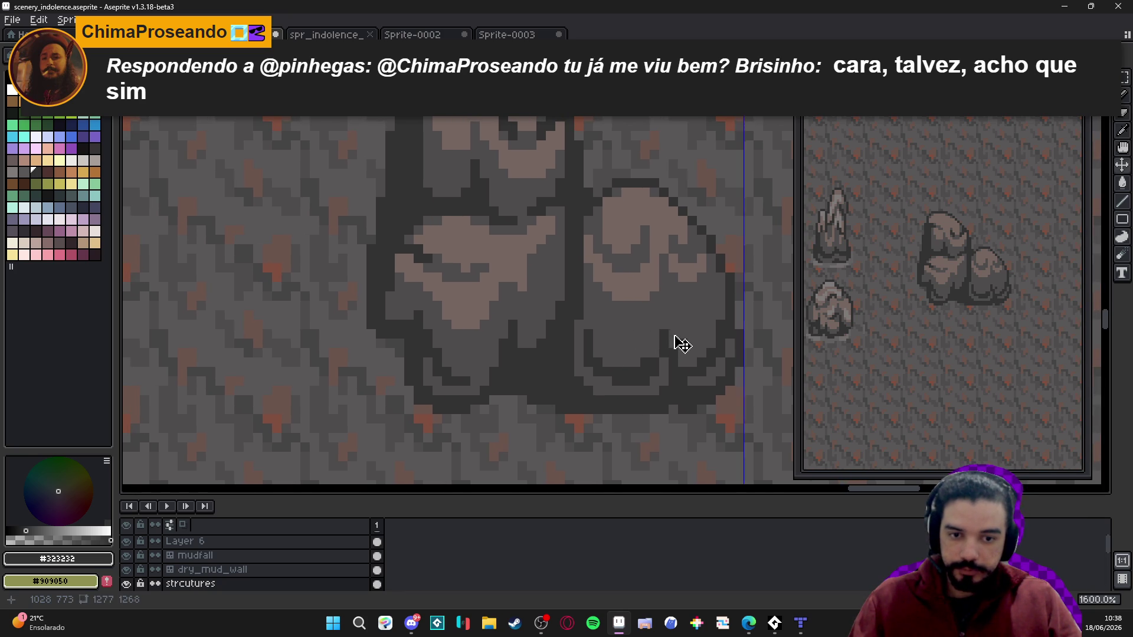
key(shift)
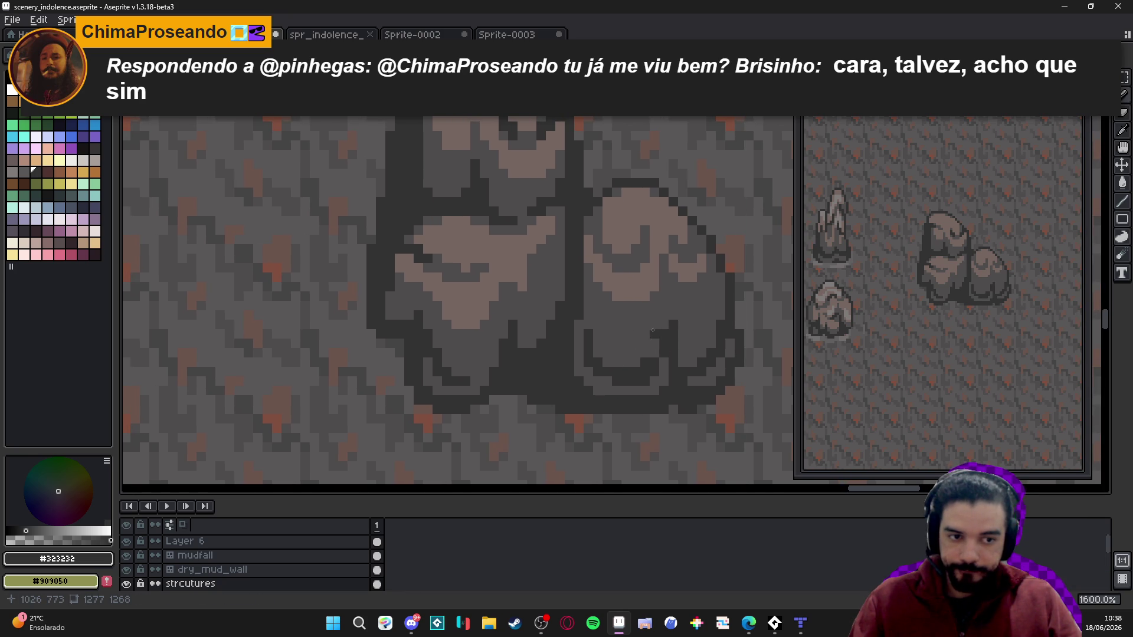
scroll(595, 325, left, 1)
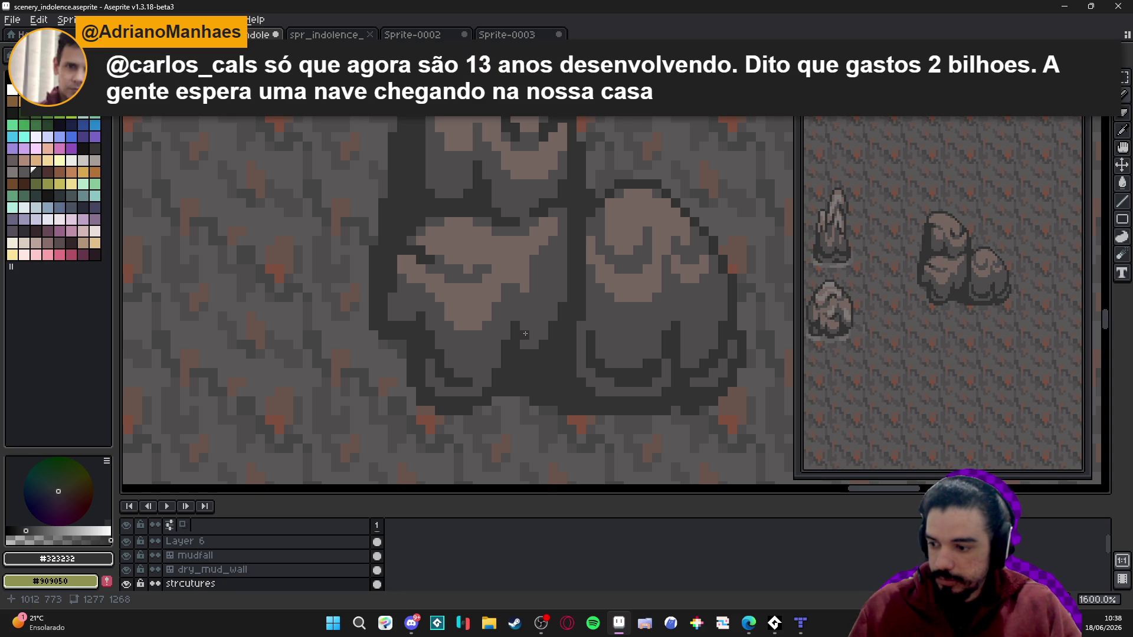
scroll(557, 343, down, 2)
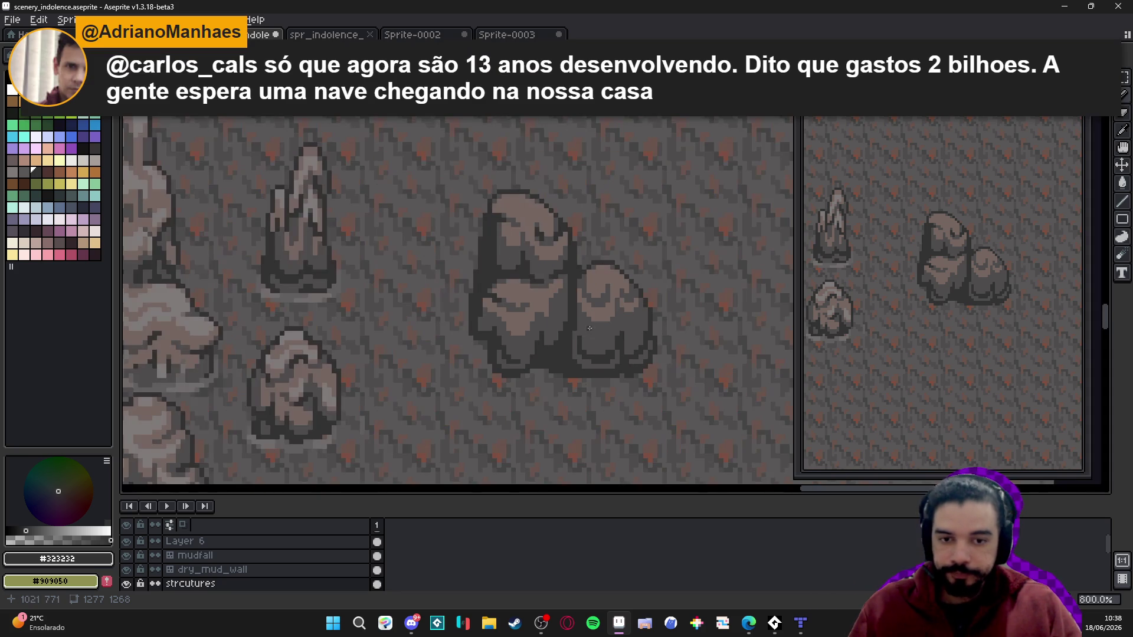
scroll(611, 305, up, 4)
mouse_move(612, 305)
mouse_down()
mouse_move(610, 338)
mouse_move(576, 366)
mouse_move(499, 366)
mouse_move(517, 369)
mouse_up()
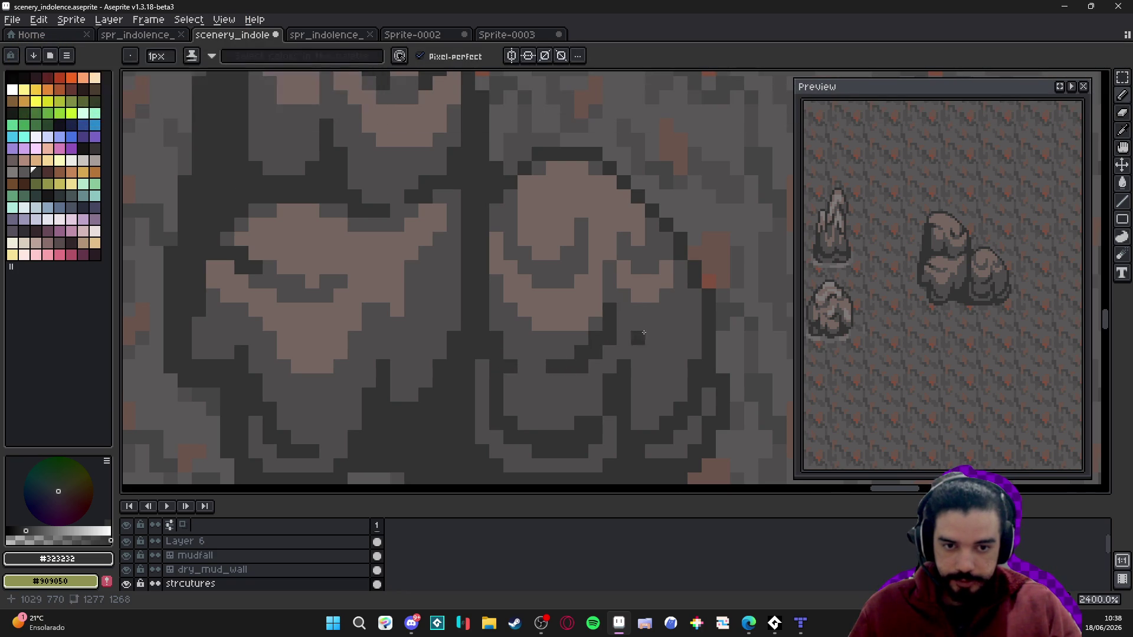
drag(694, 324, 657, 339)
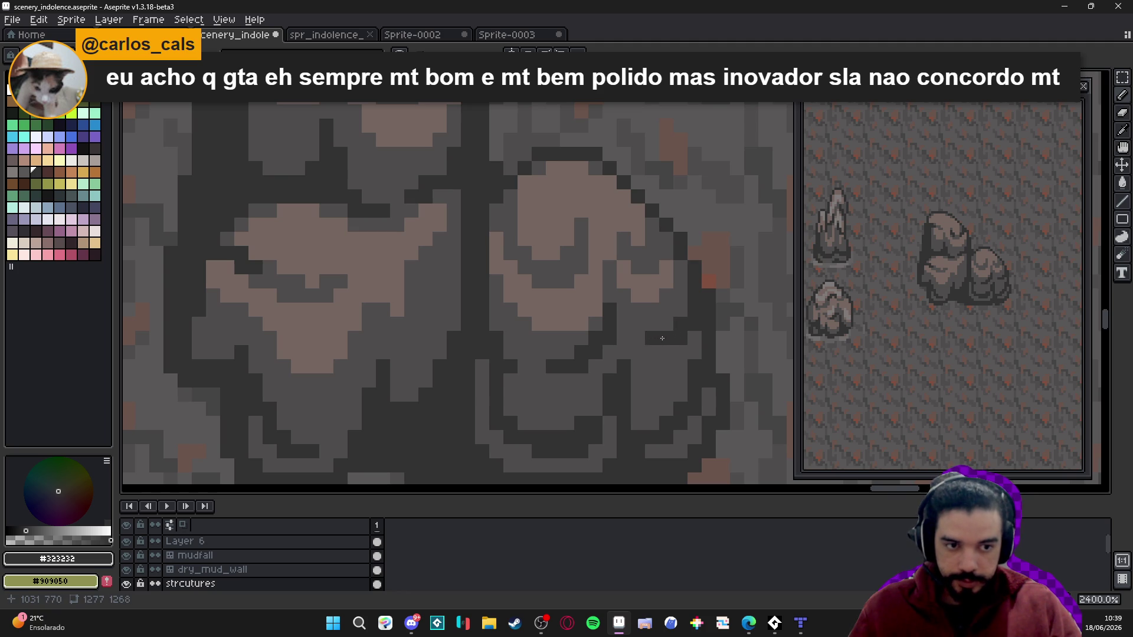
scroll(484, 227, down, 2)
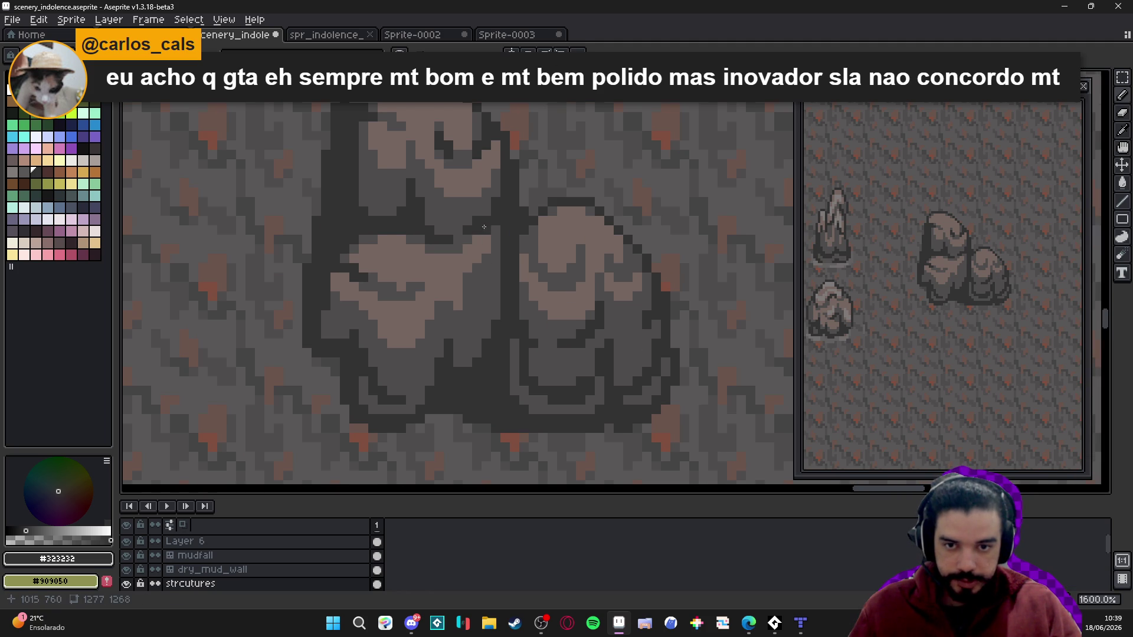
scroll(484, 226, down, 1)
drag(483, 227, 471, 293)
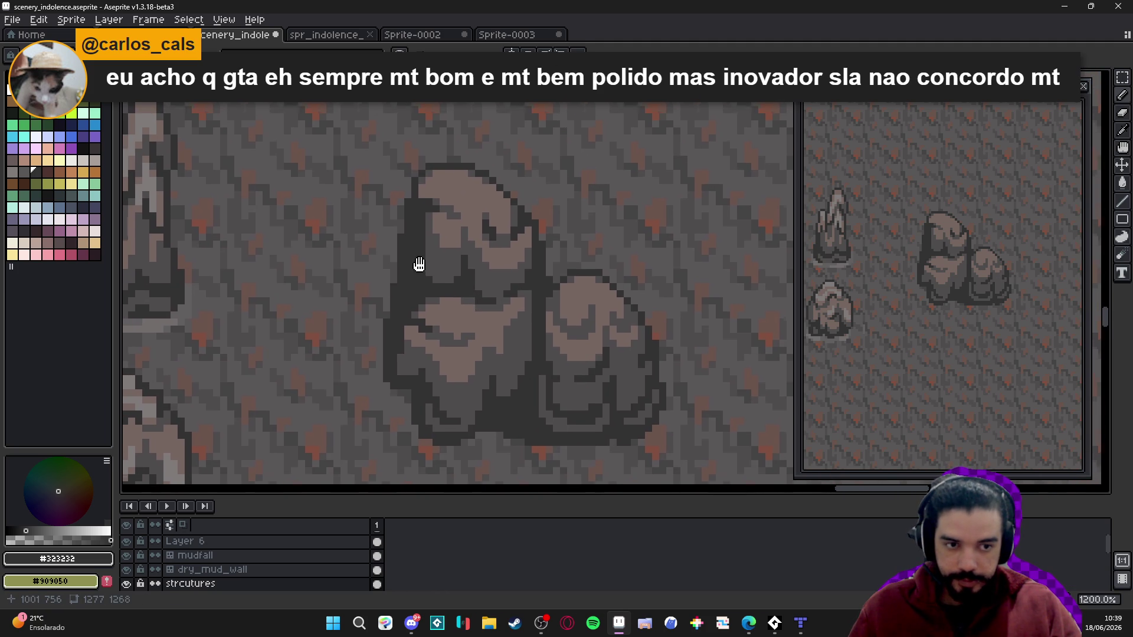
drag(417, 263, 428, 270)
scroll(443, 267, up, 1)
alt+click(444, 267)
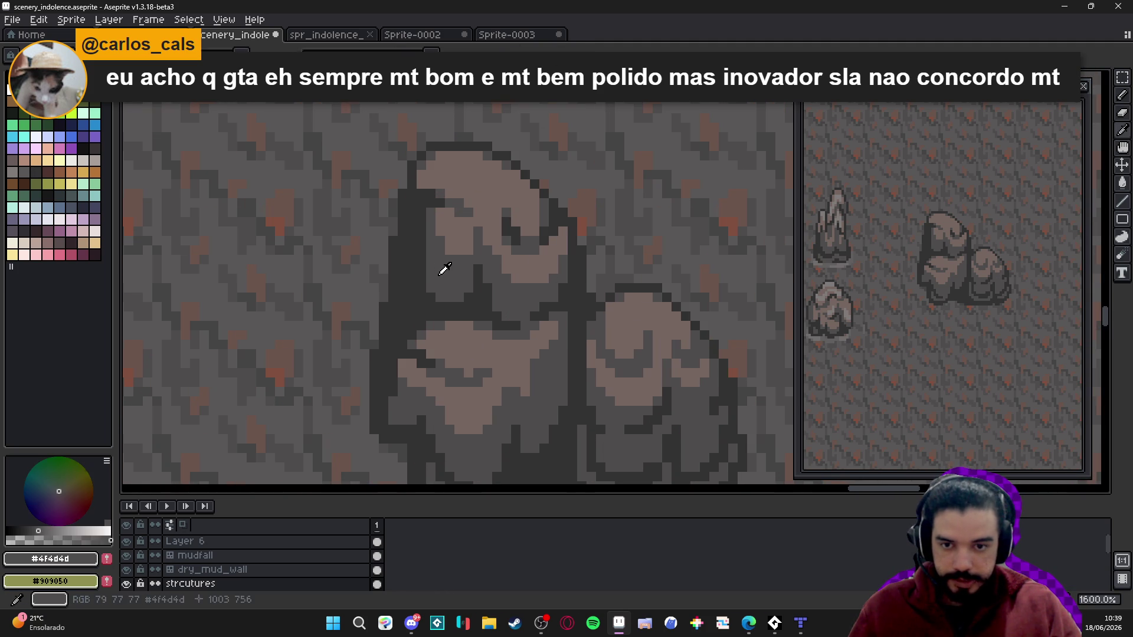
alt+click(407, 285)
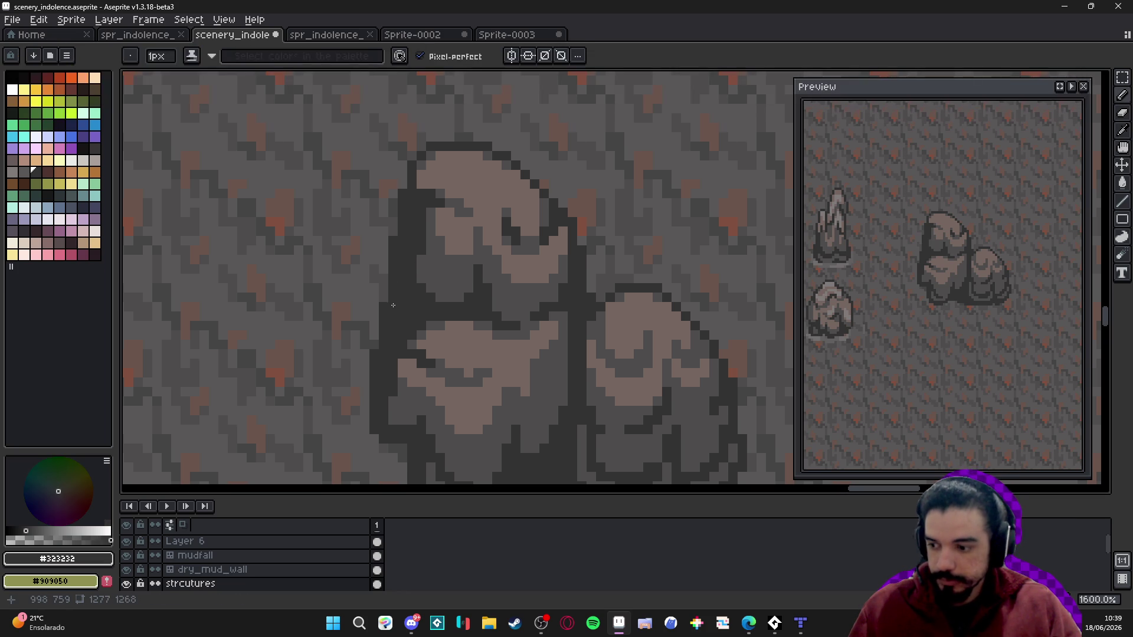
scroll(424, 298, up, 2)
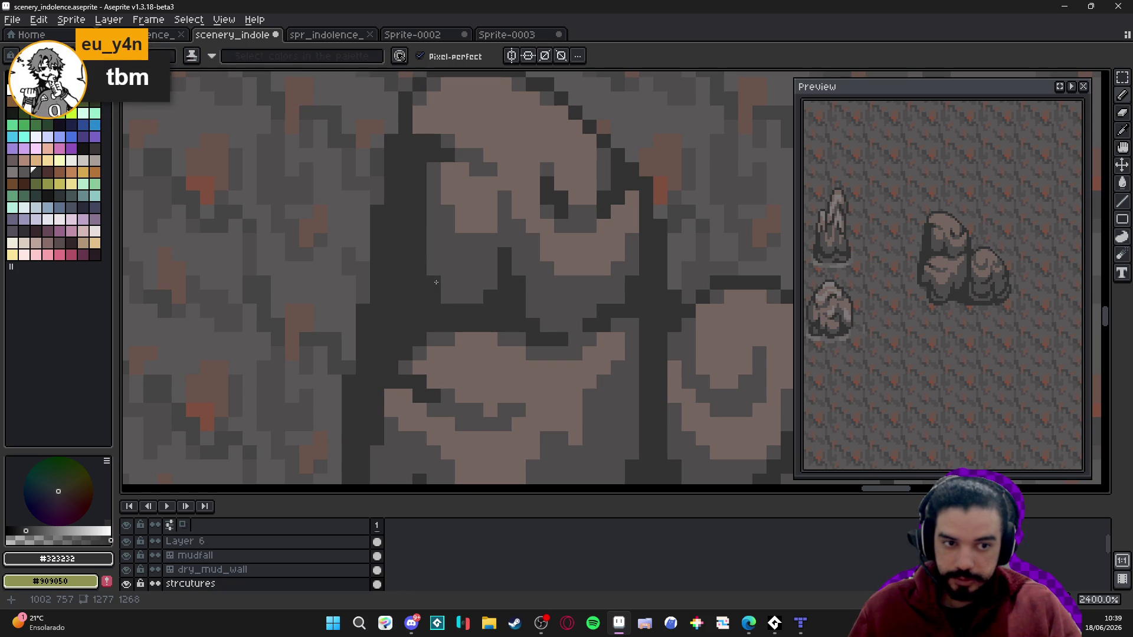
alt+click(444, 274)
alt+click(456, 226)
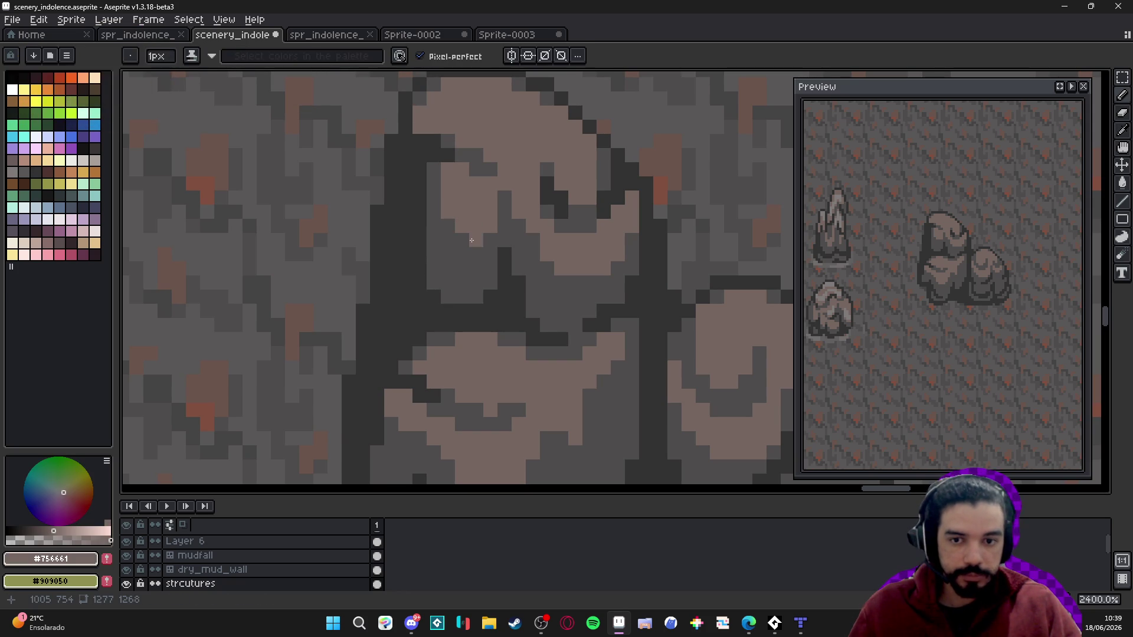
scroll(468, 287, down, 5)
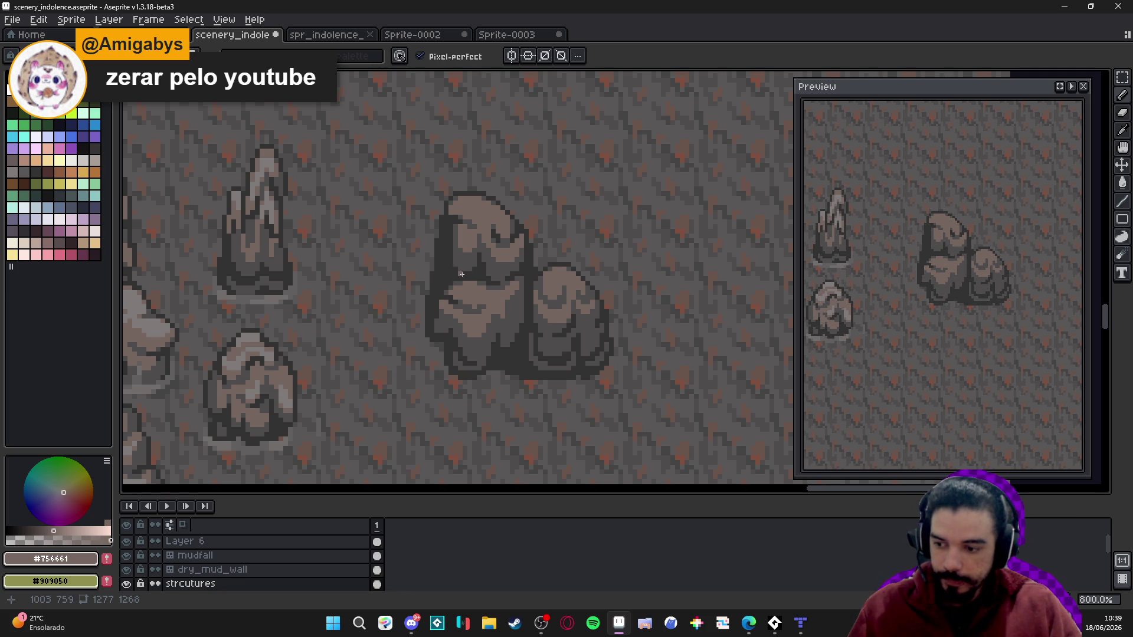
scroll(477, 248, up, 5)
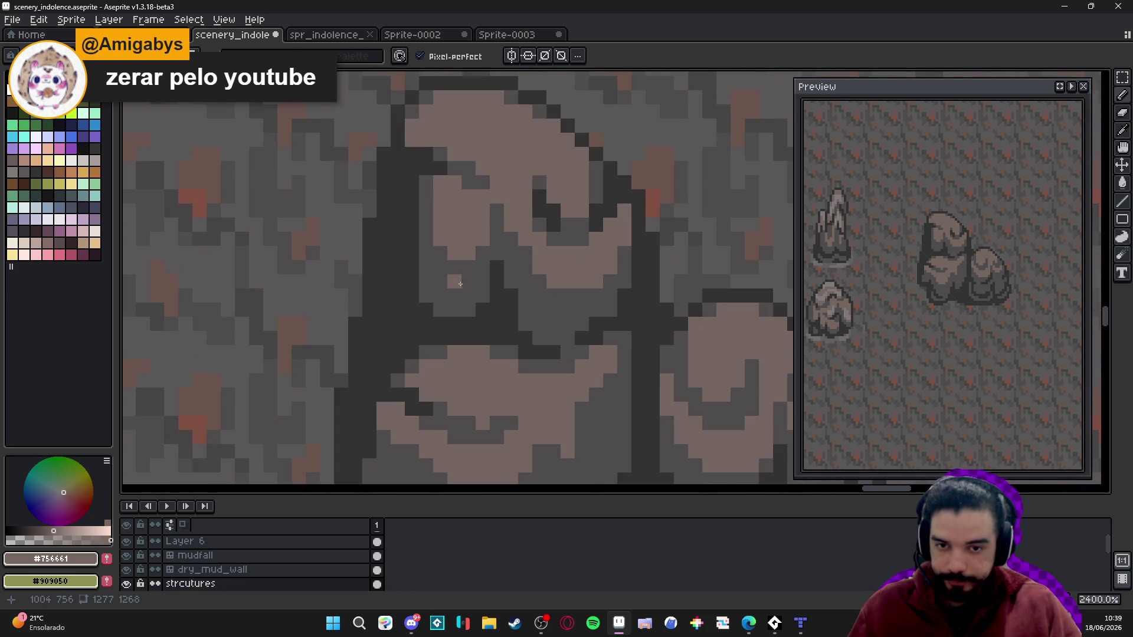
alt+click(411, 269)
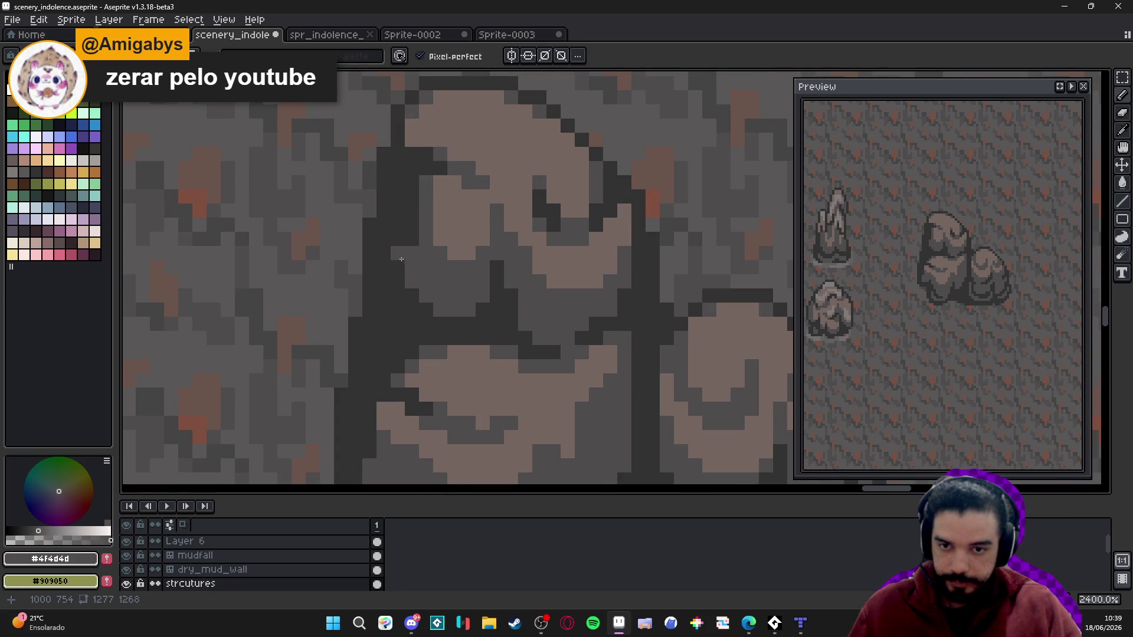
click(412, 224)
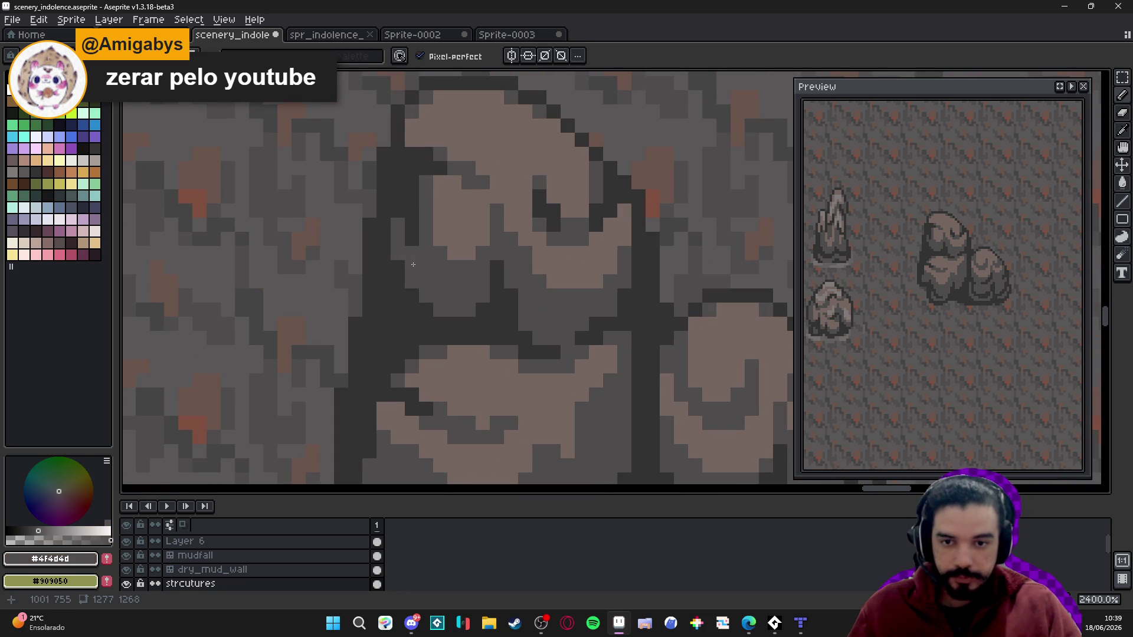
mouse_move(424, 309)
mouse_down()
mouse_move(397, 286)
mouse_move(425, 266)
mouse_move(425, 284)
mouse_move(439, 287)
mouse_up()
alt+click(383, 260)
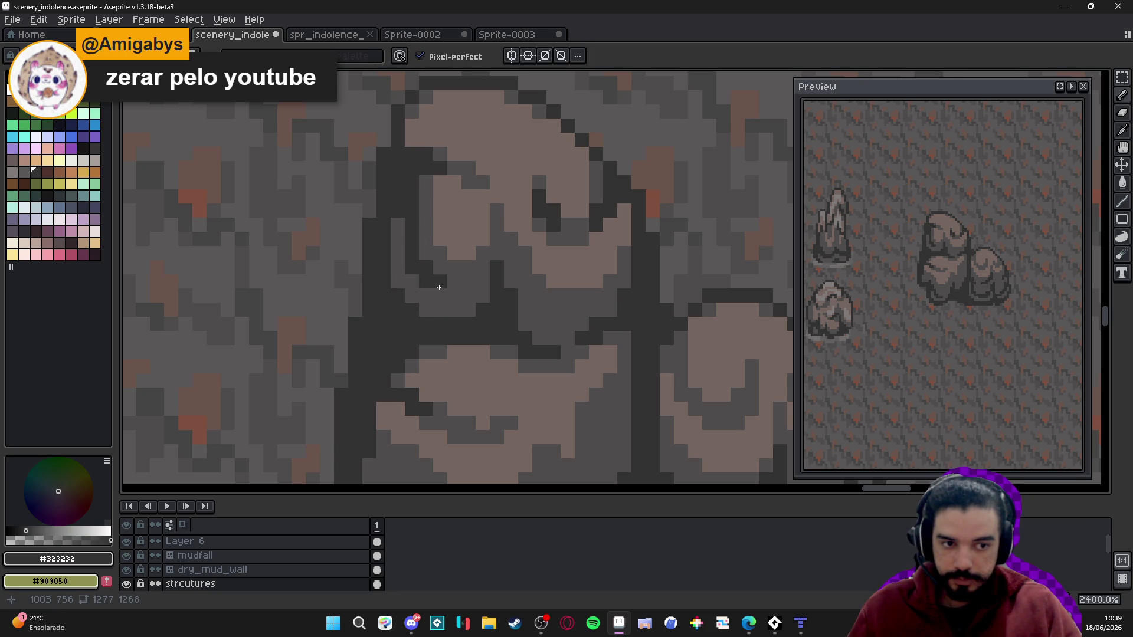
scroll(439, 287, down, 5)
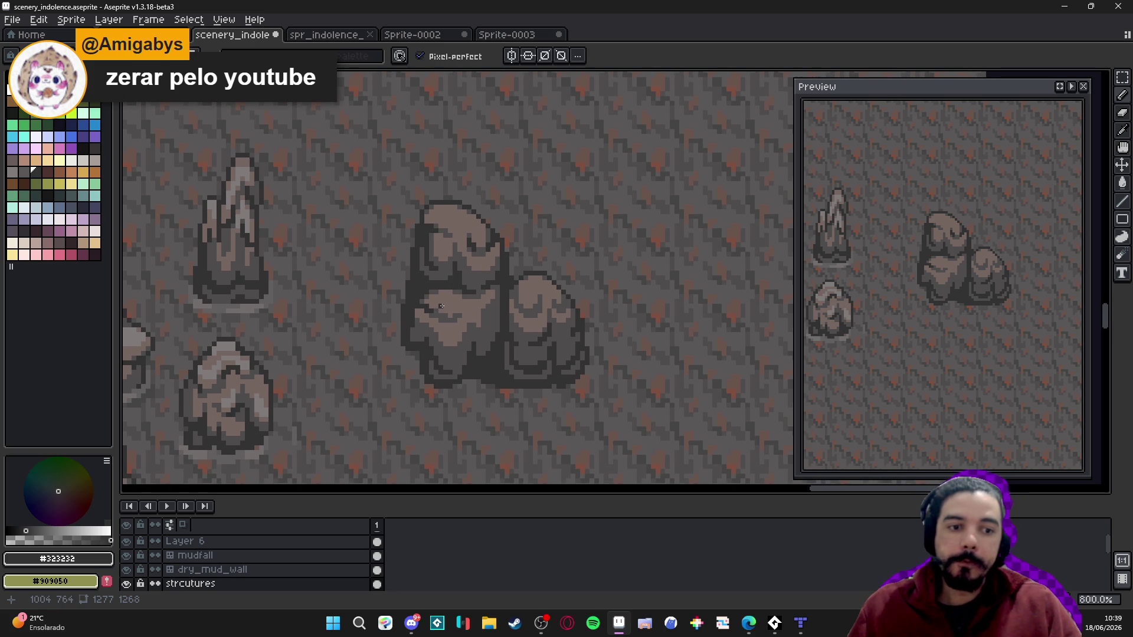
- Eyedrop light brown #756661 from the boulder top, briefly sampling the dark grey before returning to it
scroll(444, 301, down, 3)
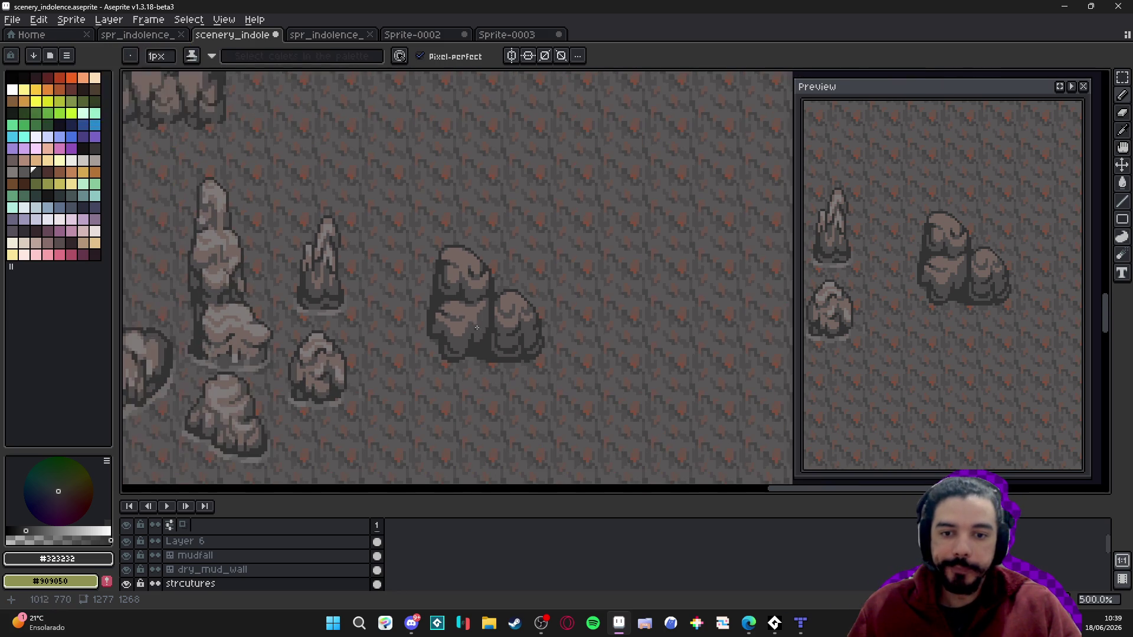
scroll(488, 332, up, 5)
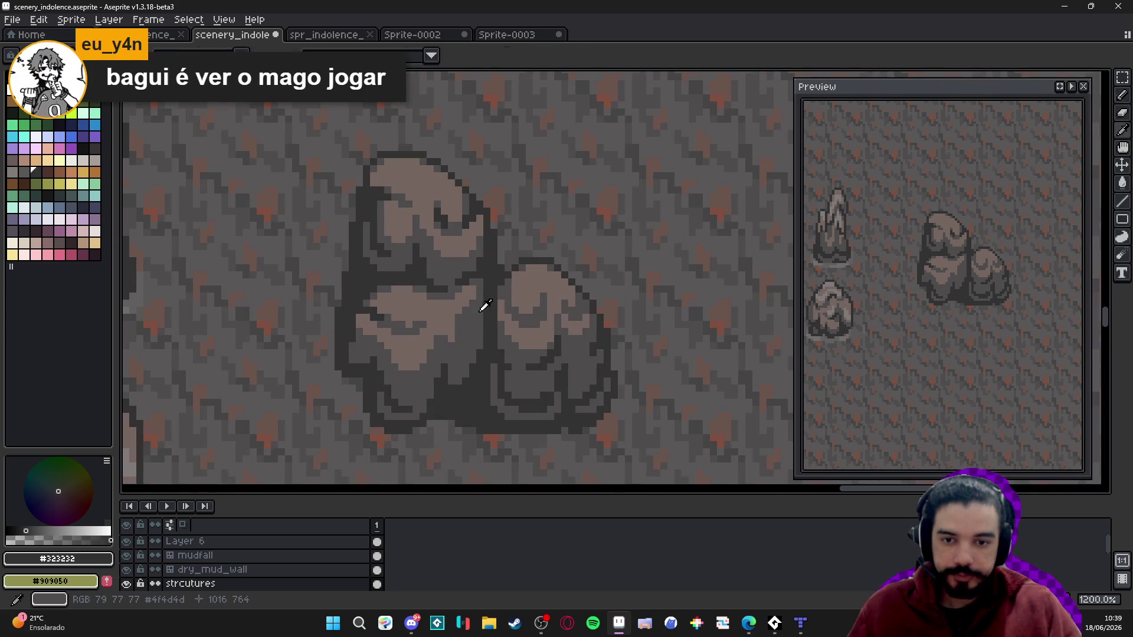
scroll(486, 307, up, 1)
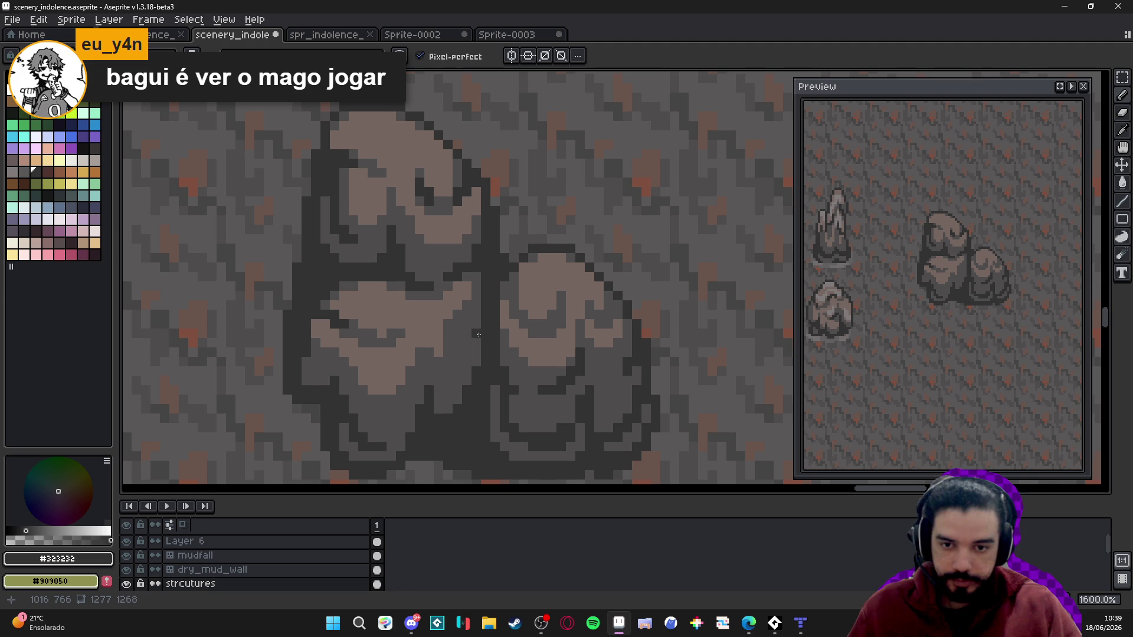
scroll(478, 334, down, 2)
scroll(476, 326, up, 2)
scroll(472, 335, down, 2)
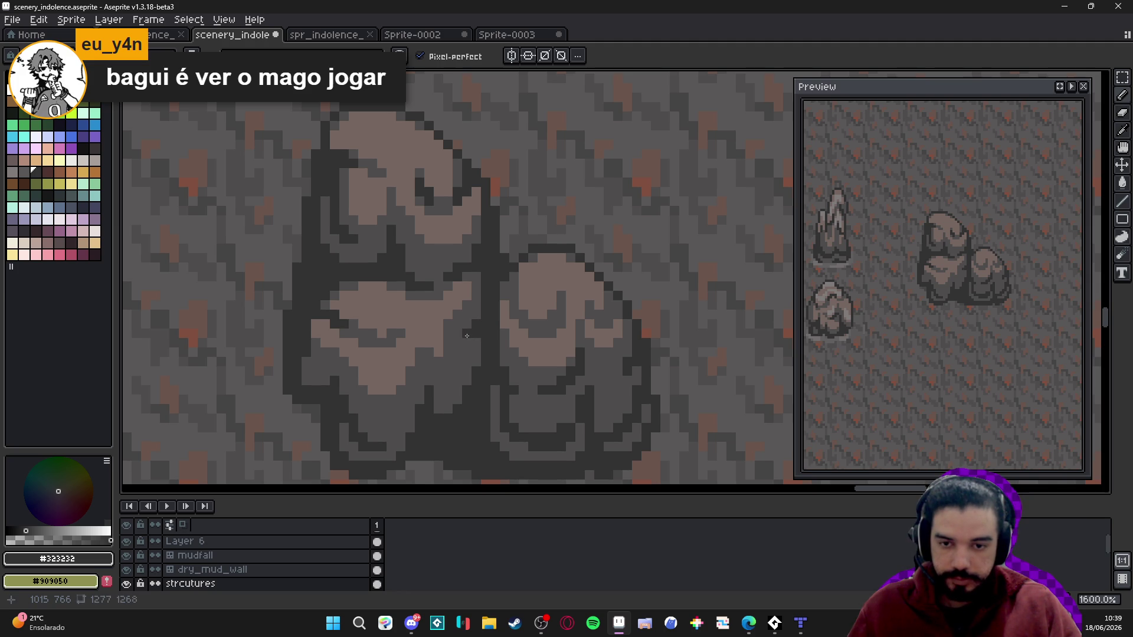
scroll(457, 347, up, 2)
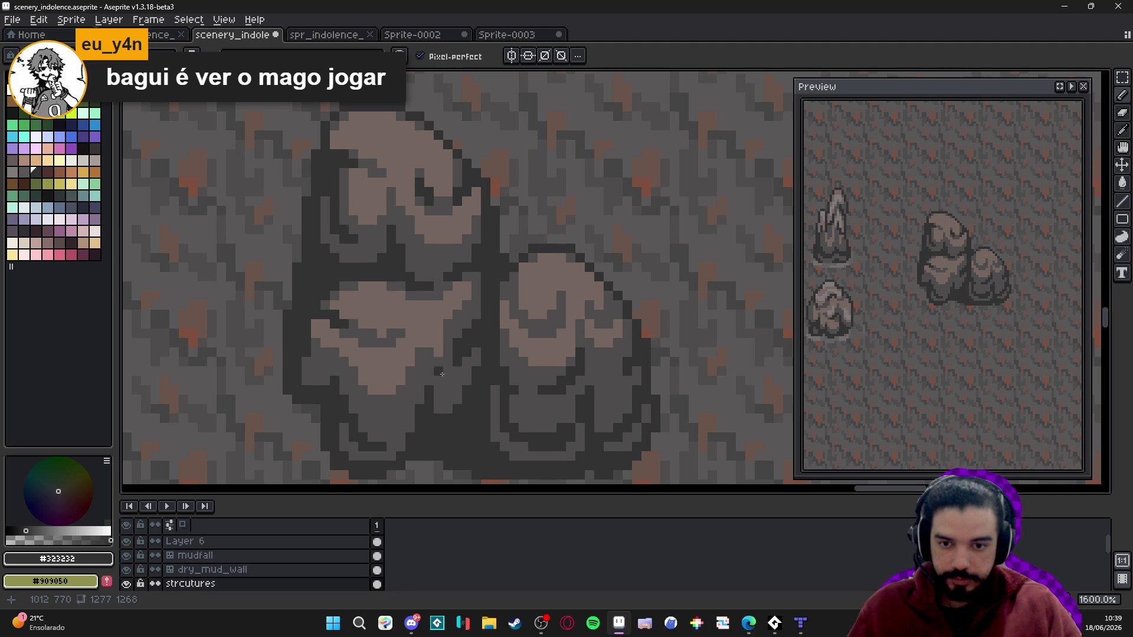
scroll(442, 374, down, 2)
scroll(447, 372, up, 2)
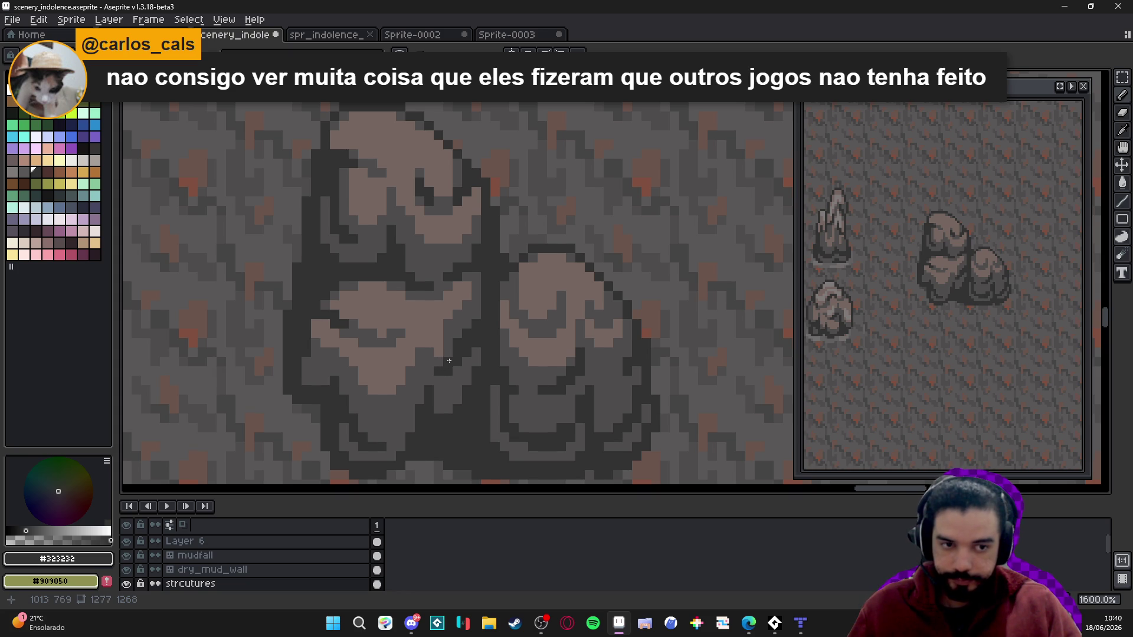
alt+click(448, 322)
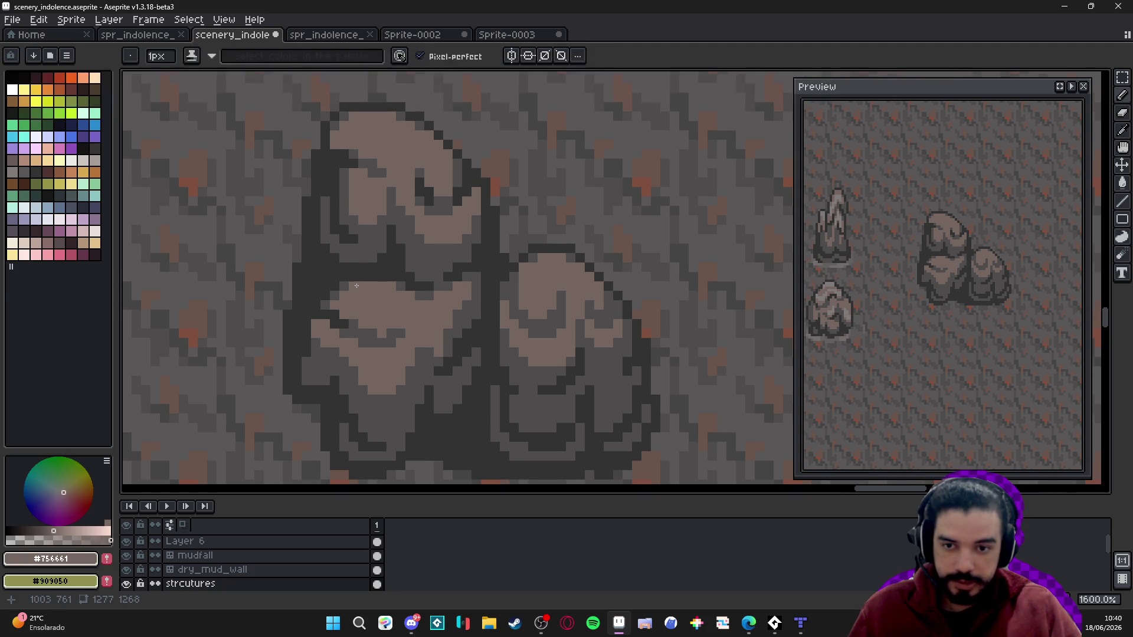
scroll(413, 307, down, 2)
scroll(420, 319, up, 1)
scroll(420, 318, up, 1)
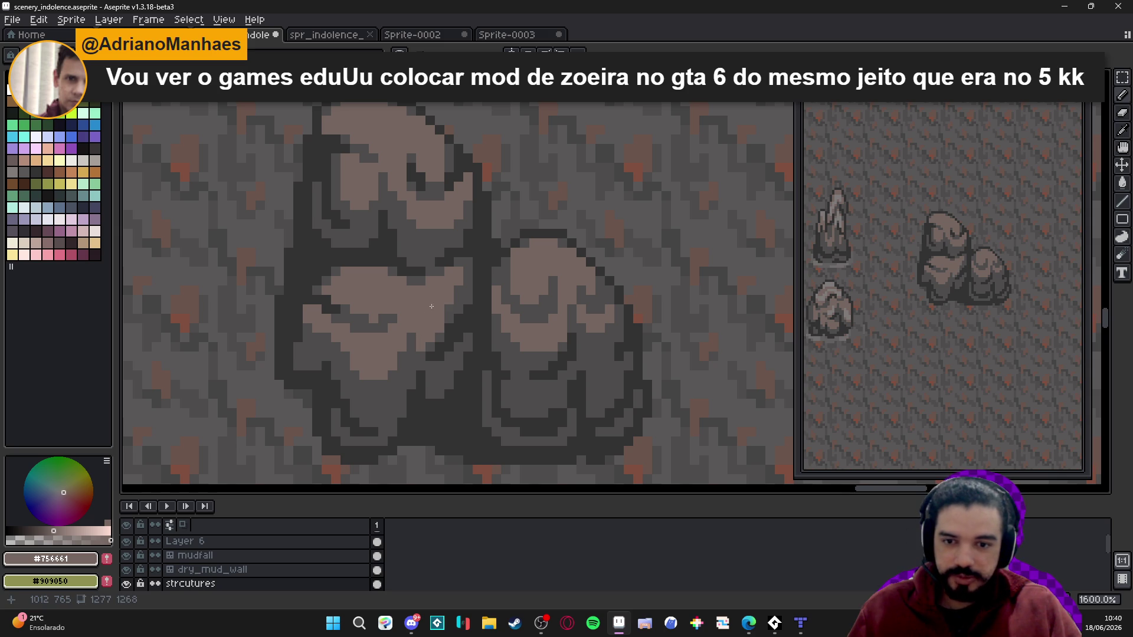
alt+click(392, 313)
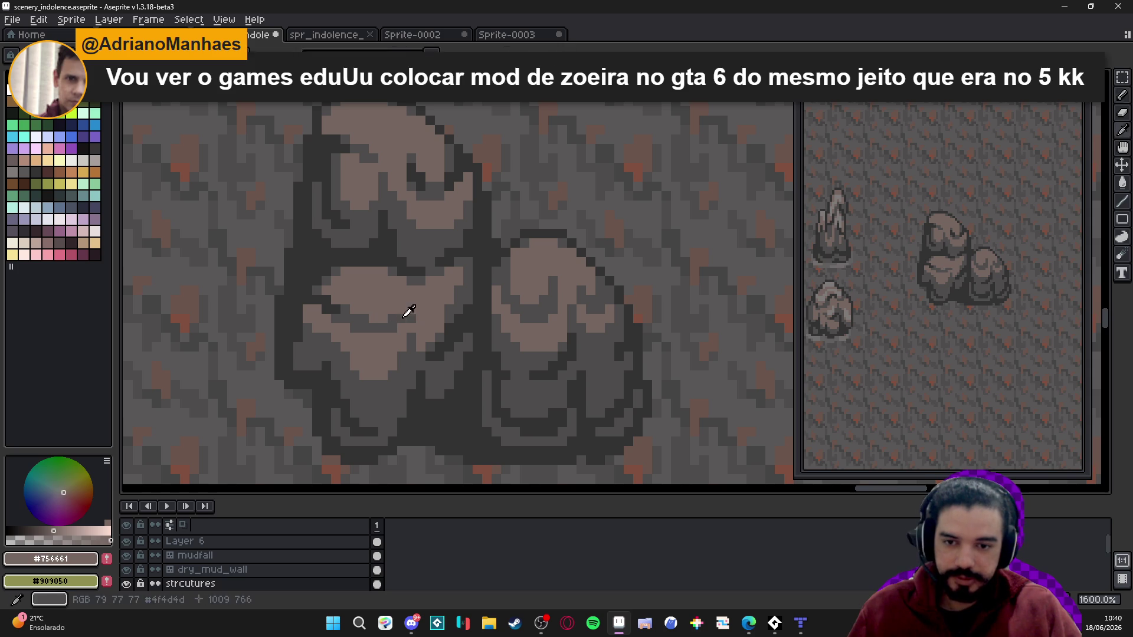
alt+click(415, 319)
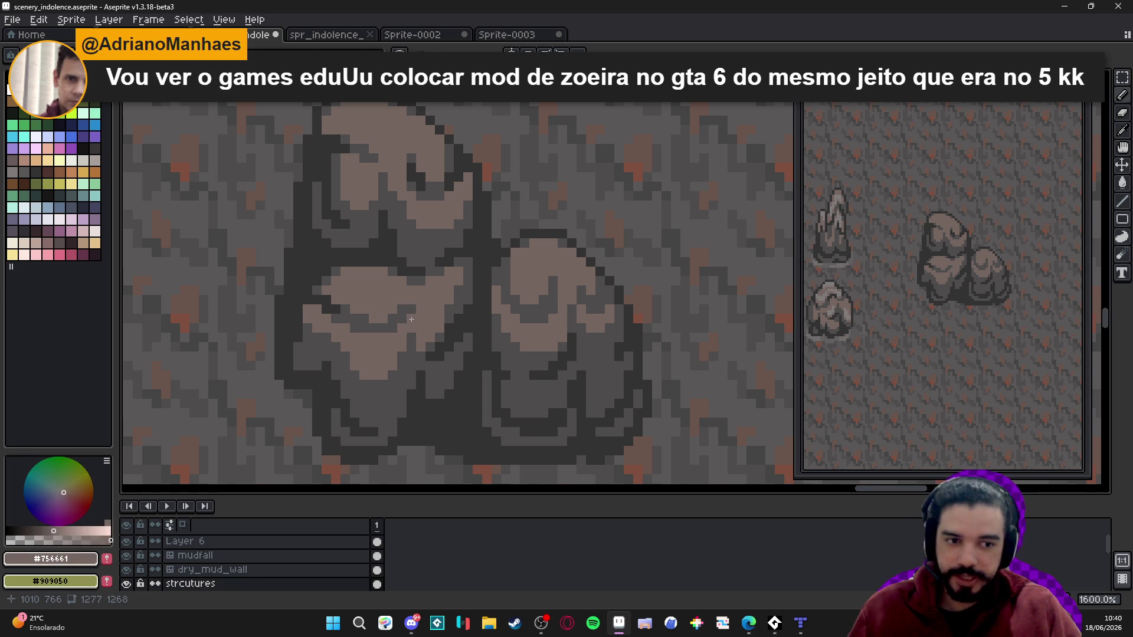
scroll(418, 308, down, 3)
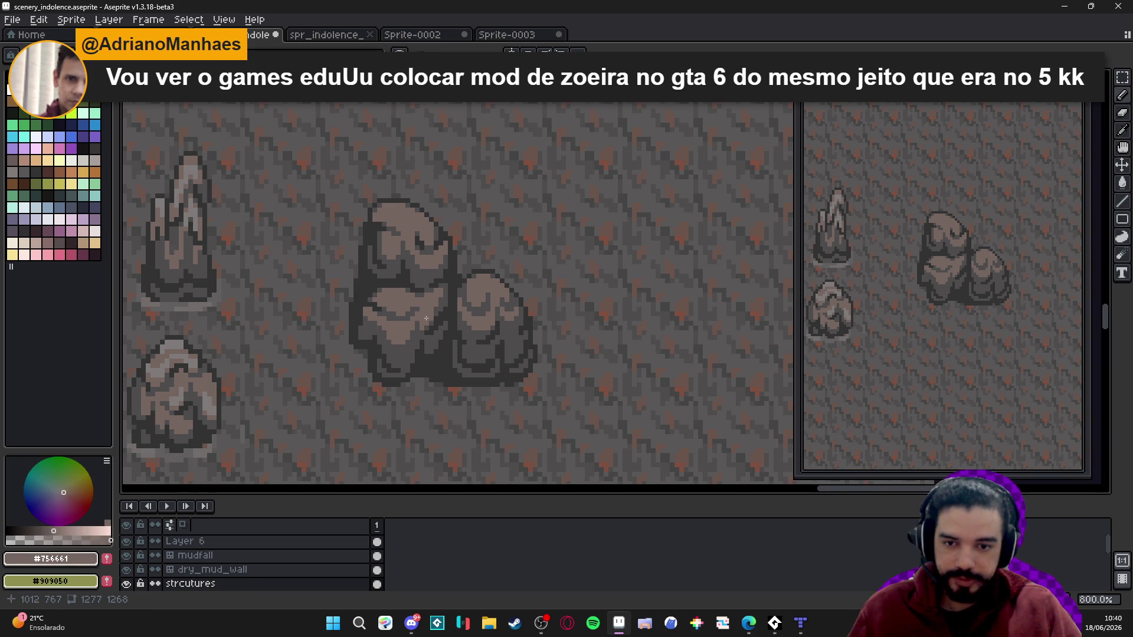
- Paint #756661 highlight pixels on the lower left boulder and across the right boulder's lower band
scroll(399, 365, up, 3)
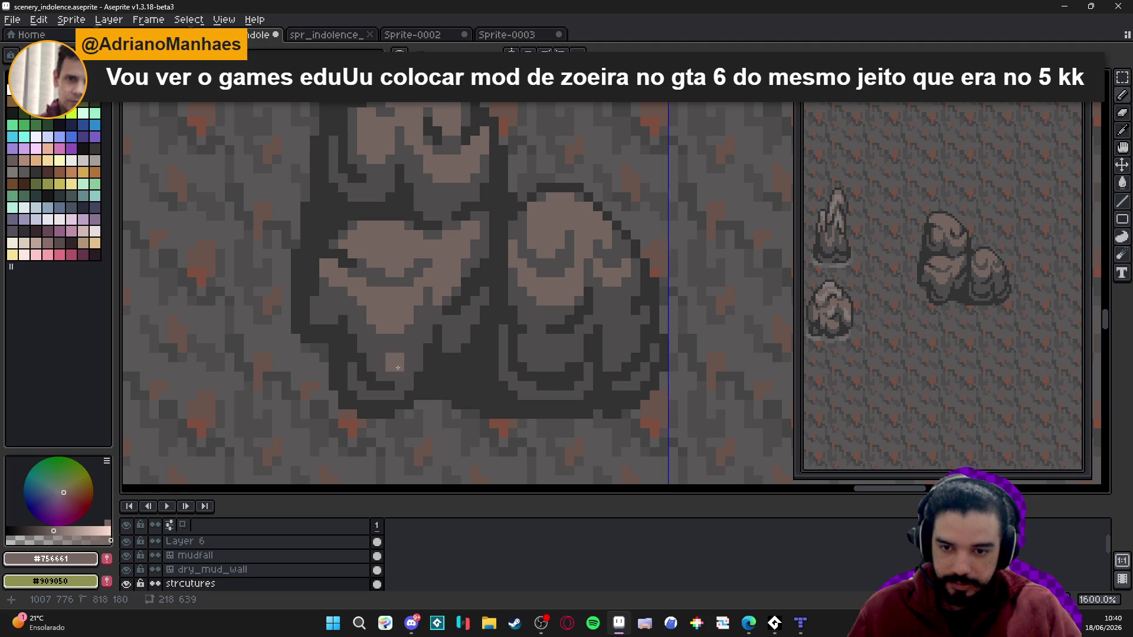
click(387, 363)
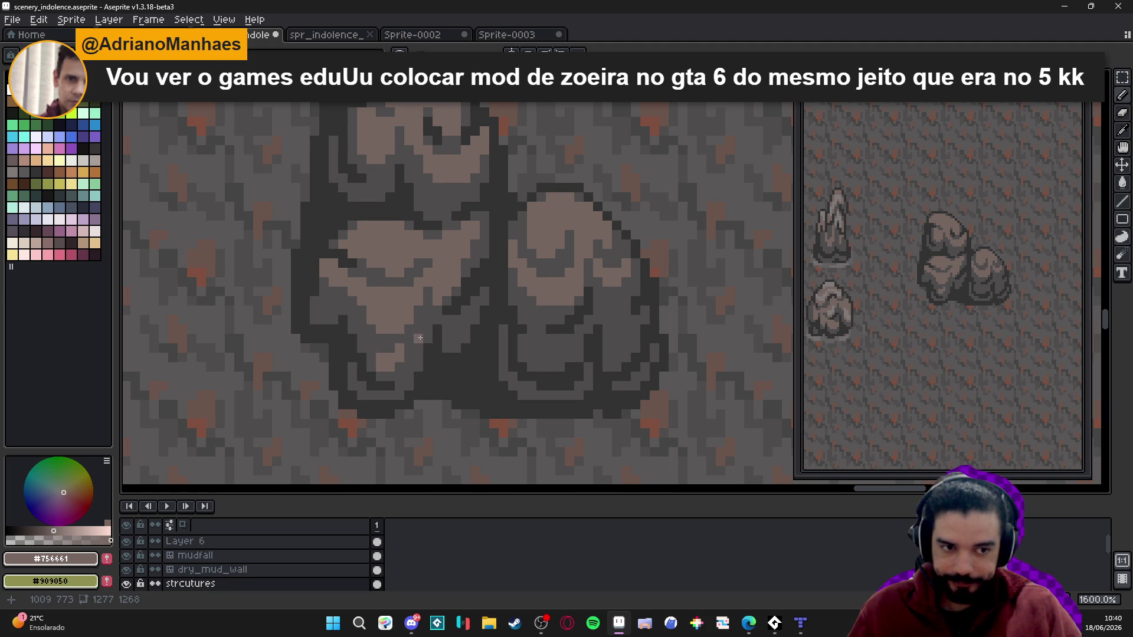
scroll(420, 338, up, 2)
click(523, 365)
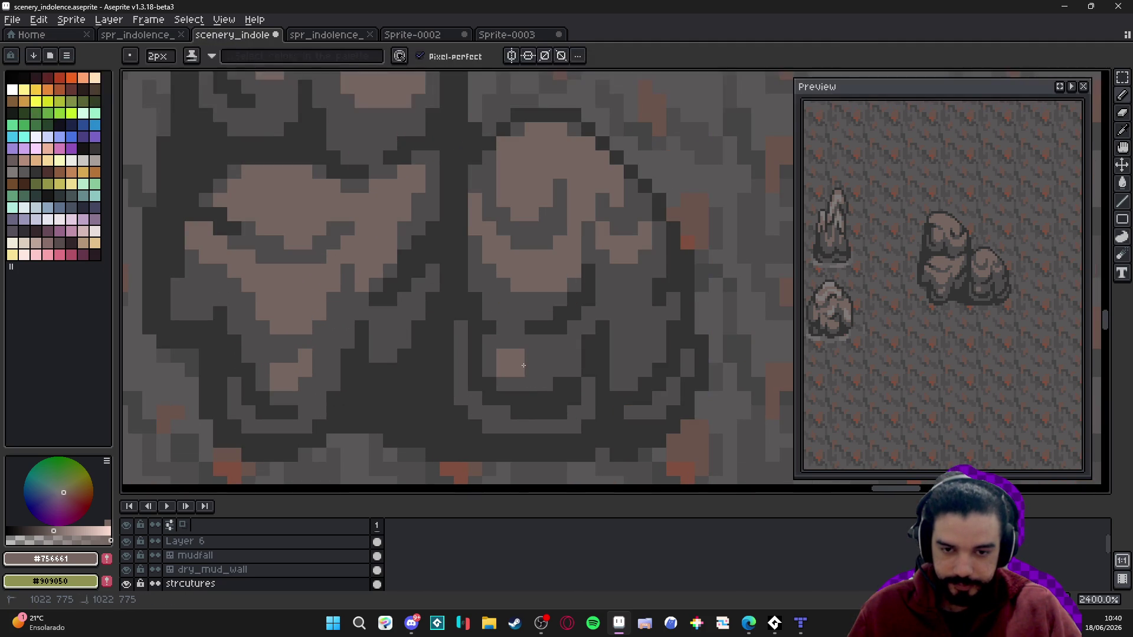
click(531, 366)
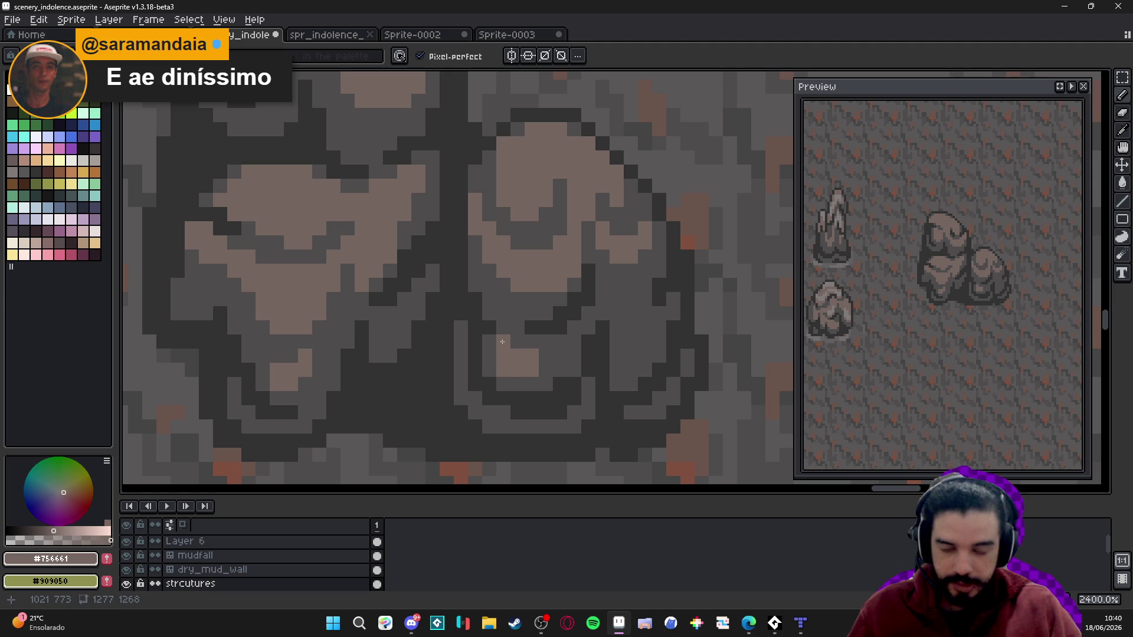
click(542, 371)
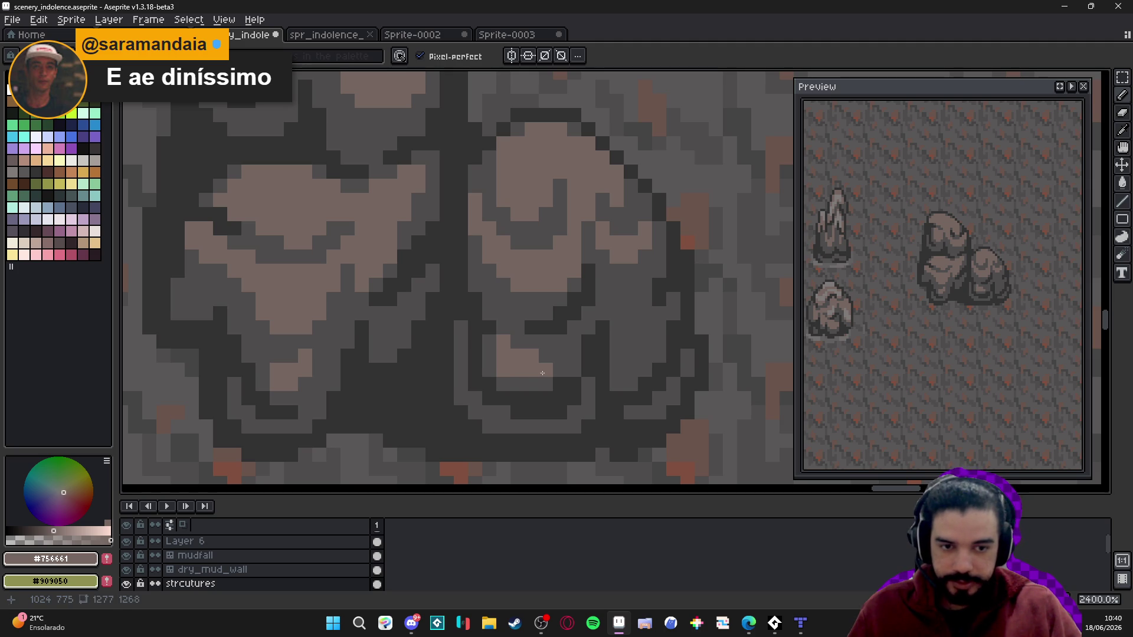
- Fix a stray light pixel with dark grey and add another light brown pixel beside the highlight
alt+click(509, 371)
click(508, 367)
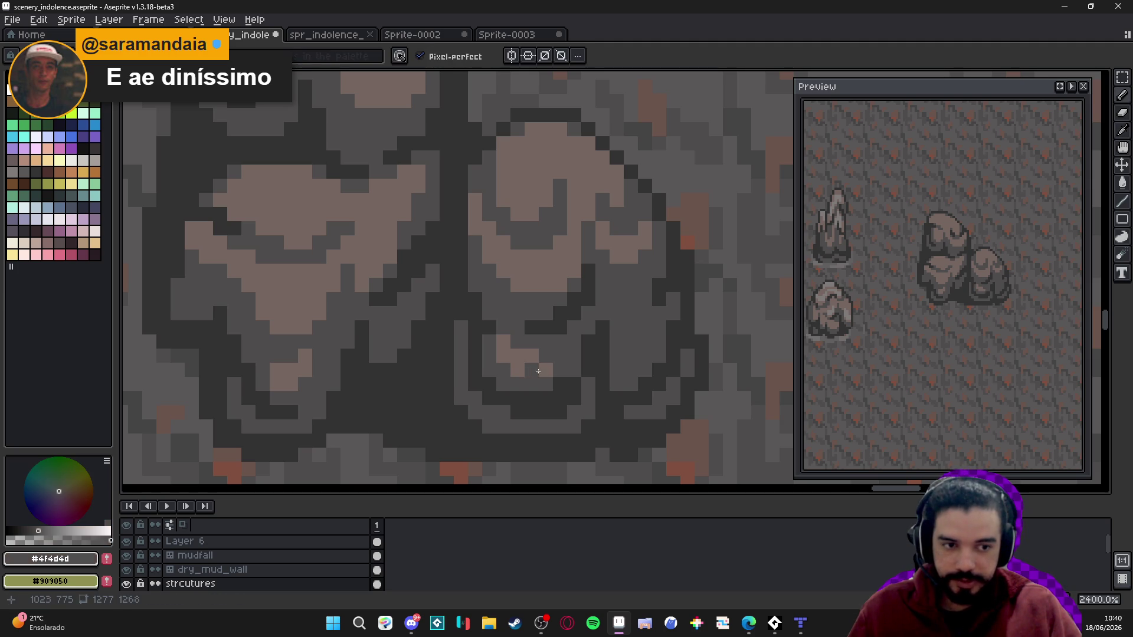
alt+click(543, 361)
click(560, 354)
alt+click(536, 356)
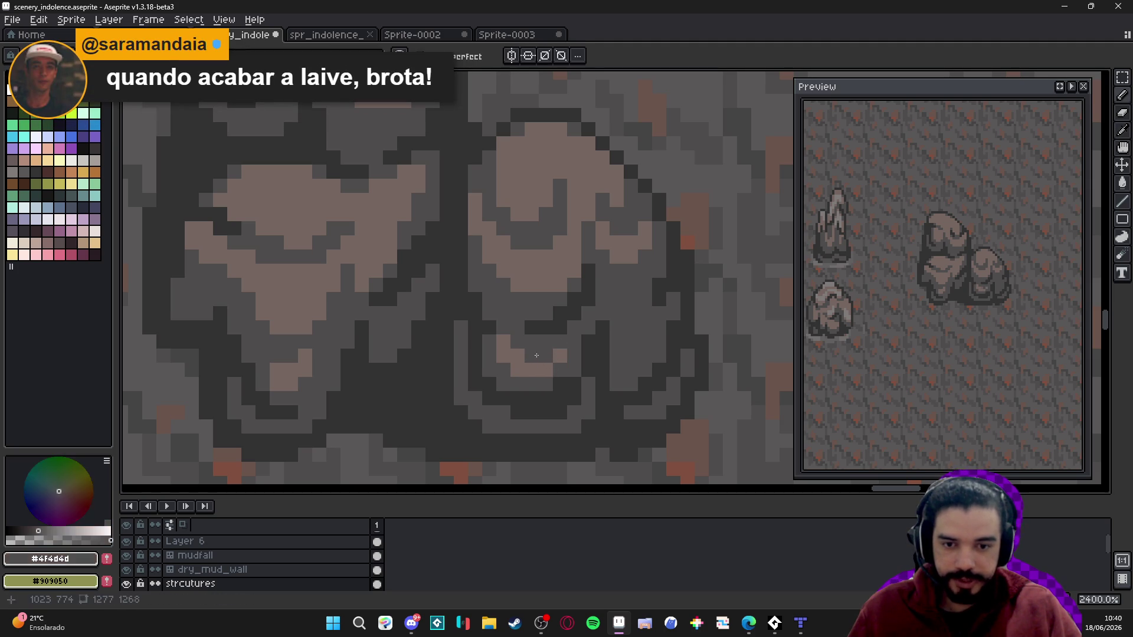
alt+click(546, 366)
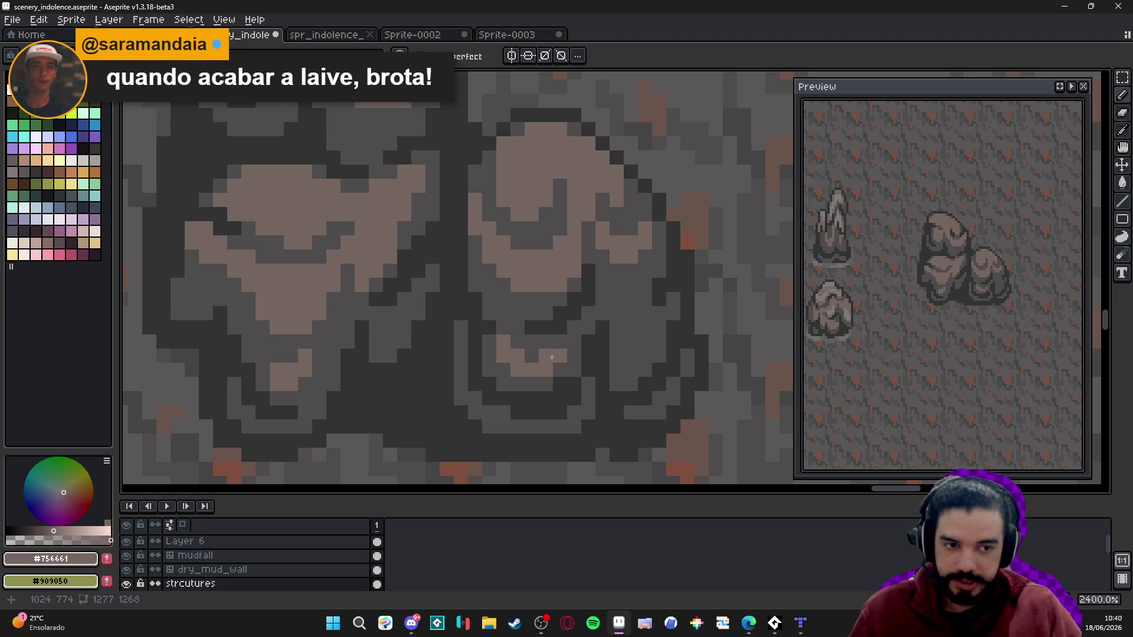
- Paint a small light brown highlight patch higher on the right boulder
drag(616, 342, 636, 358)
click(644, 342)
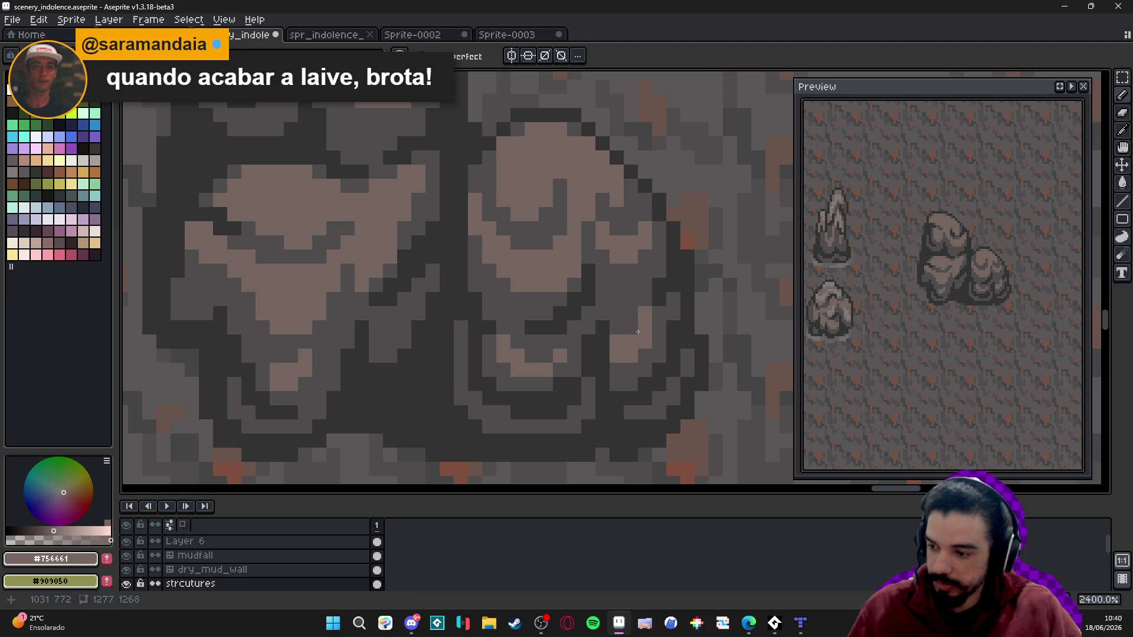
scroll(639, 323, down, 3)
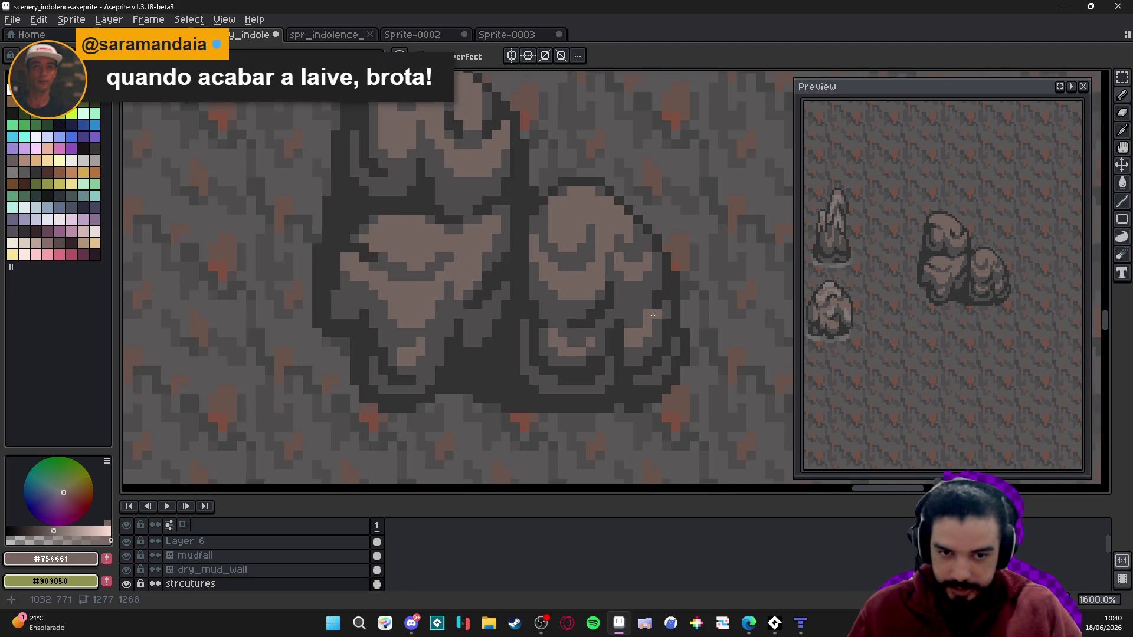
scroll(635, 332, up, 1)
scroll(635, 332, up, 1)
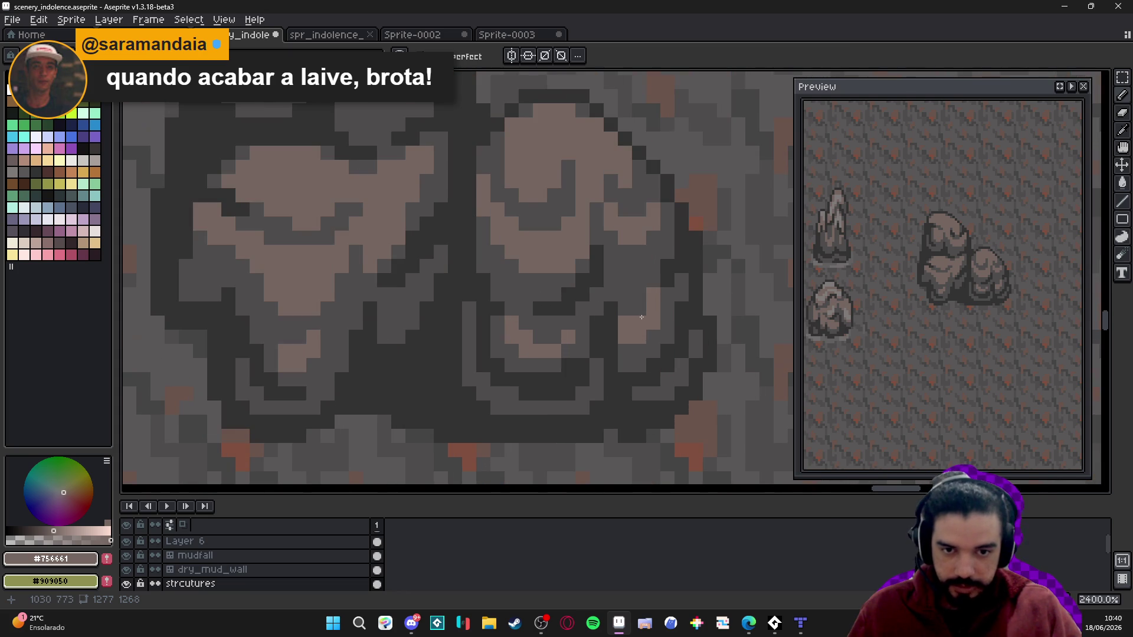
scroll(642, 318, down, 3)
drag(606, 309, 616, 327)
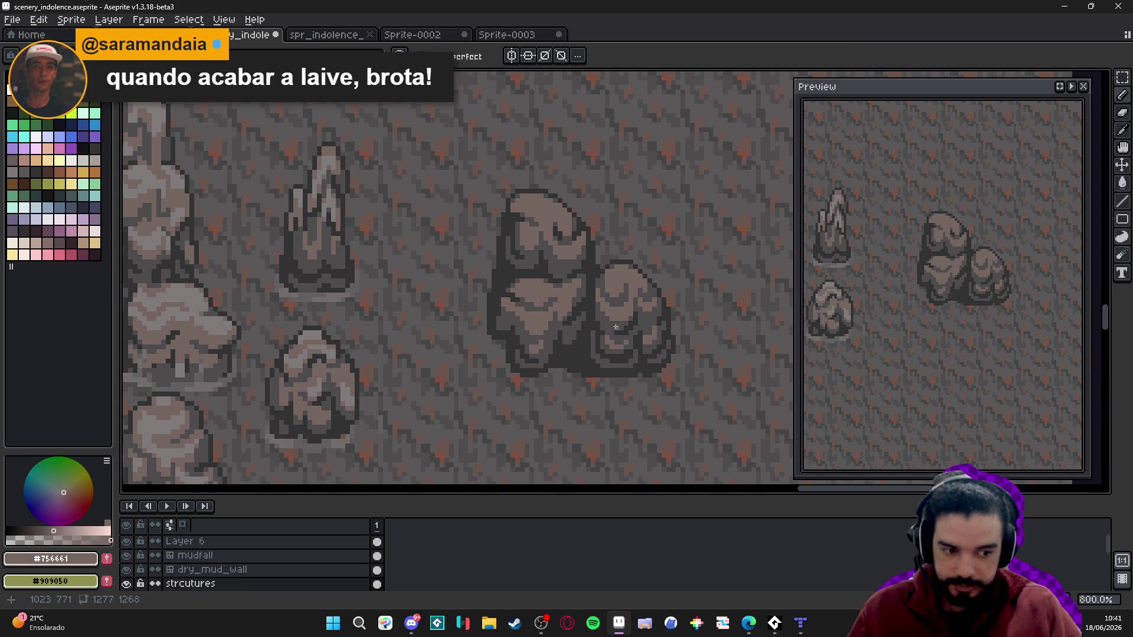
- Sample the #323232 outline grey and paint a dark pixel on the large boulder
scroll(486, 243, up, 2)
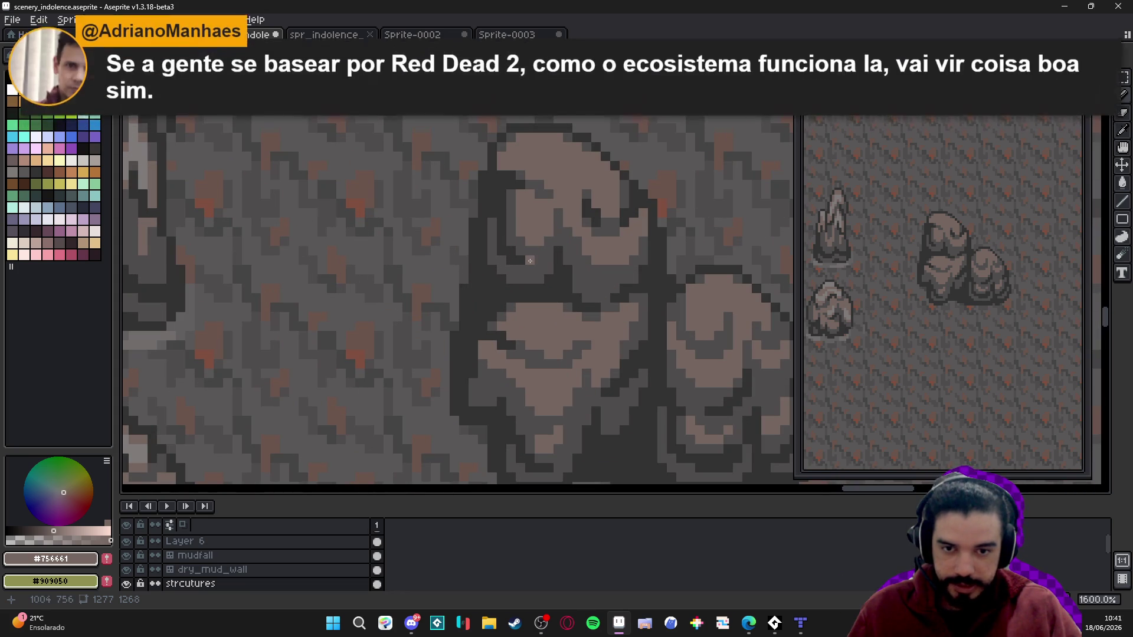
scroll(518, 265, down, 1)
scroll(518, 266, up, 1)
alt+click(497, 244)
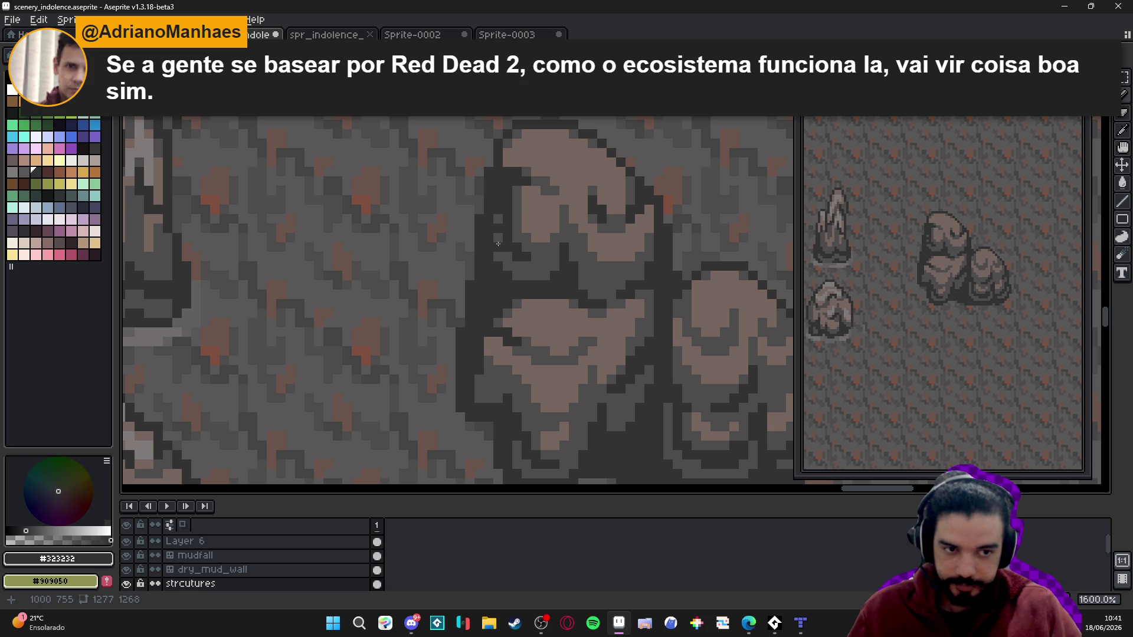
click(535, 272)
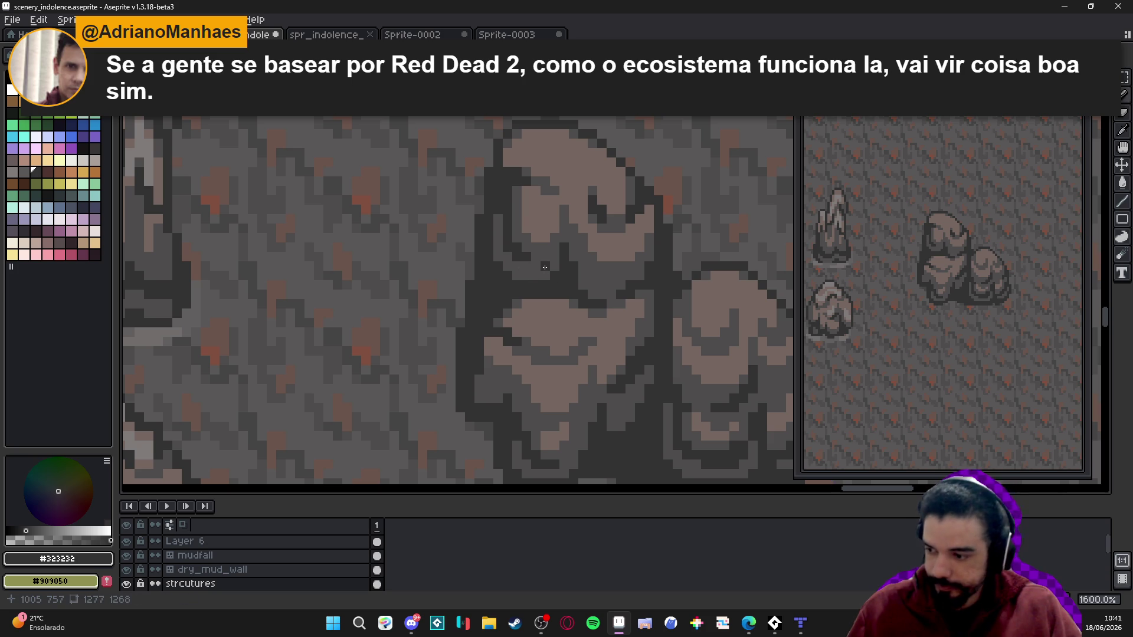
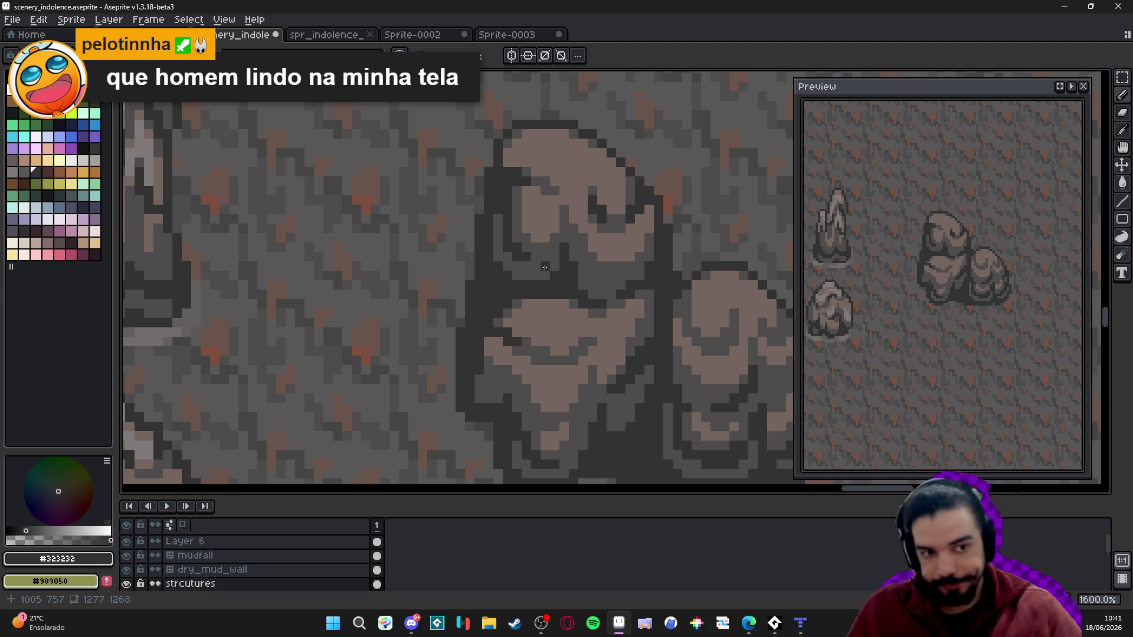
- Paint dark and mid-grey #4f4d4d pixels along the rock's upper edge
click(540, 169)
scroll(540, 169, up, 2)
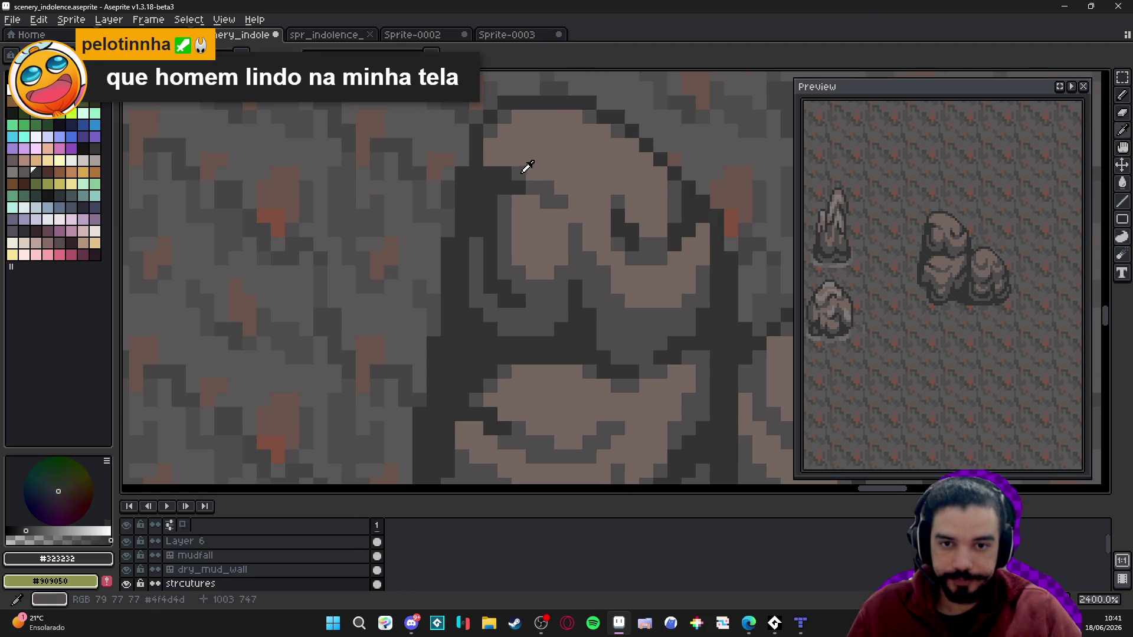
alt+click(490, 142)
click(491, 160)
drag(505, 131, 503, 156)
click(519, 159)
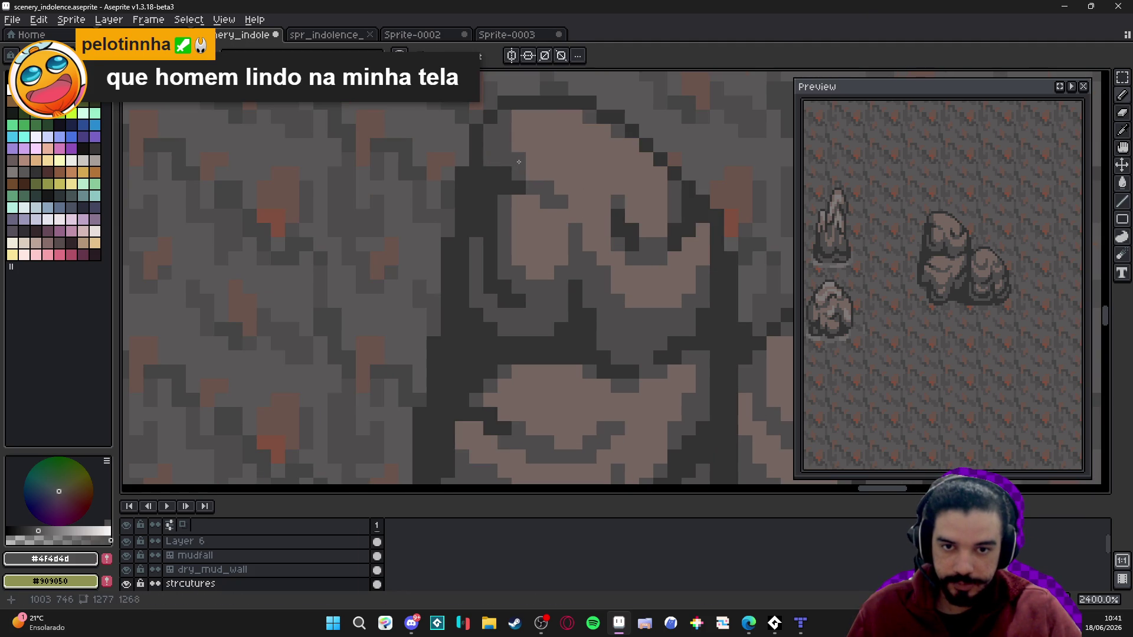
click(518, 116)
click(533, 131)
scroll(546, 186, down, 2)
scroll(540, 180, up, 1)
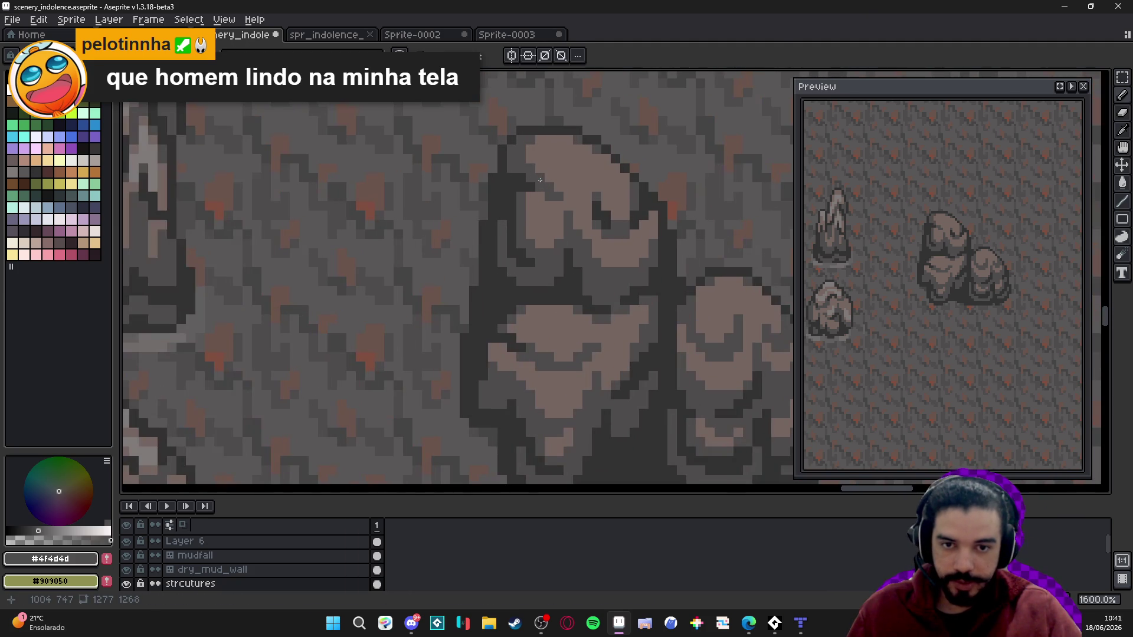
- Darken more pixels on the rock's top with #323232 and #4f4d4d, then save
click(568, 192)
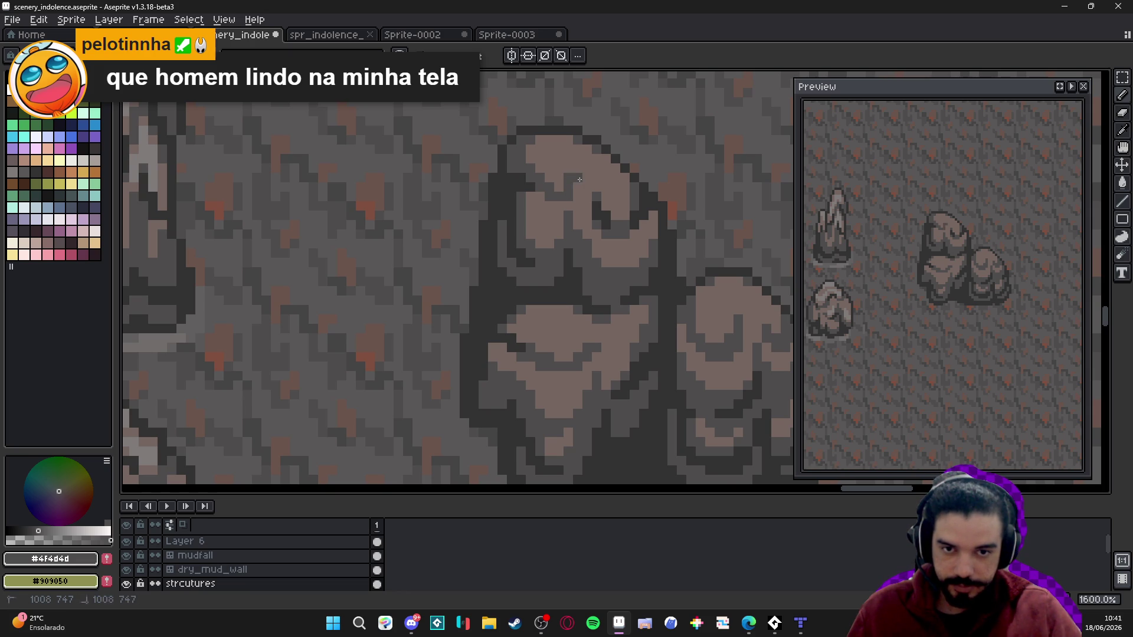
click(577, 169)
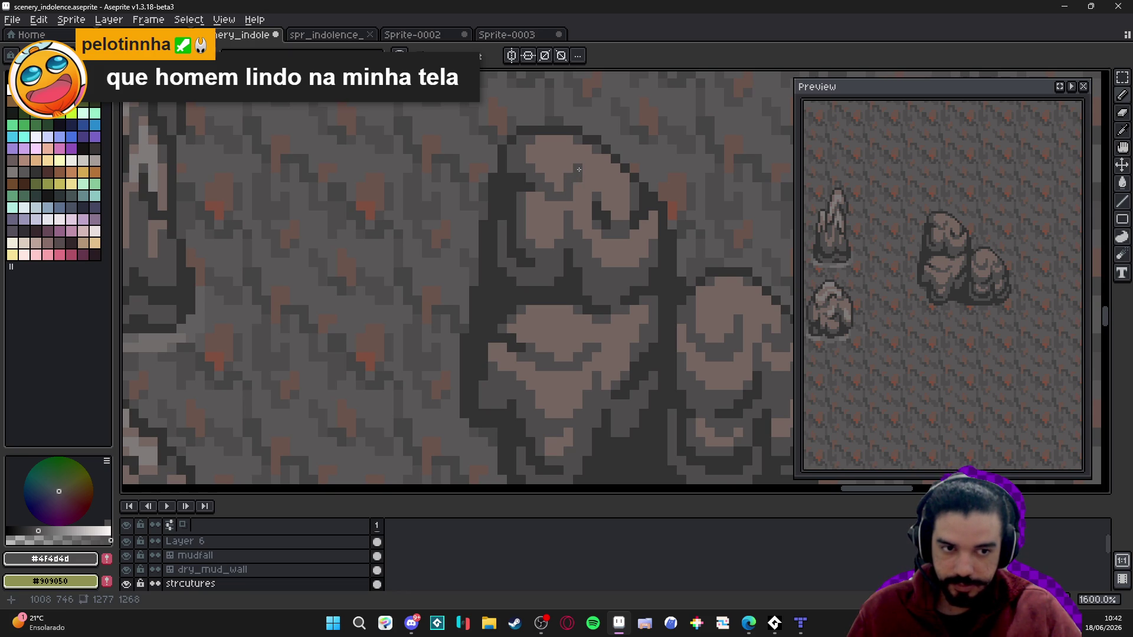
click(531, 197)
scroll(531, 196, up, 1)
alt+click(578, 169)
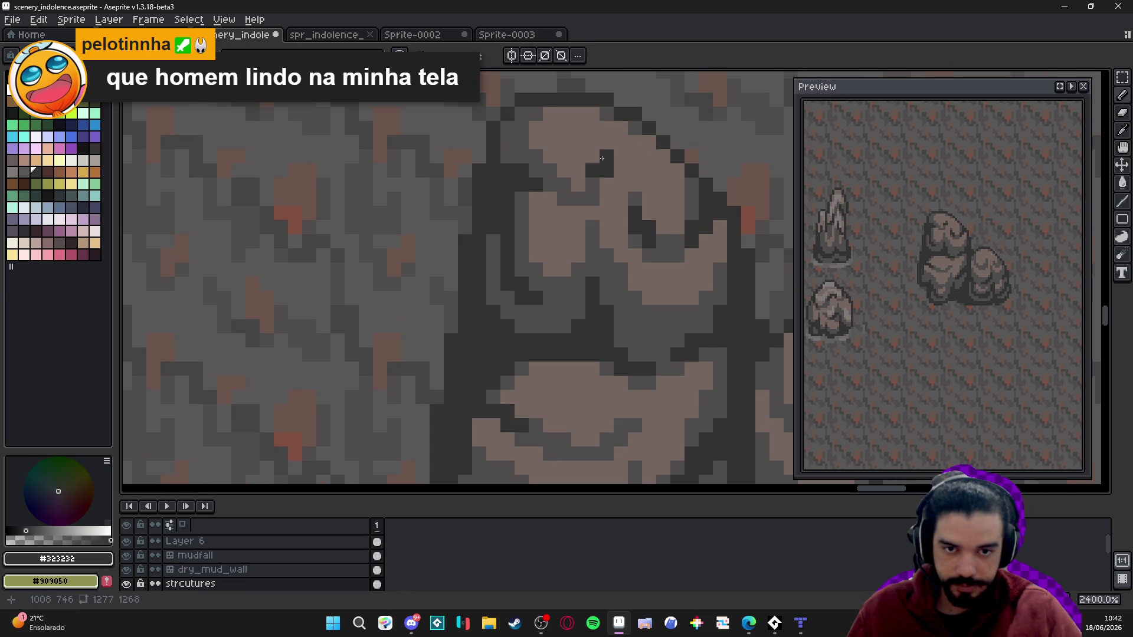
scroll(593, 197, down, 3)
alt+click(577, 177)
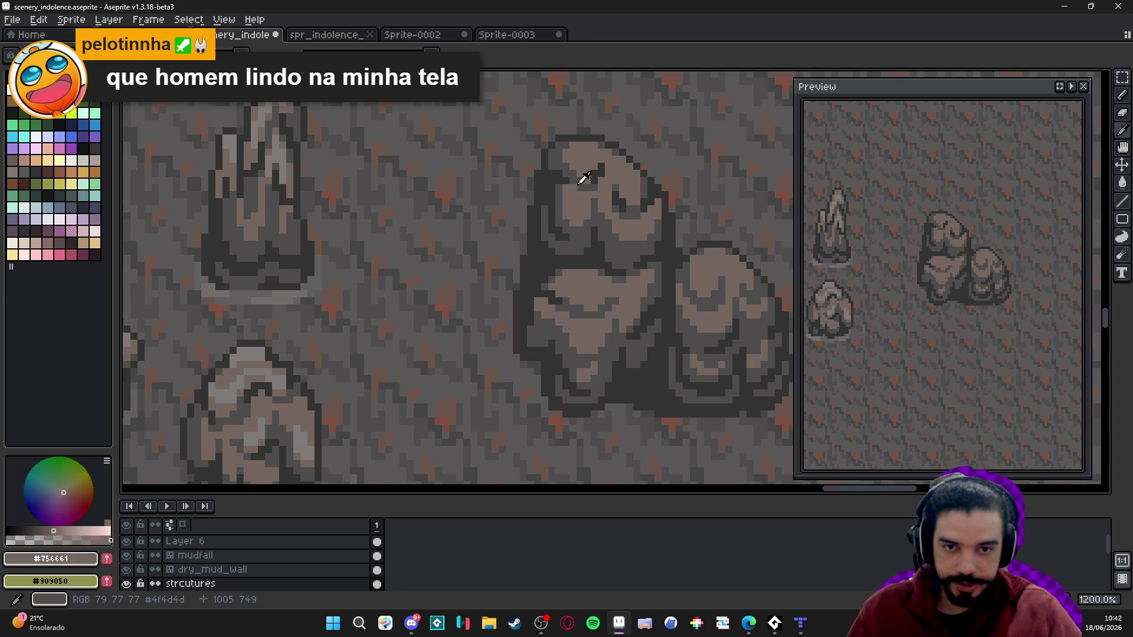
alt+click(584, 177)
scroll(601, 157, up, 3)
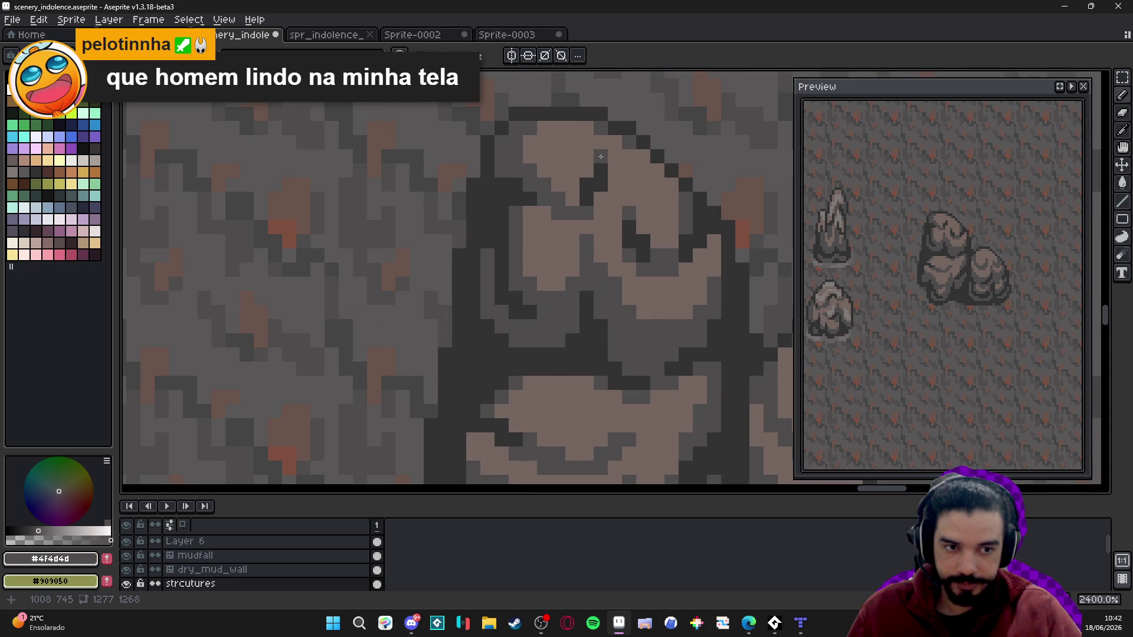
scroll(601, 156, down, 4)
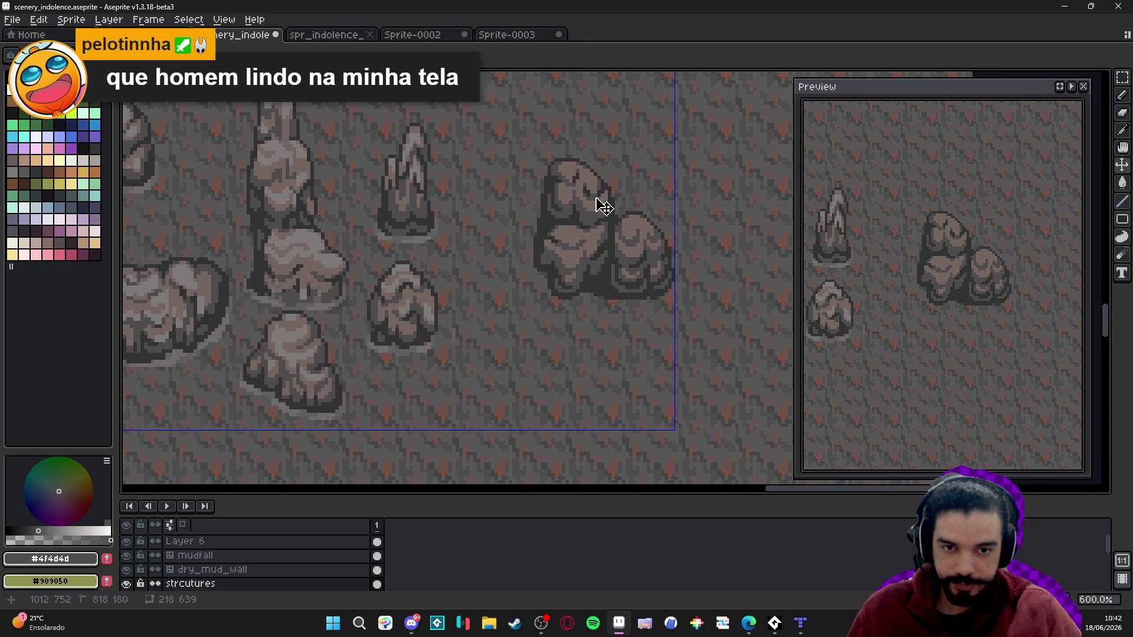
key(ctrl+s)
- Paint #323232 pixels into the rock crevice and outline, undoing the last stroke
scroll(625, 232, up, 3)
alt+click(584, 255)
scroll(628, 248, up, 3)
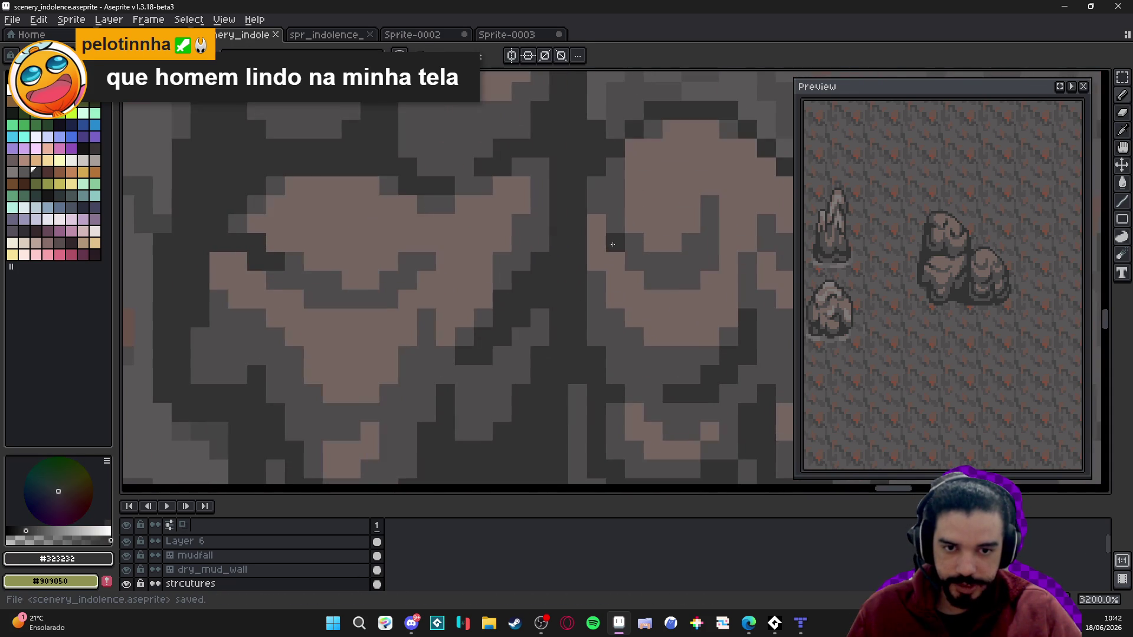
drag(633, 242, 632, 258)
click(615, 224)
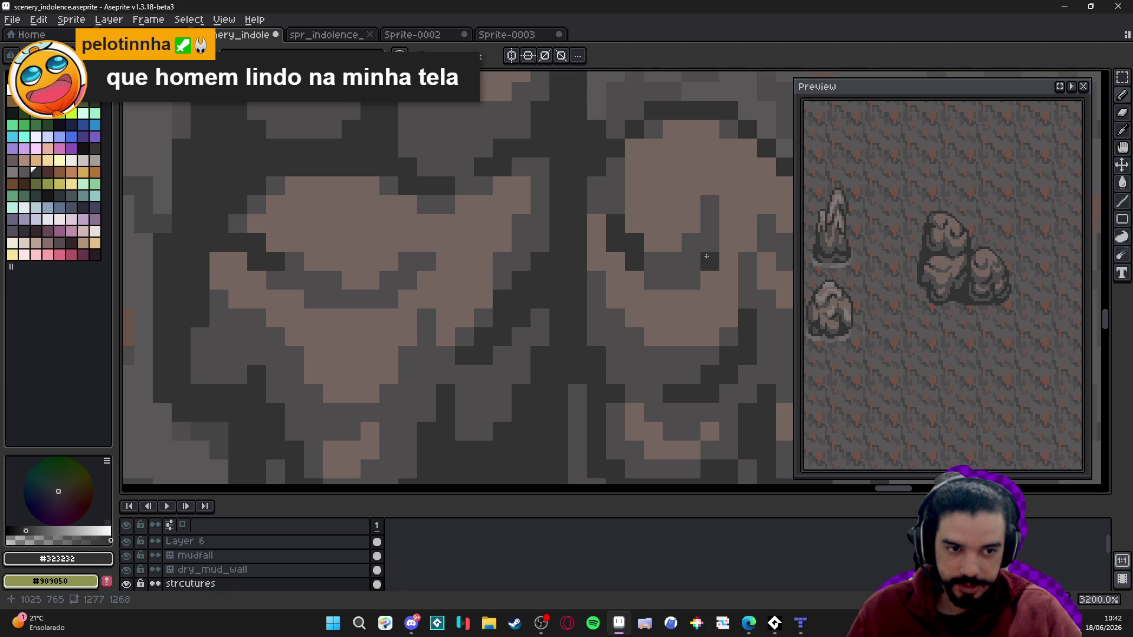
scroll(706, 256, down, 2)
scroll(536, 219, up, 1)
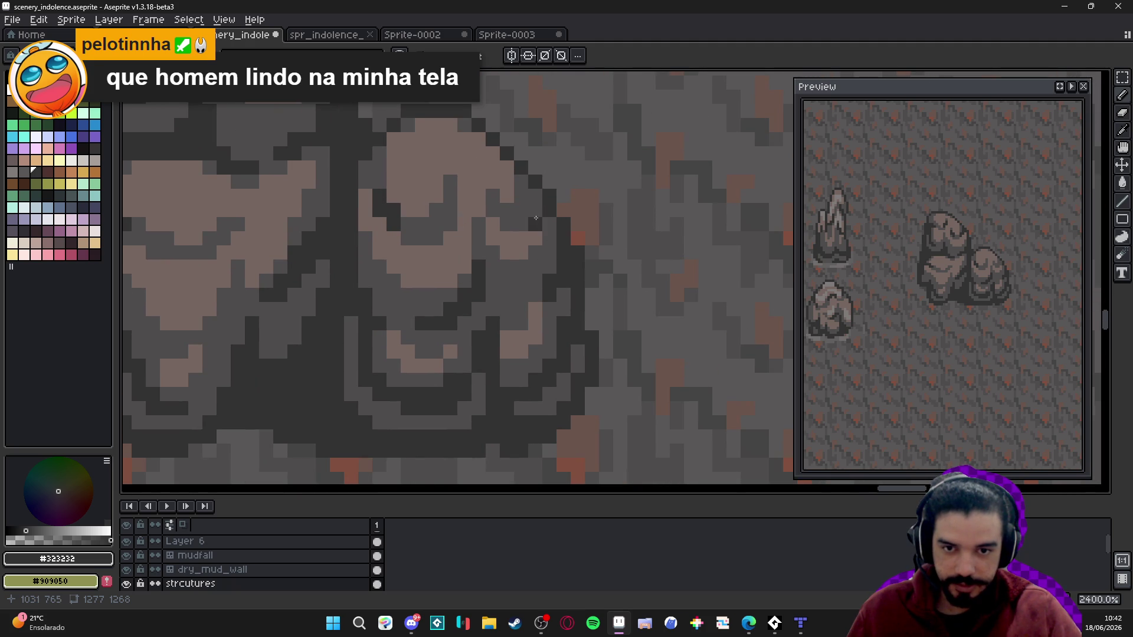
drag(534, 210, 521, 196)
click(520, 182)
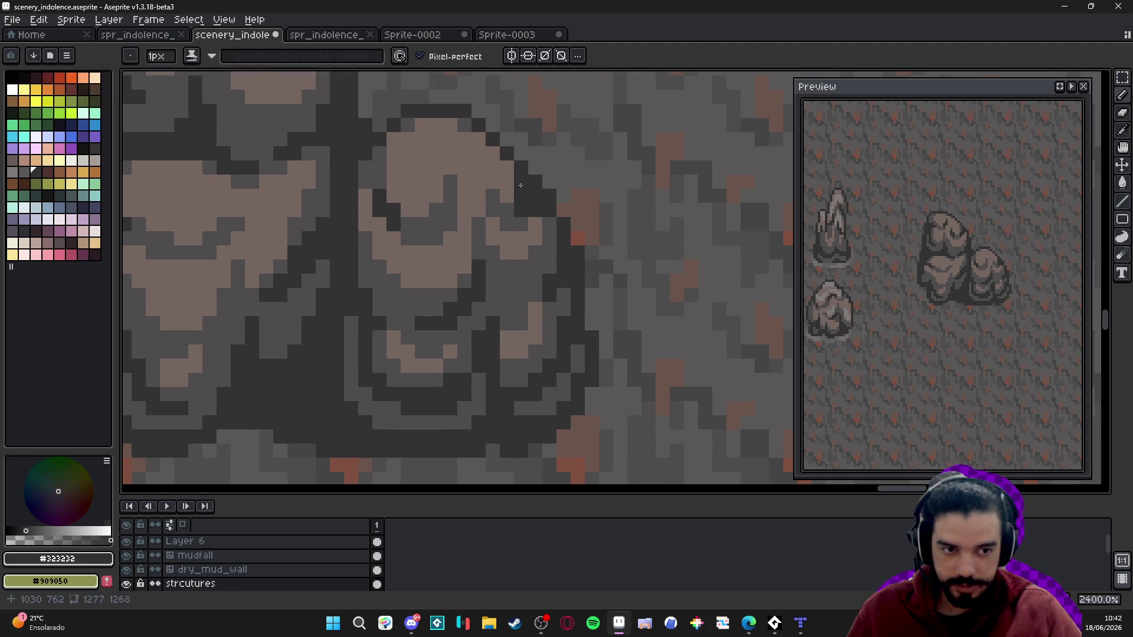
key(ctrl+z)
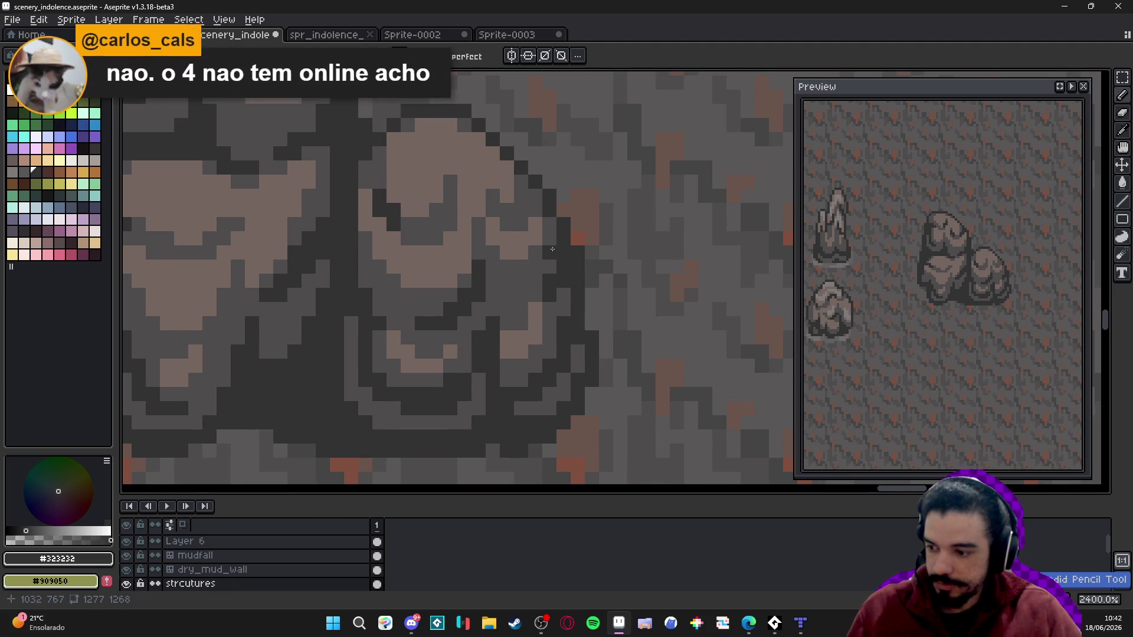
- Paint dark #323232 blocks and columns along the right-hand rock's outline
drag(527, 240, 599, 244)
scroll(599, 244, down, 2)
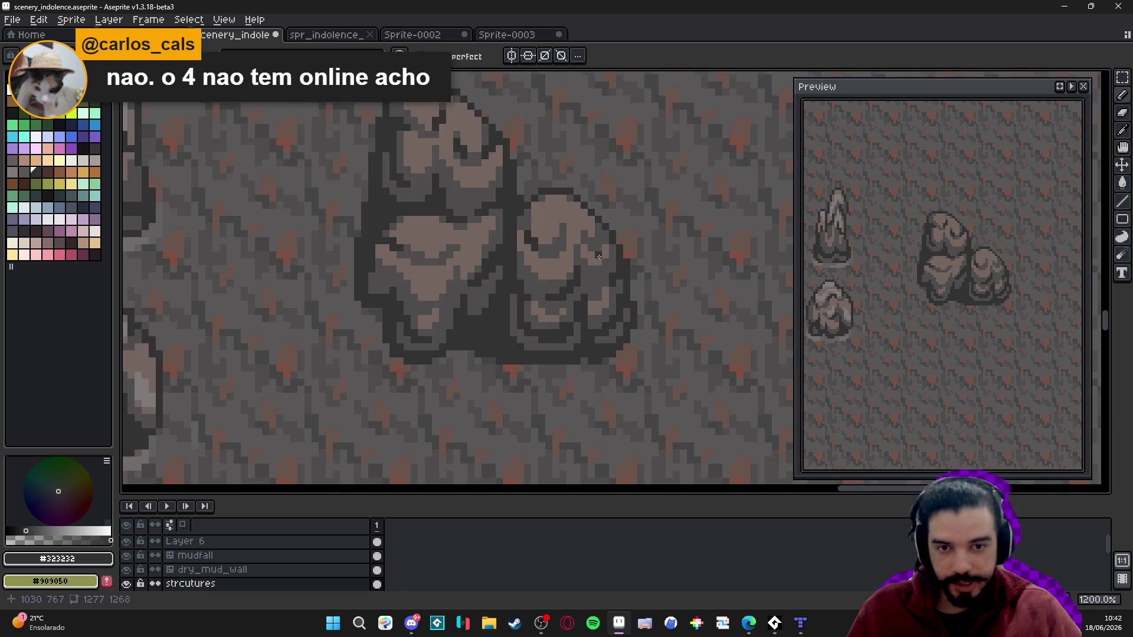
scroll(599, 244, up, 2)
click(592, 240)
drag(598, 225, 601, 207)
scroll(601, 207, down, 2)
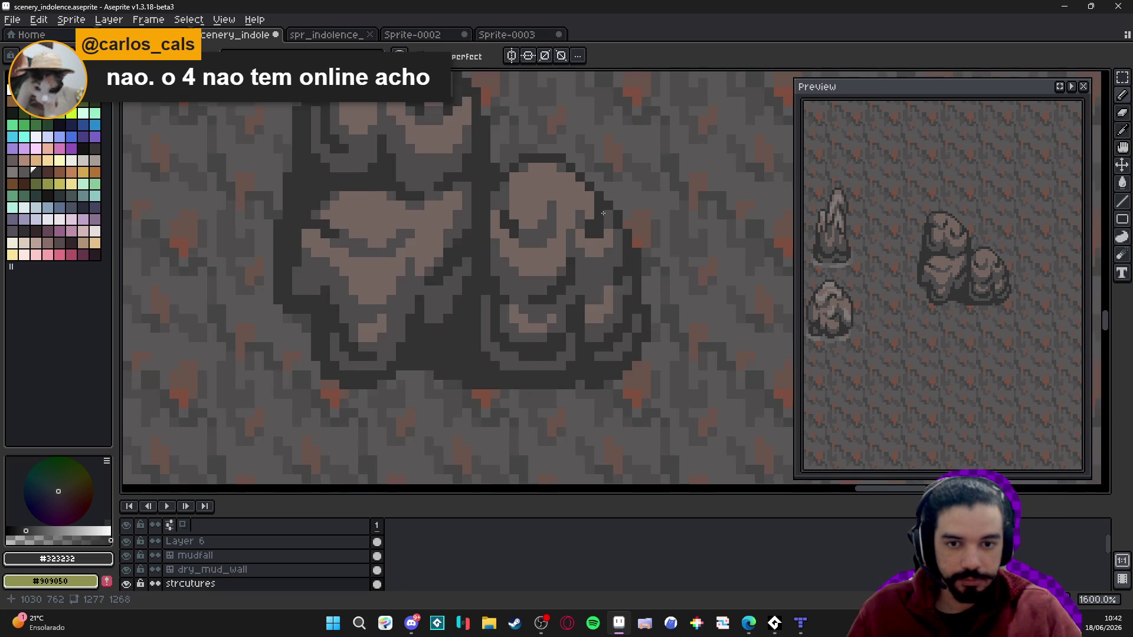
scroll(590, 236, up, 2)
scroll(581, 261, down, 3)
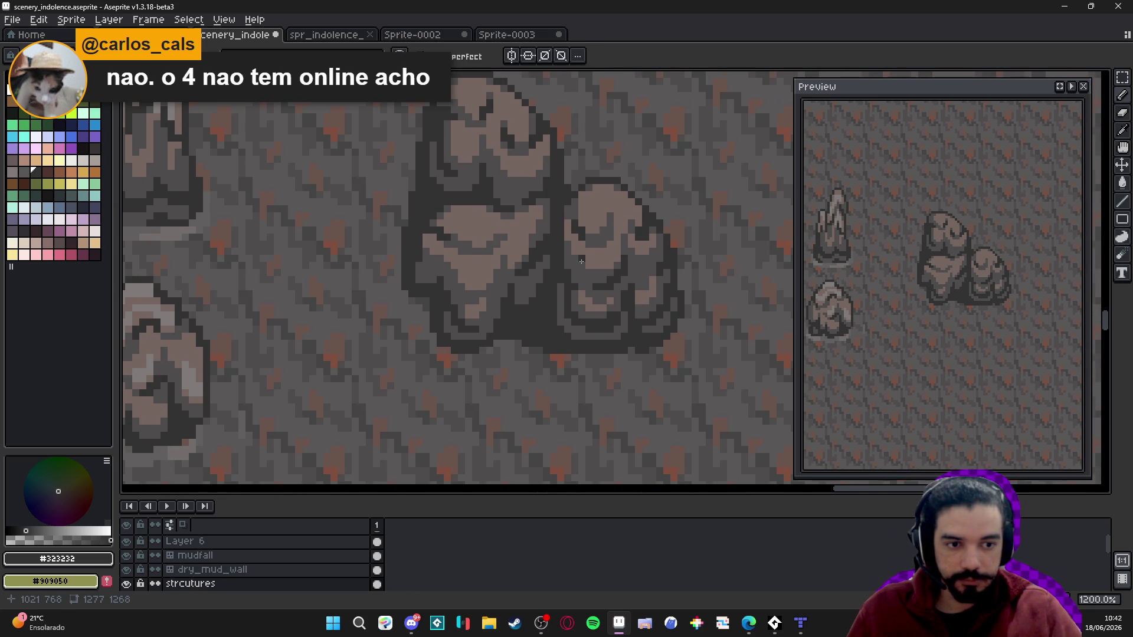
scroll(625, 277, up, 3)
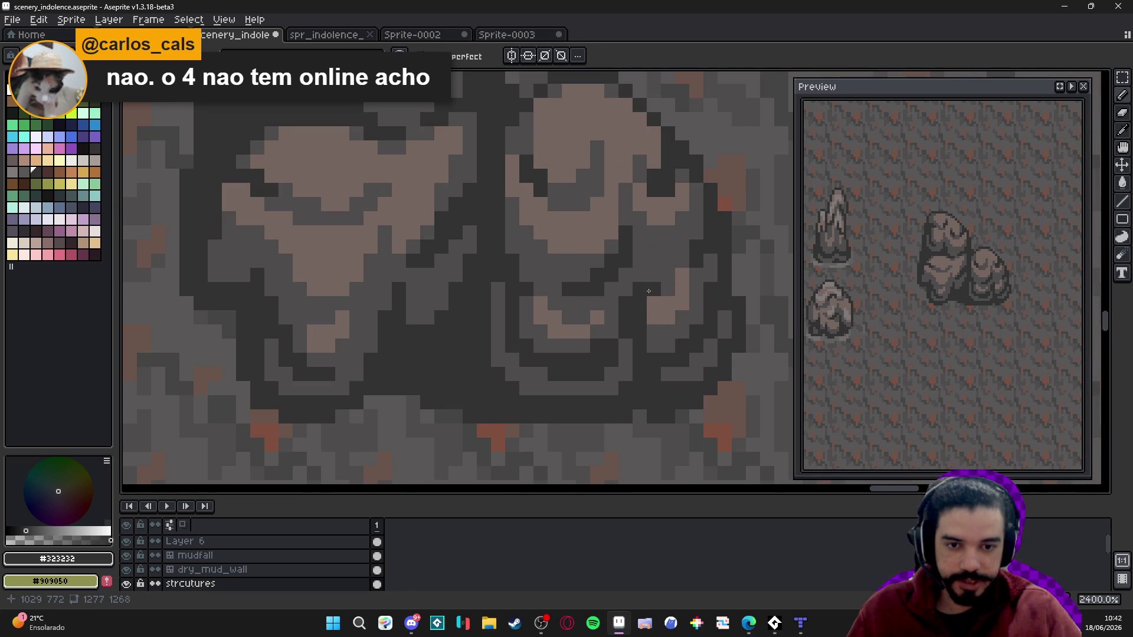
drag(667, 290, 668, 275)
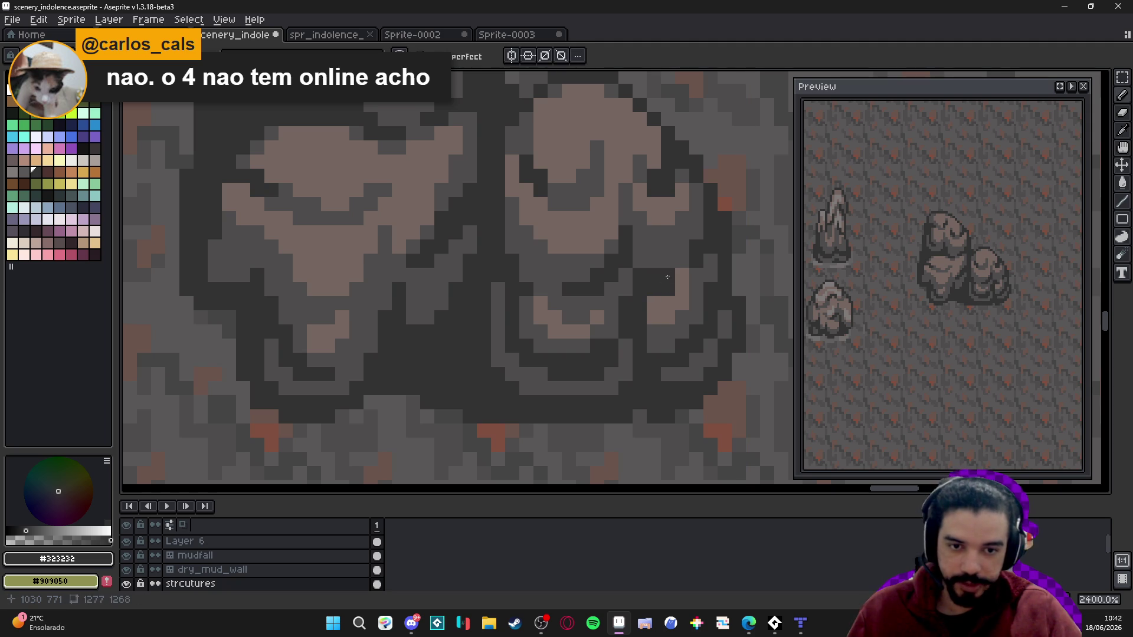
click(640, 261)
scroll(637, 275, down, 5)
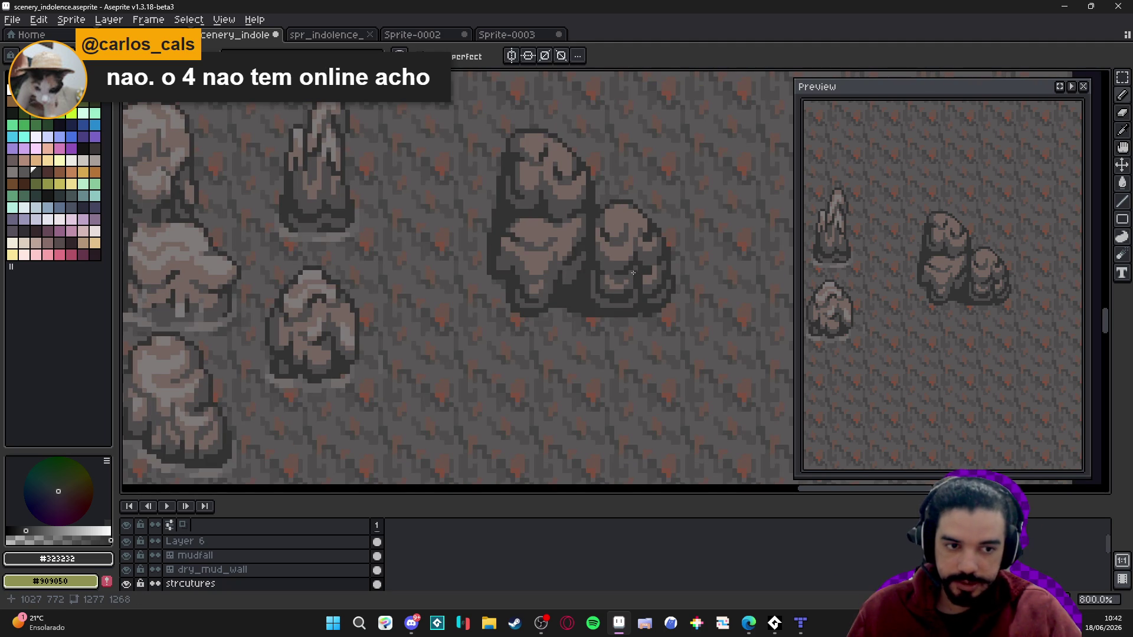
scroll(633, 273, down, 3)
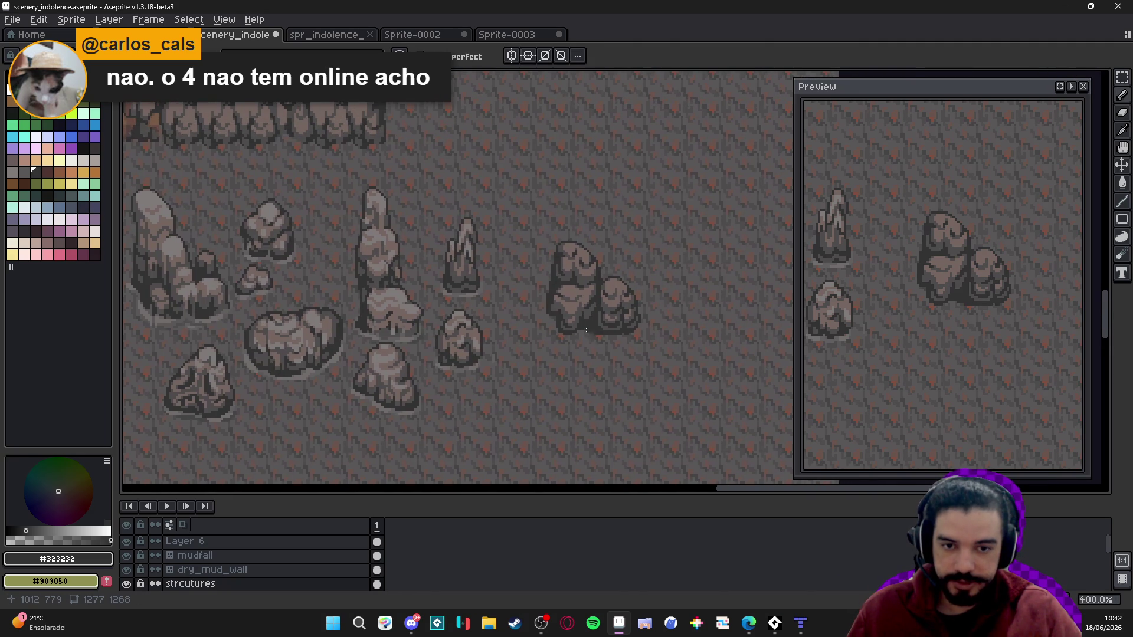
- Save scenery_indolence.aseprite
key(ctrl+s)
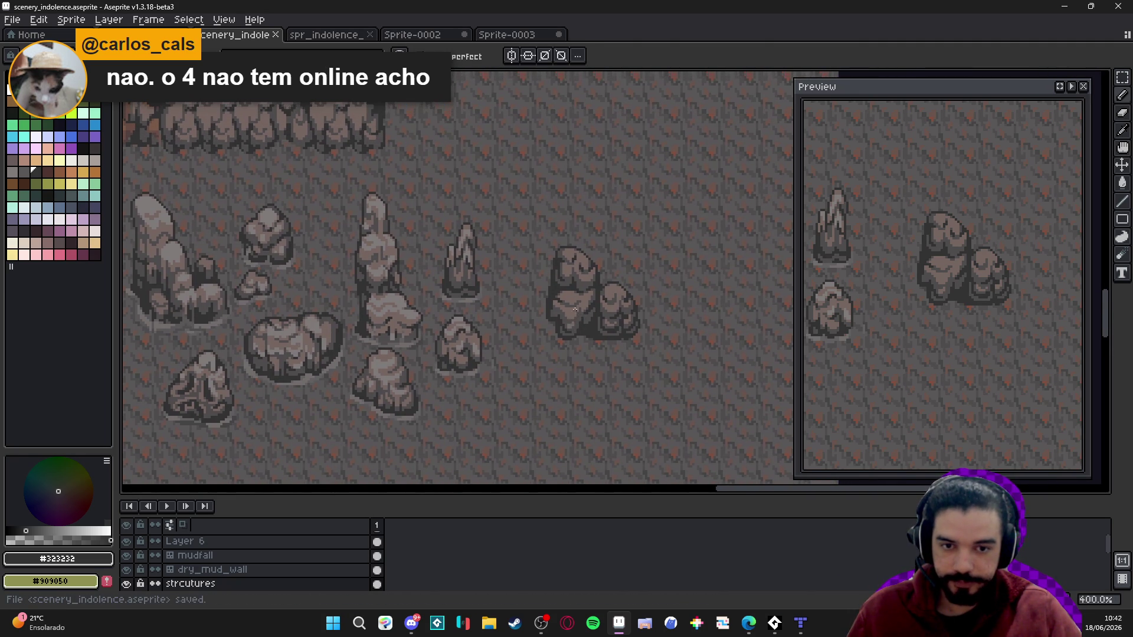
scroll(490, 283, up, 2)
key(alt)
- Pick light grey #807b7a, save, and highlight the boulder's top-left and right lobe
click(369, 303)
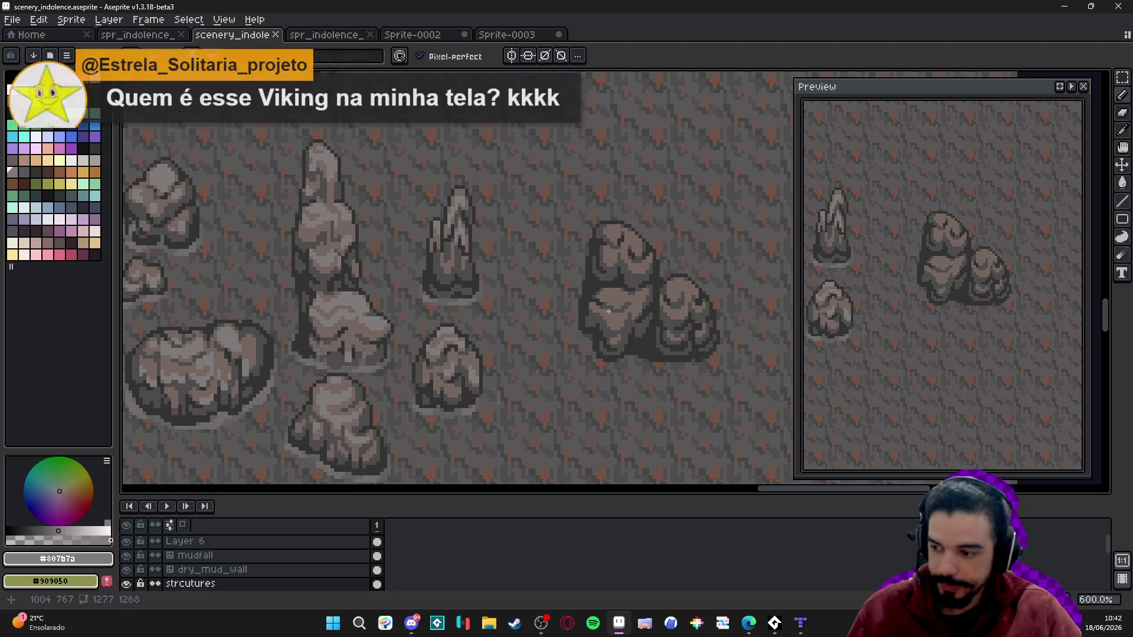
drag(625, 290, 608, 294)
key(ctrl+s)
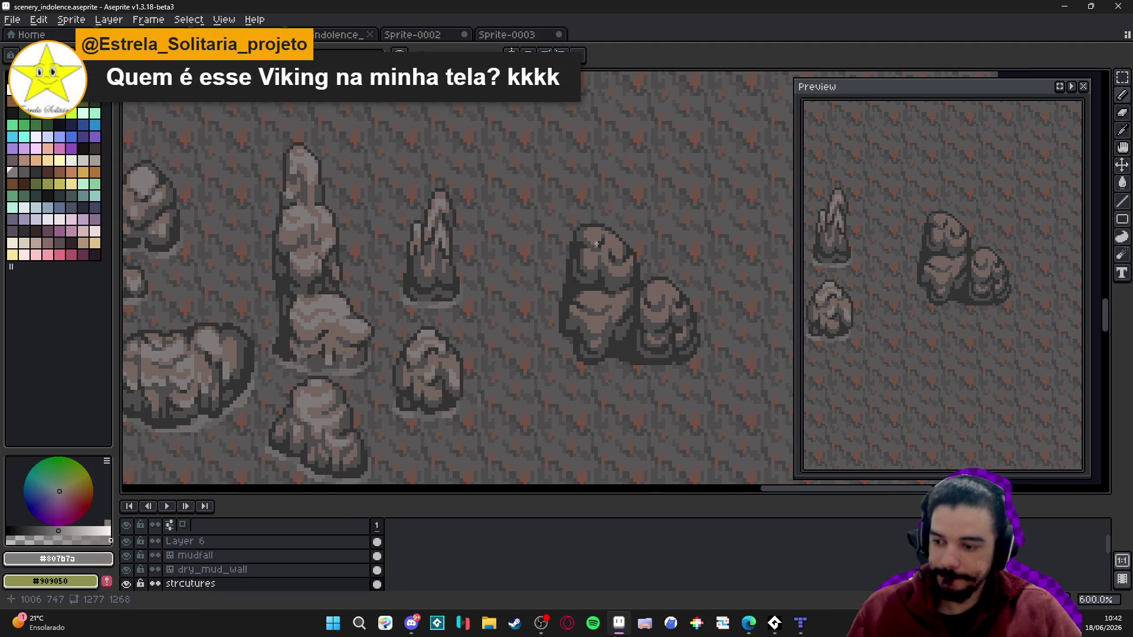
scroll(596, 243, up, 4)
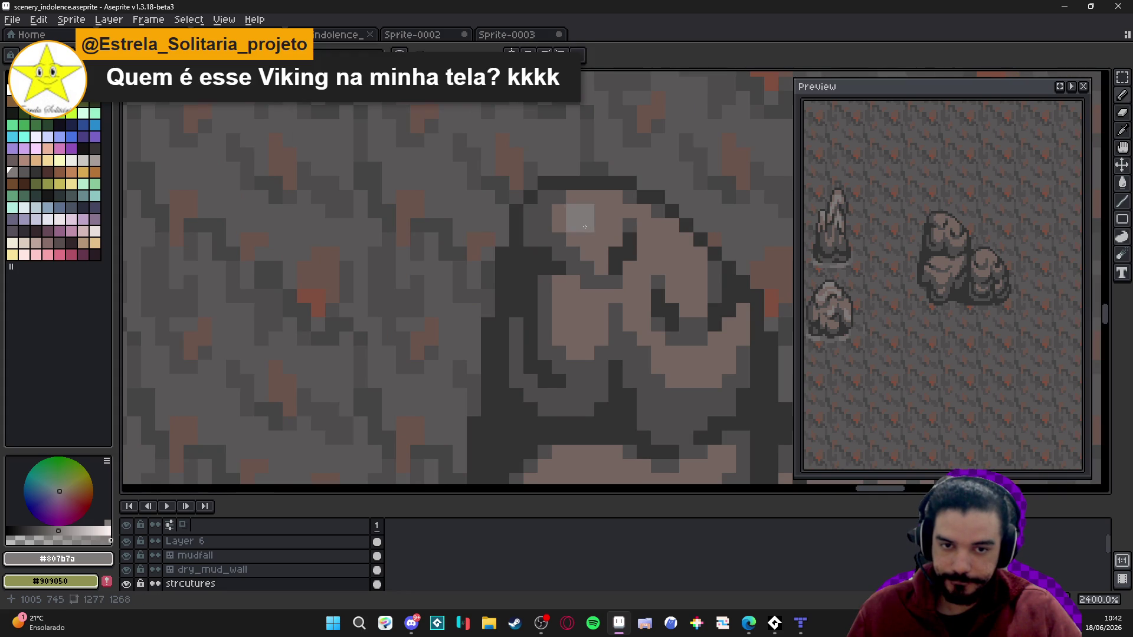
mouse_move(585, 226)
mouse_down()
mouse_move(599, 224)
mouse_move(596, 205)
mouse_move(611, 223)
mouse_move(602, 242)
mouse_up()
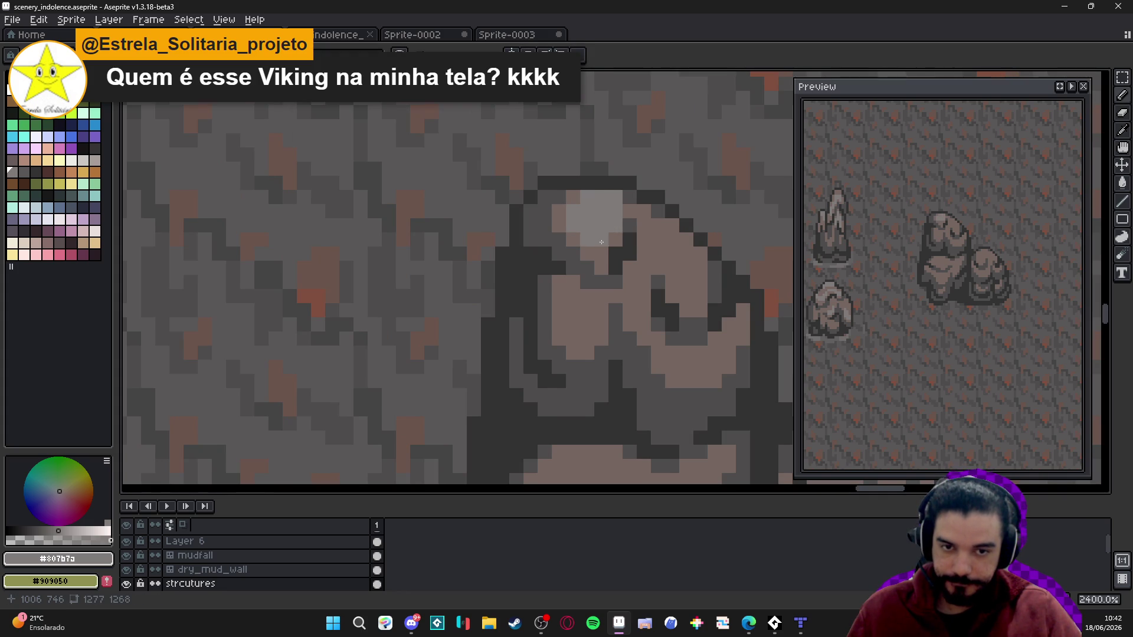
mouse_move(678, 274)
mouse_down()
mouse_move(696, 277)
mouse_move(687, 295)
mouse_up()
click(672, 254)
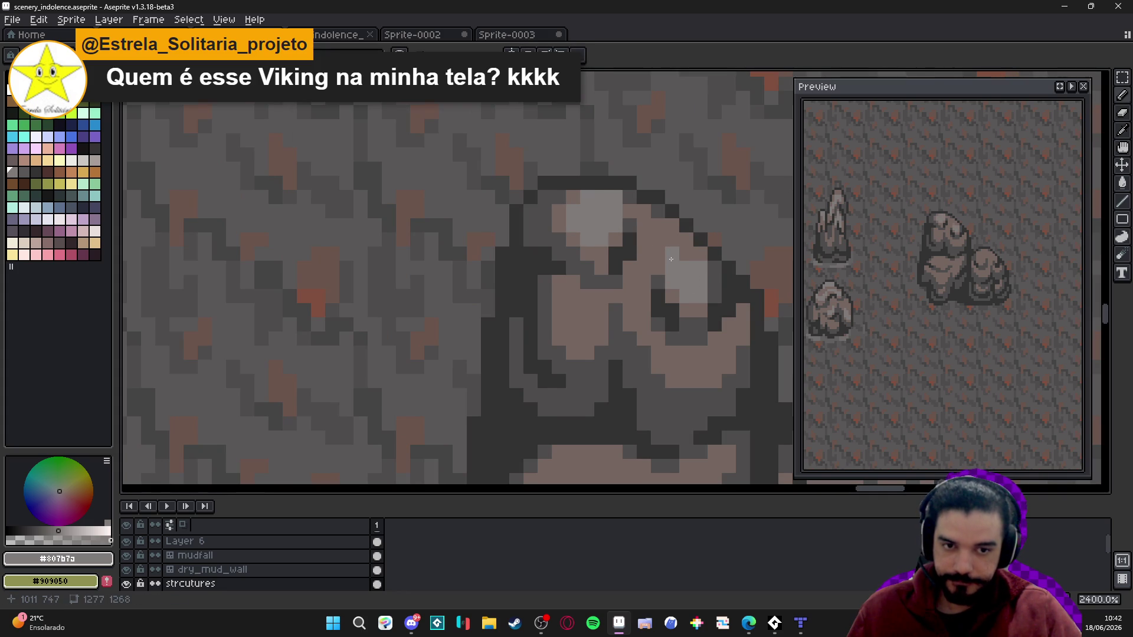
- Add light-grey highlight patches on the boulder's top, undoing one misplaced stroke
click(574, 324)
click(582, 338)
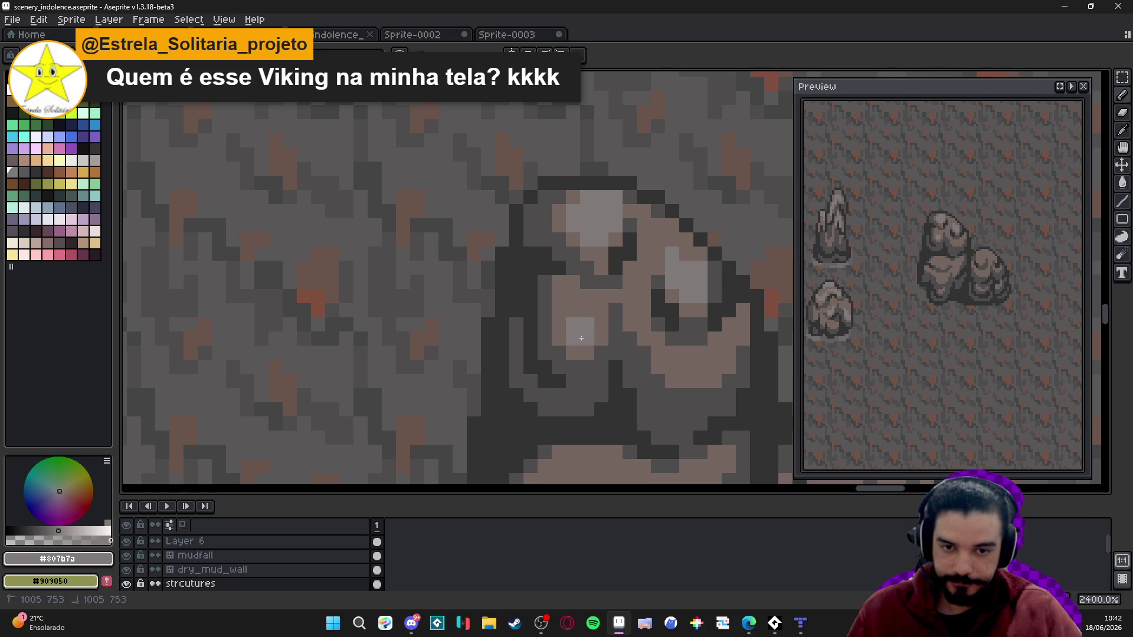
click(574, 310)
scroll(574, 310, down, 5)
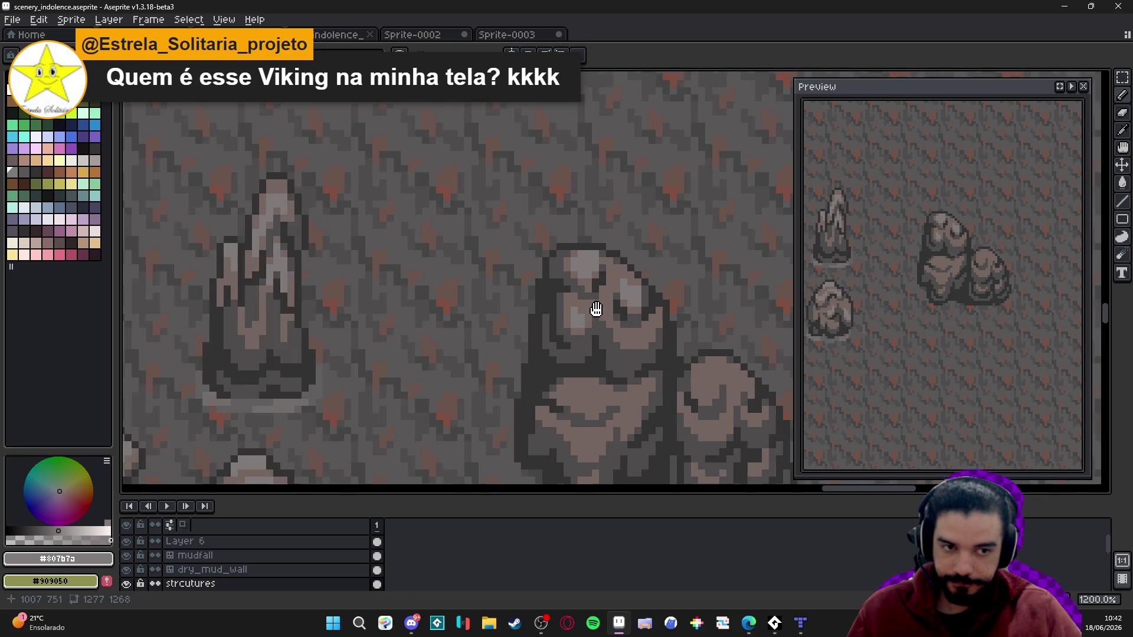
scroll(627, 321, up, 5)
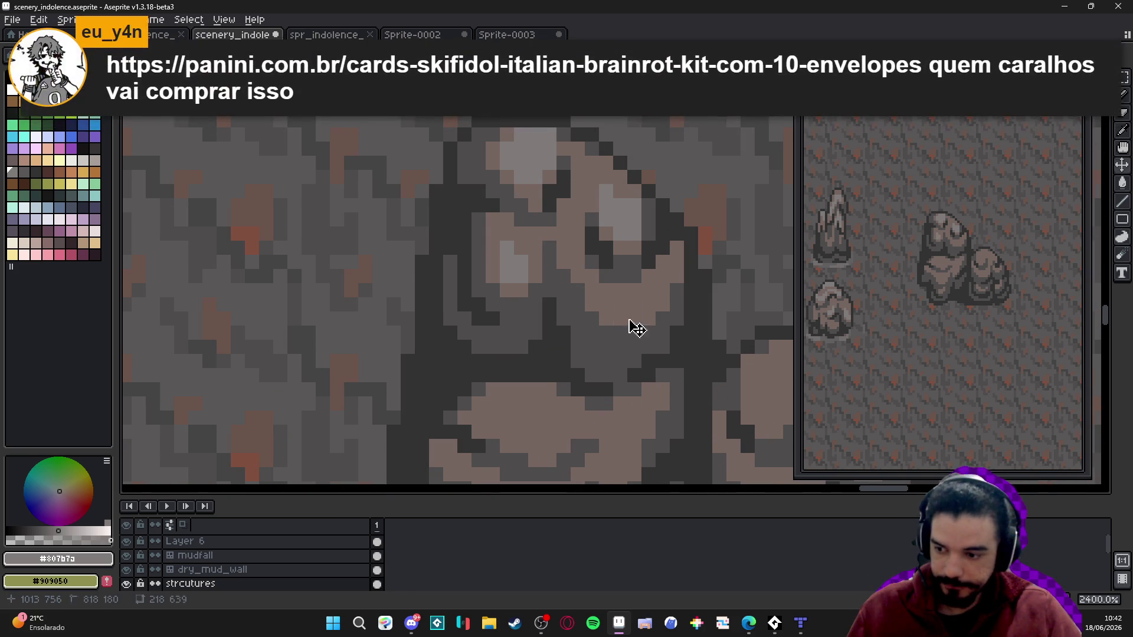
click(629, 319)
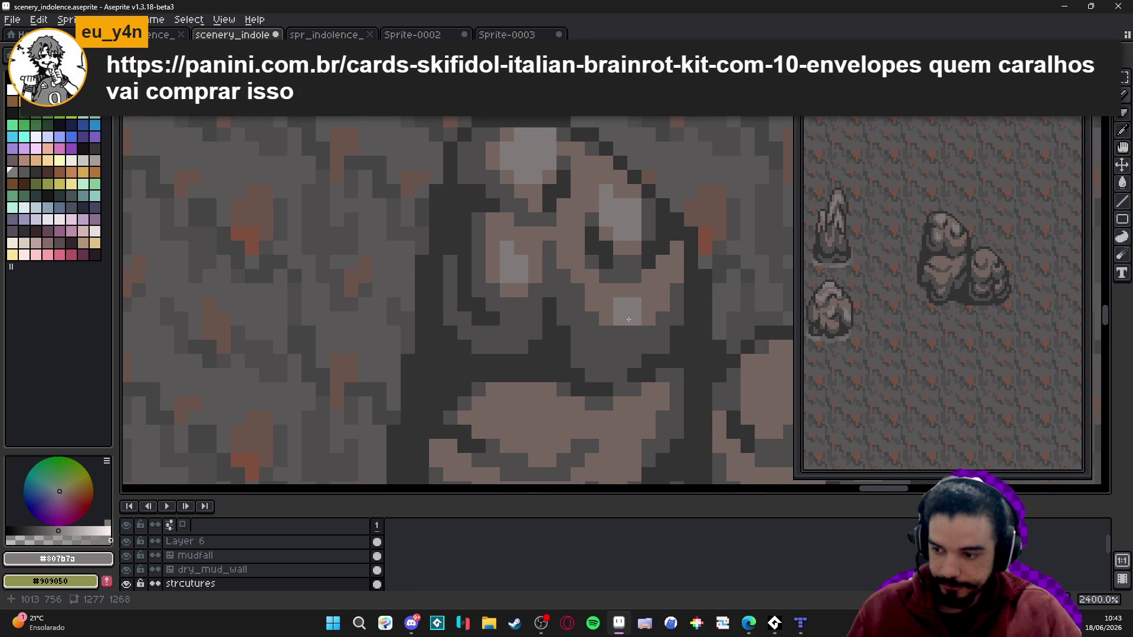
key(ctrl+z)
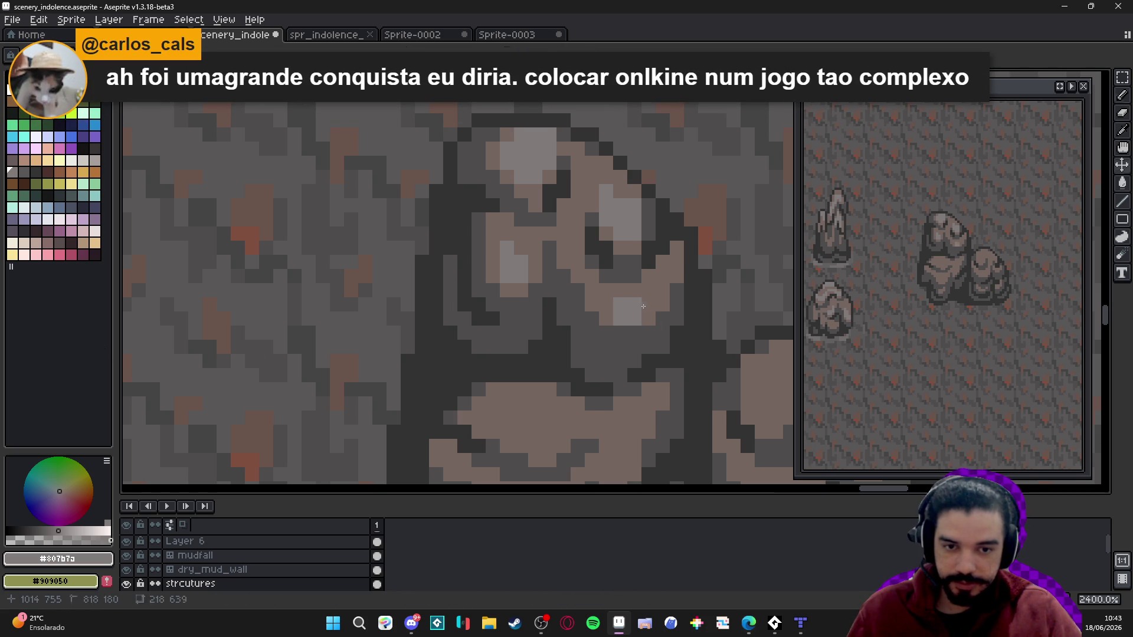
click(607, 306)
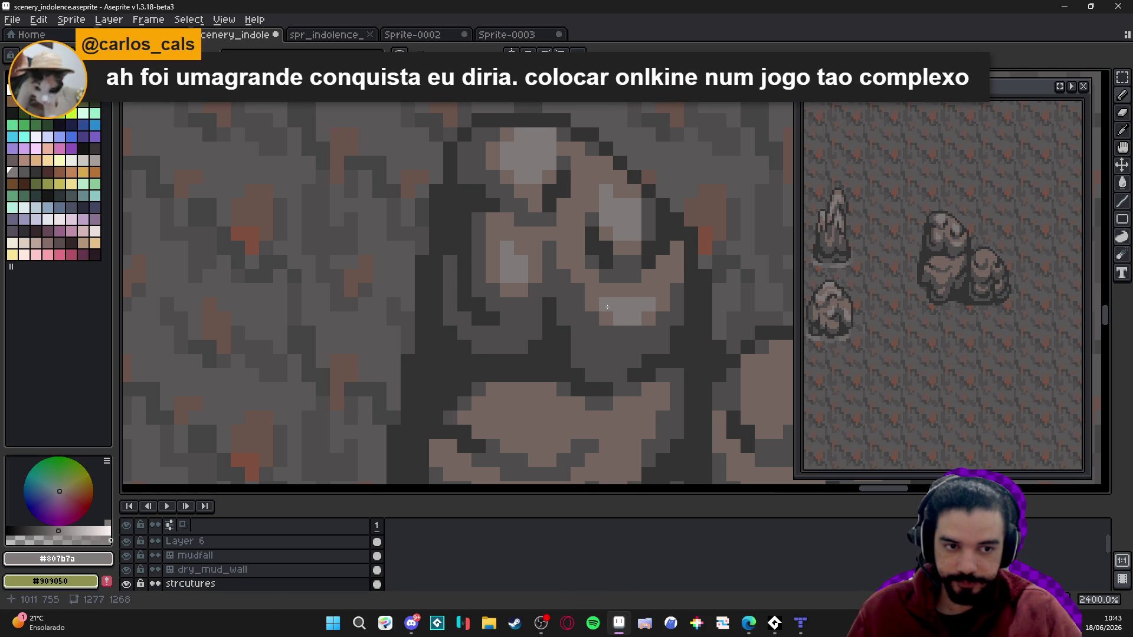
scroll(606, 296, down, 5)
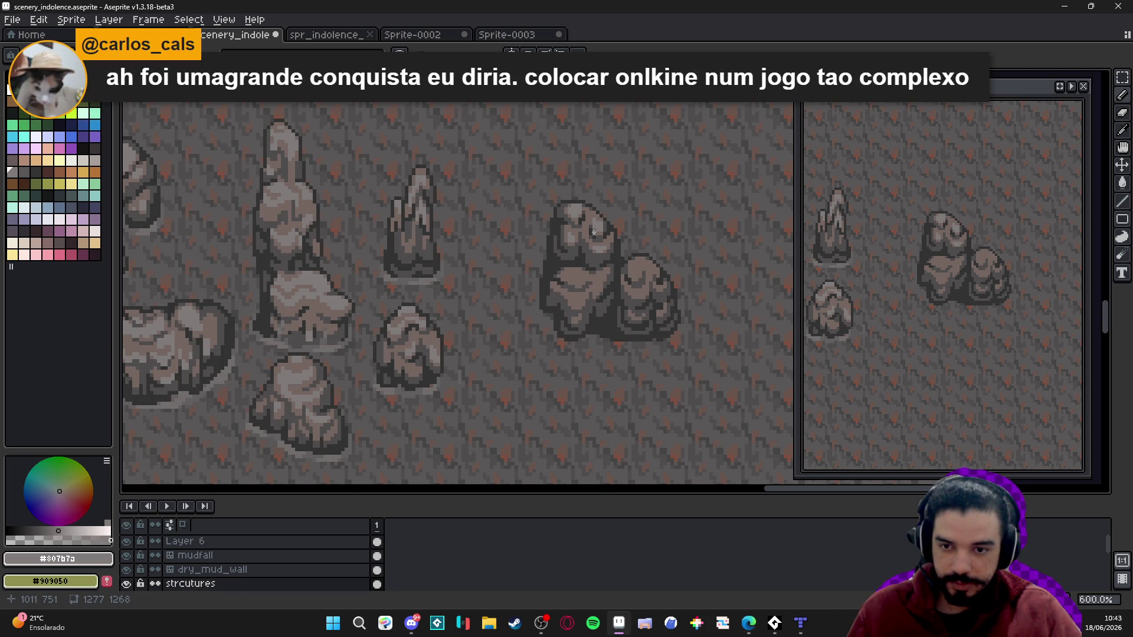
scroll(618, 195, up, 3)
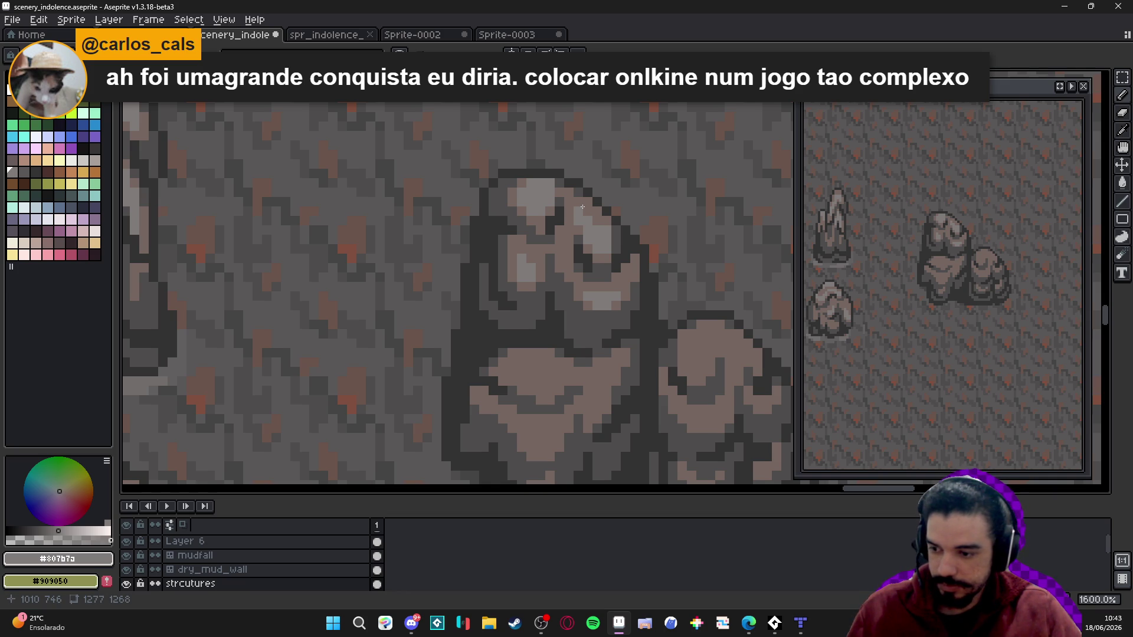
- Paint a diagonal run and scattered light-grey highlight pixels on the rock
scroll(583, 207, down, 4)
scroll(582, 351, up, 6)
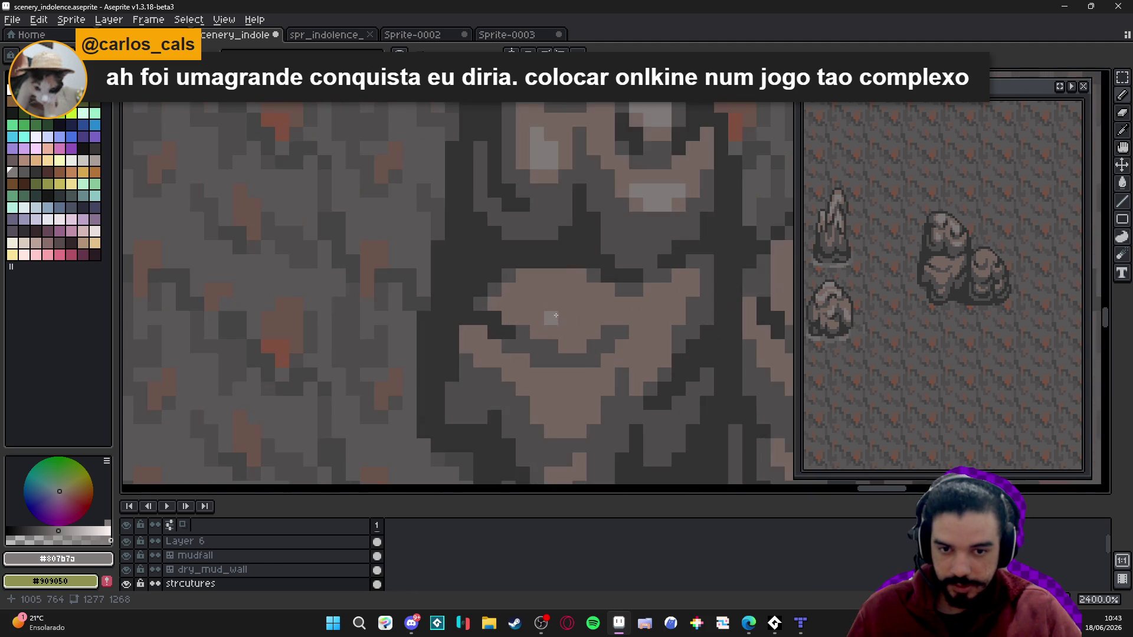
mouse_move(575, 345)
mouse_down()
mouse_move(561, 315)
mouse_move(522, 290)
mouse_up()
click(597, 319)
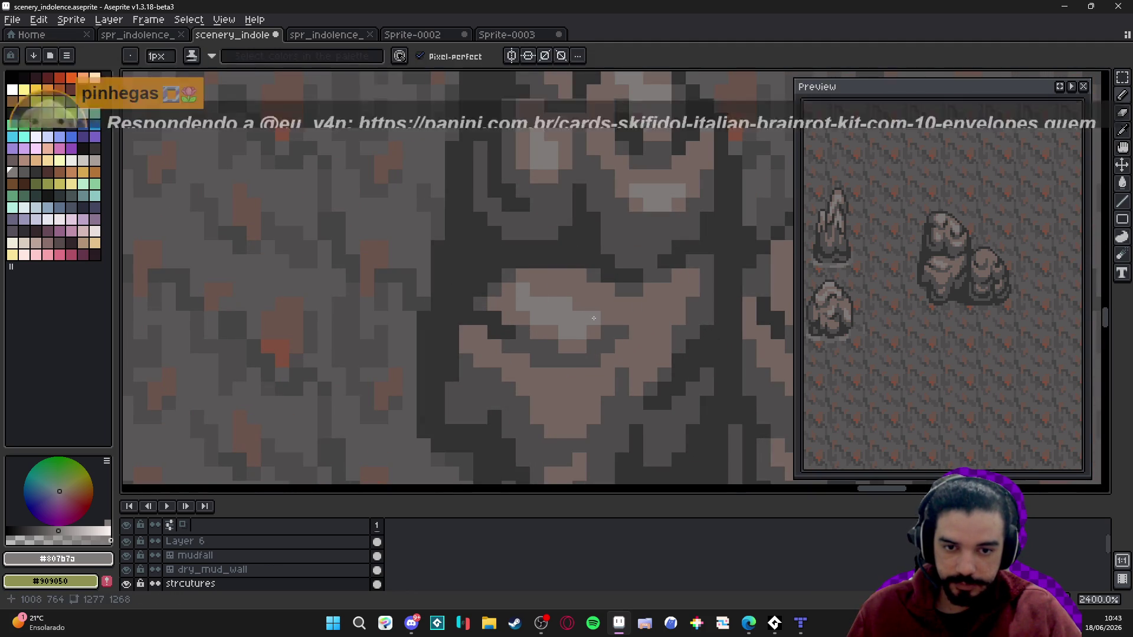
click(609, 322)
mouse_move(575, 415)
mouse_down()
mouse_move(560, 343)
mouse_move(538, 329)
mouse_up()
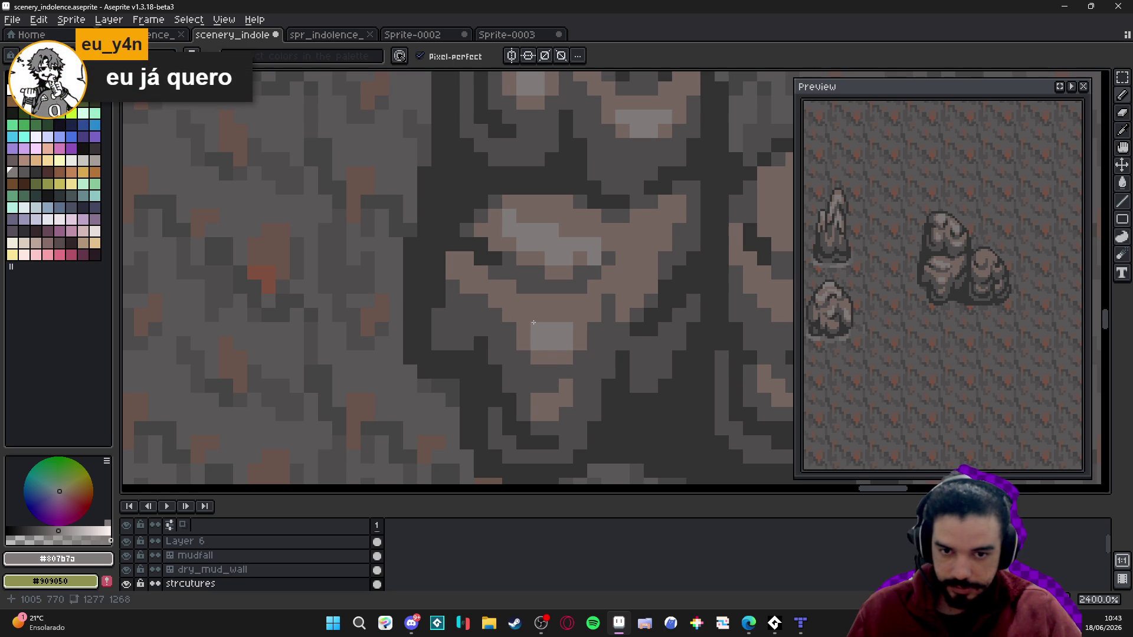
click(533, 321)
scroll(533, 321, down, 5)
scroll(581, 320, up, 5)
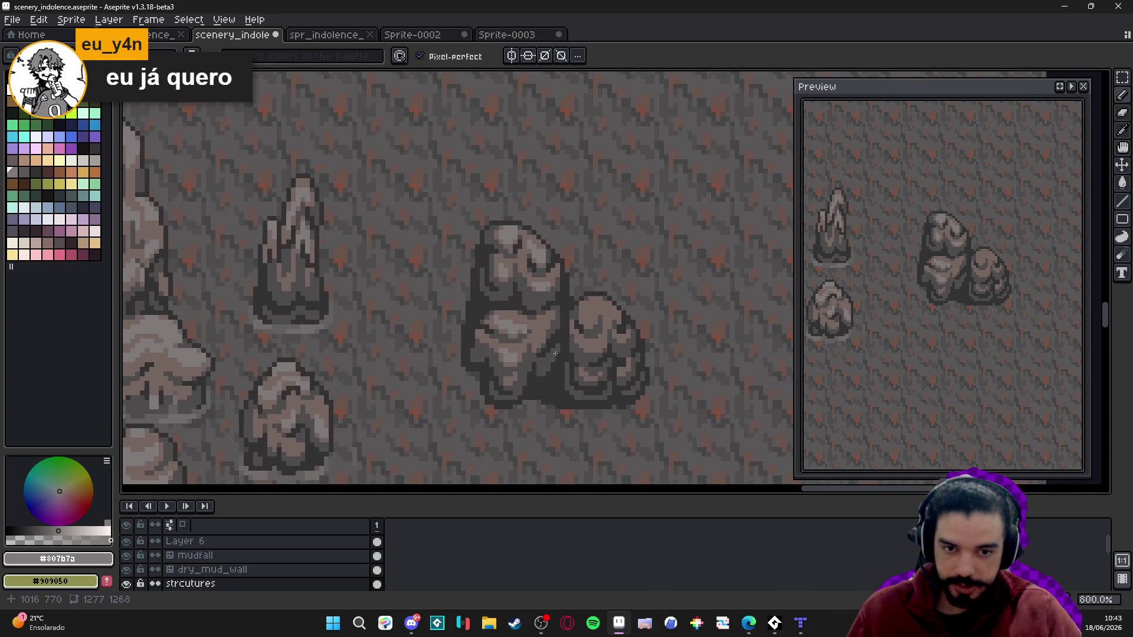
- Highlight the neighbouring boulder's upper edge in light grey and save scenery_indolence.aseprite
mouse_move(568, 294)
mouse_down()
mouse_move(596, 307)
mouse_move(596, 266)
mouse_up()
click(595, 308)
click(605, 283)
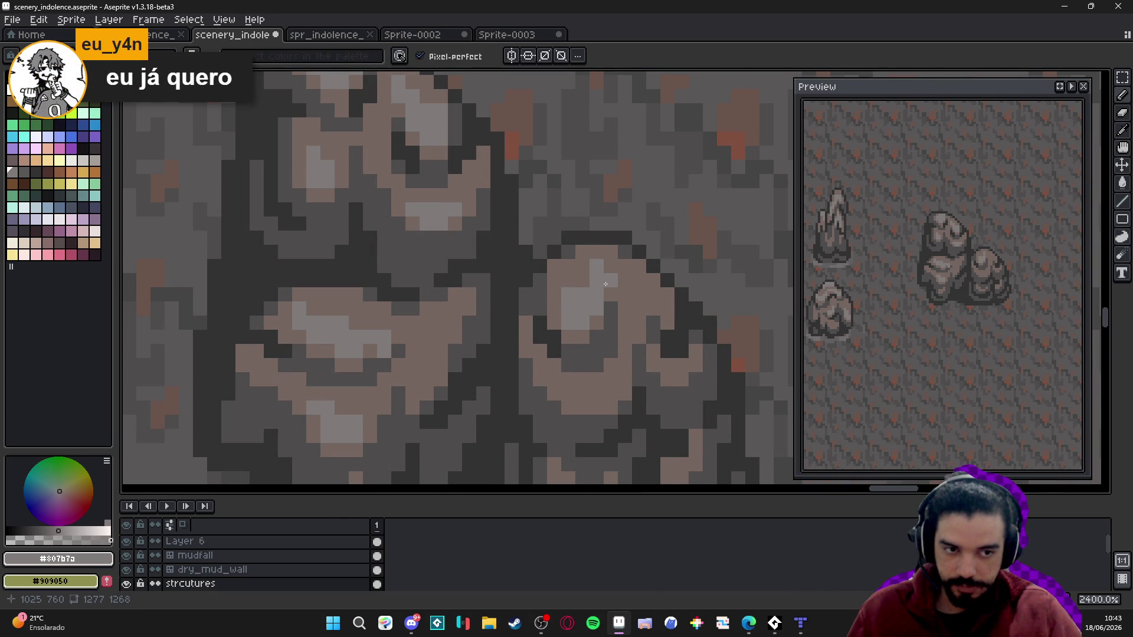
scroll(606, 284, down, 3)
scroll(561, 318, up, 3)
scroll(531, 348, up, 1)
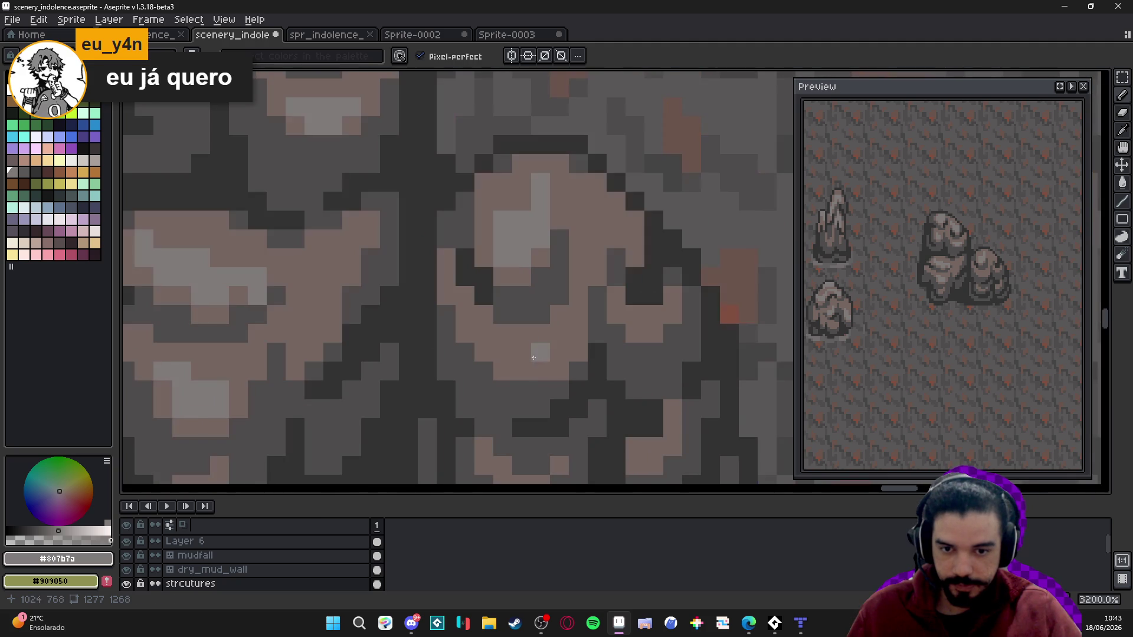
click(520, 356)
mouse_move(520, 355)
mouse_down()
mouse_move(597, 342)
mouse_move(578, 334)
mouse_move(578, 297)
mouse_move(653, 317)
mouse_up()
click(478, 338)
click(634, 333)
scroll(654, 317, down, 10)
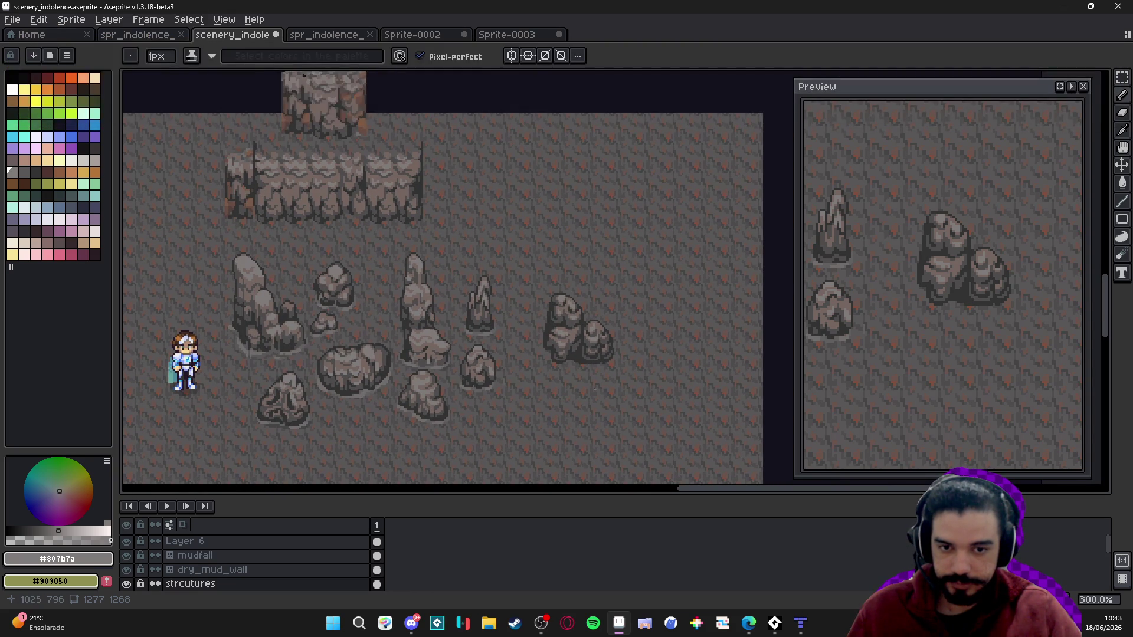
scroll(575, 350, up, 1)
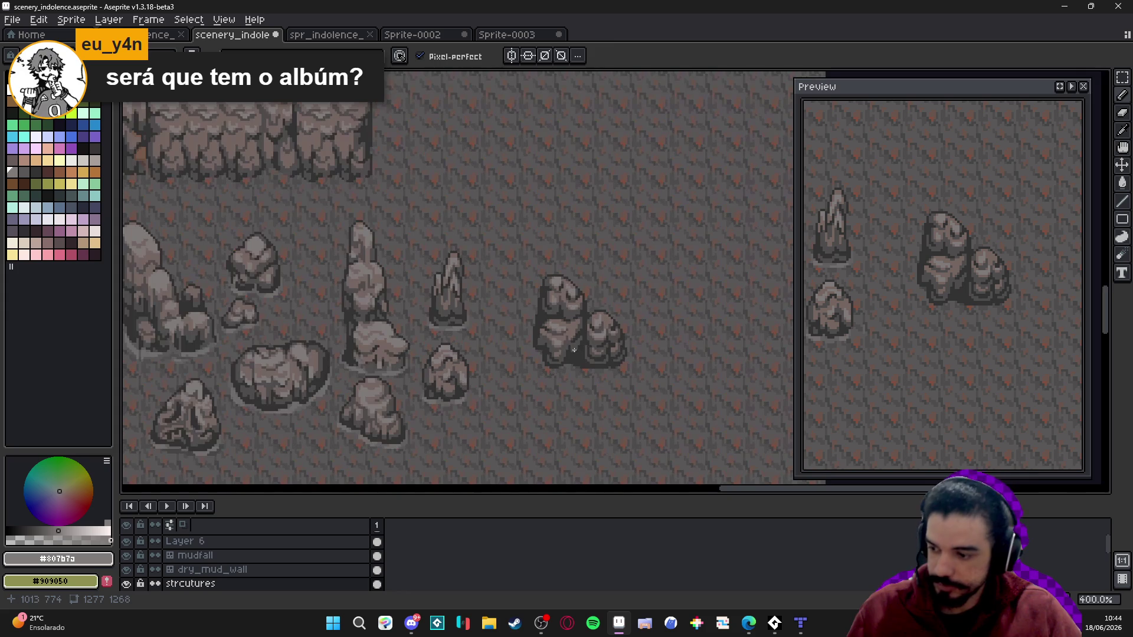
key(ctrl+s)
- Show the grid, select the twin boulder, and nudge it one grid cell left
key(ctrl+apostrophe)
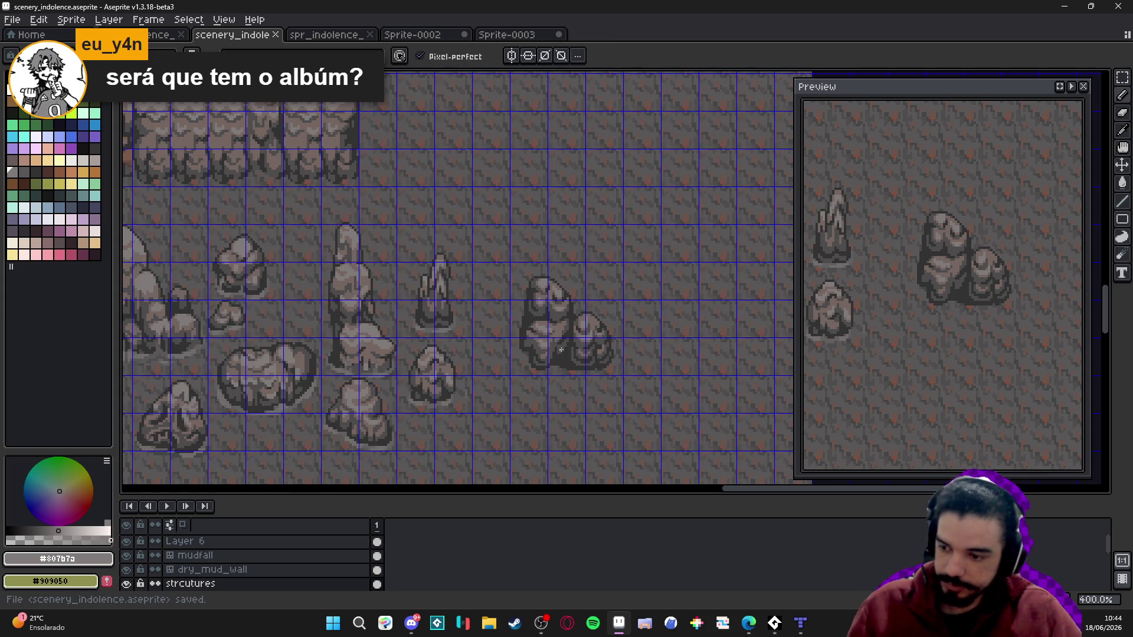
key(m)
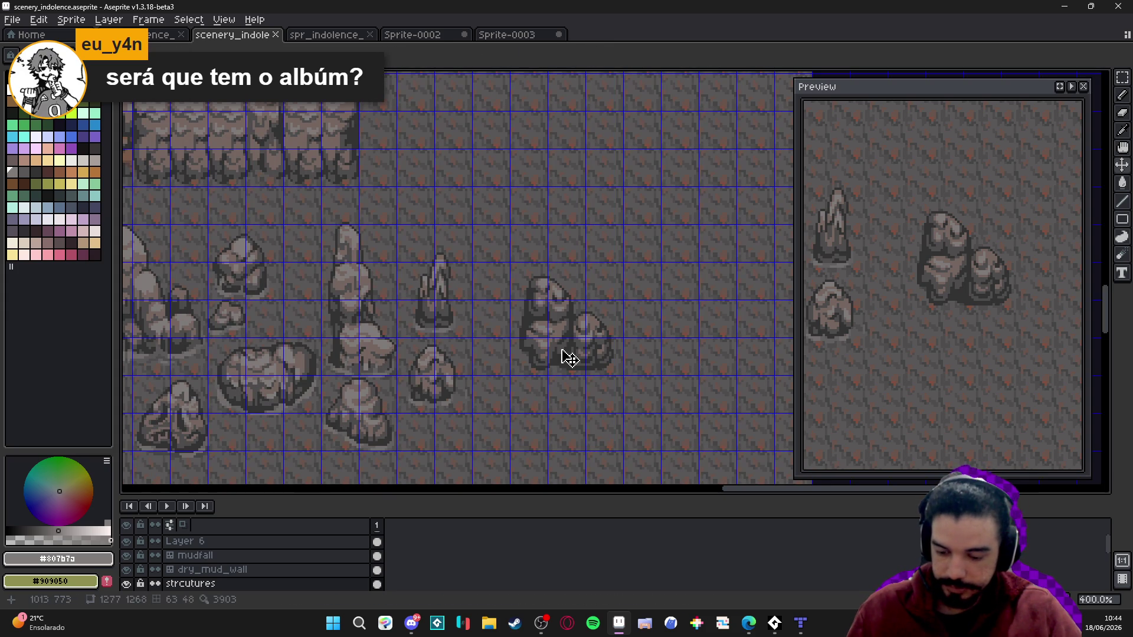
drag(529, 286, 599, 352)
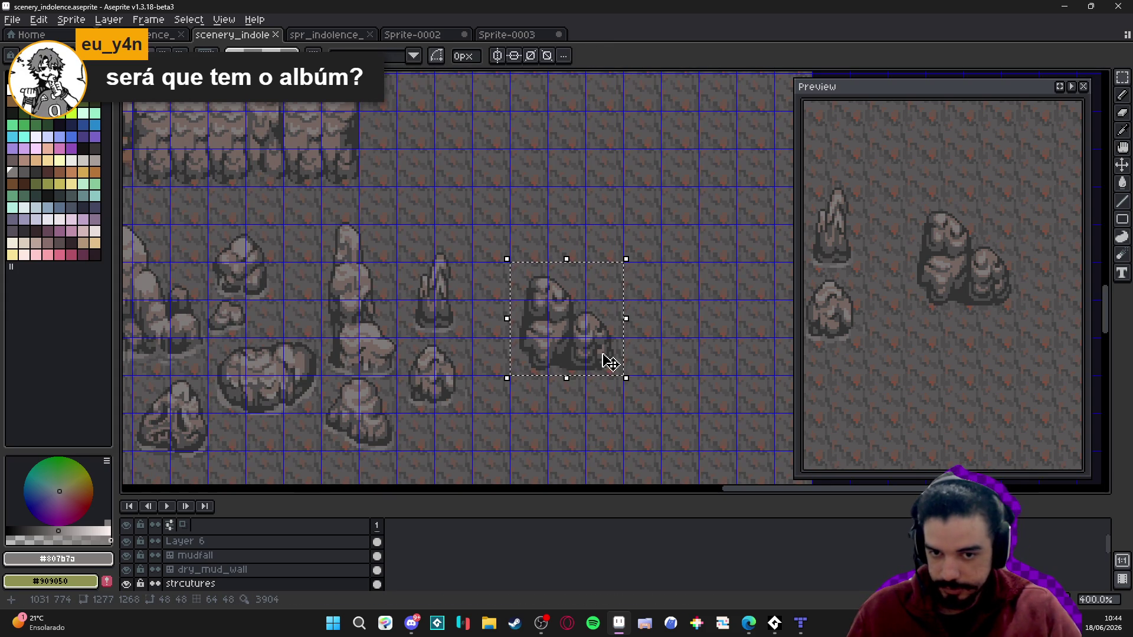
key(shift+Left)
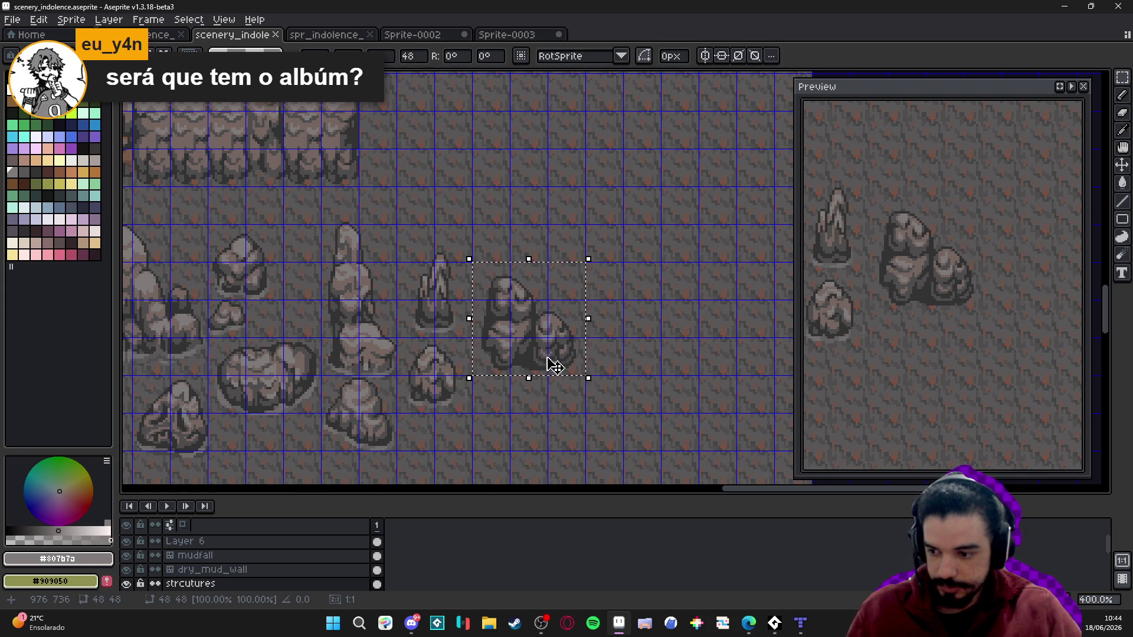
key(ctrl+d)
- Select the right-hand twin boulder, drop it beneath the cluster, and save
drag(414, 353, 503, 255)
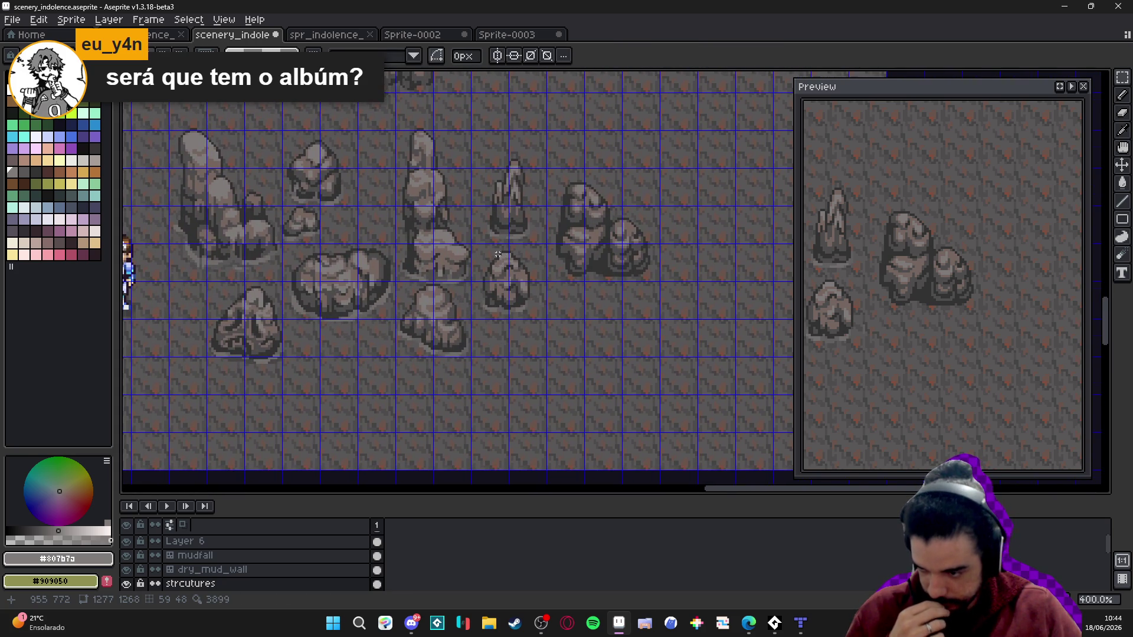
scroll(497, 254, up, 1)
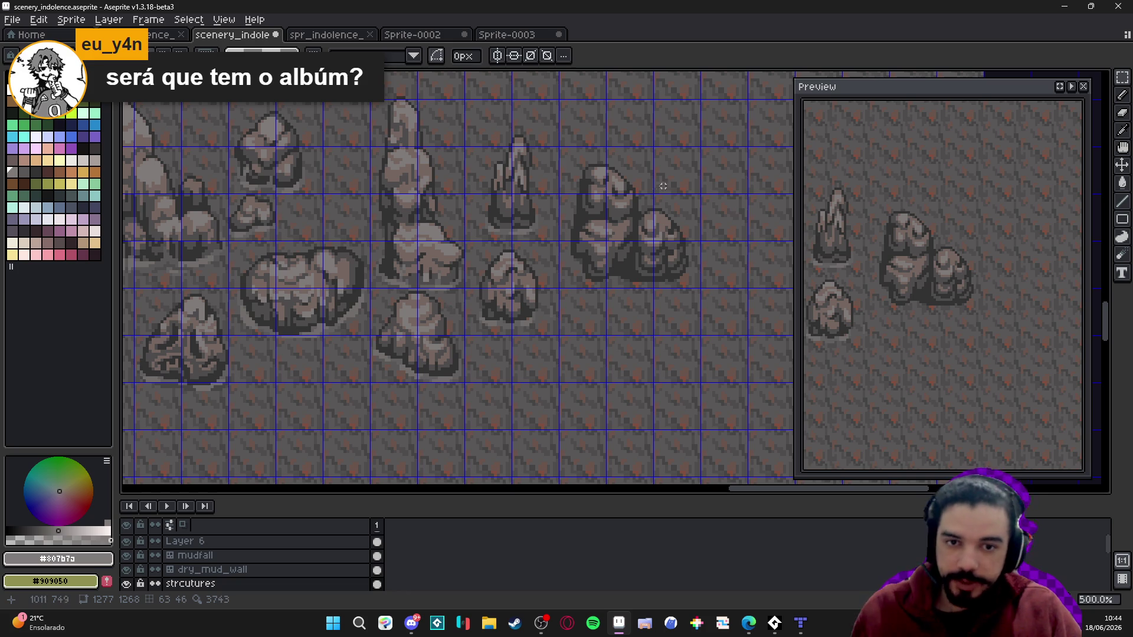
mouse_move(595, 160)
mouse_down()
mouse_move(642, 263)
mouse_move(670, 260)
mouse_move(684, 342)
mouse_move(506, 304)
mouse_move(451, 360)
mouse_up()
scroll(642, 278, down, 2)
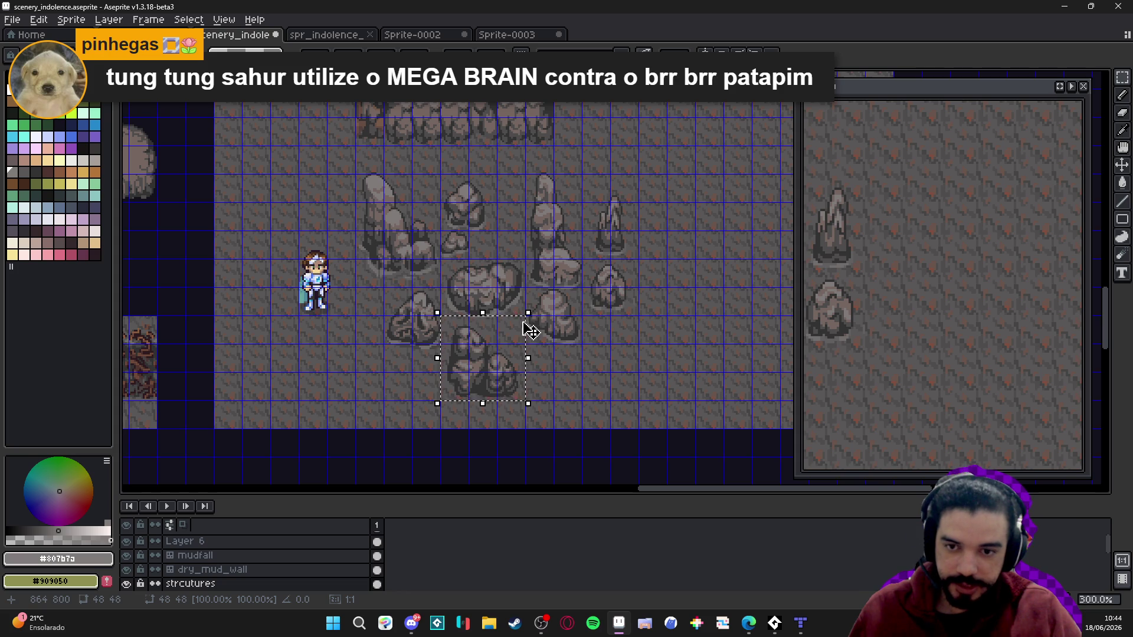
key(ctrl+d)
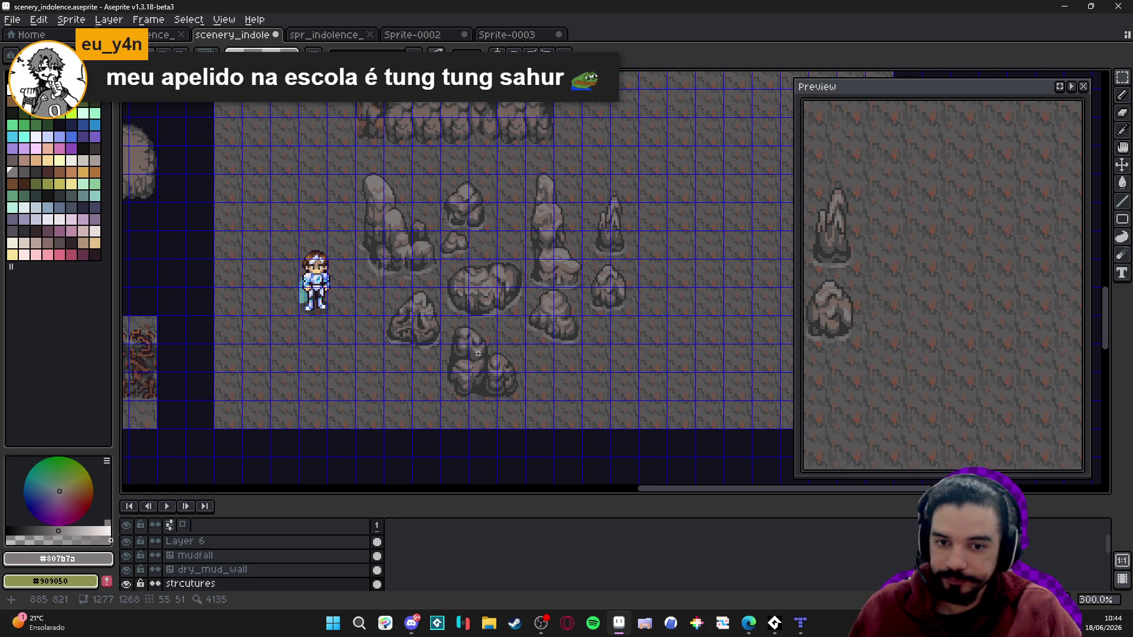
drag(479, 354, 469, 355)
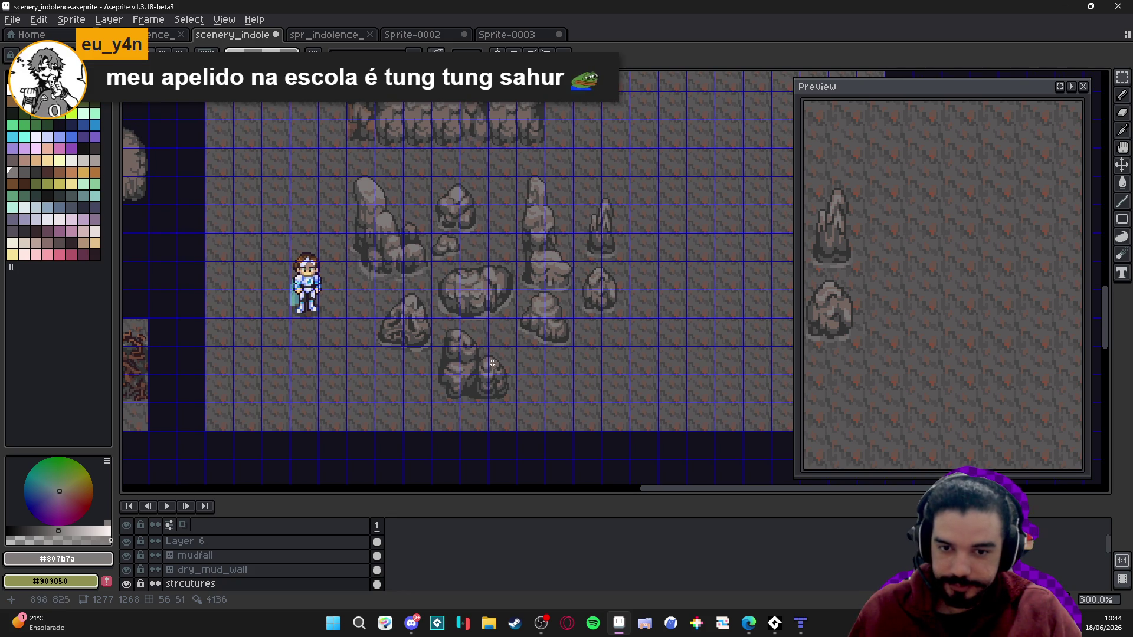
key(ctrl+s)
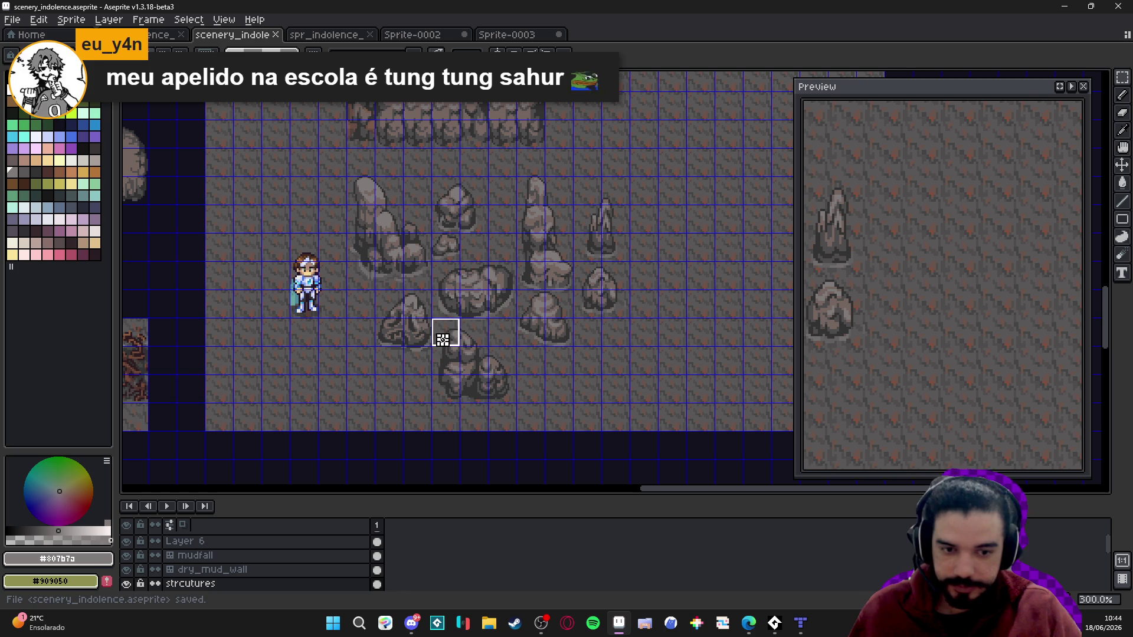
- Close Sprite-0003 and Sprite-0002, discarding their unsaved changes
click(336, 37)
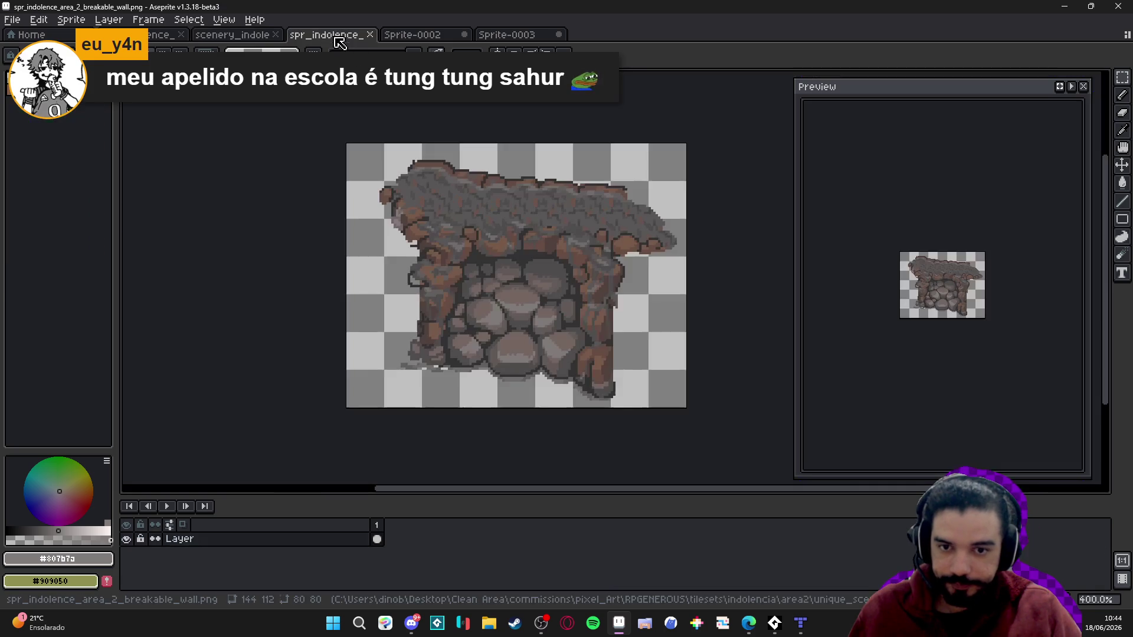
click(410, 39)
click(481, 39)
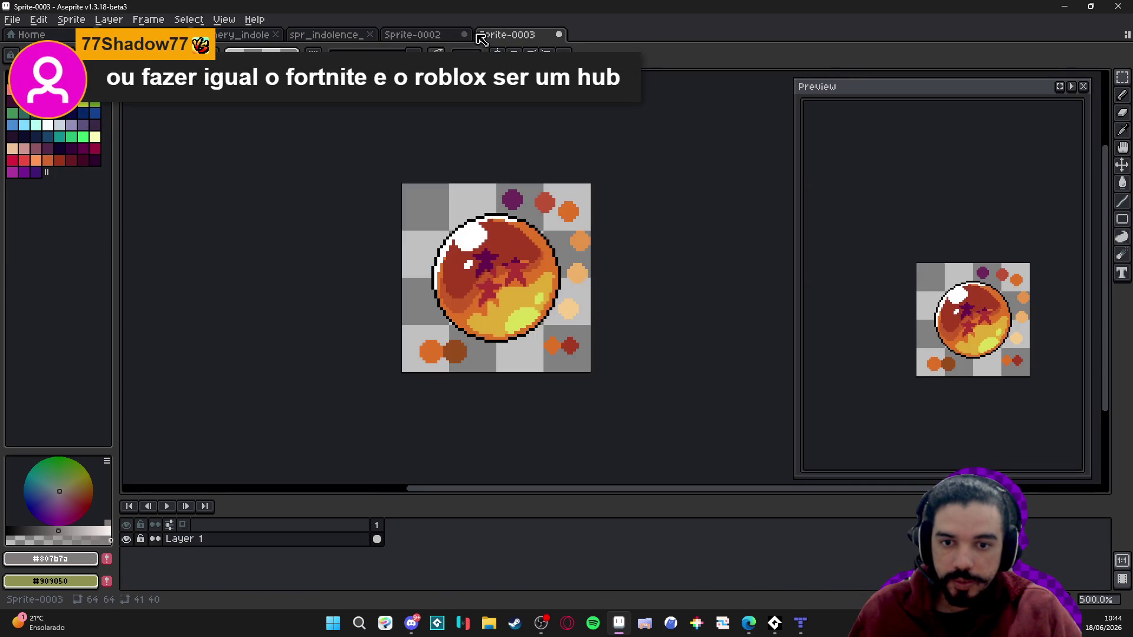
click(559, 34)
click(588, 339)
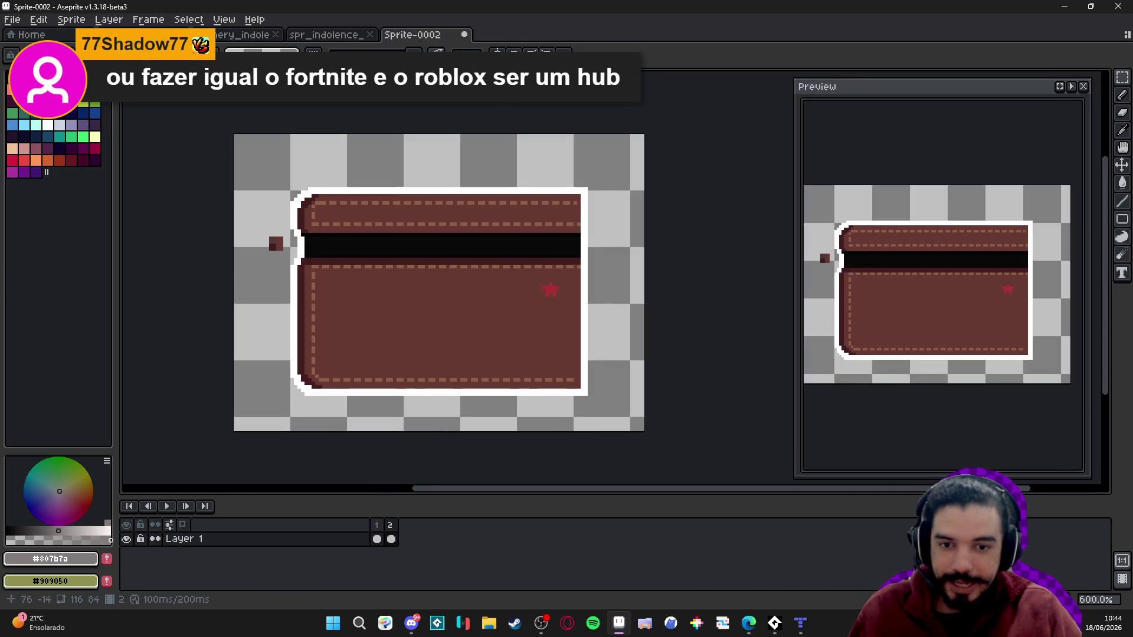
click(465, 34)
click(562, 337)
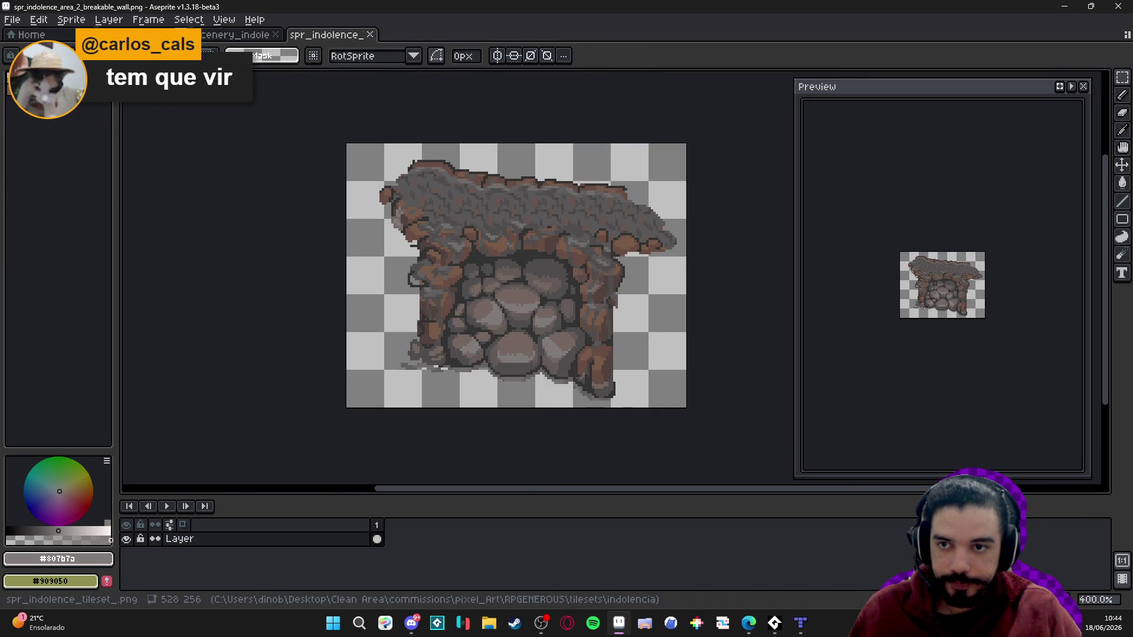
- Close the Preview panel and dock the scenery_indolence map beside the tileset sheet
click(139, 35)
click(247, 39)
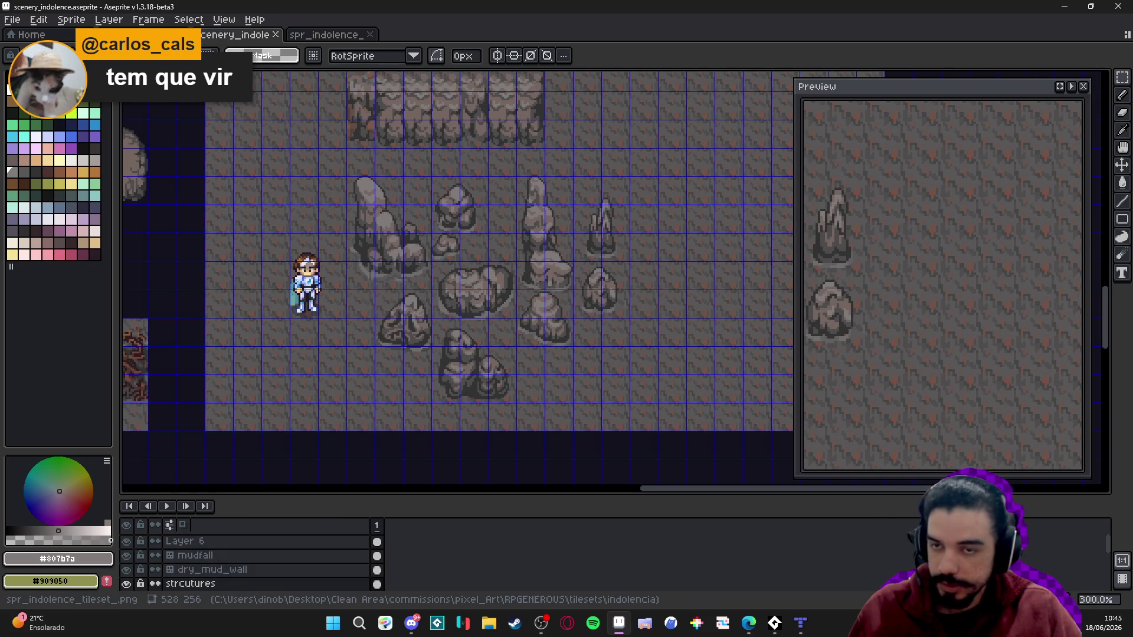
key(ctrl+shift+Tab)
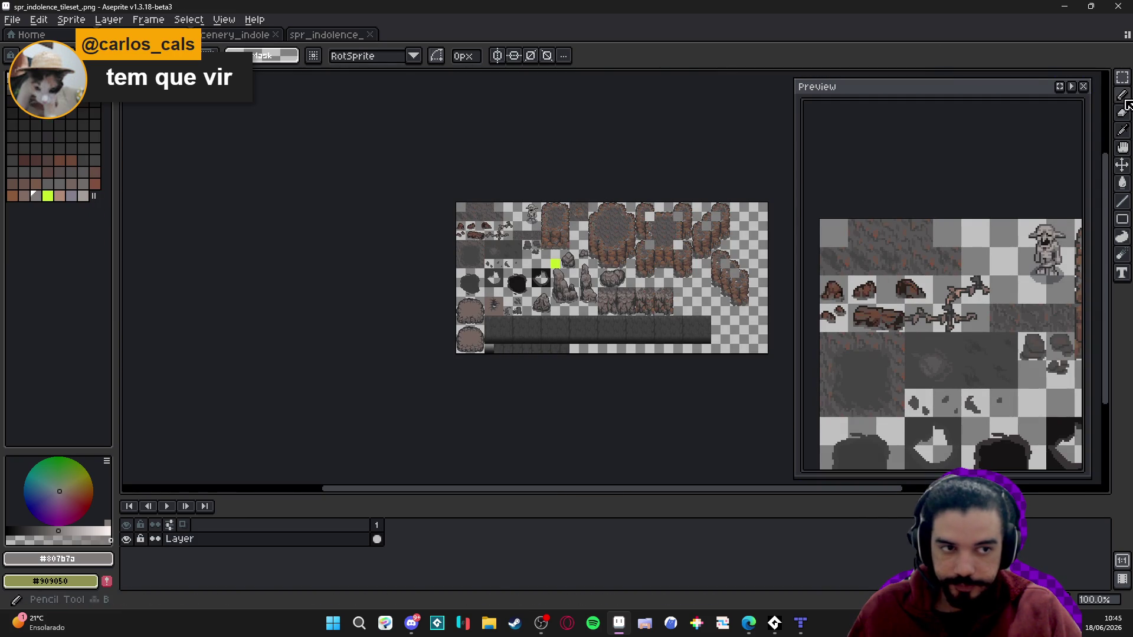
click(1085, 87)
scroll(570, 273, up, 2)
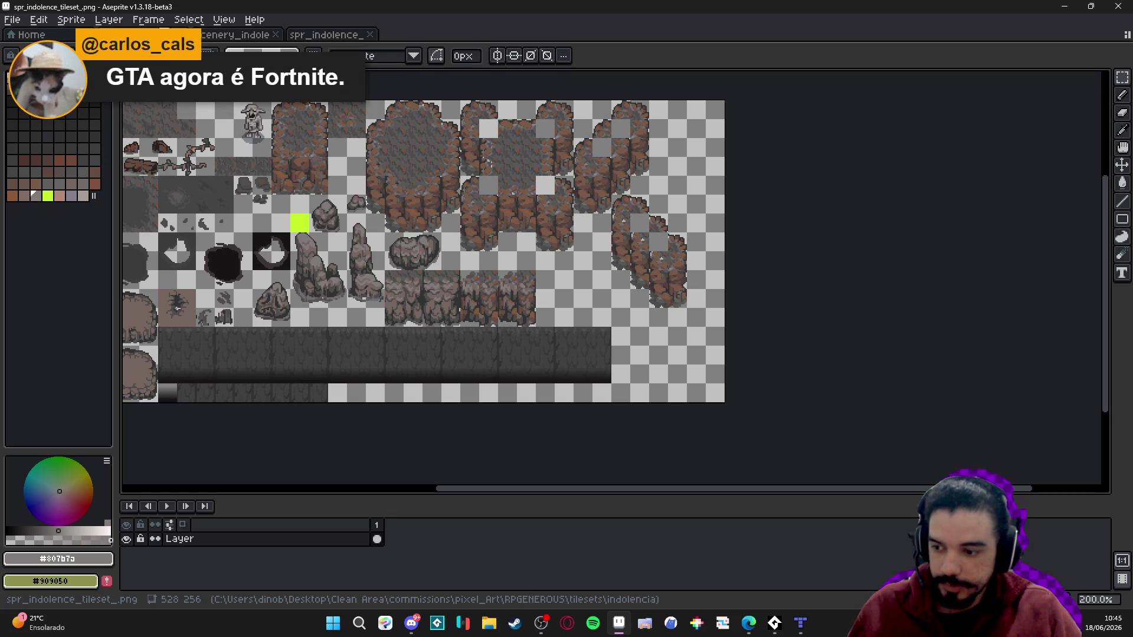
mouse_move(236, 34)
mouse_down()
mouse_move(118, 177)
mouse_move(767, 265)
mouse_up()
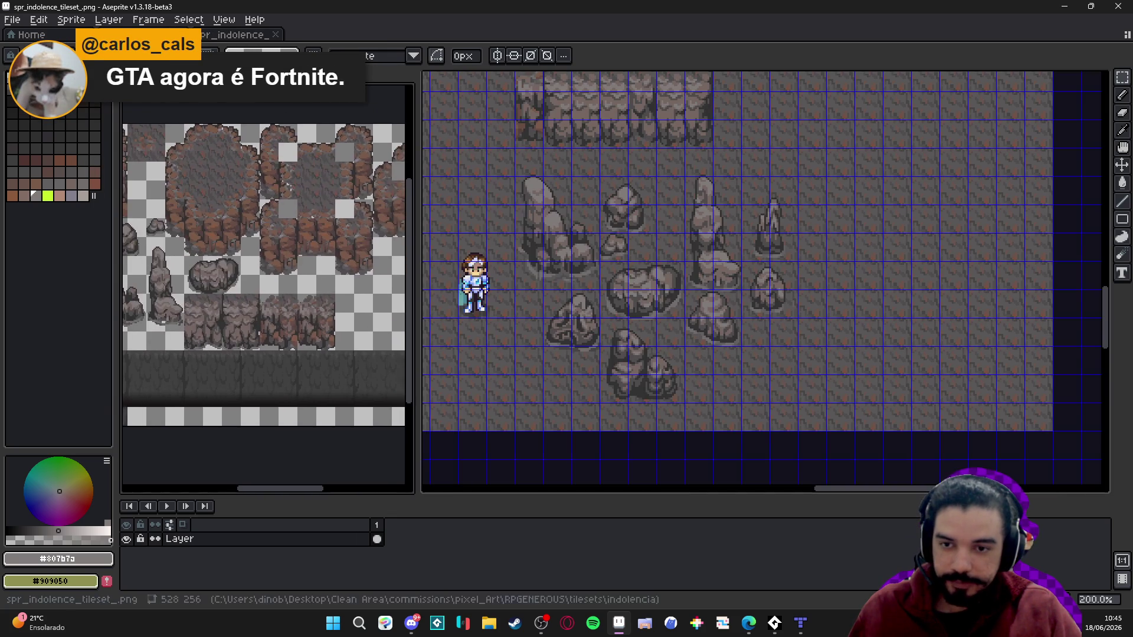
- Paste the spire rock from the cave map into an empty tile of the tileset
mouse_move(195, 236)
mouse_down()
mouse_move(144, 235)
mouse_move(182, 235)
mouse_move(140, 245)
mouse_move(281, 227)
mouse_move(224, 201)
mouse_move(271, 227)
mouse_up()
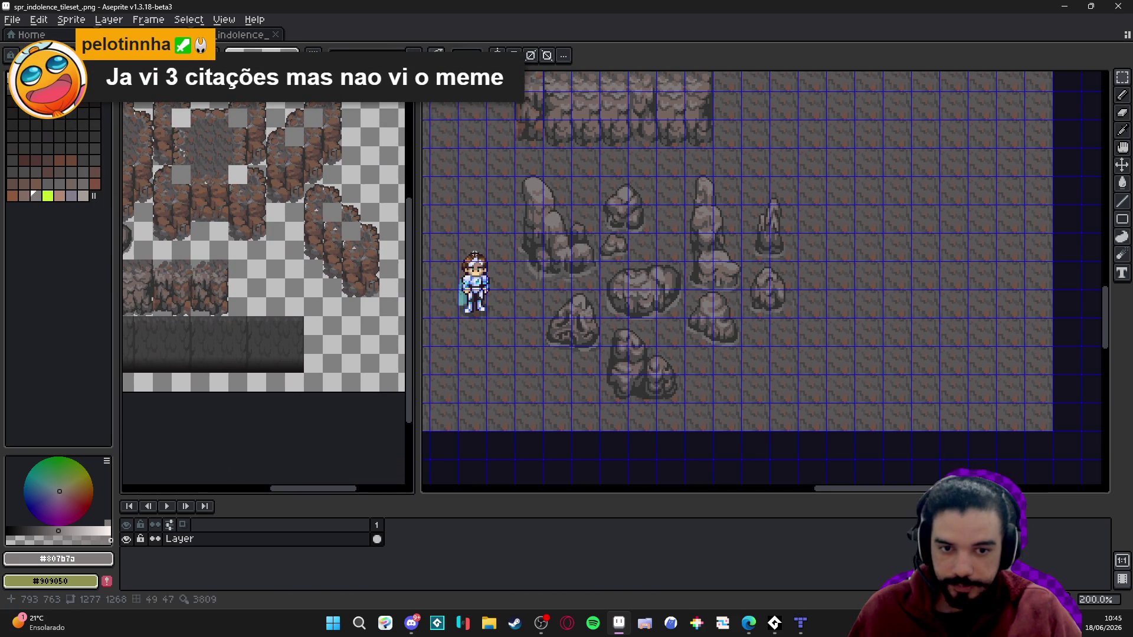
click(475, 255)
scroll(746, 236, up, 1)
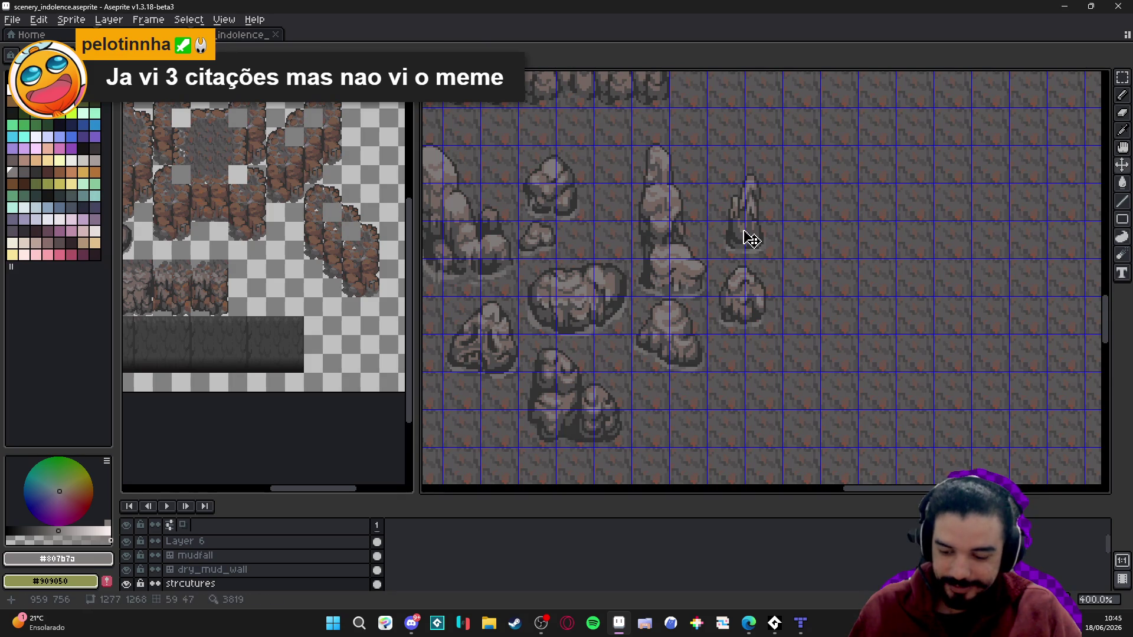
drag(741, 177, 767, 248)
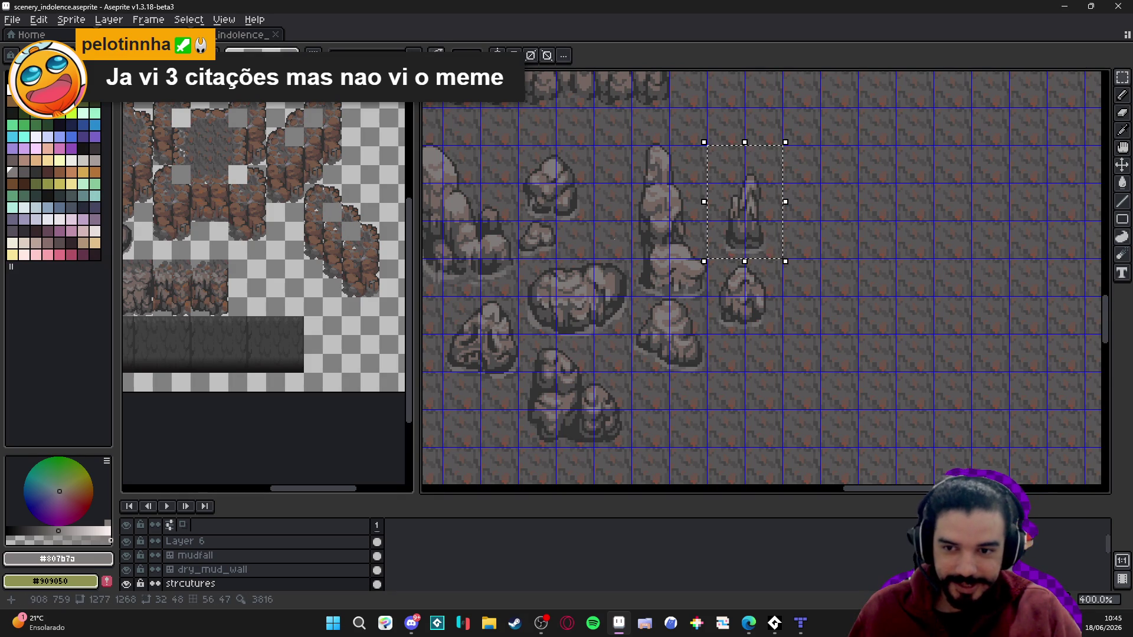
click(253, 233)
scroll(245, 282, up, 3)
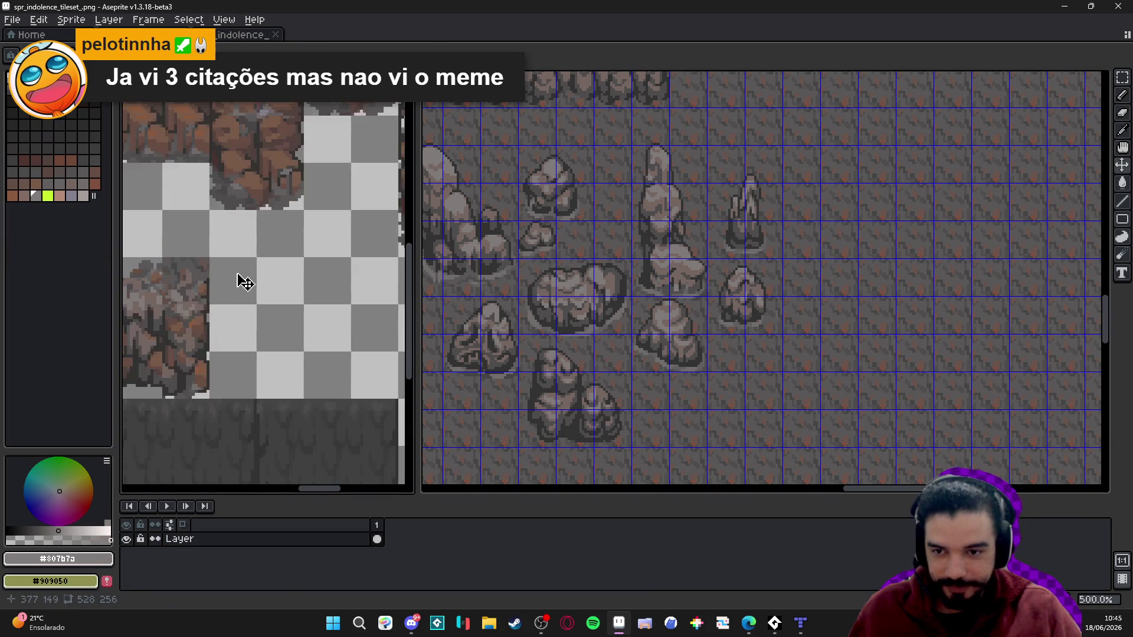
key(ctrl+v)
scroll(272, 330, up, 1)
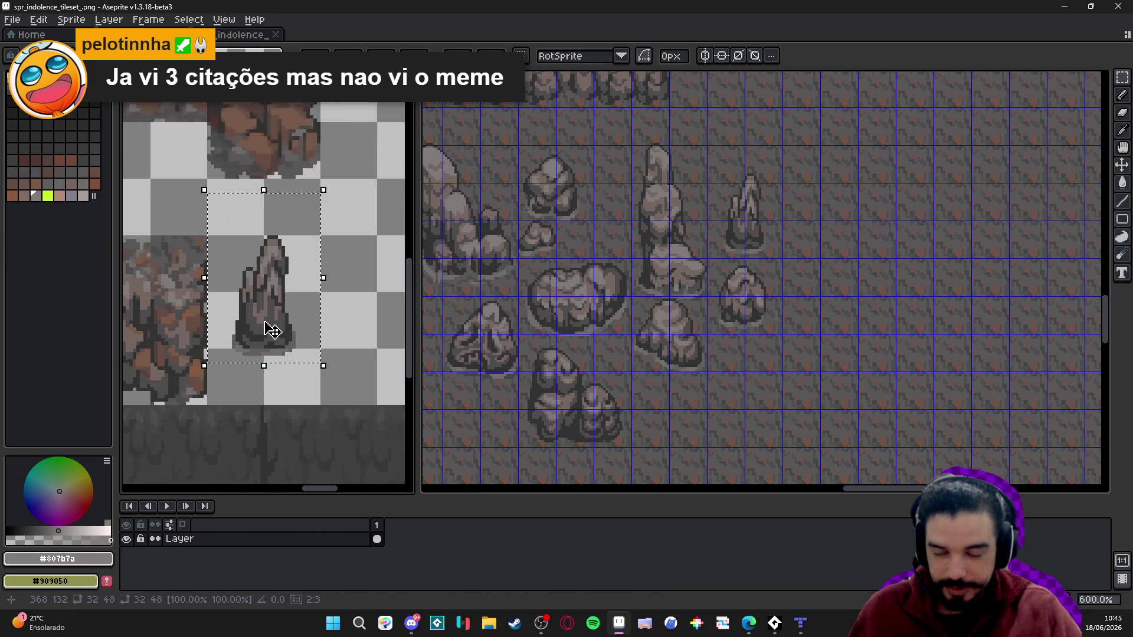
scroll(269, 328, up, 1)
drag(314, 283, 306, 336)
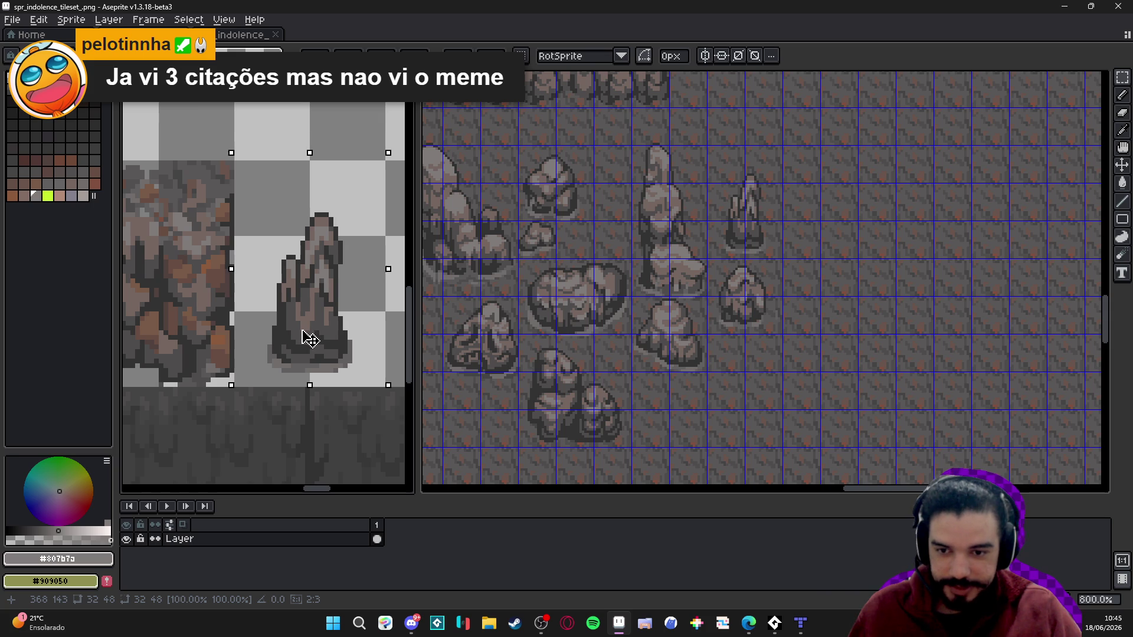
scroll(298, 335, down, 4)
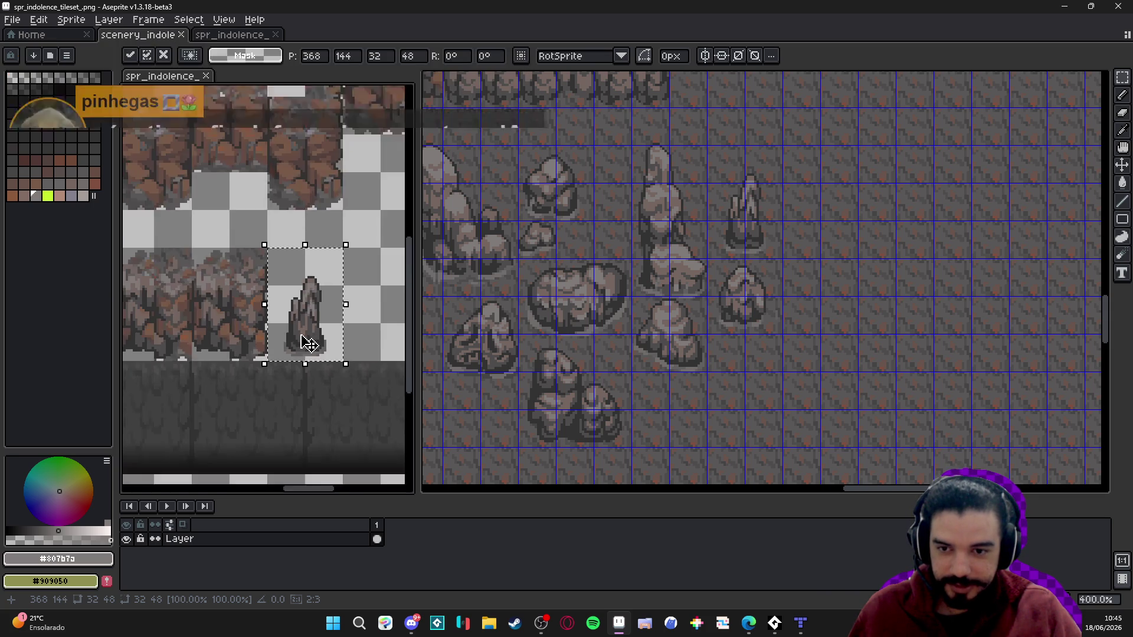
scroll(290, 335, right, 2)
key(Return)
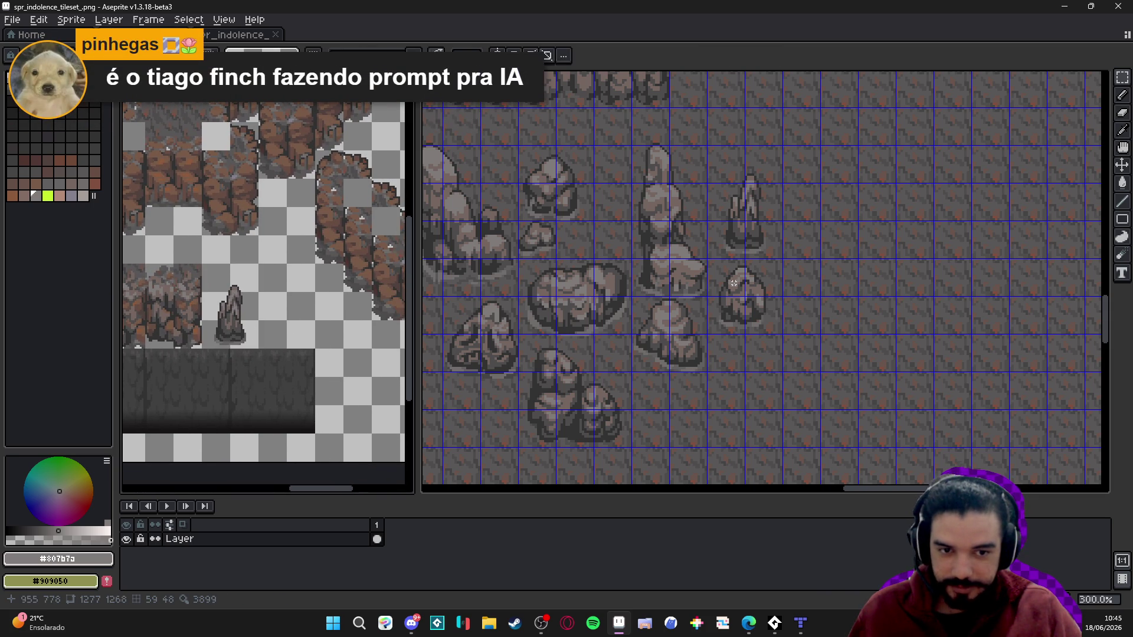
- Copy another rock from the cave map and place it beside the spire in the tileset
click(752, 308)
key(ctrl+c)
scroll(236, 306, up, 2)
click(236, 309)
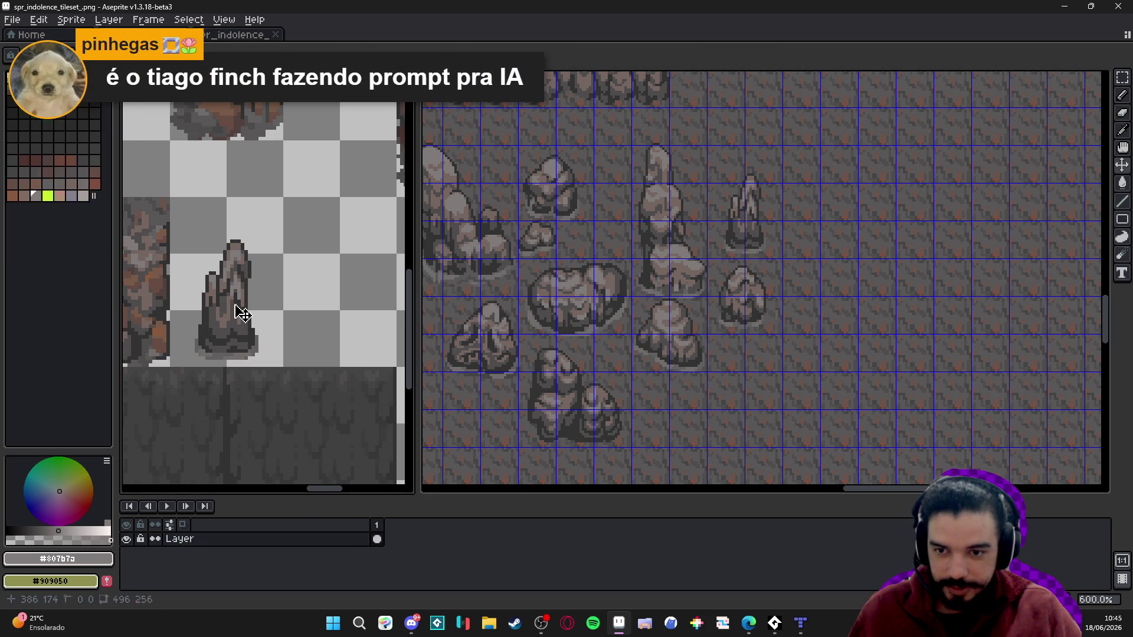
key(ctrl+v)
scroll(312, 297, left, 2)
mouse_move(312, 297)
mouse_down()
mouse_move(334, 304)
mouse_move(346, 340)
mouse_up()
scroll(345, 321, up, 1)
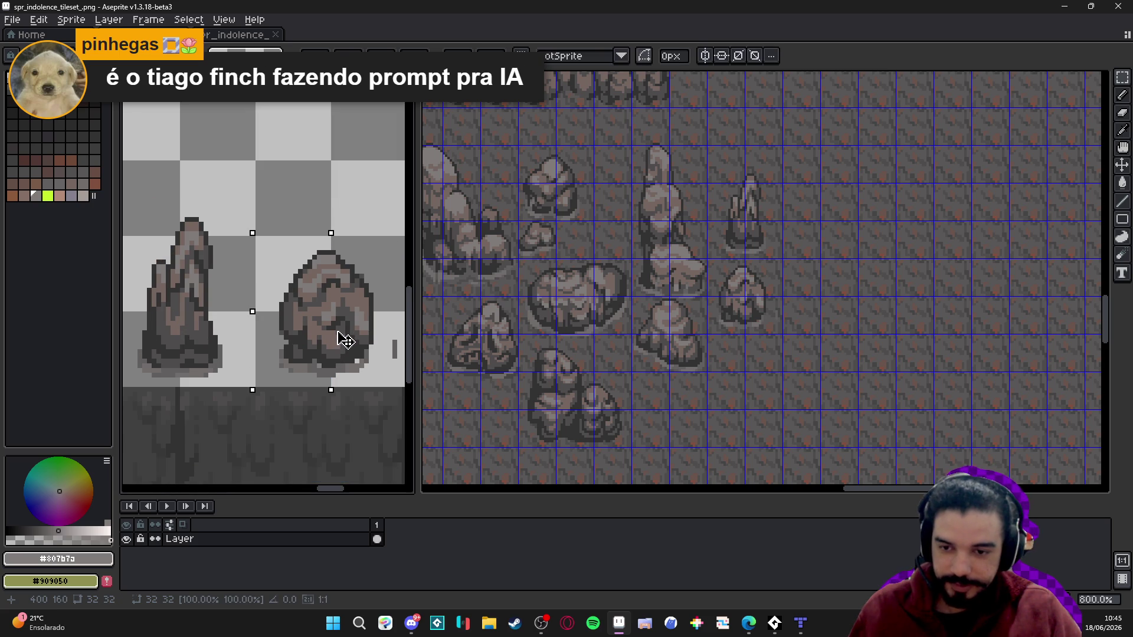
scroll(345, 340, right, 3)
key(Return)
- With the eraser active, sample the rock greys #716d6c and #625f5f
key(e)
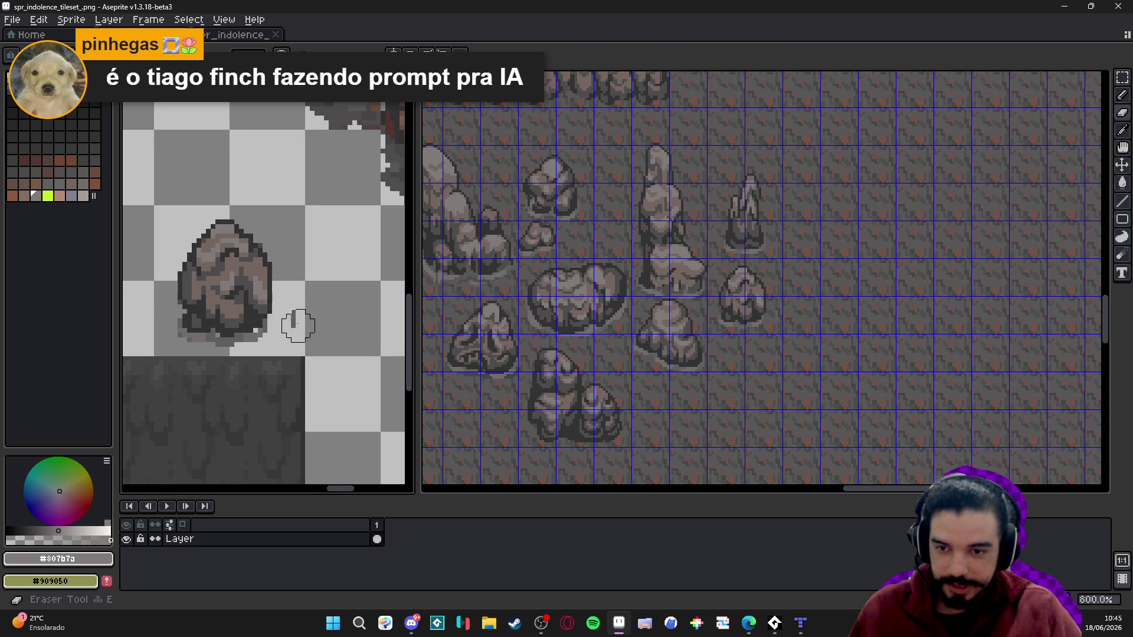
scroll(258, 354, up, 4)
alt+click(258, 354)
scroll(244, 356, down, 2)
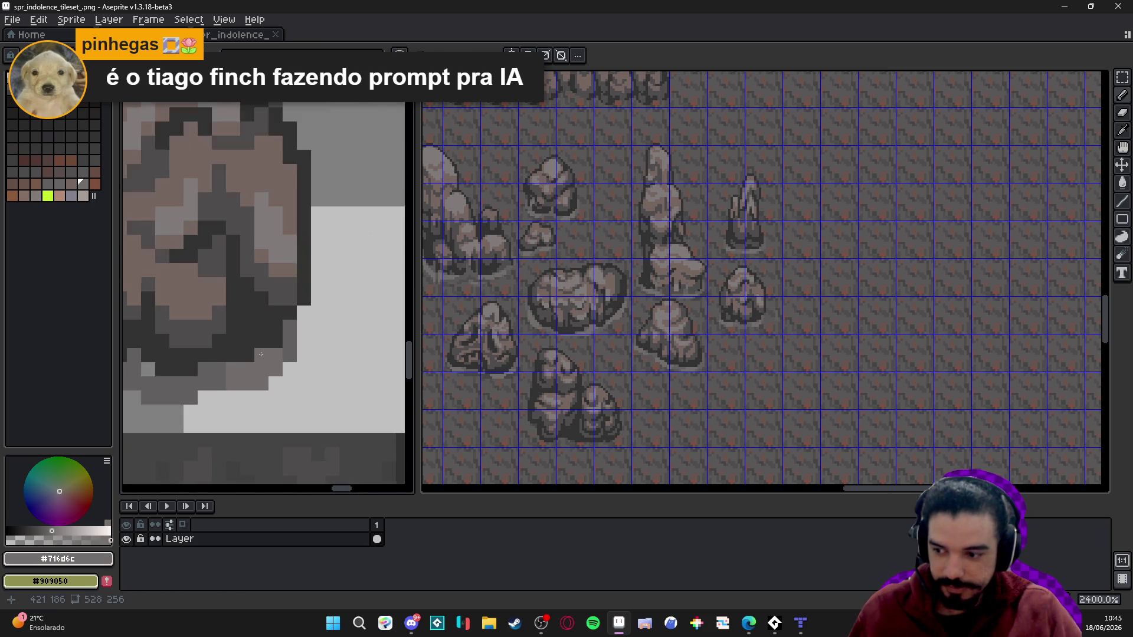
scroll(244, 356, down, 1)
scroll(243, 356, up, 1)
alt+click(246, 369)
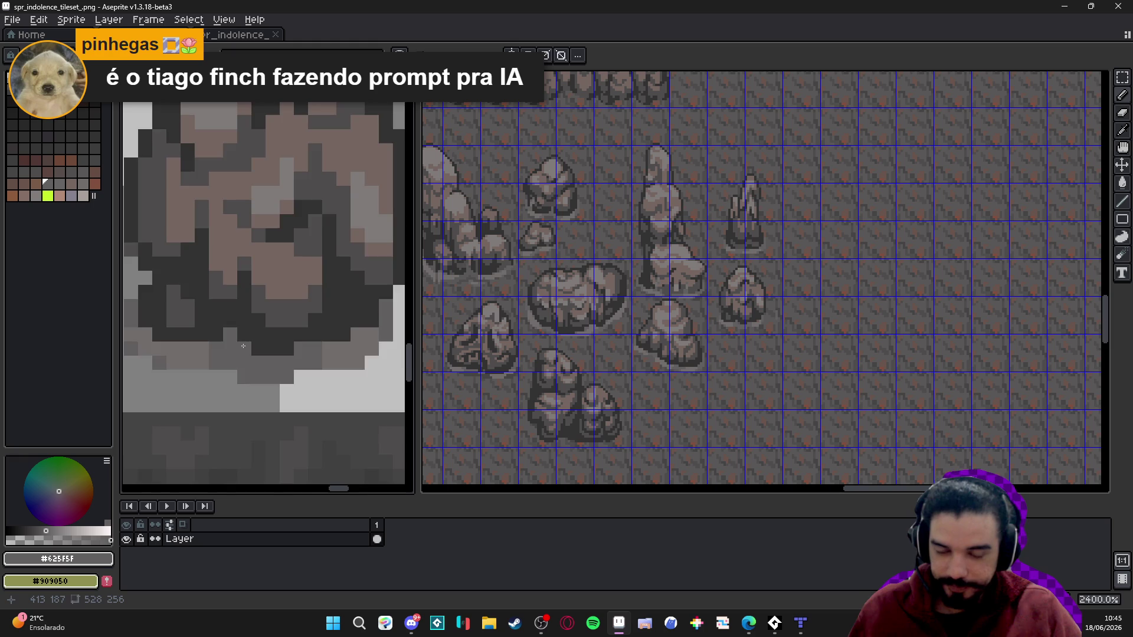
scroll(247, 348, down, 5)
scroll(247, 348, down, 1)
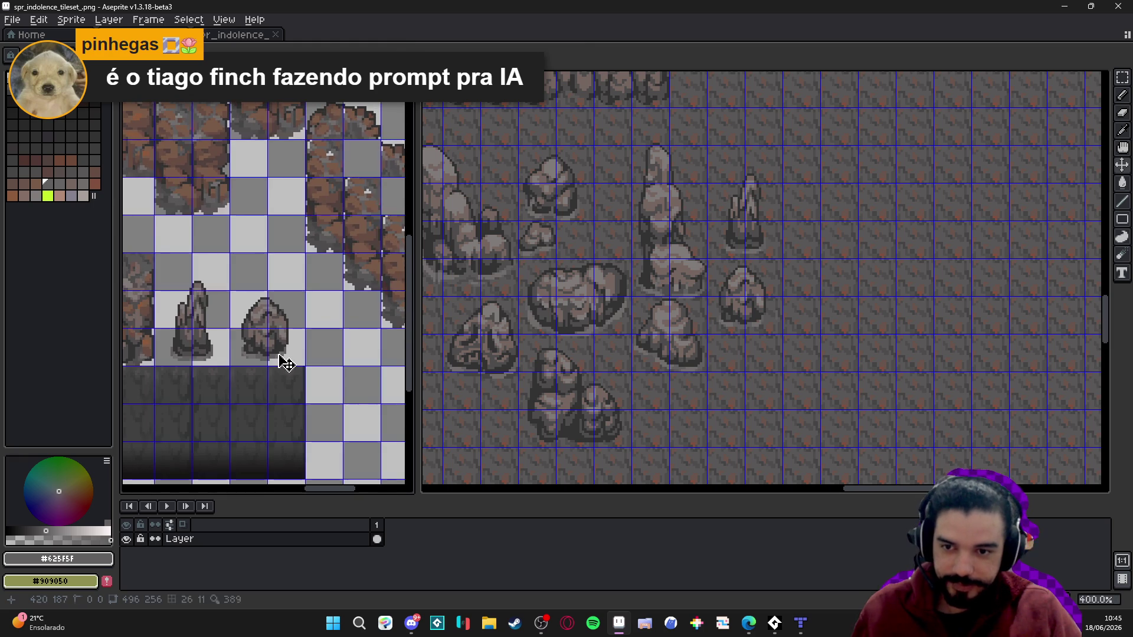
- Paste a third cave-map rock into the empty tile above and erase a stray row of dark pixels
click(659, 319)
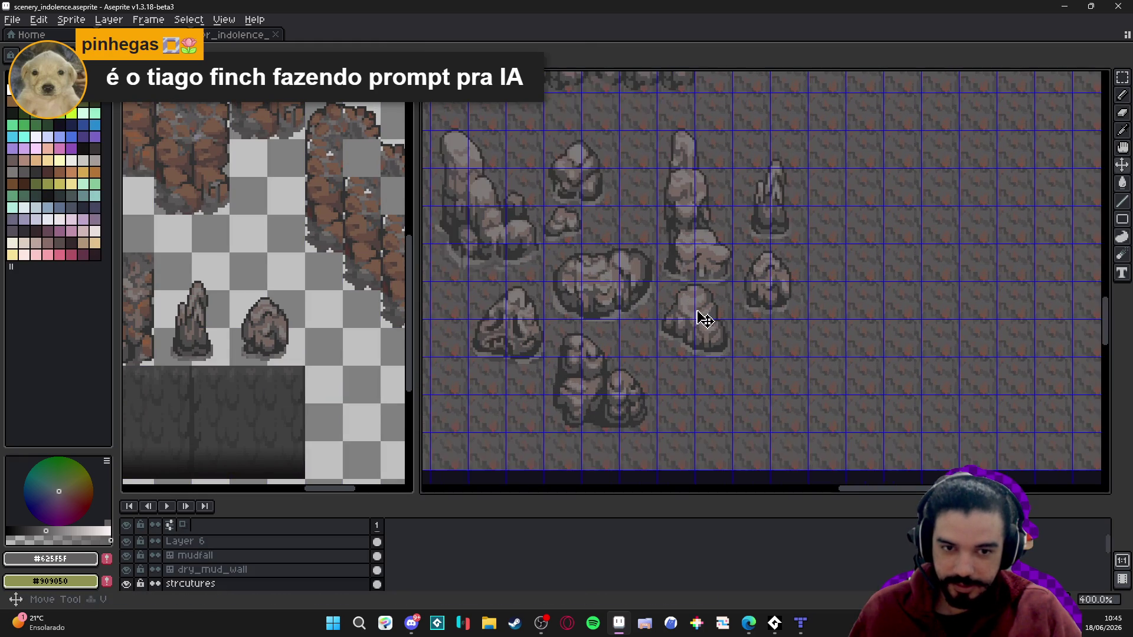
drag(678, 308, 708, 341)
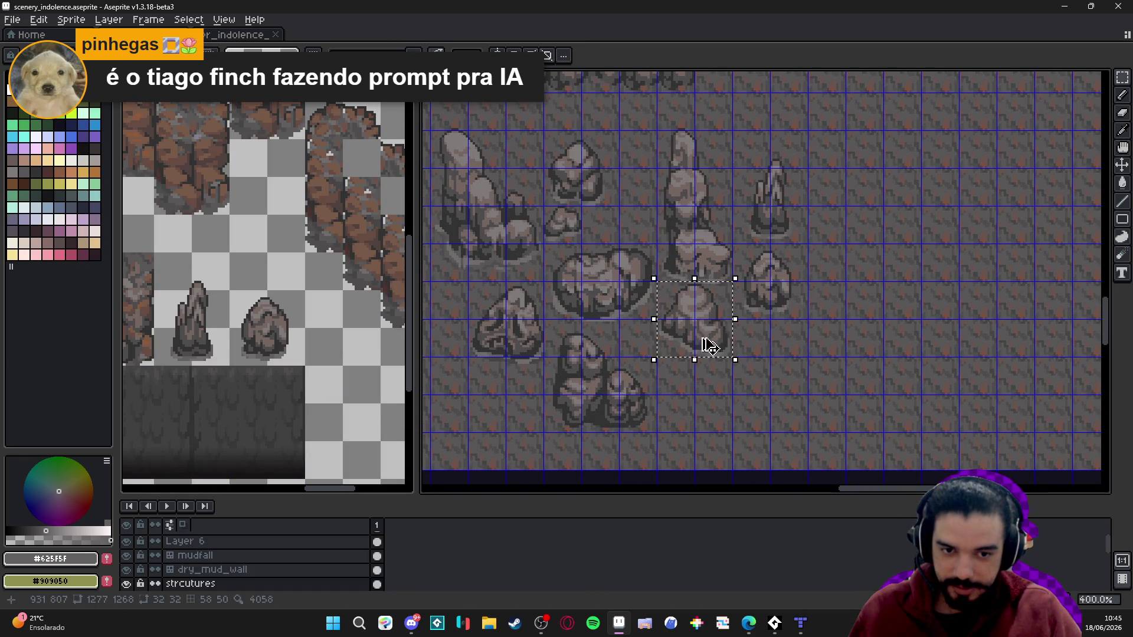
key(ctrl+d)
scroll(256, 264, up, 2)
click(266, 334)
key(ctrl+v)
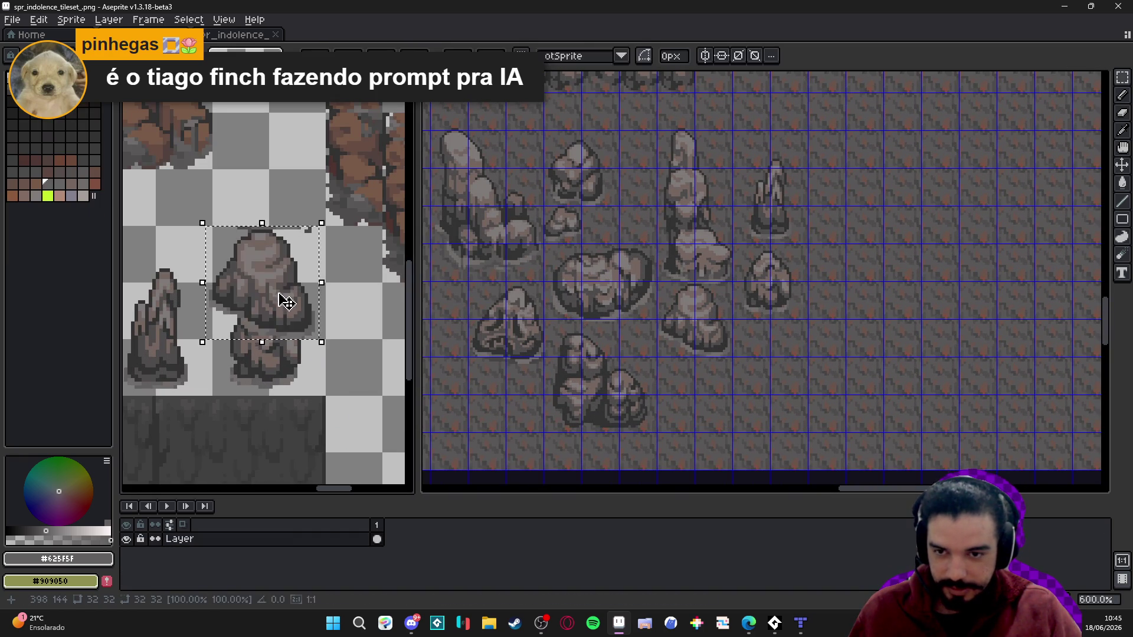
mouse_move(286, 298)
mouse_down()
mouse_move(273, 234)
mouse_move(299, 249)
mouse_up()
scroll(280, 242, up, 3)
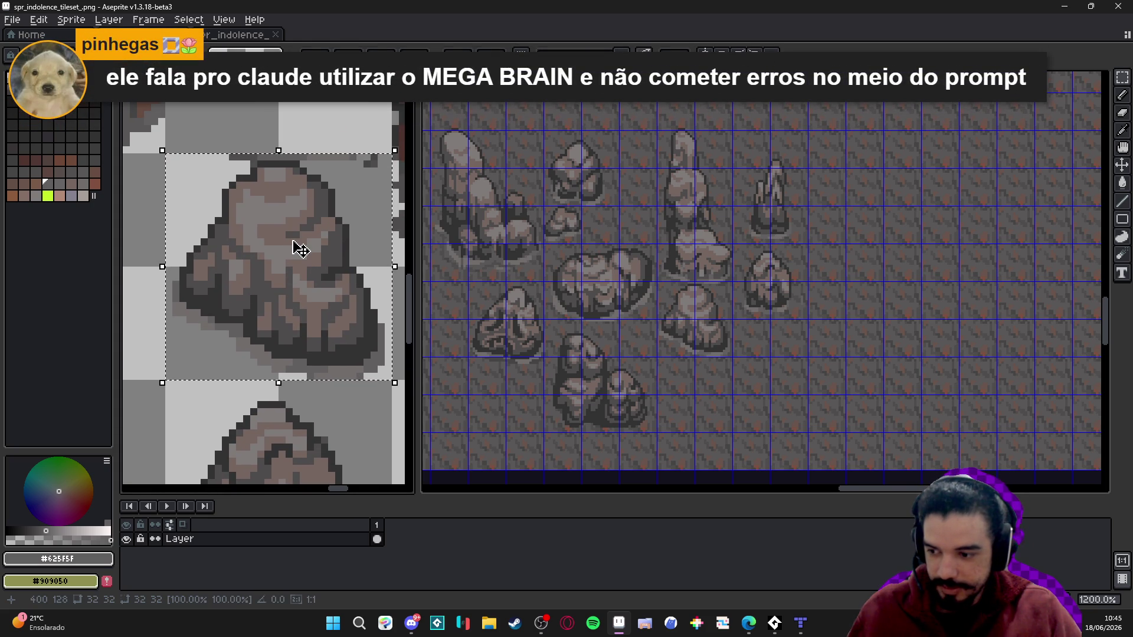
key(ctrl+d)
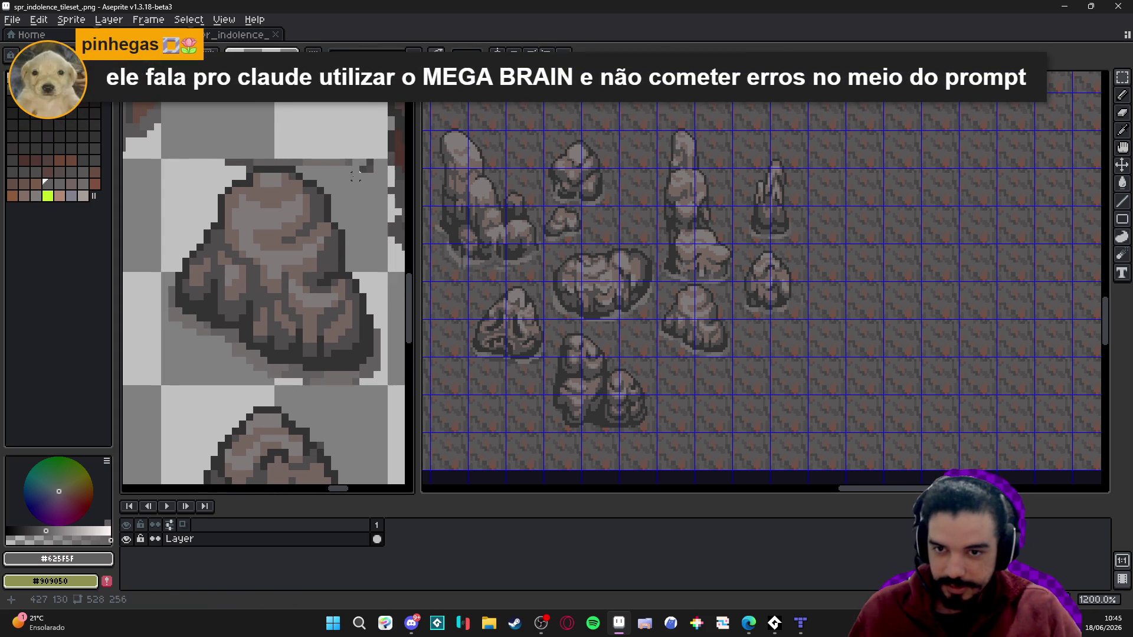
scroll(355, 176, up, 1)
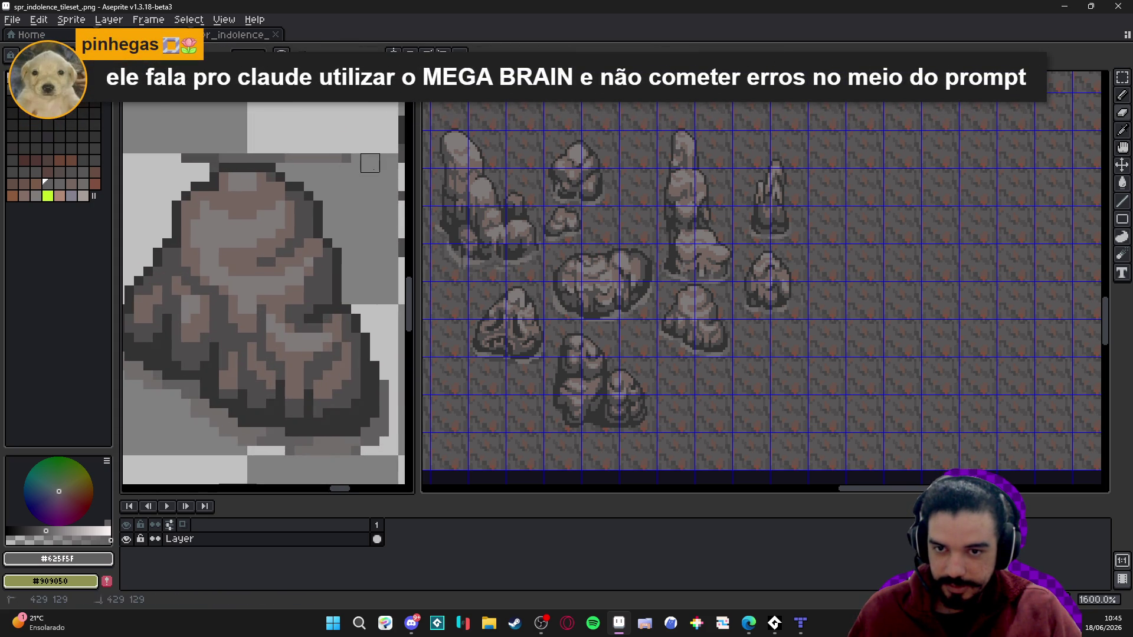
drag(351, 154, 144, 153)
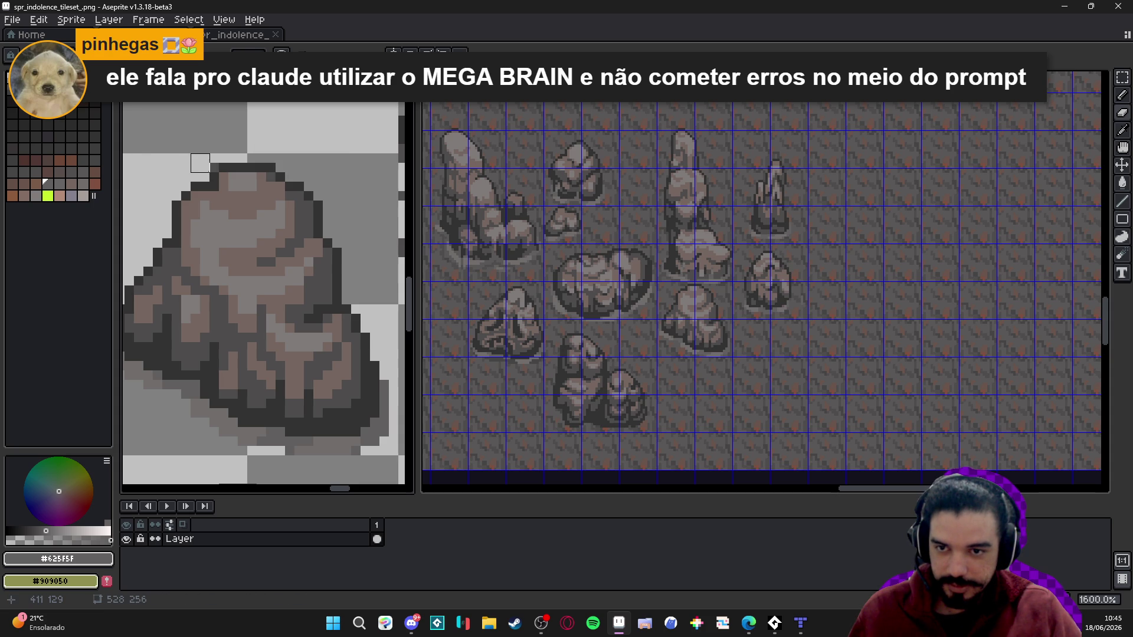
scroll(209, 163, down, 6)
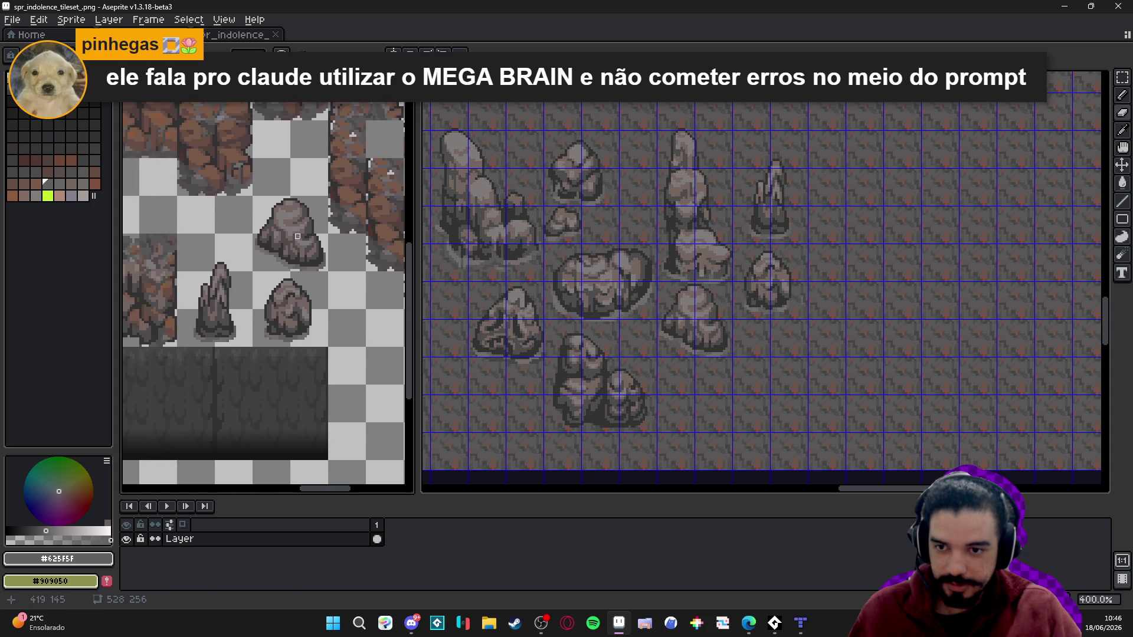
drag(300, 236, 261, 225)
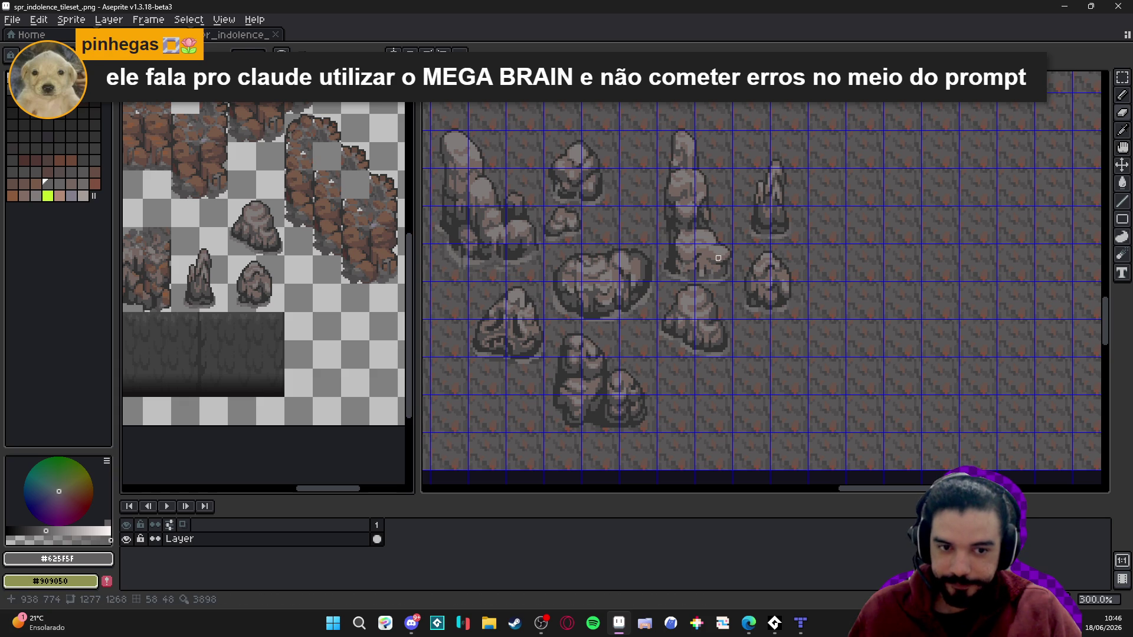
- Copy the lower rock group from the cave map into the tileset beside the dark ground strip
drag(718, 258, 706, 256)
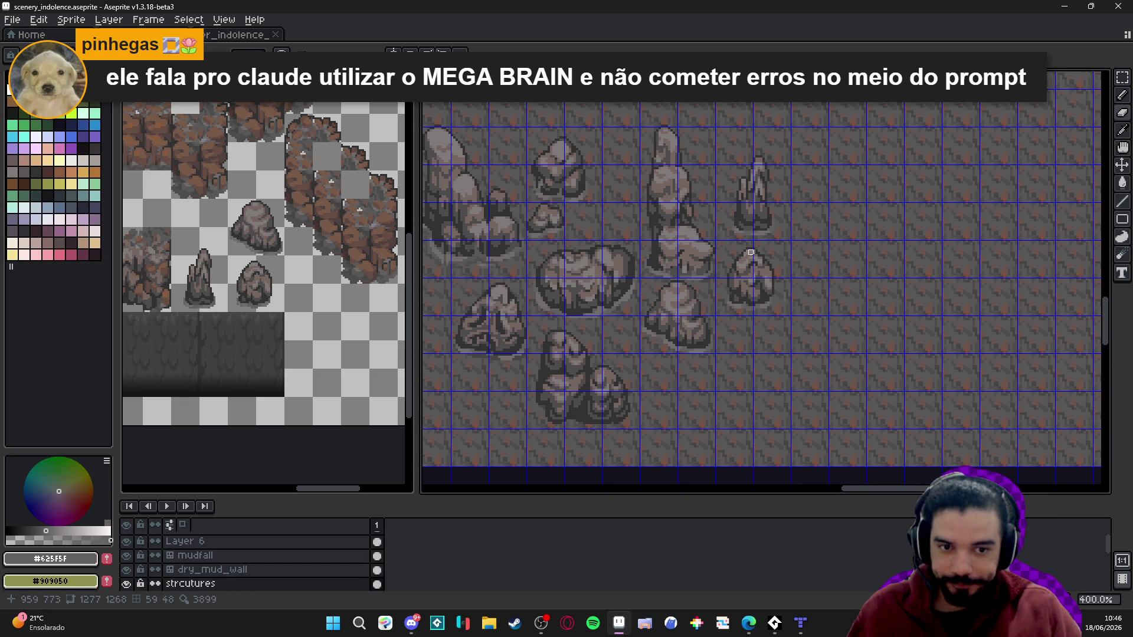
drag(724, 267, 760, 285)
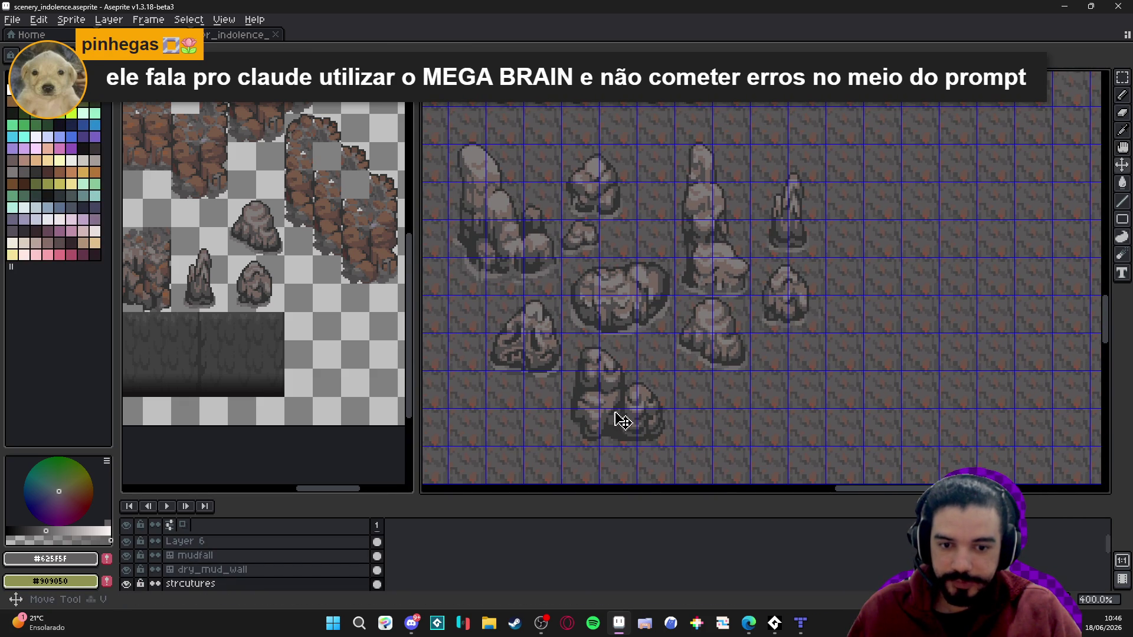
key(m)
drag(590, 354, 664, 437)
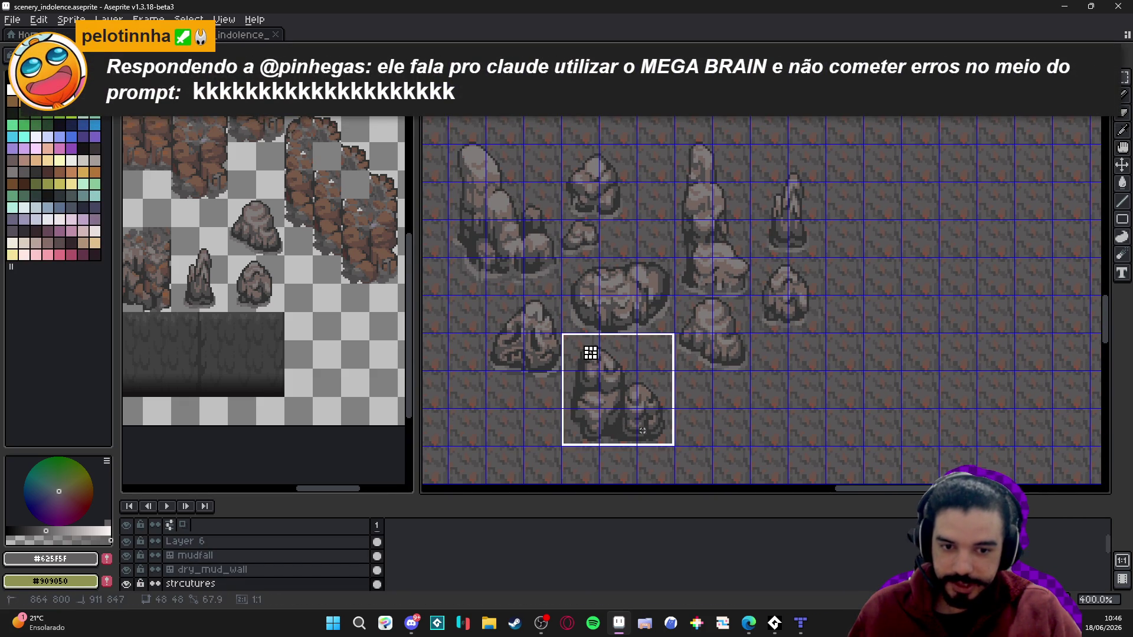
click(251, 298)
scroll(214, 242, up, 1)
key(ctrl+v)
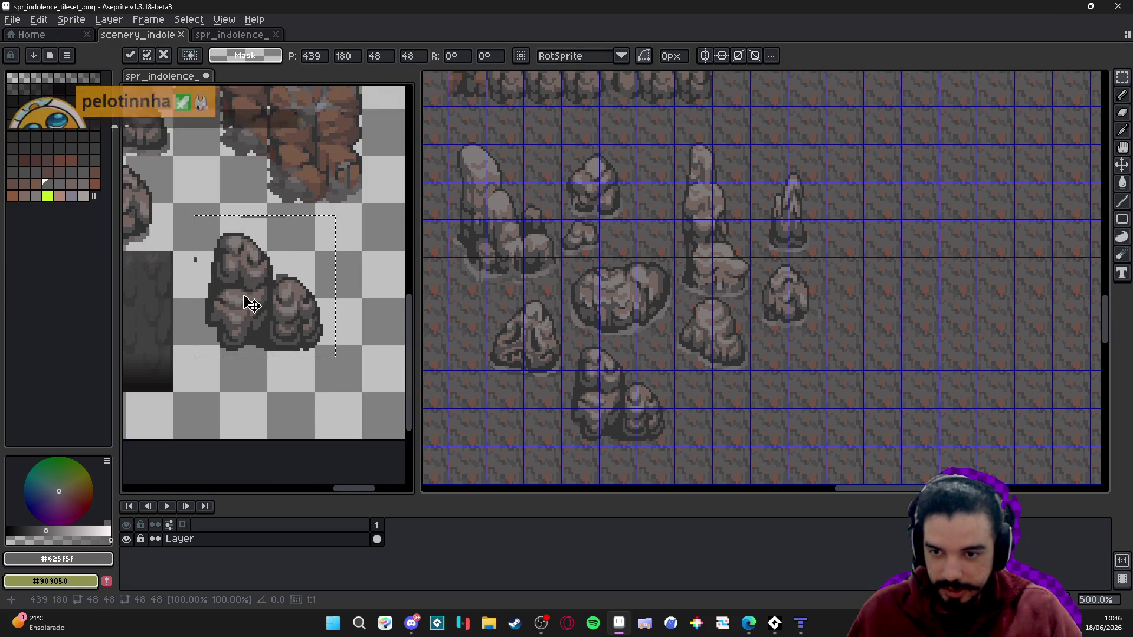
scroll(312, 329, up, 1)
drag(312, 329, 294, 364)
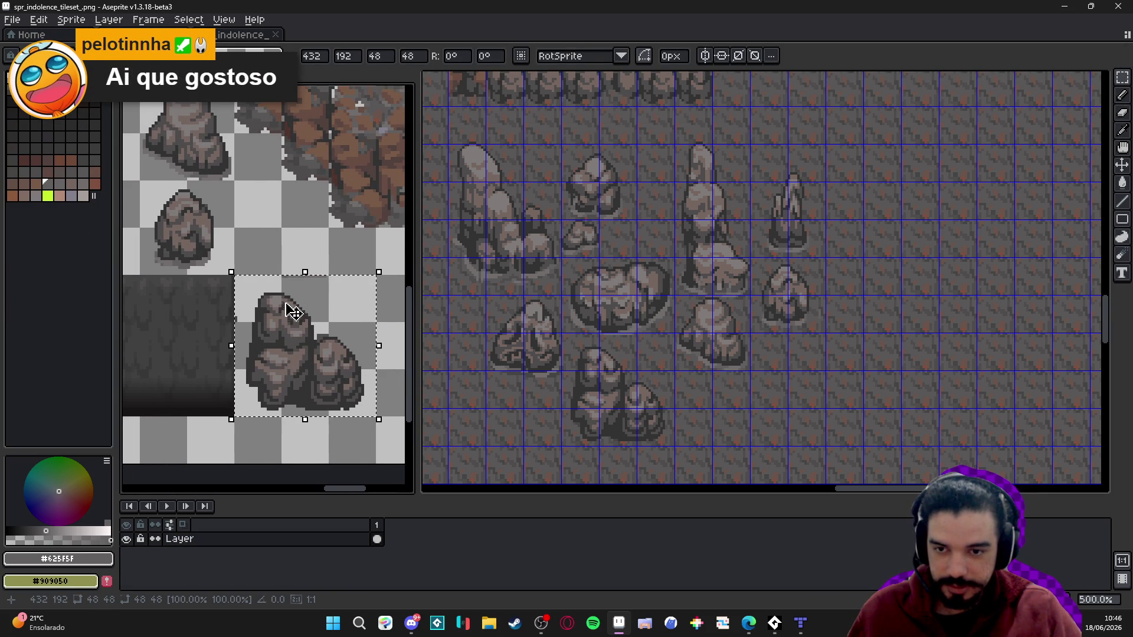
scroll(291, 283, up, 4)
- Check the scenery_indolence document, save the updated tileset image, and return to Tiled
key(e)
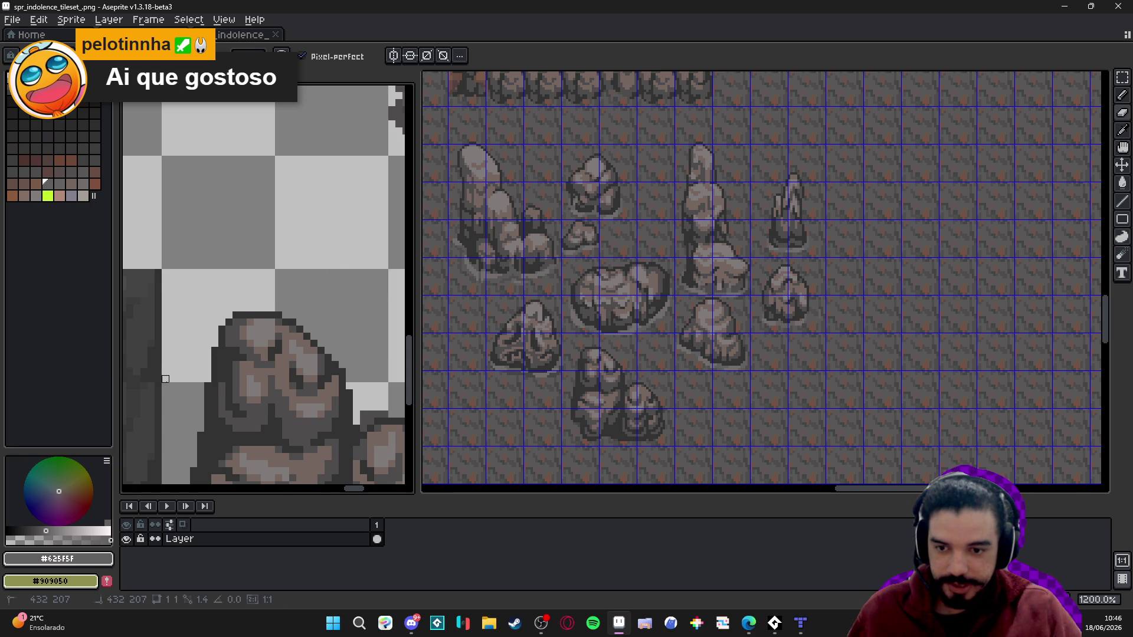
scroll(165, 379, down, 6)
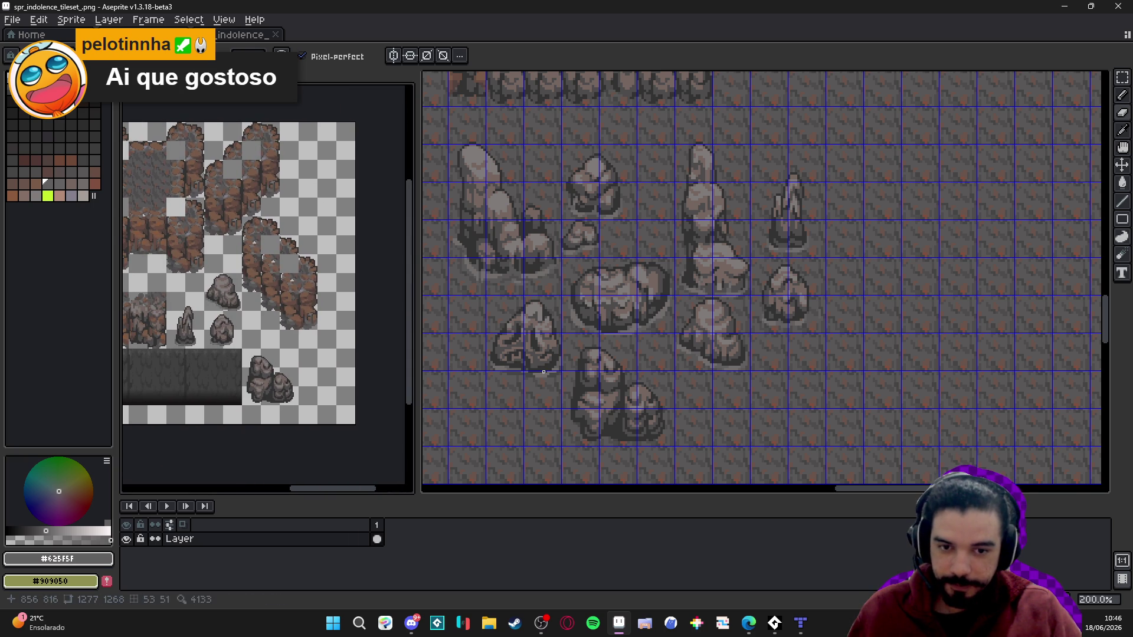
scroll(543, 371, down, 1)
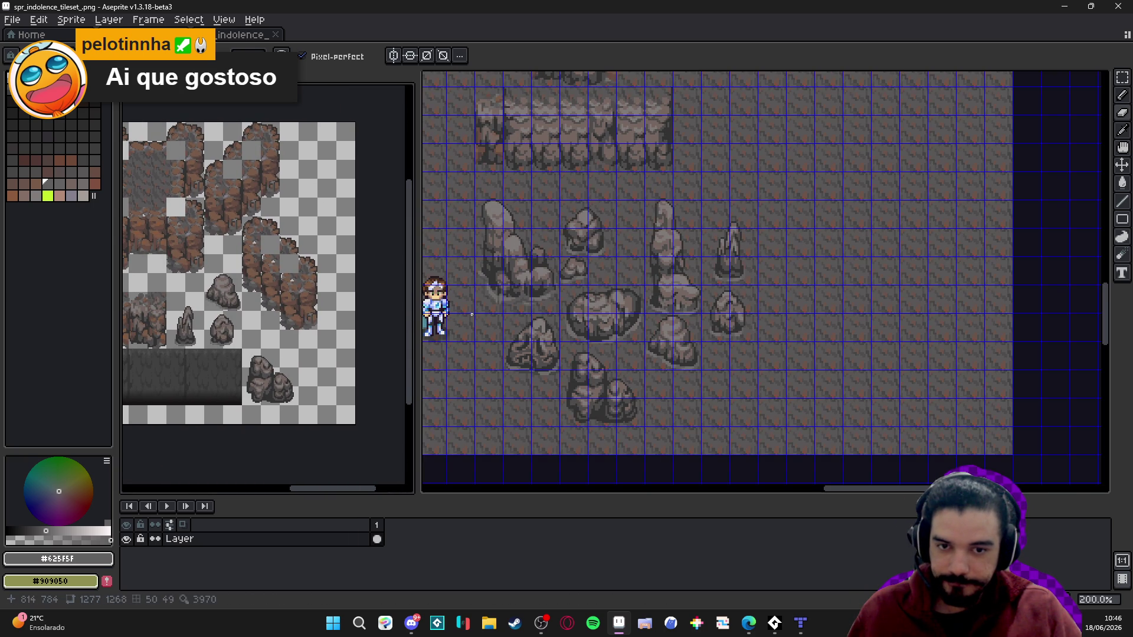
scroll(359, 304, up, 3)
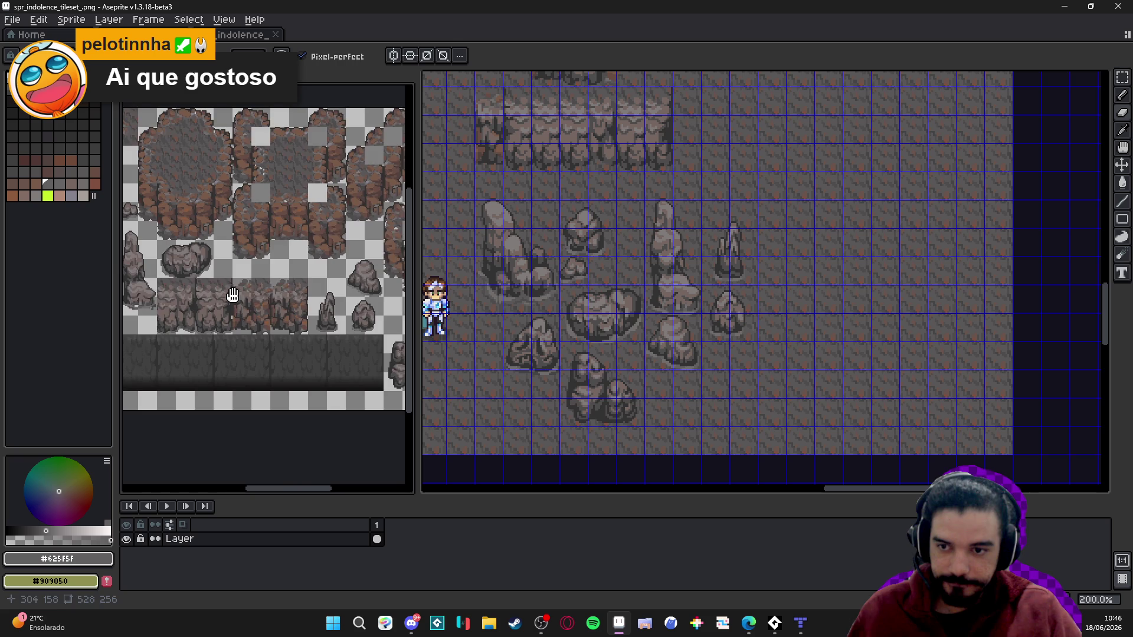
scroll(359, 305, up, 2)
scroll(317, 310, down, 2)
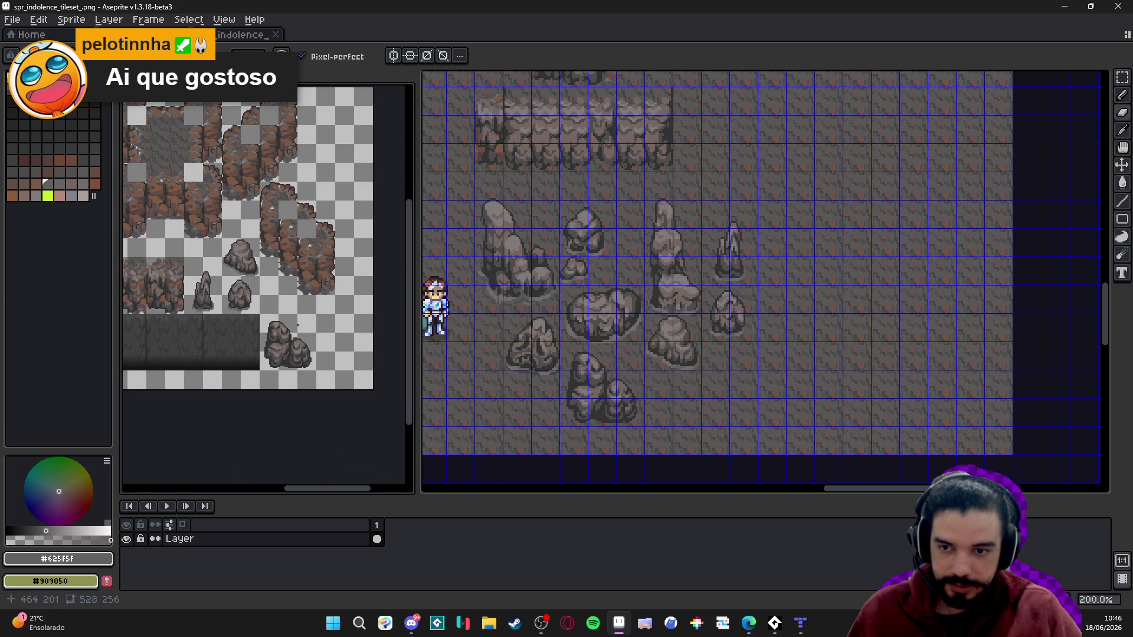
key(ctrl+Tab)
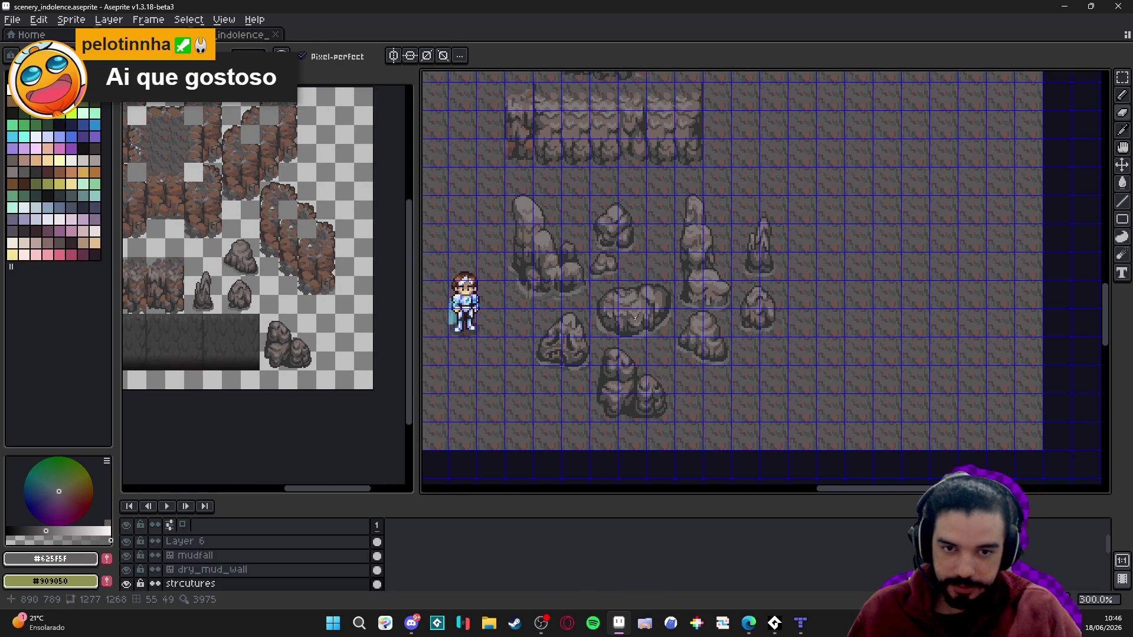
mouse_move(606, 323)
mouse_down()
mouse_move(663, 374)
mouse_move(636, 334)
mouse_up()
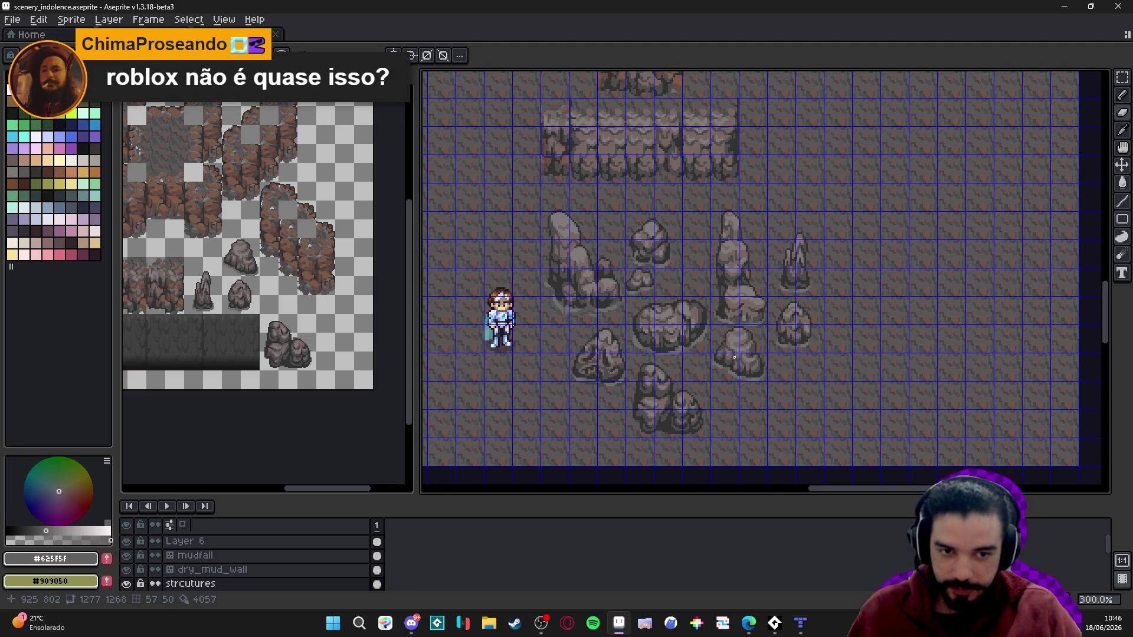
key(ctrl+Tab)
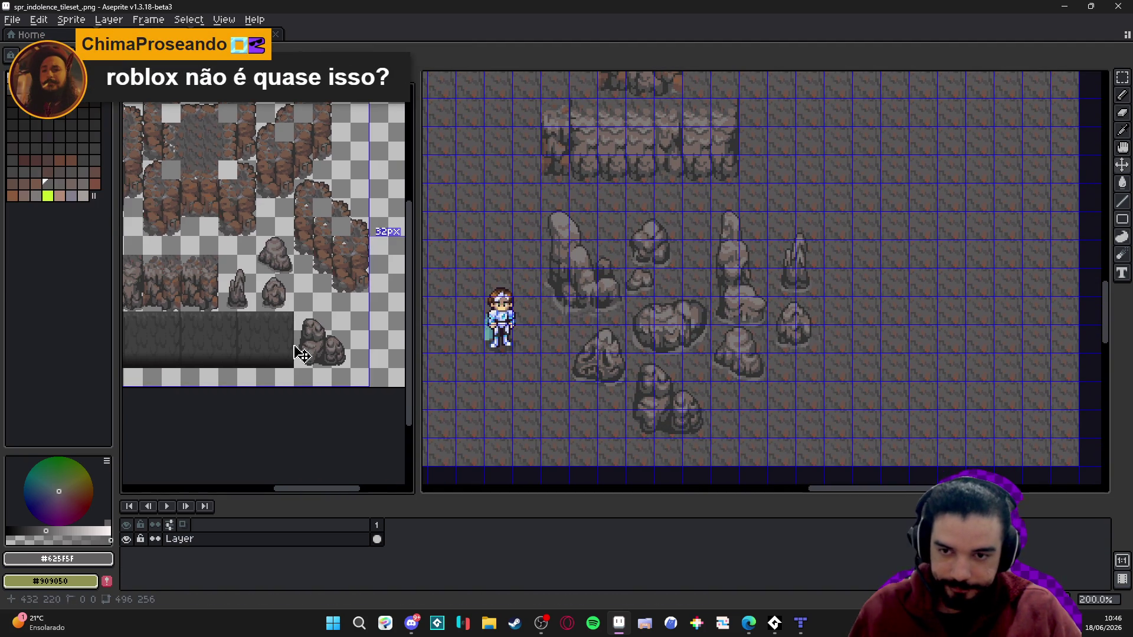
key(ctrl+s)
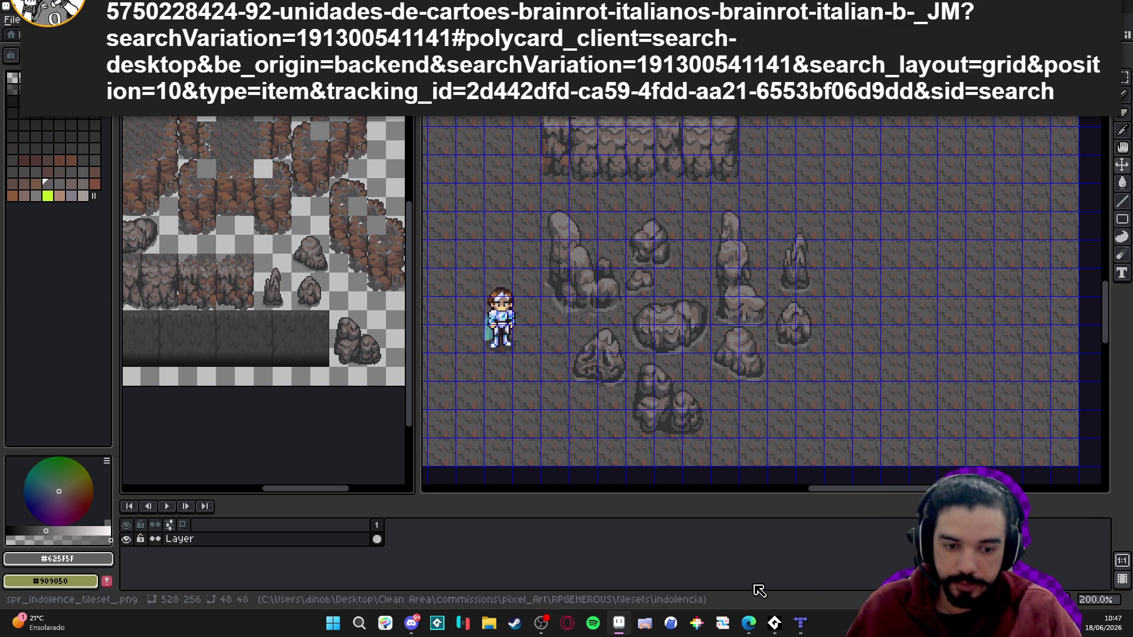
click(800, 623)
mouse_move(520, 388)
mouse_down()
mouse_move(506, 341)
mouse_move(599, 197)
mouse_move(523, 151)
mouse_move(606, 285)
mouse_up()
scroll(606, 286, right, 5)
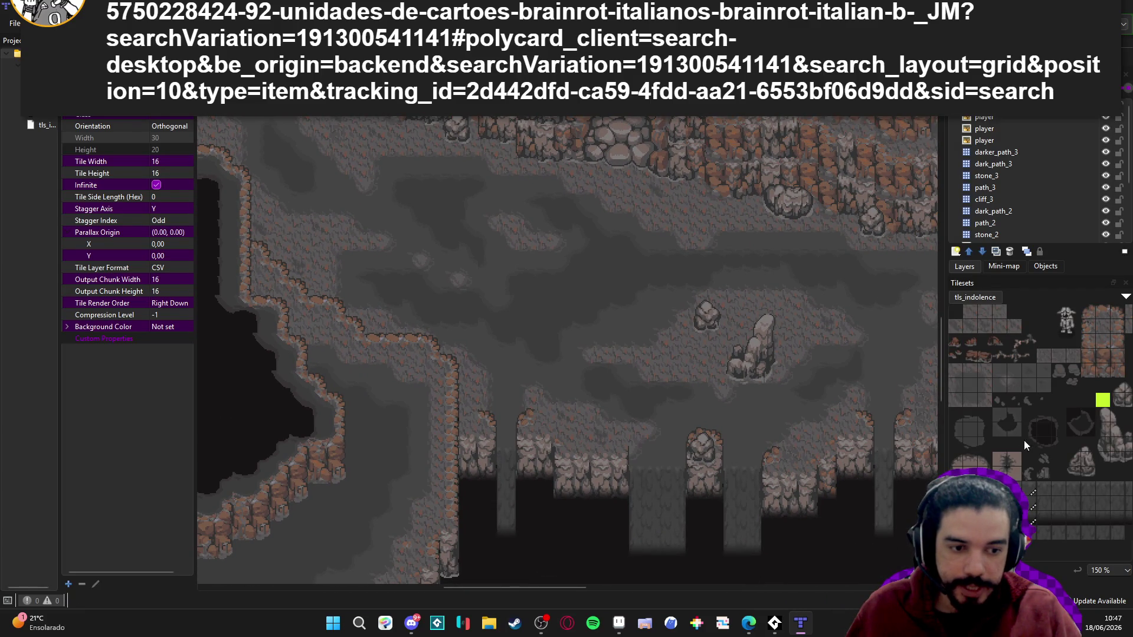
scroll(1045, 421, right, 5)
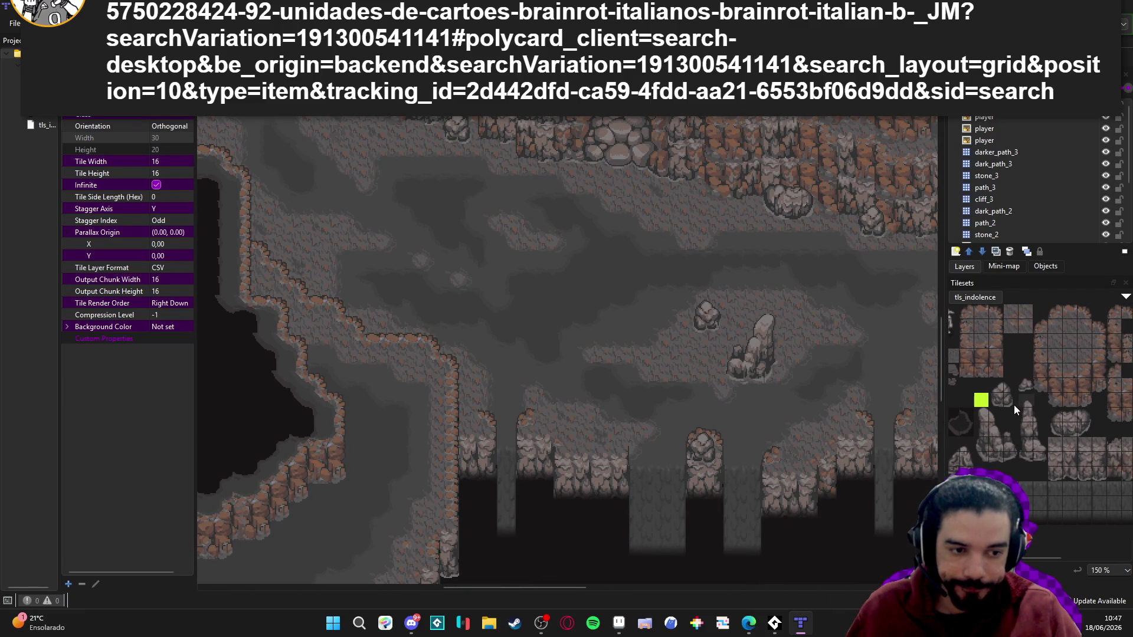
scroll(957, 435, right, 3)
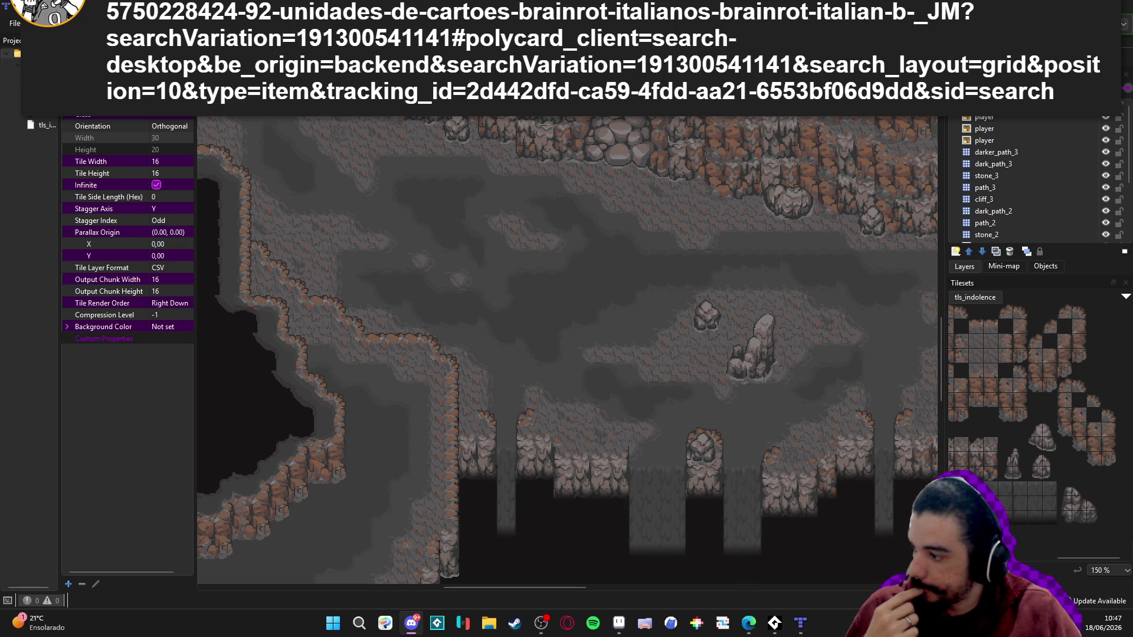
right_click(472, 386)
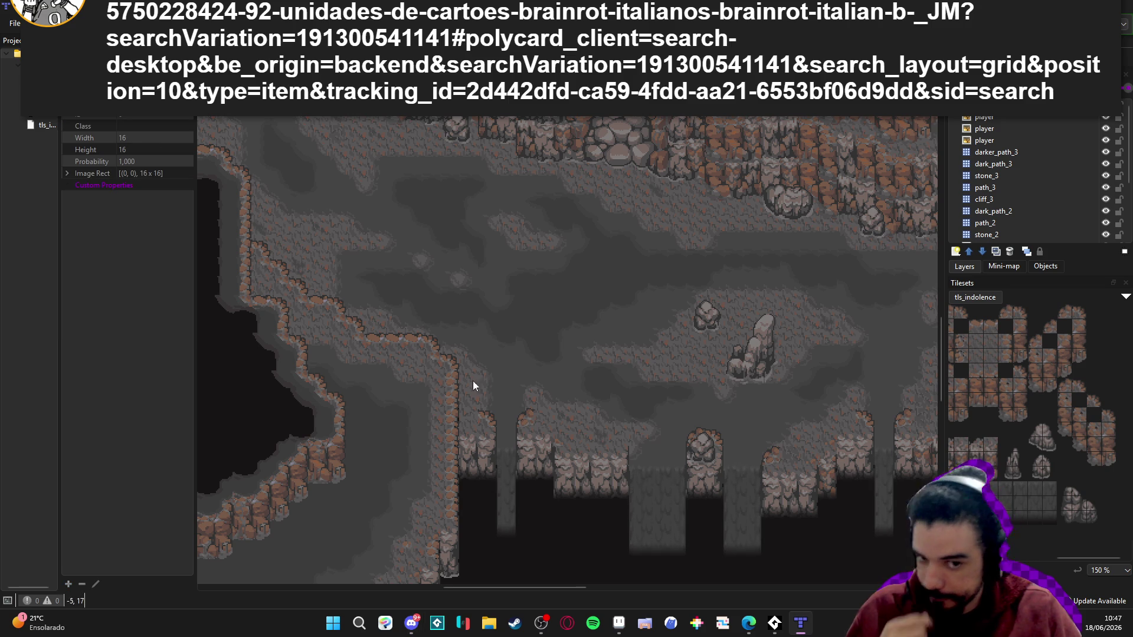
scroll(473, 386, left, 3)
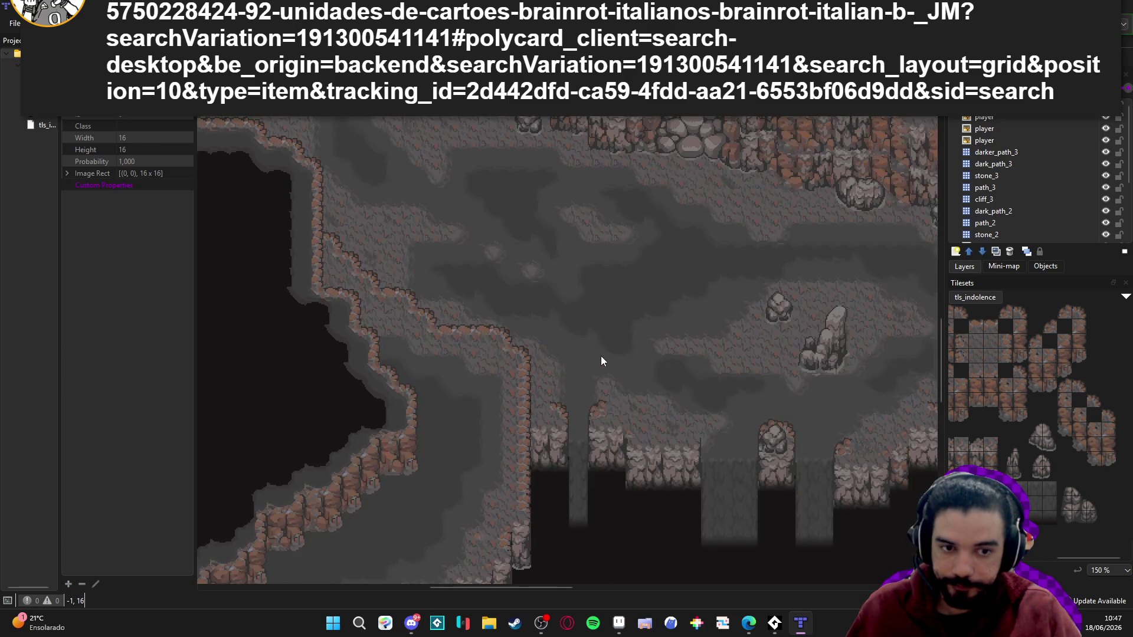
scroll(600, 356, up, 5)
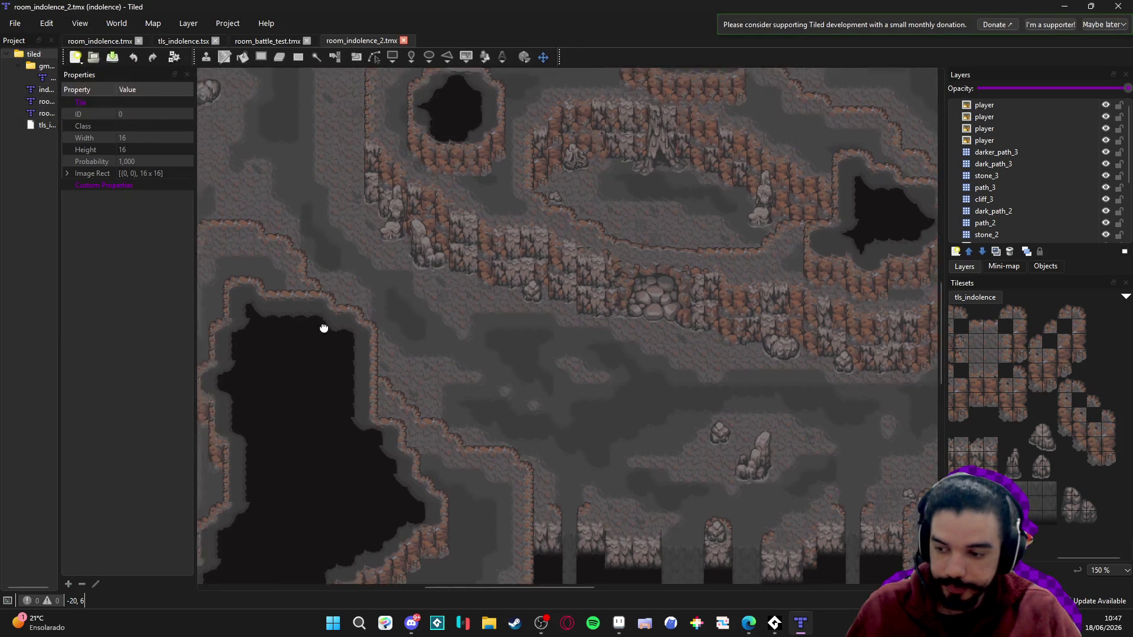
scroll(323, 328, left, 15)
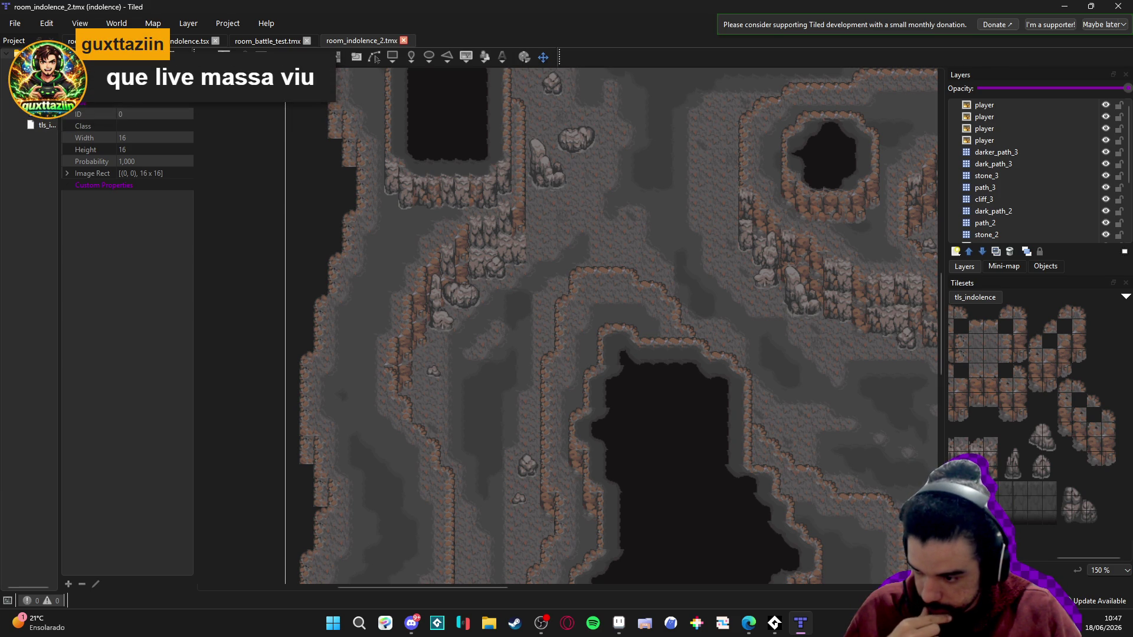
scroll(378, 298, down, 8)
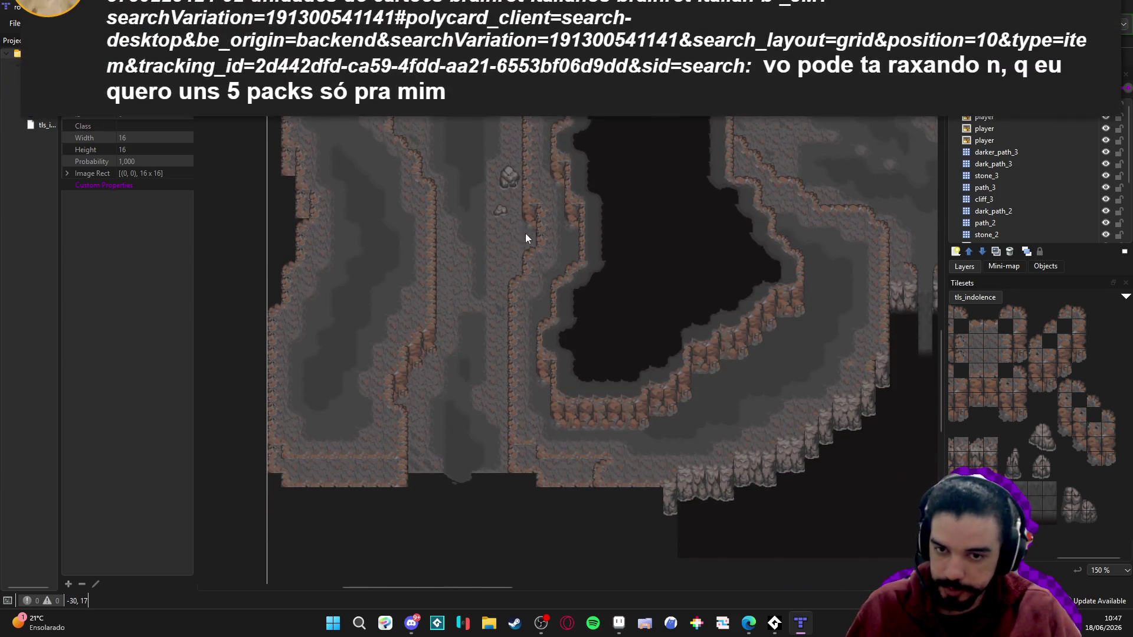
mouse_move(525, 233)
mouse_down()
mouse_move(528, 366)
mouse_move(502, 202)
mouse_move(531, 324)
mouse_move(522, 389)
mouse_move(542, 165)
mouse_up()
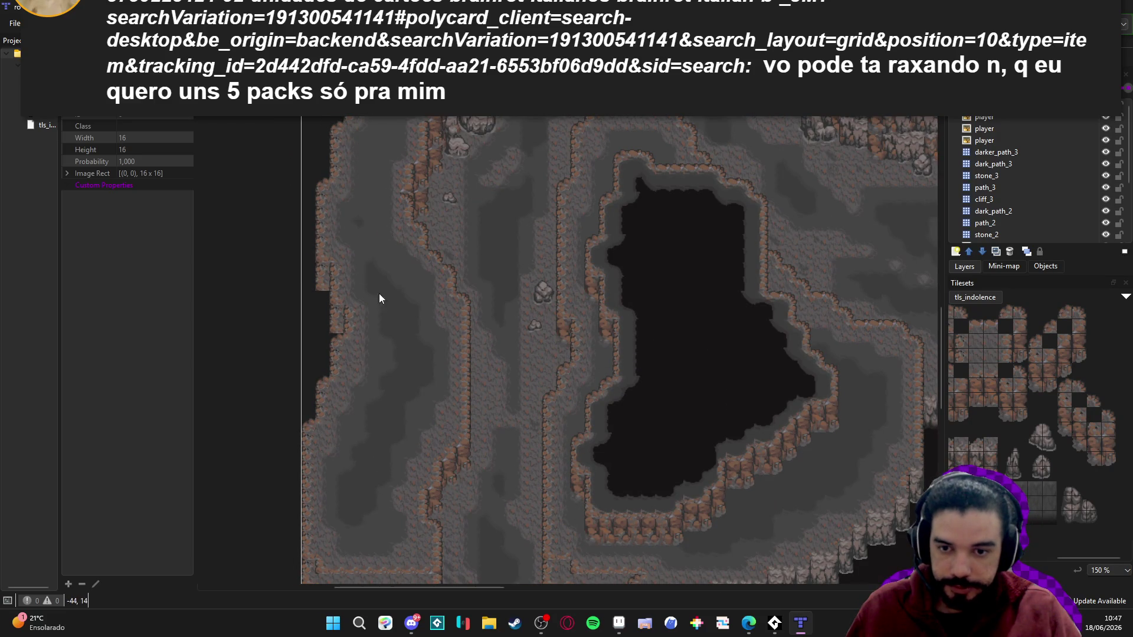
scroll(413, 389, up, 3)
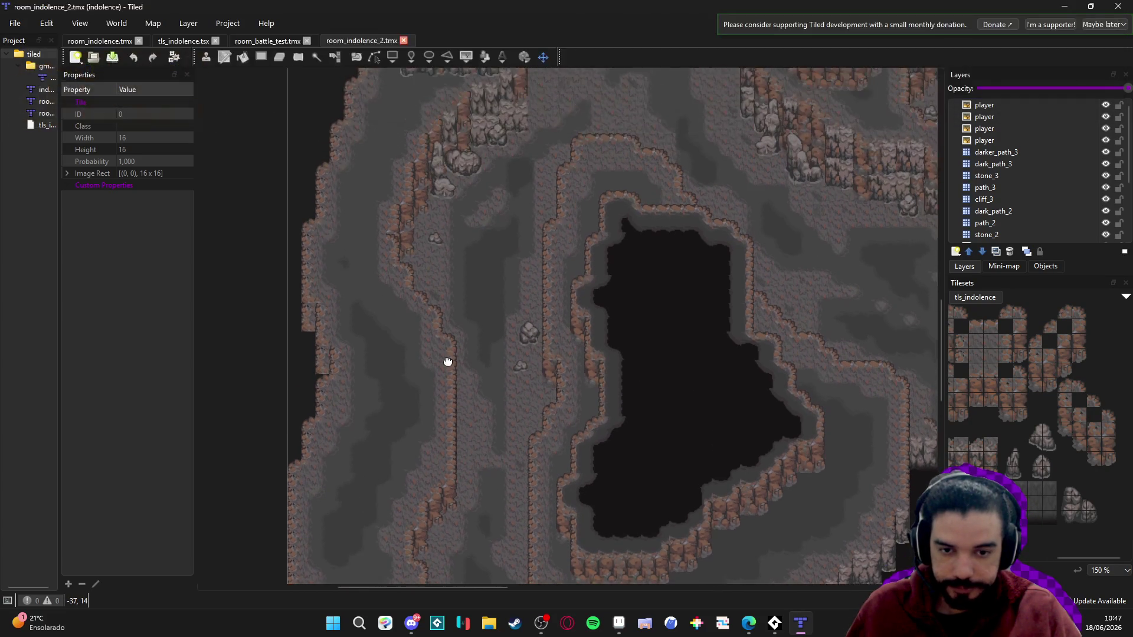
mouse_move(544, 271)
mouse_down()
mouse_move(513, 276)
mouse_move(541, 240)
mouse_up()
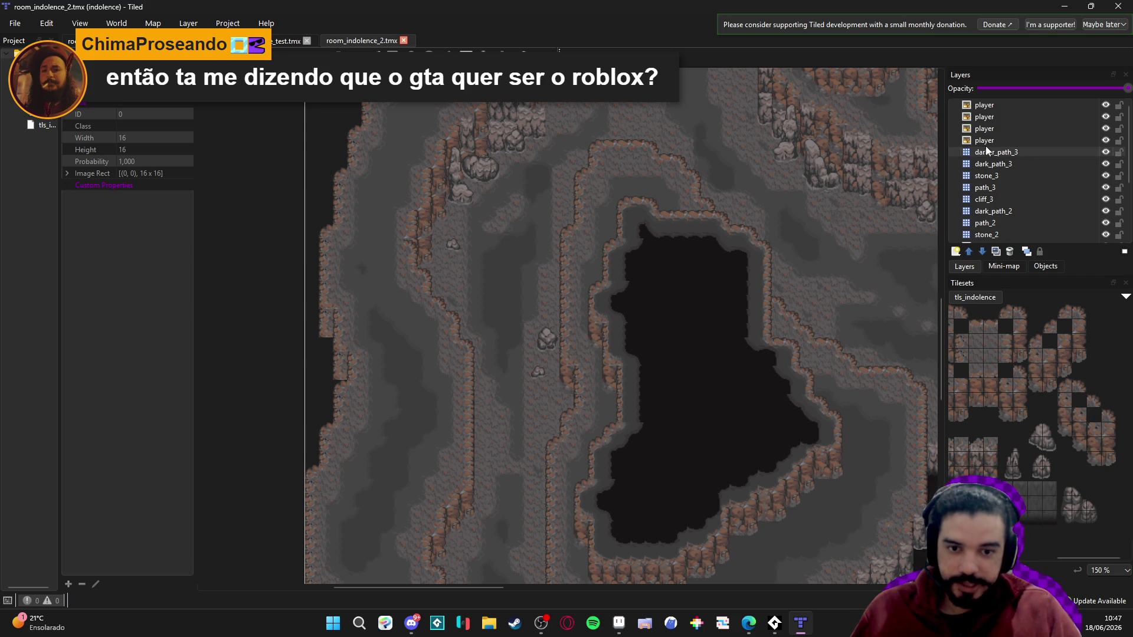
drag(573, 281, 594, 241)
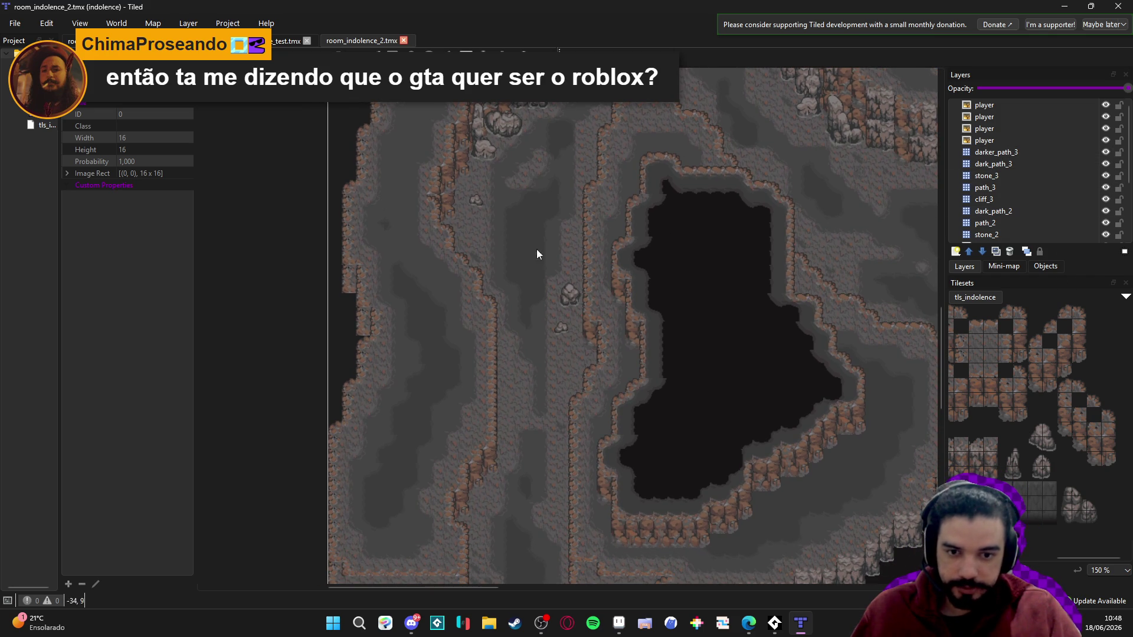
mouse_move(493, 288)
mouse_down()
mouse_move(562, 255)
mouse_move(531, 257)
mouse_move(521, 284)
mouse_up()
scroll(570, 299, down, 1)
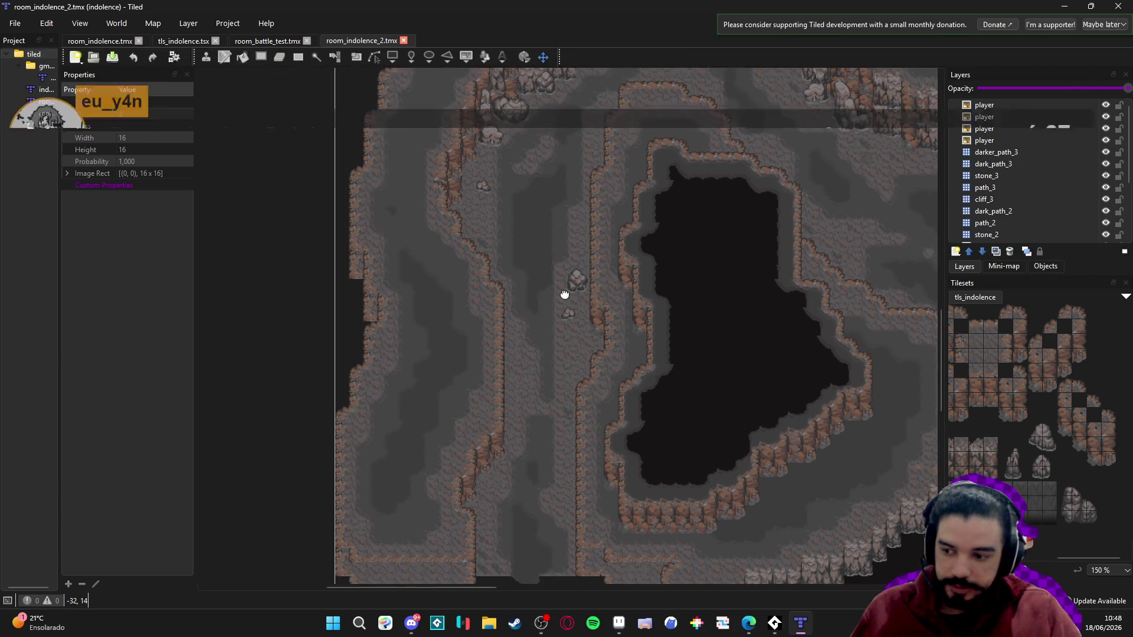
- Compare the path and cliff_3 layers, settle on cliff_3, and save the cave map
click(1028, 152)
click(1085, 164)
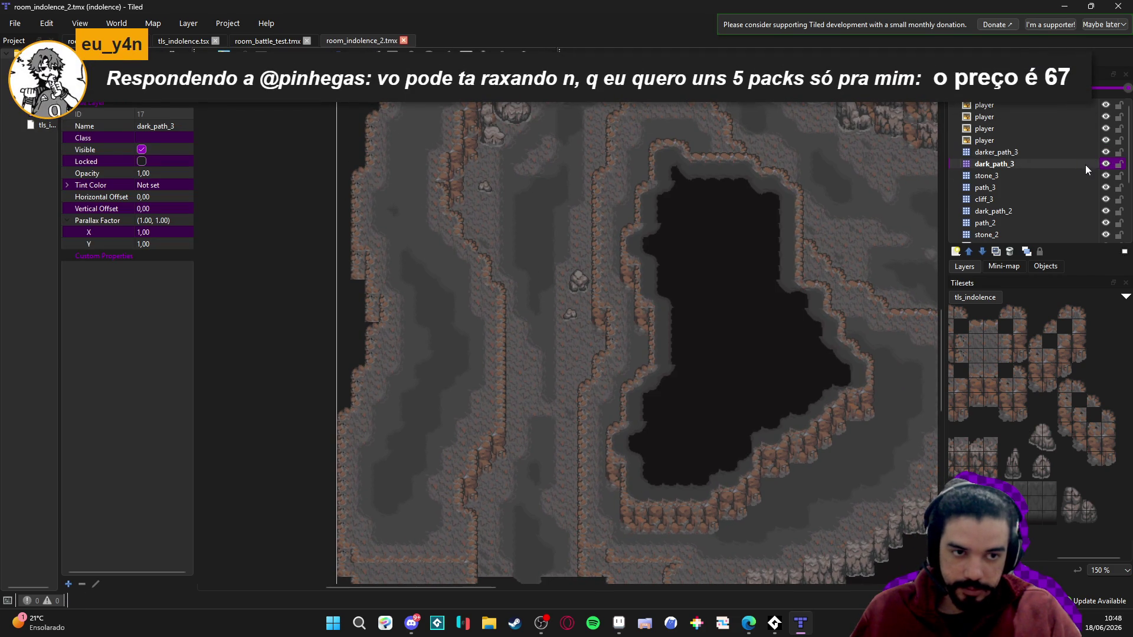
click(1062, 199)
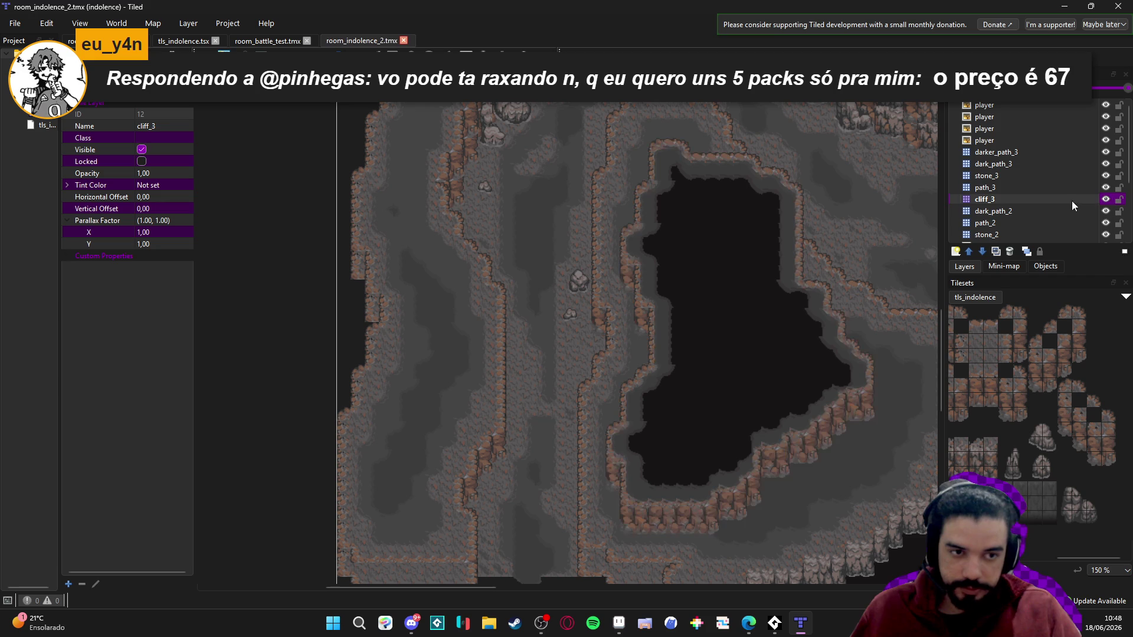
click(1063, 211)
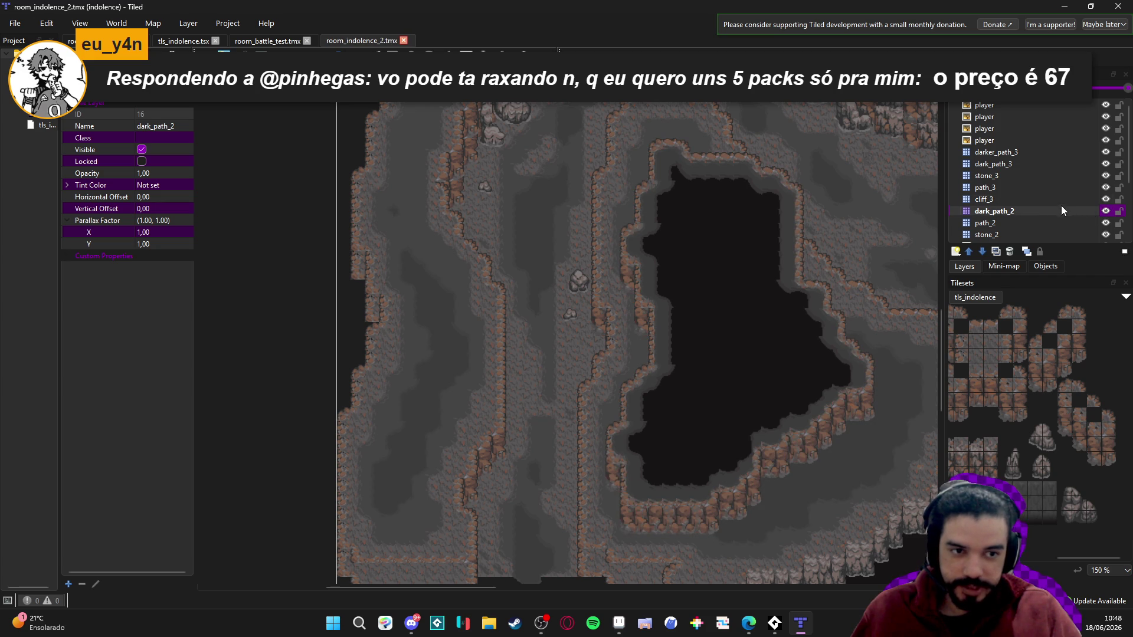
click(1062, 200)
click(1105, 199)
click(1105, 199)
key(ctrl+s)
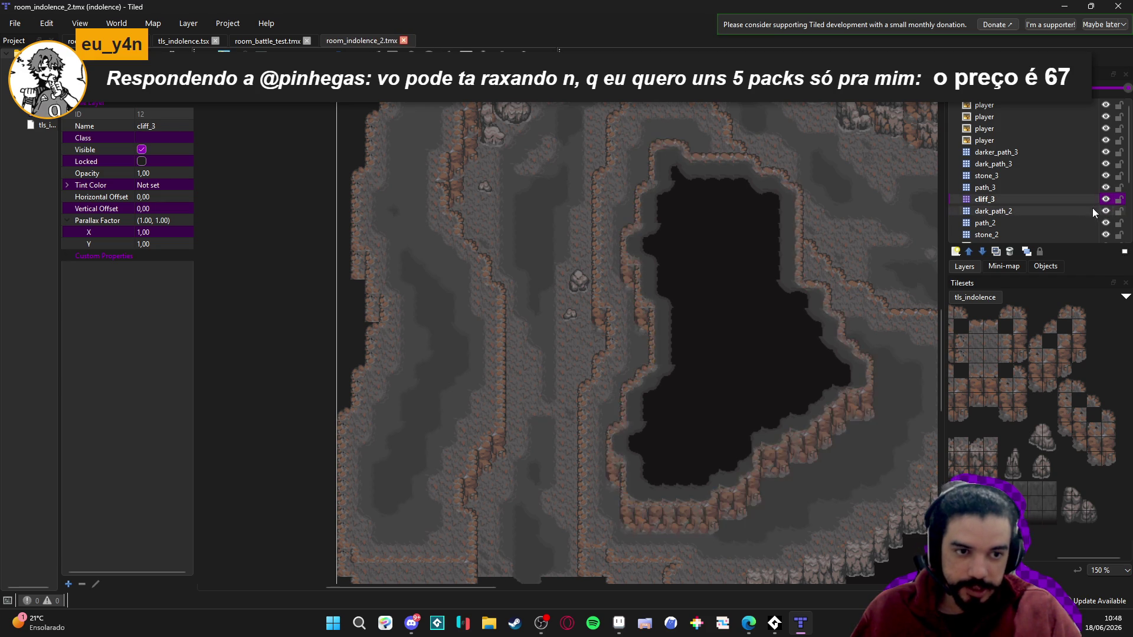
key(t)
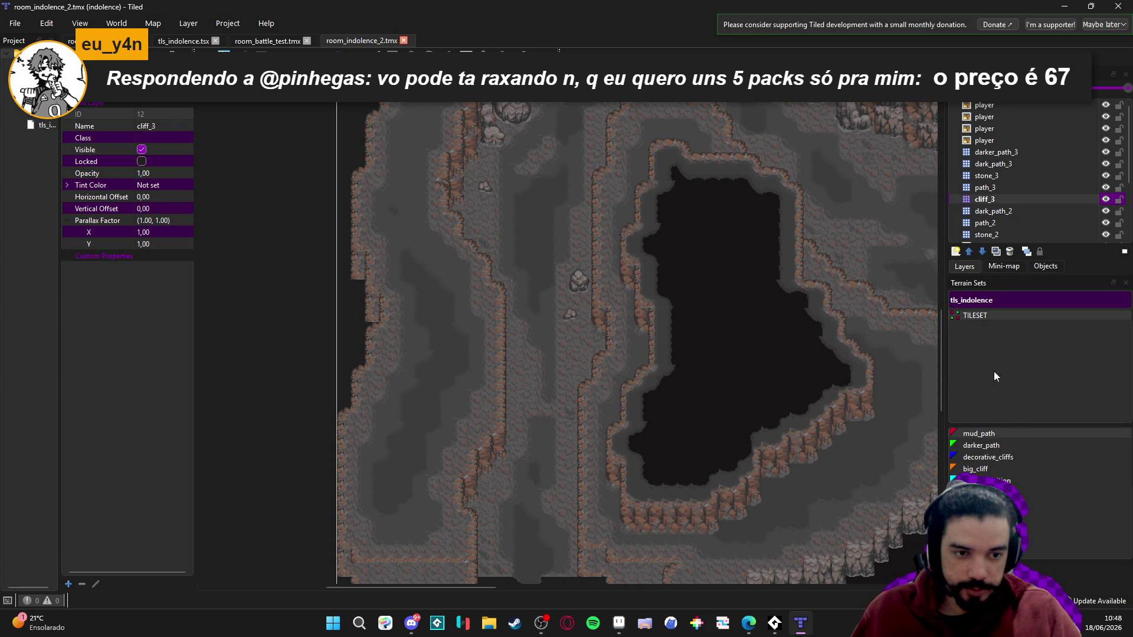
- Try a mud_path terrain strip on the map, then undo it
click(989, 443)
click(984, 434)
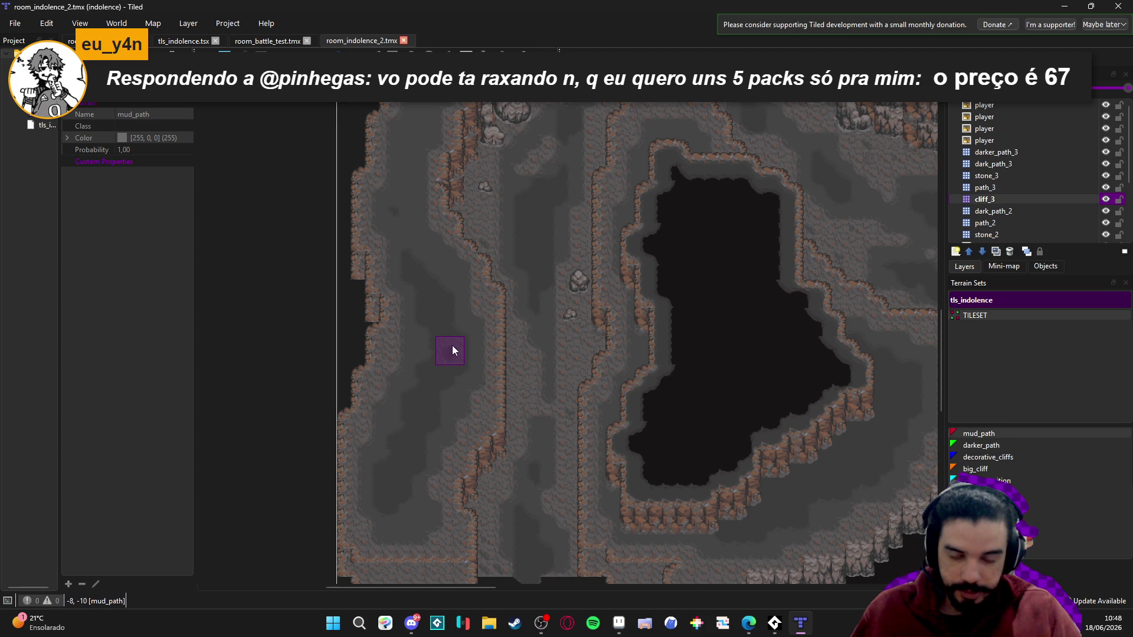
drag(422, 293, 455, 360)
key(ctrl+z)
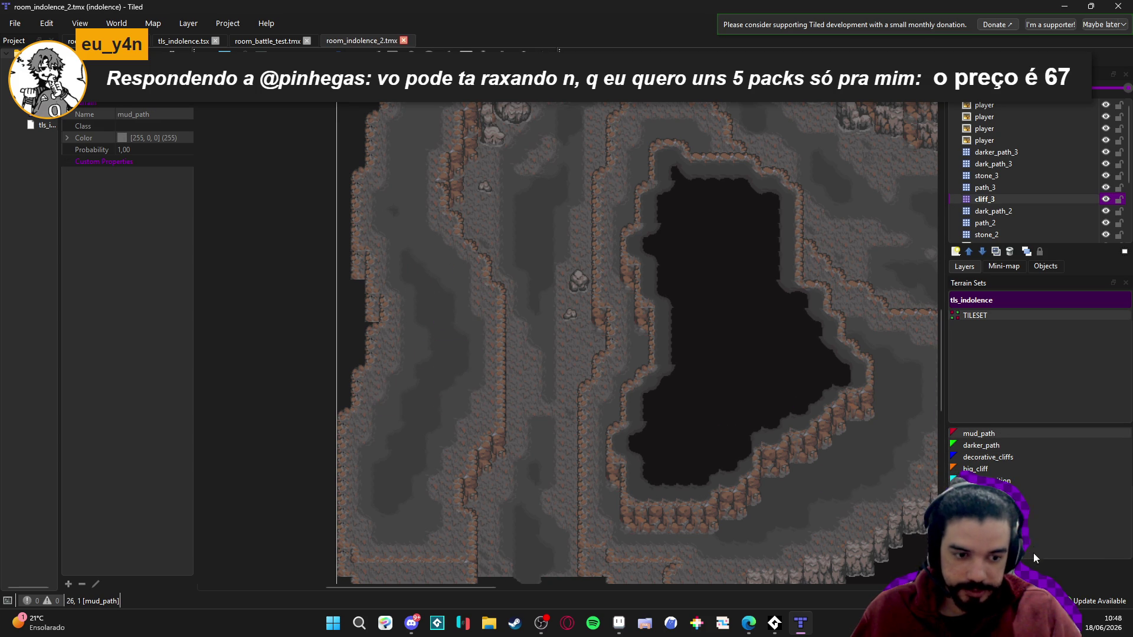
click(974, 581)
click(1009, 581)
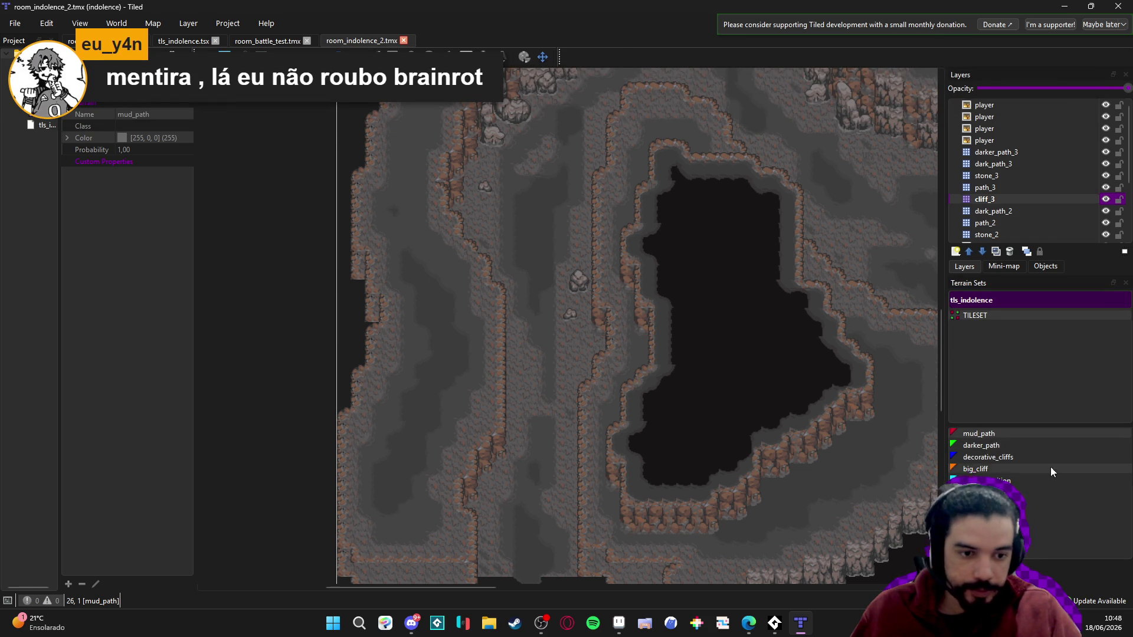
- Paint big_cliff terrain across the dark floor area on the cliff_3 layer
click(1024, 469)
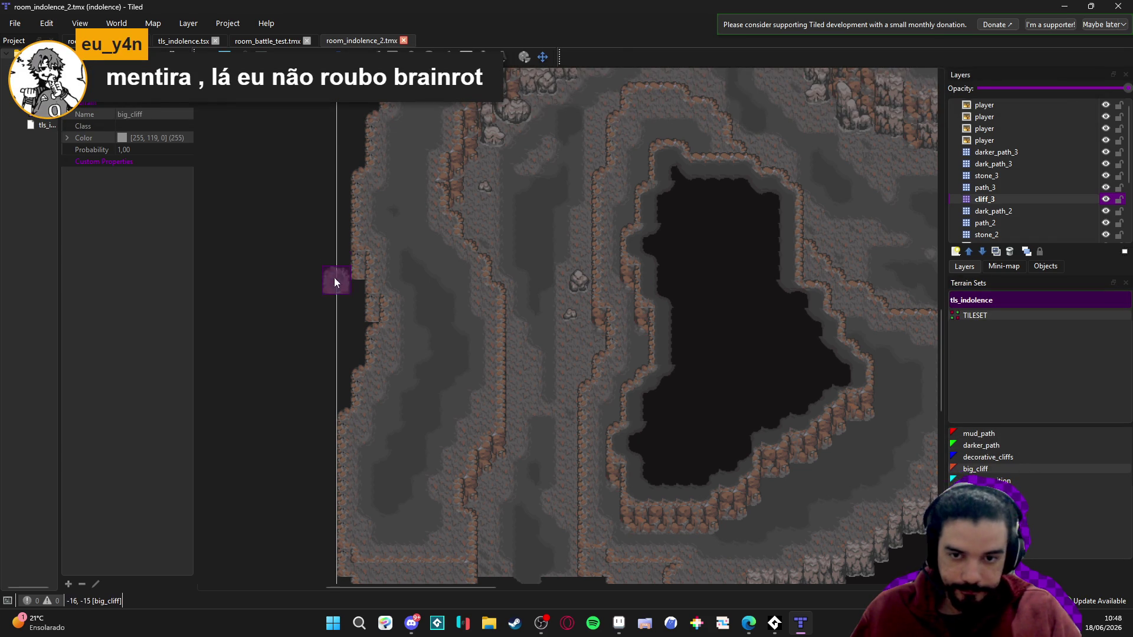
click(428, 298)
mouse_move(434, 302)
mouse_down()
mouse_move(511, 236)
mouse_move(443, 329)
mouse_move(518, 273)
mouse_move(519, 324)
mouse_move(533, 258)
mouse_move(548, 251)
mouse_up()
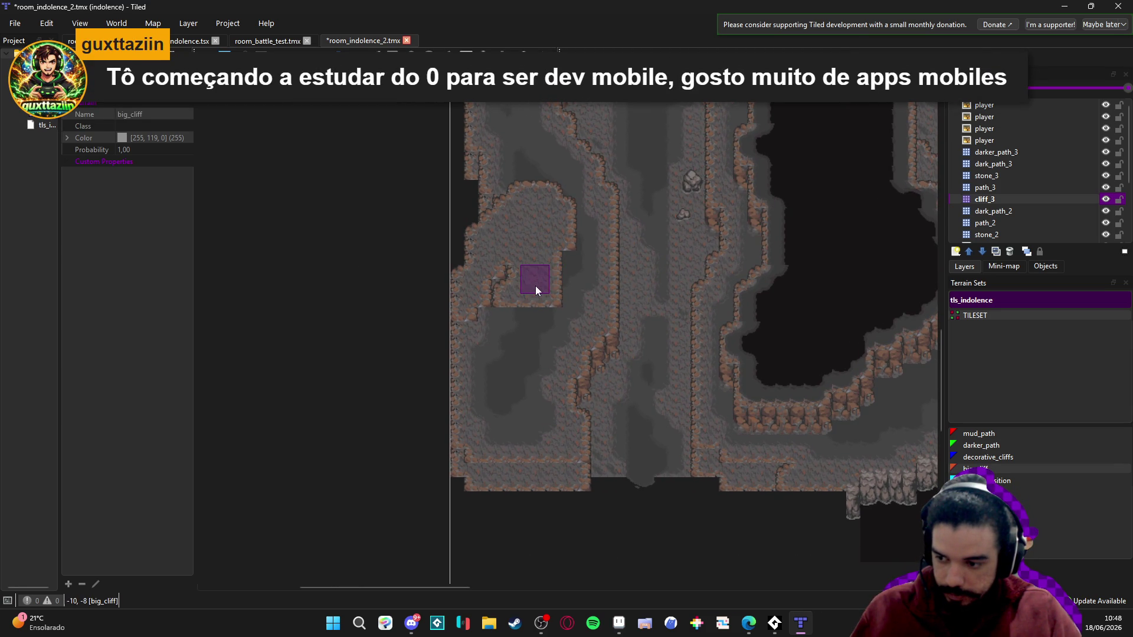
scroll(535, 283, up, 1)
scroll(537, 280, up, 1)
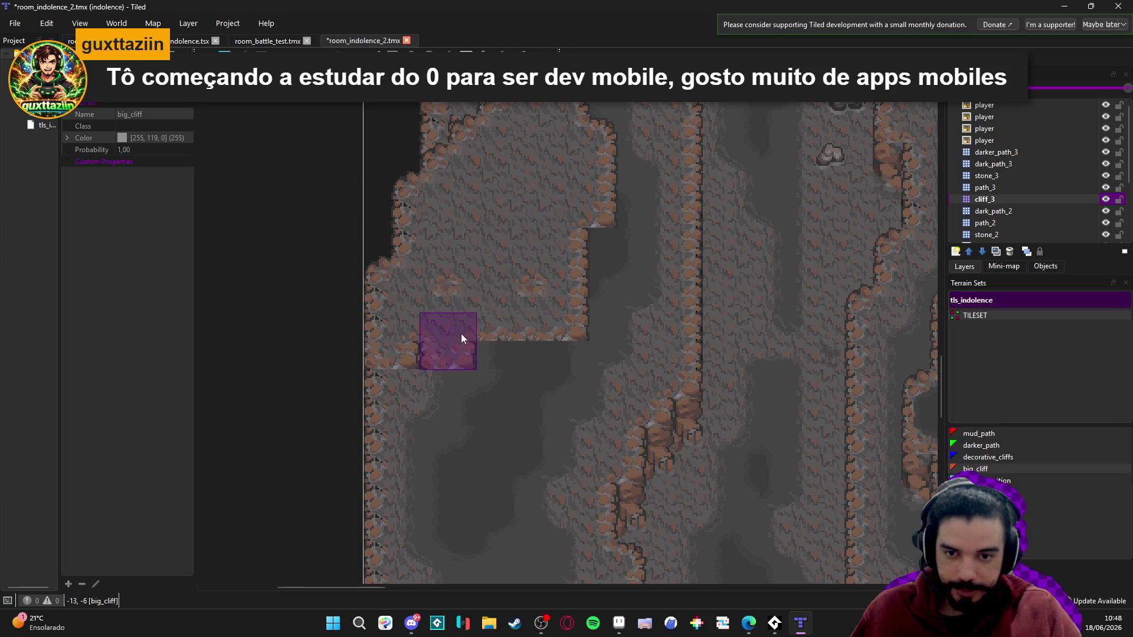
mouse_move(406, 426)
mouse_down()
mouse_move(435, 437)
mouse_move(539, 324)
mouse_move(525, 346)
mouse_move(592, 228)
mouse_move(536, 417)
mouse_move(581, 376)
mouse_move(504, 480)
mouse_move(417, 455)
mouse_move(531, 285)
mouse_move(526, 348)
mouse_move(504, 224)
mouse_up()
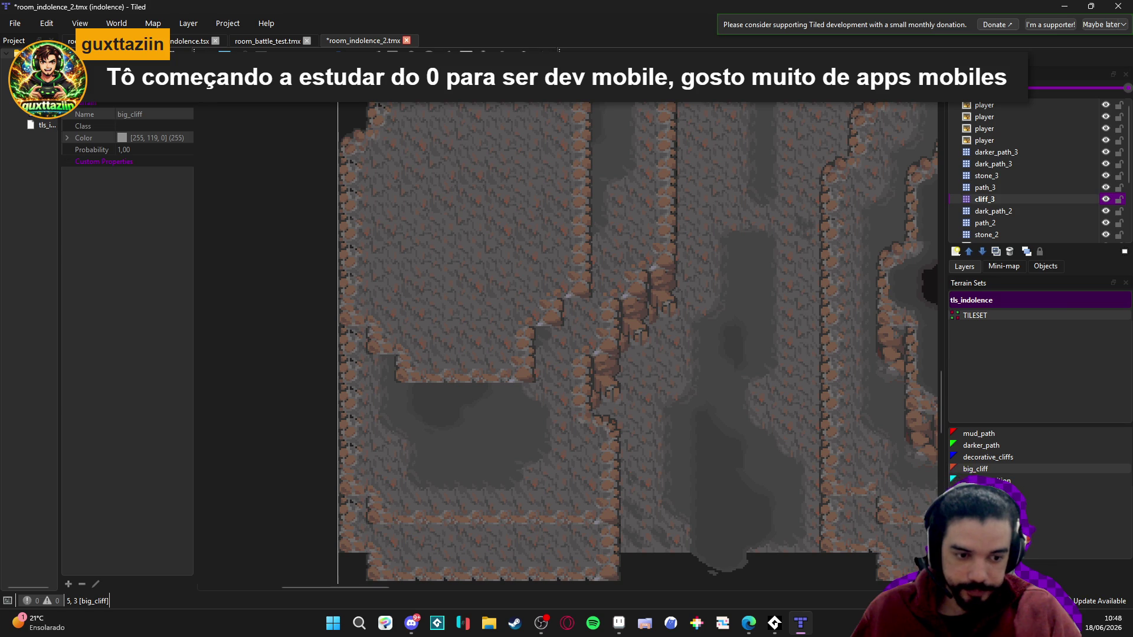
- Stamp 1x2 cliff-face tiles along the cliff edges, including a diagonal run
click(992, 587)
drag(1024, 415, 1022, 399)
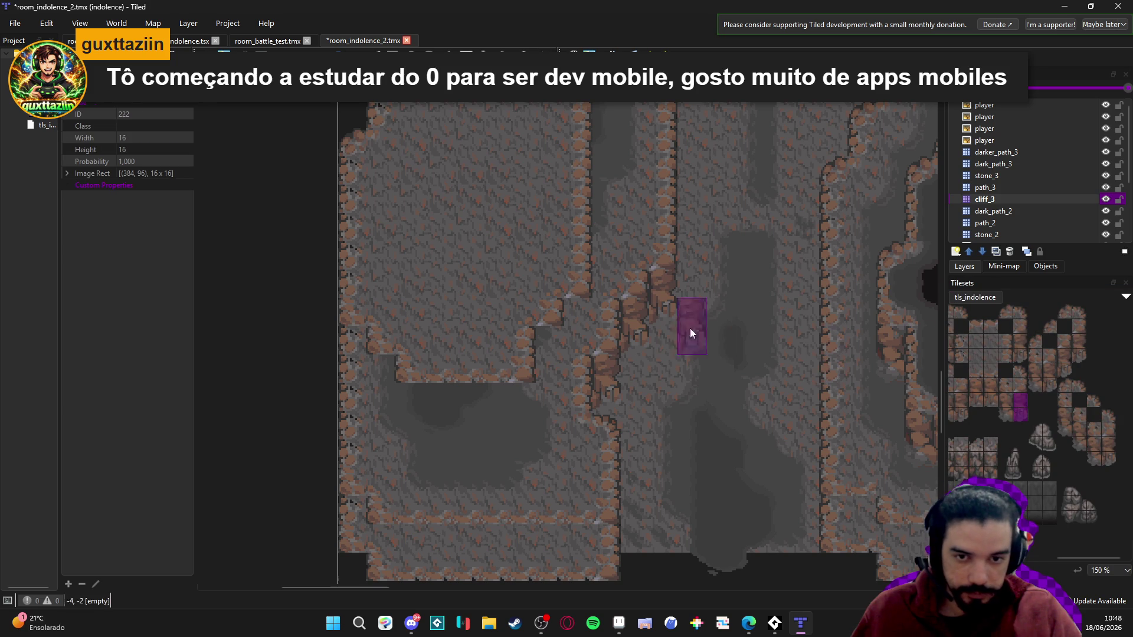
click(549, 360)
click(526, 416)
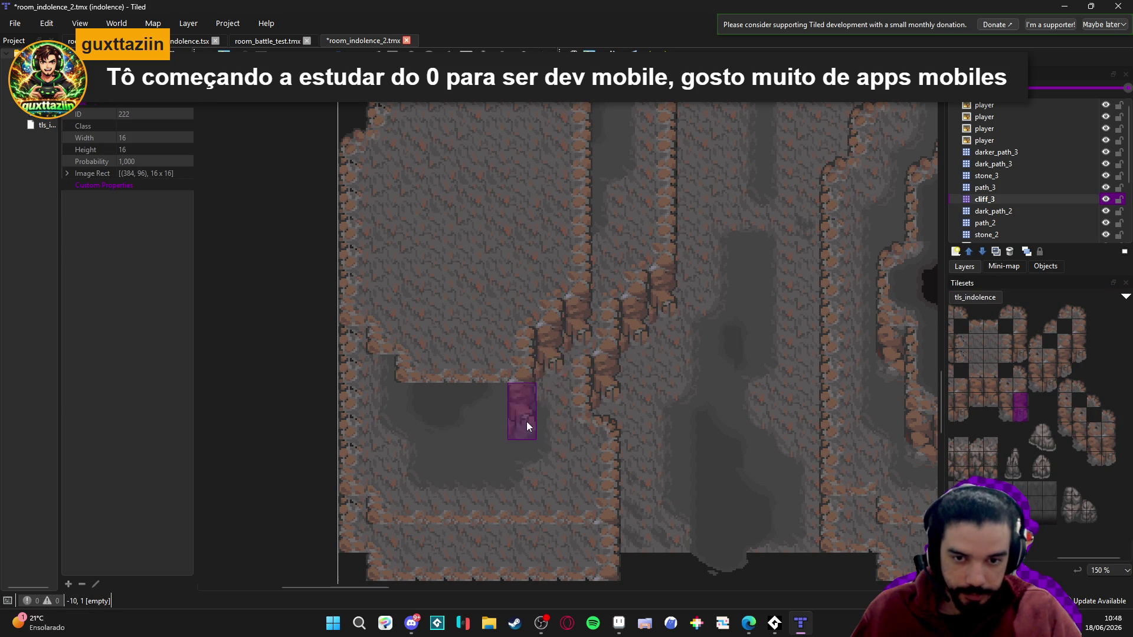
scroll(997, 413, left, 2)
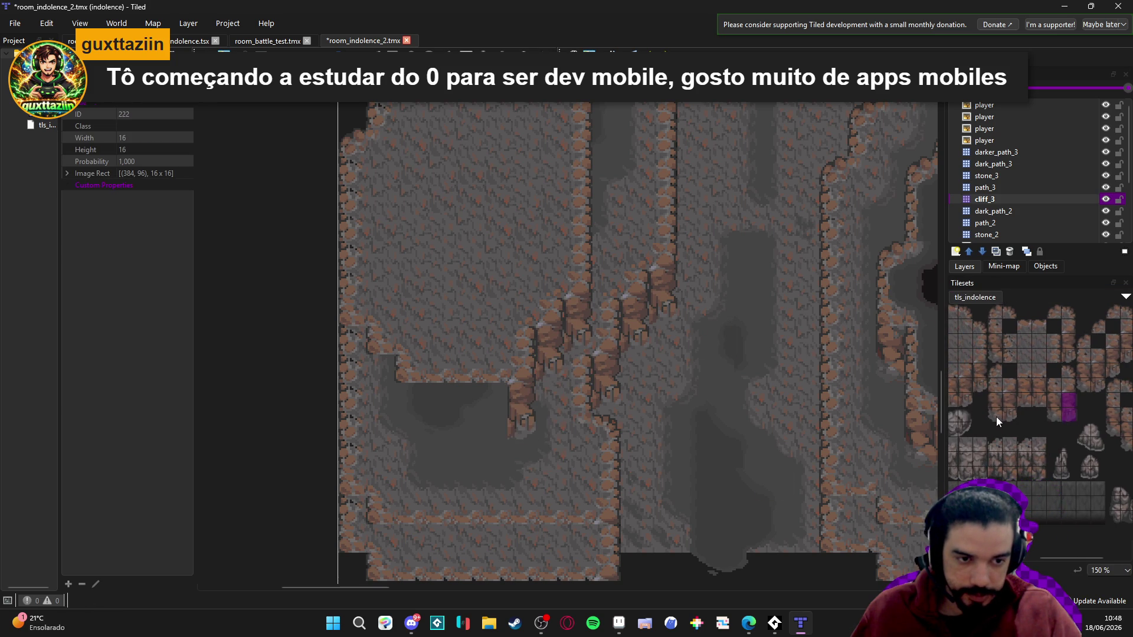
drag(996, 416, 992, 399)
drag(413, 415, 355, 361)
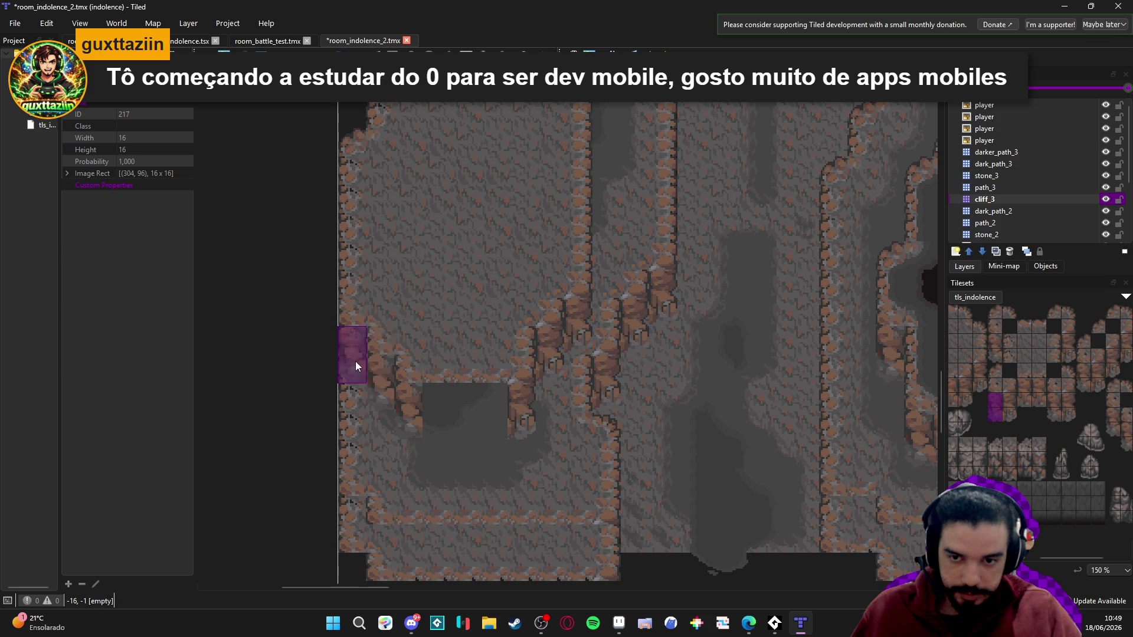
scroll(1003, 401, up, 3)
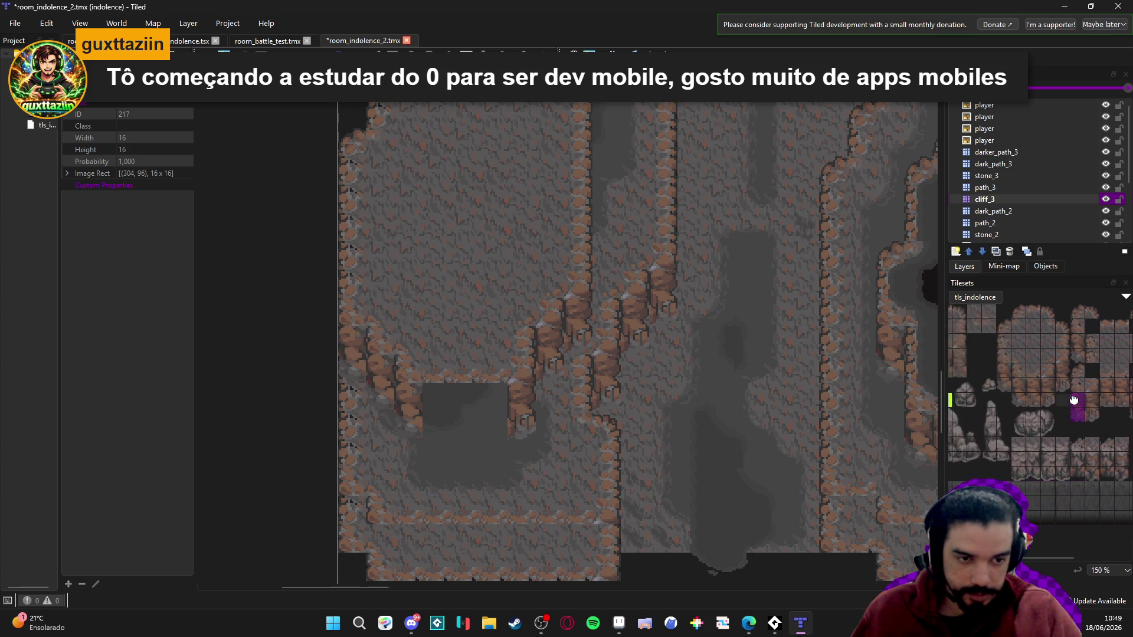
- Pick a 3x2 cliff block, pan to the upper map, and reselect big_cliff terrain
drag(1056, 353, 1027, 375)
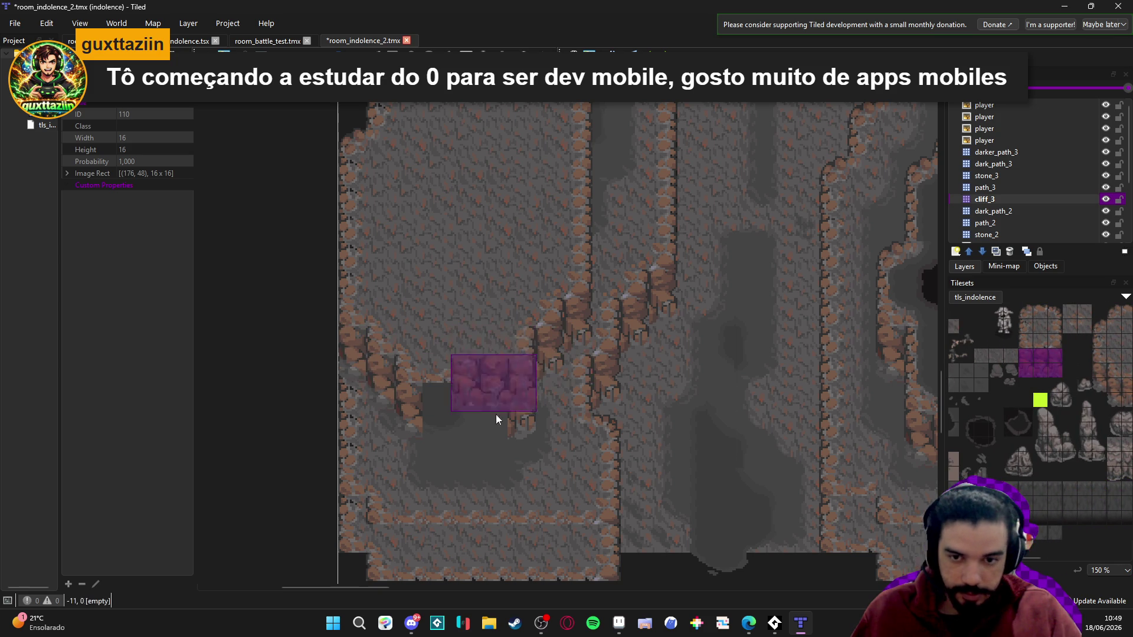
mouse_move(761, 247)
mouse_down()
mouse_move(711, 391)
mouse_move(698, 392)
mouse_move(725, 392)
mouse_move(735, 374)
mouse_move(634, 328)
mouse_move(650, 407)
mouse_up()
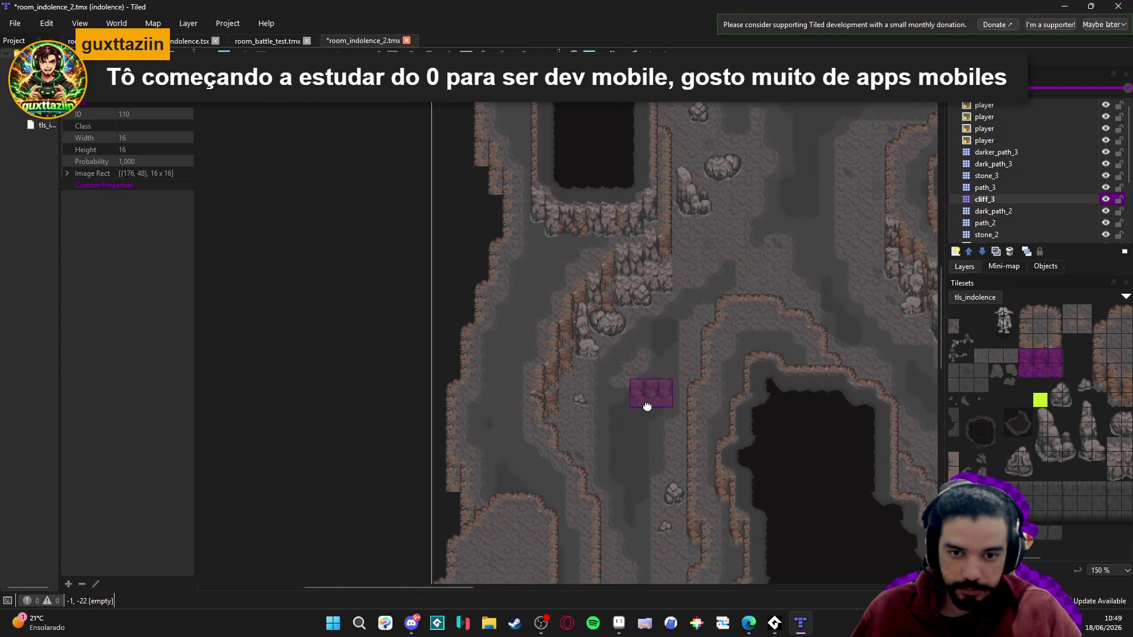
click(1003, 590)
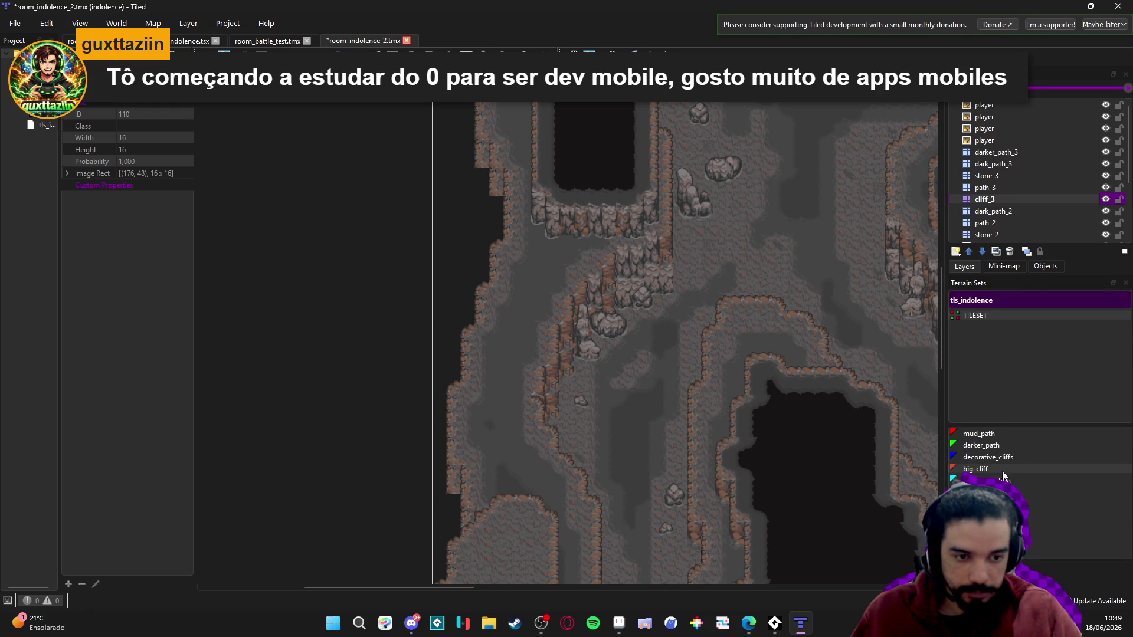
click(976, 469)
scroll(509, 328, up, 1)
- Paint a new big_cliff patch on the left and shape its bottom edge
mouse_move(509, 329)
mouse_down()
mouse_move(540, 257)
mouse_move(489, 339)
mouse_move(518, 327)
mouse_move(502, 356)
mouse_up()
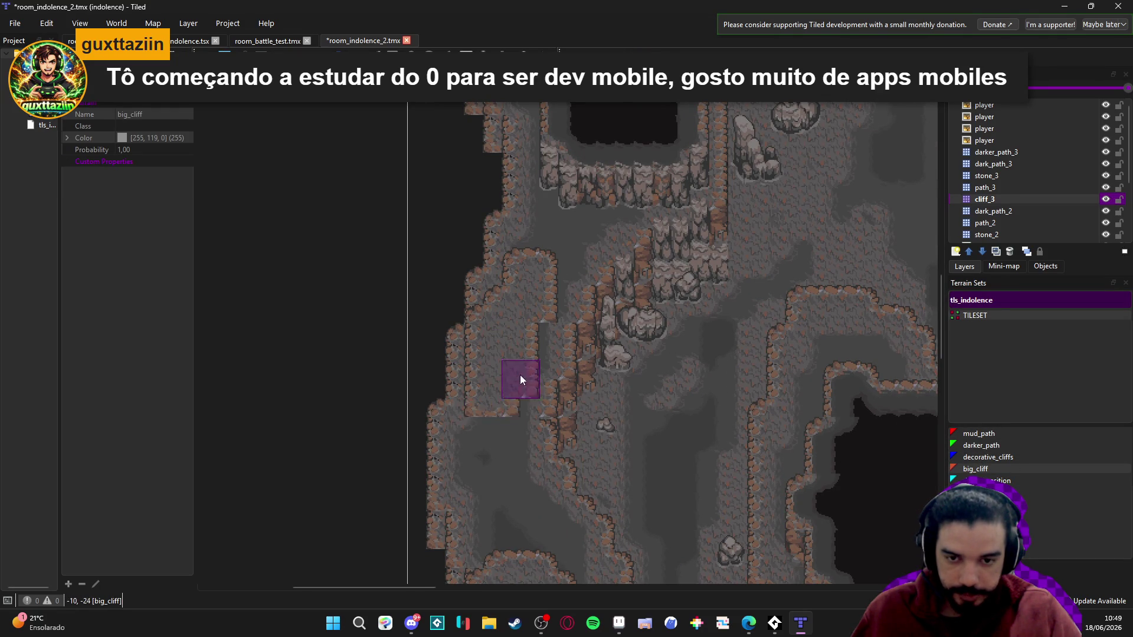
click(480, 454)
drag(472, 426, 469, 377)
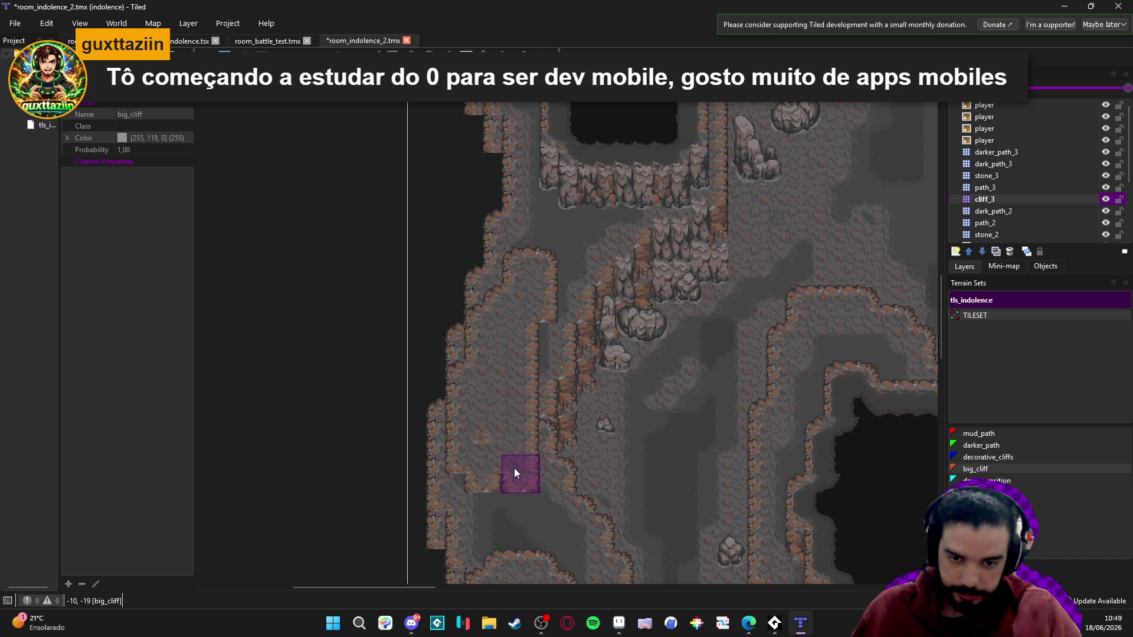
- Stamp 1x2 cliff-face tiles at the patch's left edge and bottom
click(1006, 584)
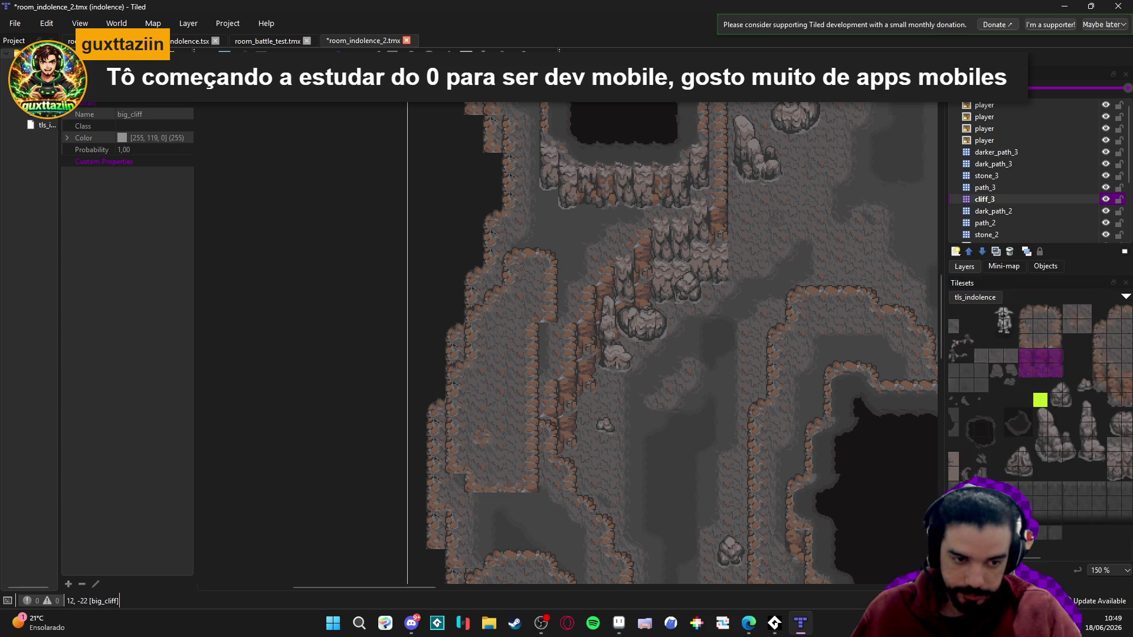
scroll(1053, 408, right, 5)
scroll(987, 391, left, 3)
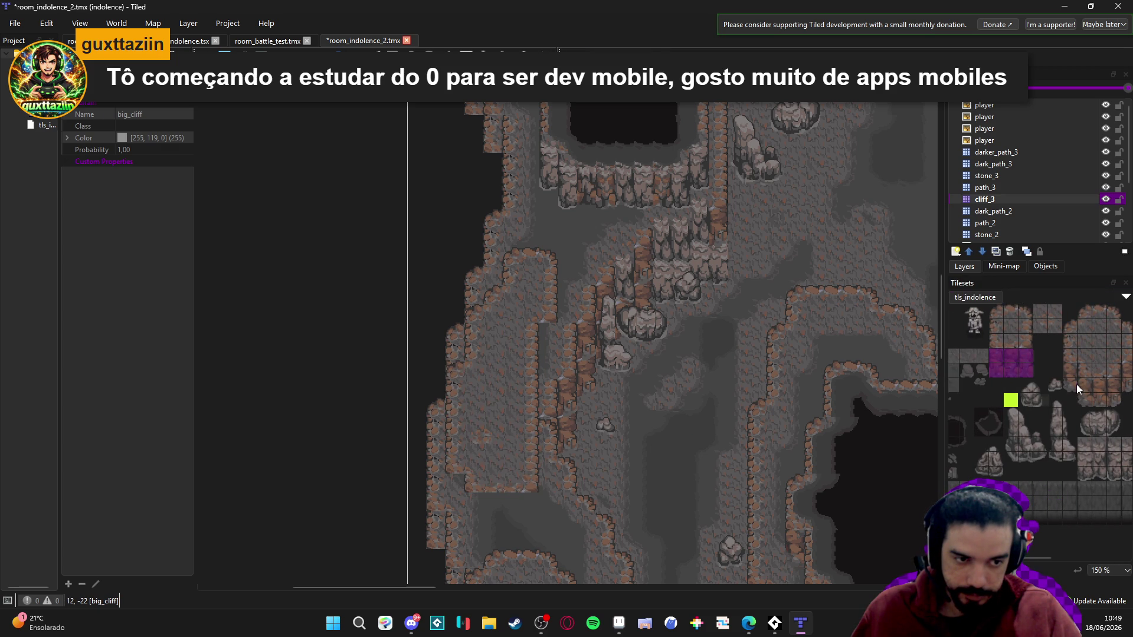
drag(1070, 369, 1070, 384)
click(473, 521)
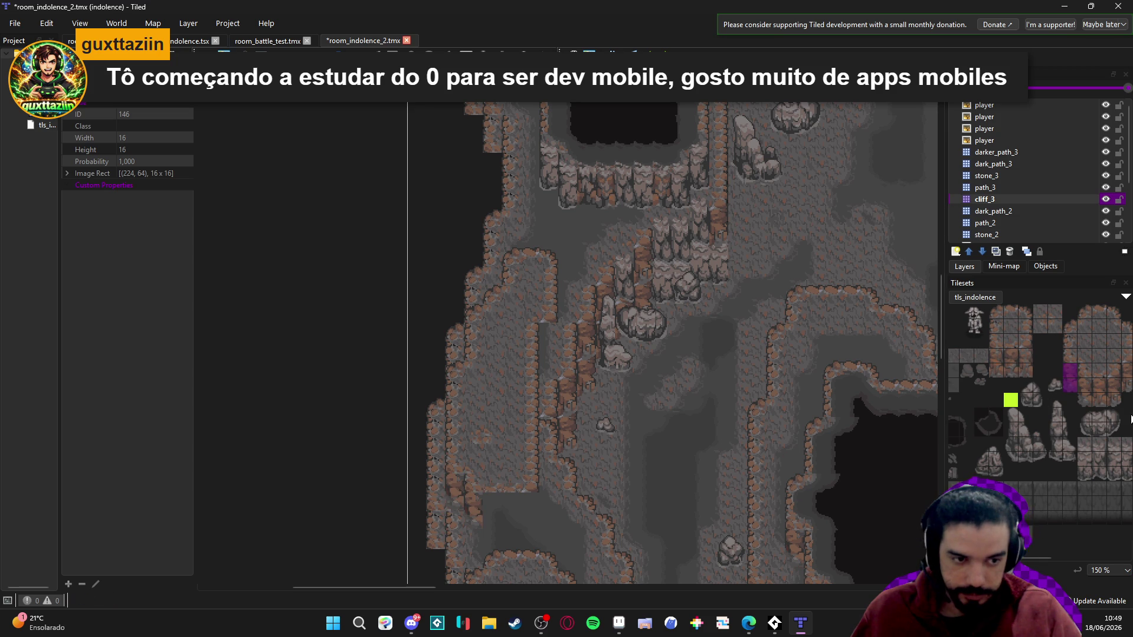
scroll(1046, 389, right, 3)
drag(1080, 390, 1079, 375)
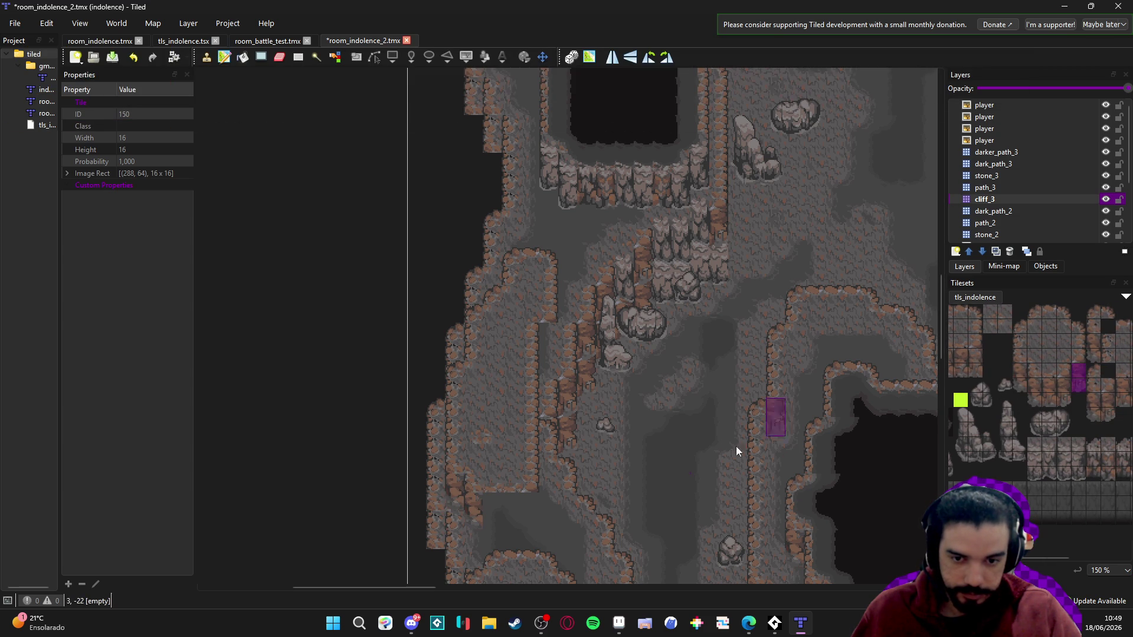
click(528, 516)
scroll(1021, 405, left, 2)
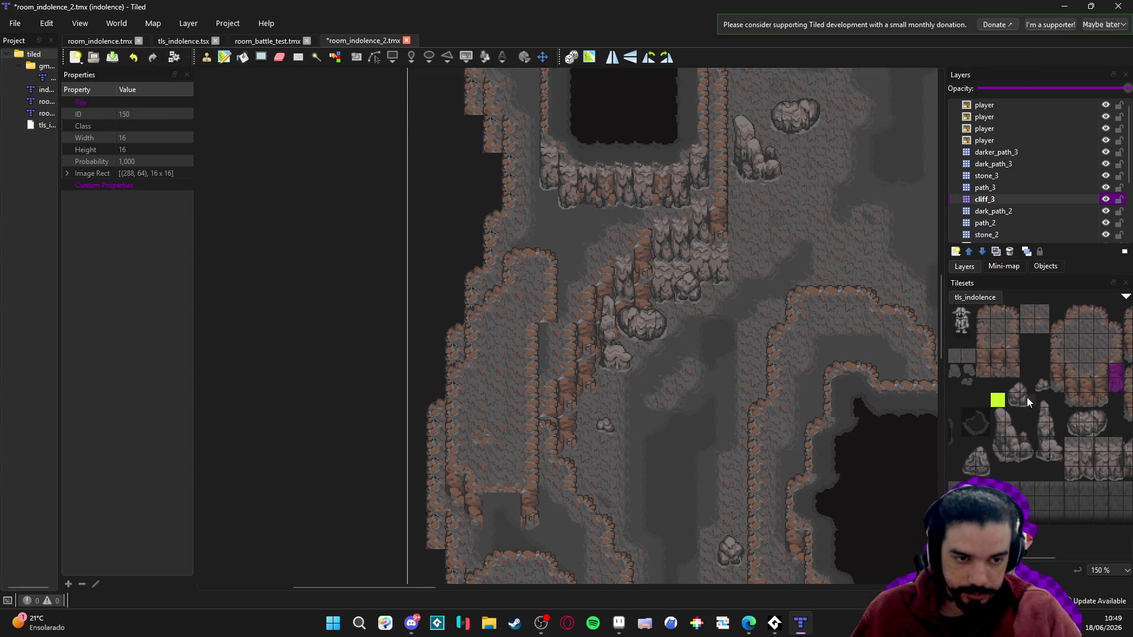
- Stamp a 2x2 stone block onto the map and pick a 1x3 cliff column
drag(988, 360, 999, 376)
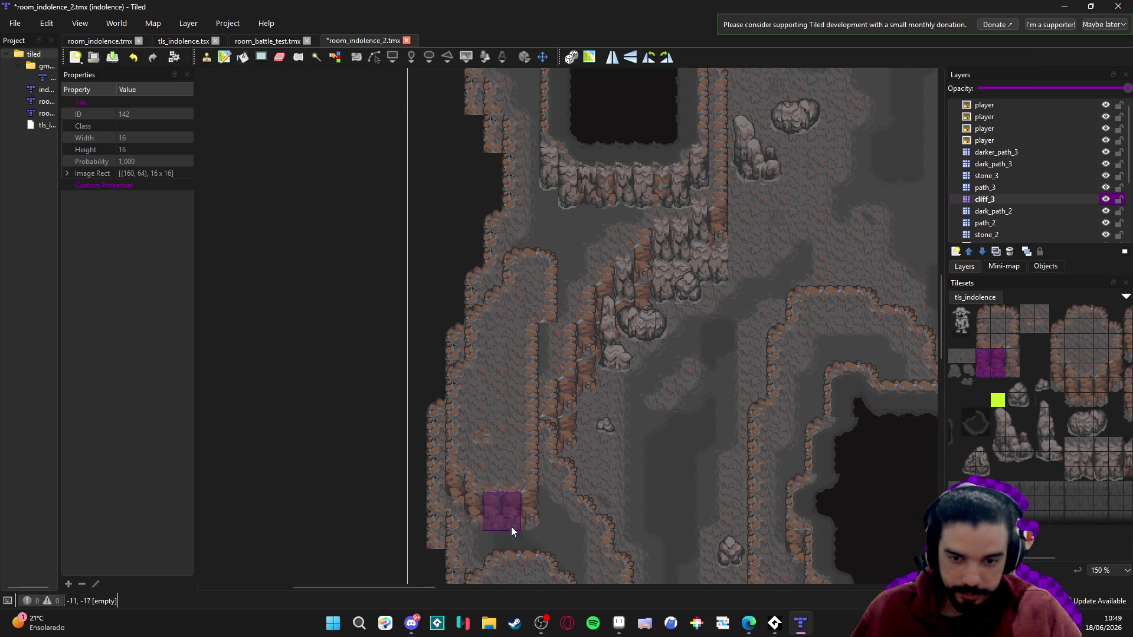
scroll(625, 413, down, 3)
scroll(614, 353, down, 5)
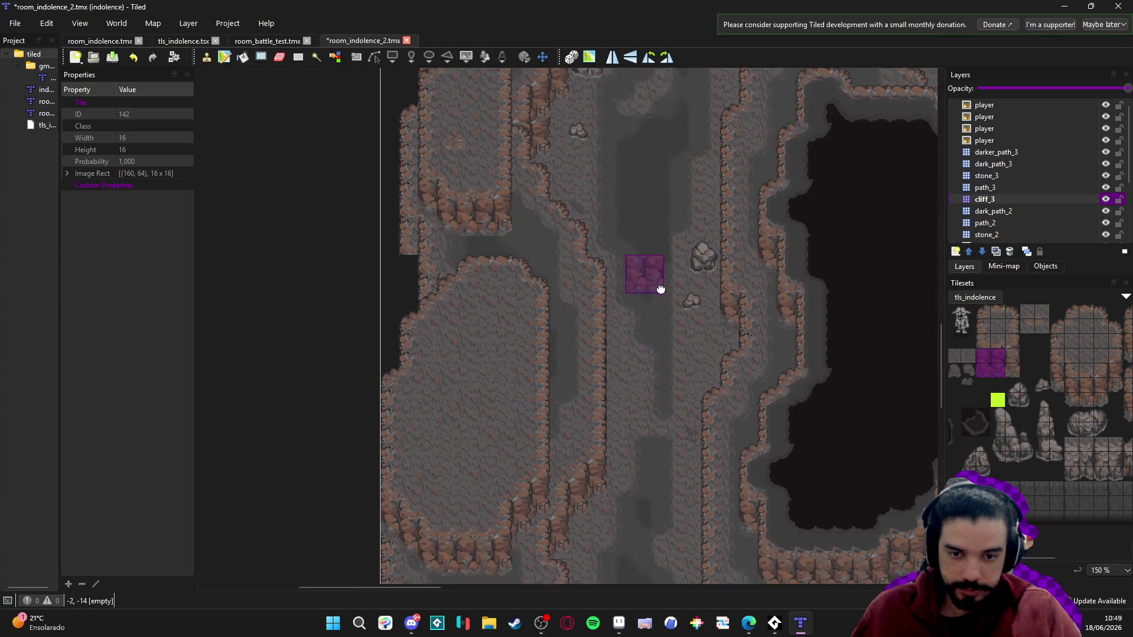
scroll(1036, 447, right, 3)
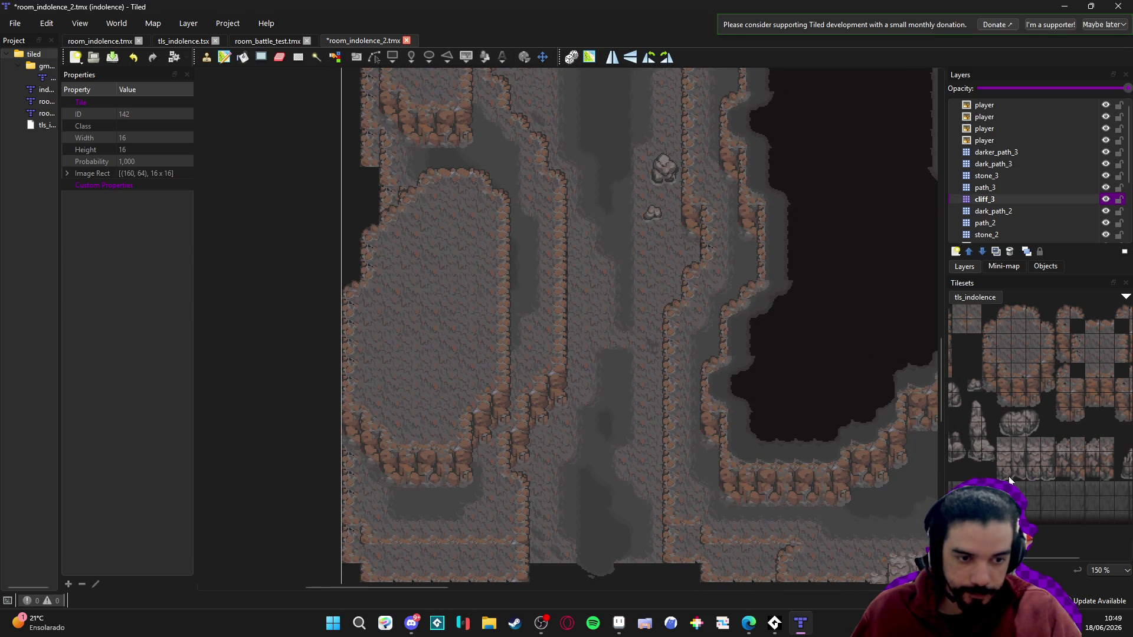
mouse_move(1003, 457)
mouse_down()
mouse_move(1017, 472)
mouse_move(1063, 455)
mouse_up()
click(444, 483)
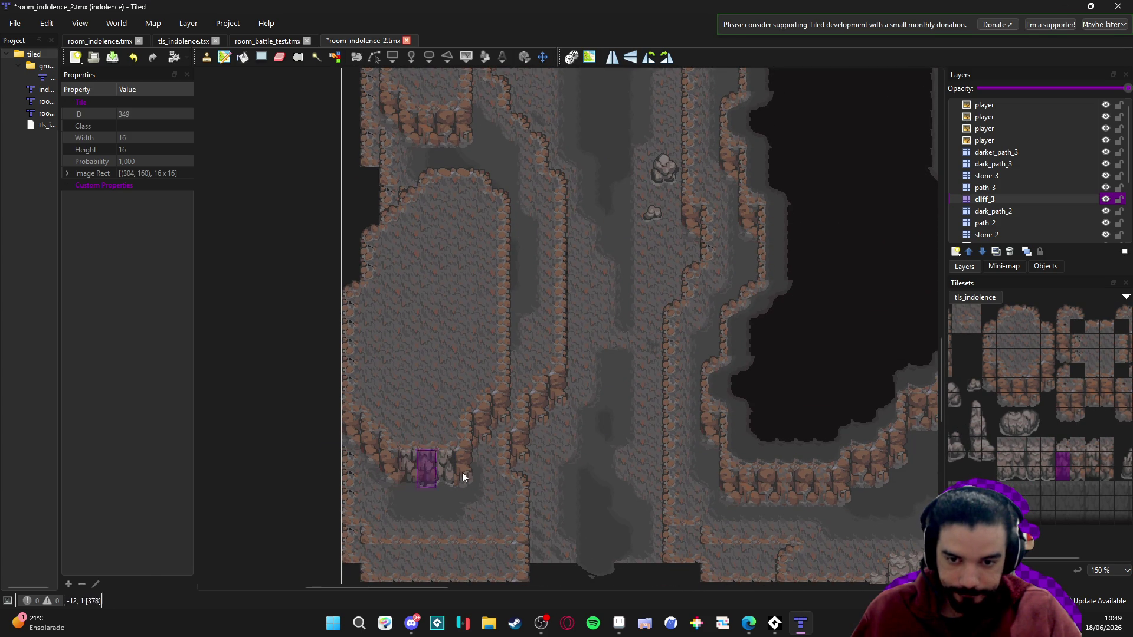
scroll(745, 442, up, 3)
scroll(762, 434, left, 1)
drag(1078, 476, 1078, 442)
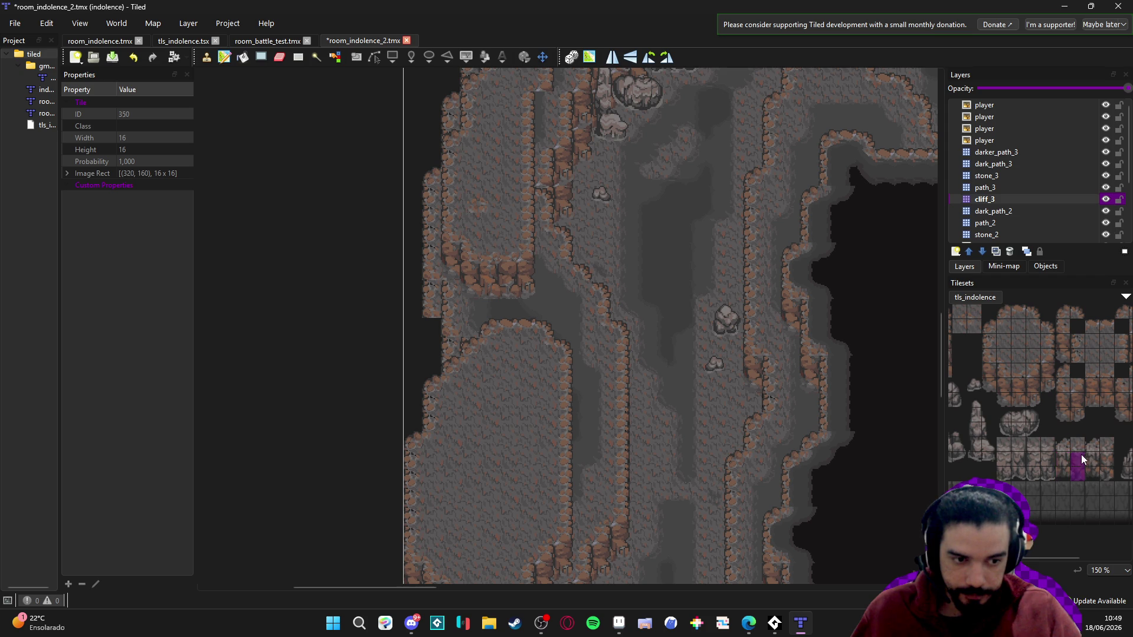
scroll(567, 336, up, 2)
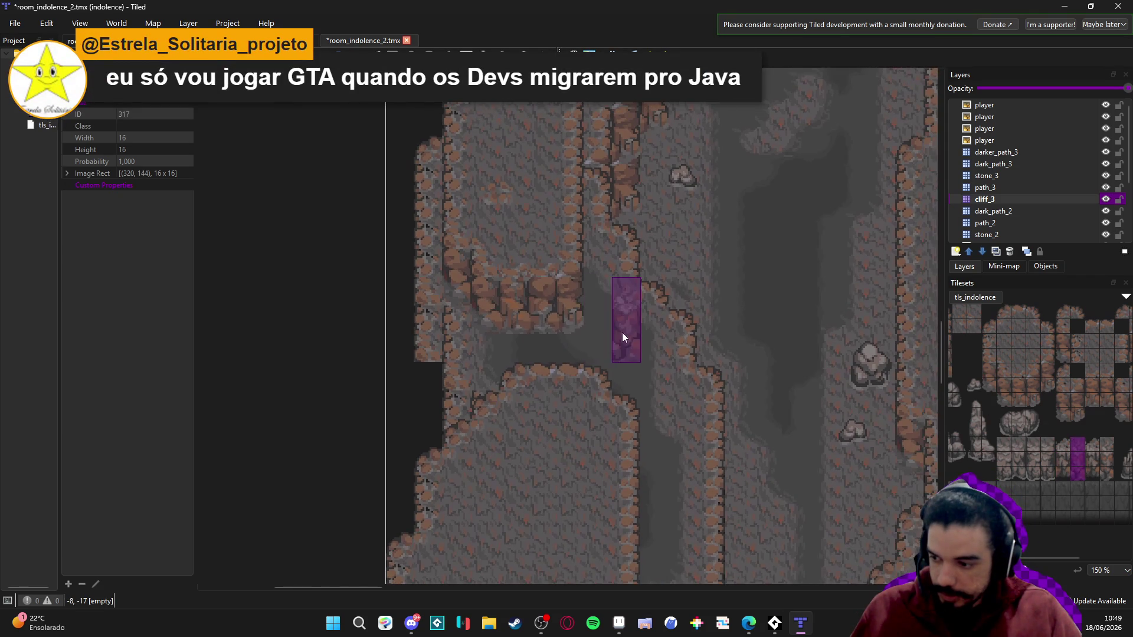
- Stamp two three-tile cliff columns side by side into the upper cave wall gap on cliff_3
key(ctrl+s)
scroll(564, 319, up, 1)
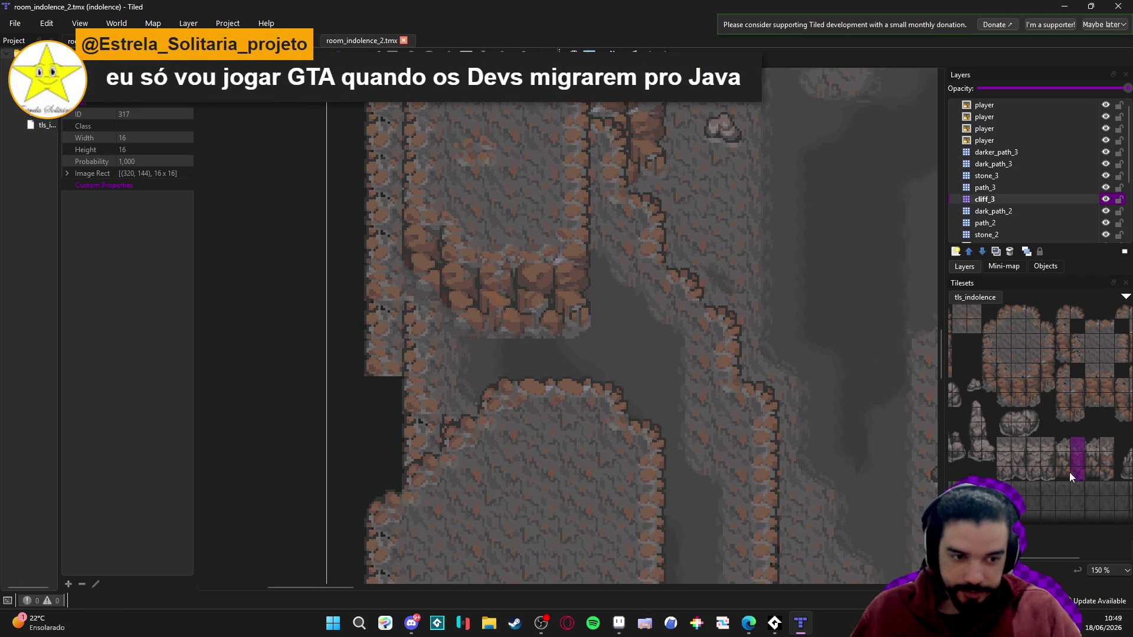
drag(1023, 472, 1022, 439)
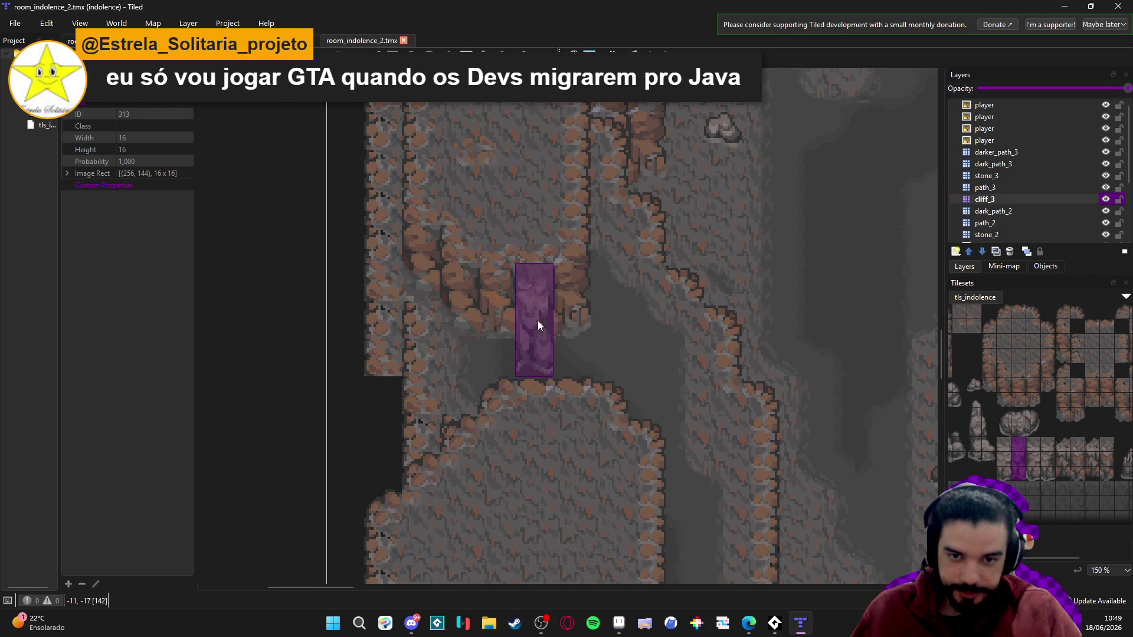
click(531, 288)
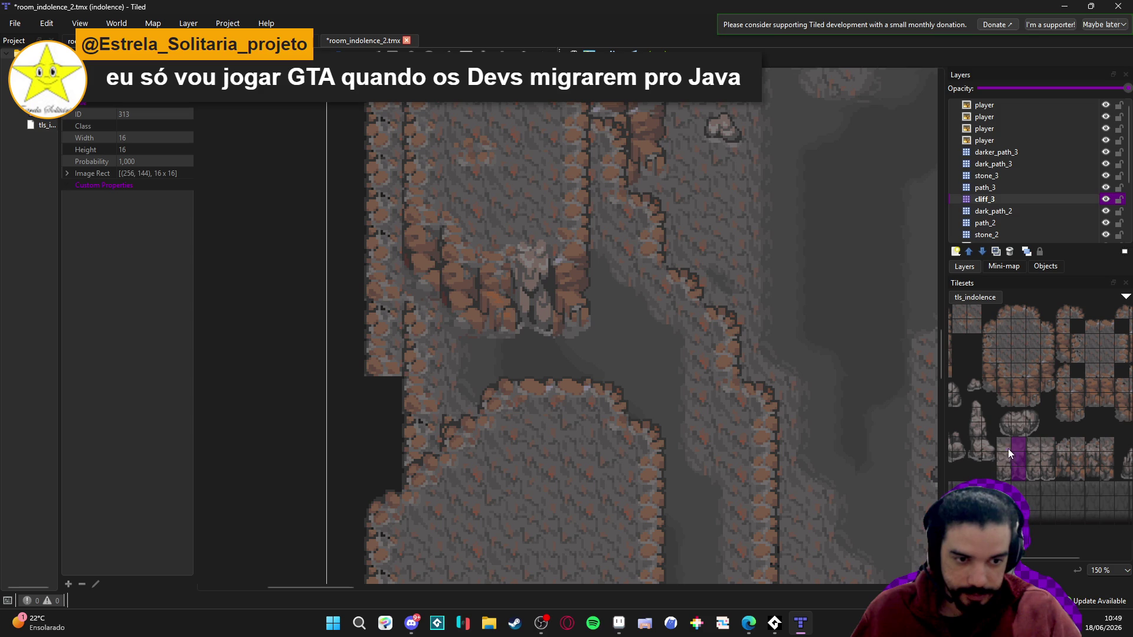
drag(1007, 448, 1006, 475)
click(490, 285)
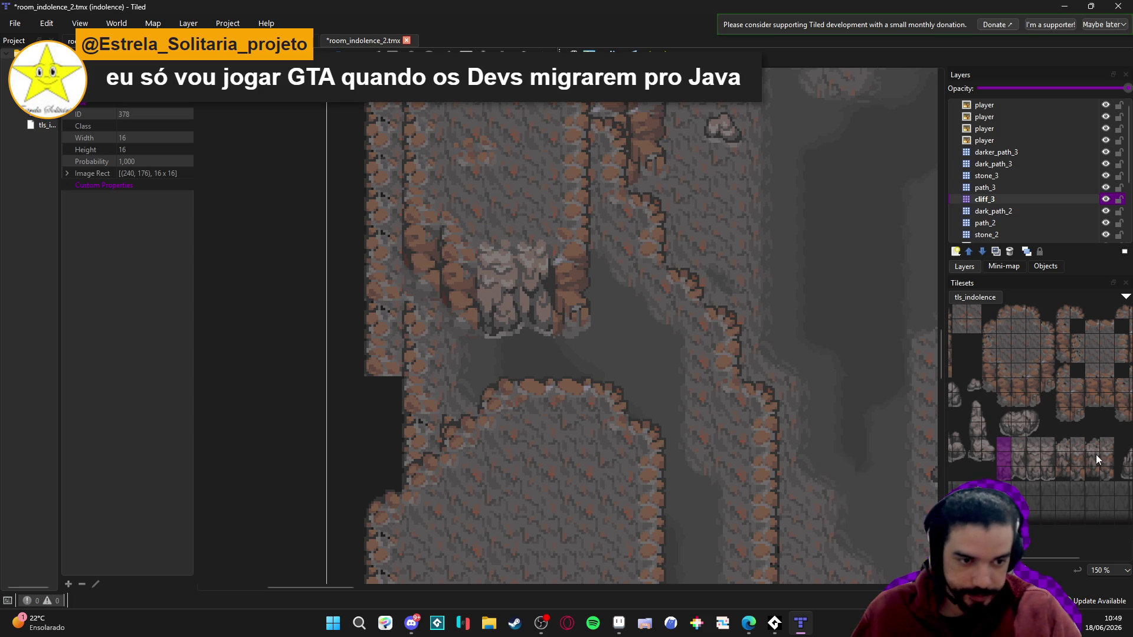
- Try stamping a cliff column on the right cave wall, then undo both misplaced stamps
scroll(1096, 454, right, 2)
mouse_move(1056, 474)
mouse_down()
mouse_move(1056, 443)
mouse_move(1034, 440)
mouse_up()
click(430, 260)
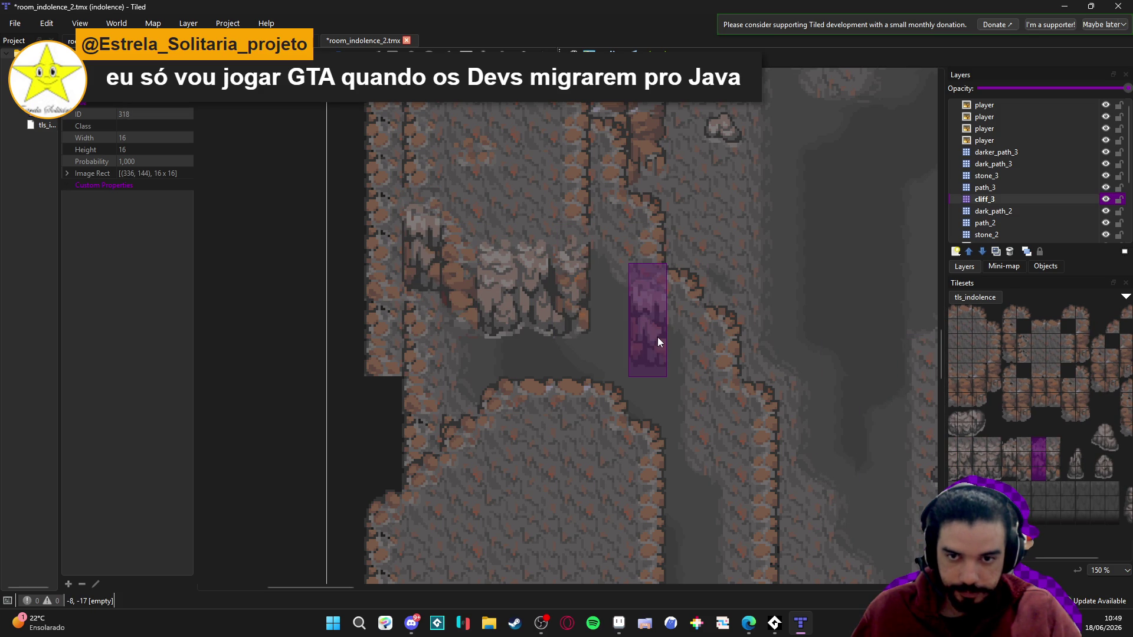
key(ctrl+z)
click(458, 321)
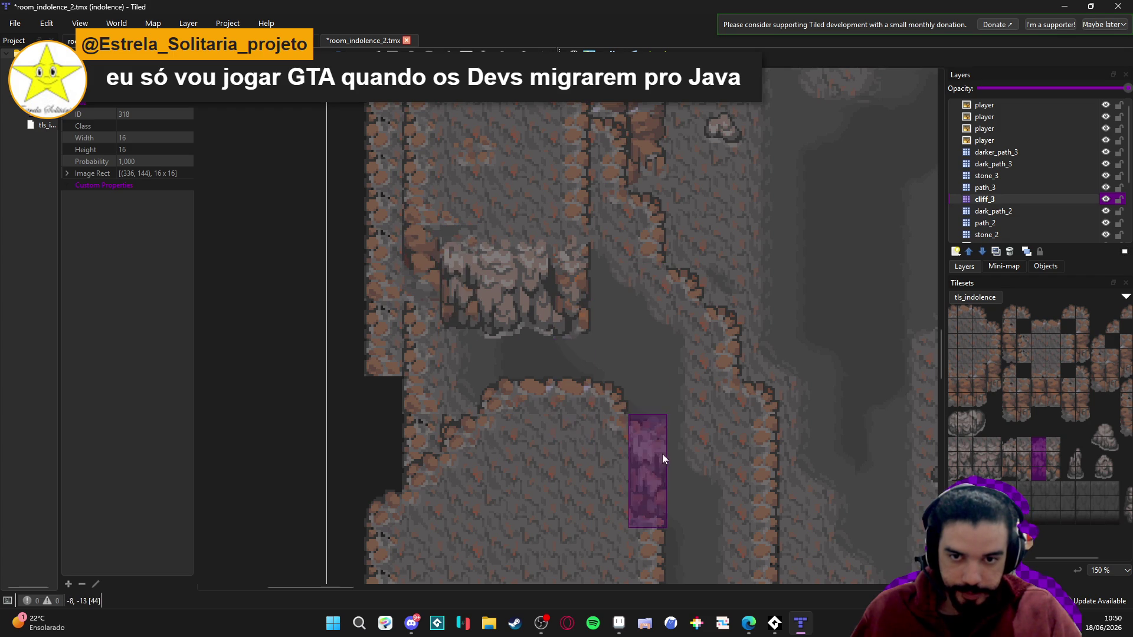
key(ctrl+z)
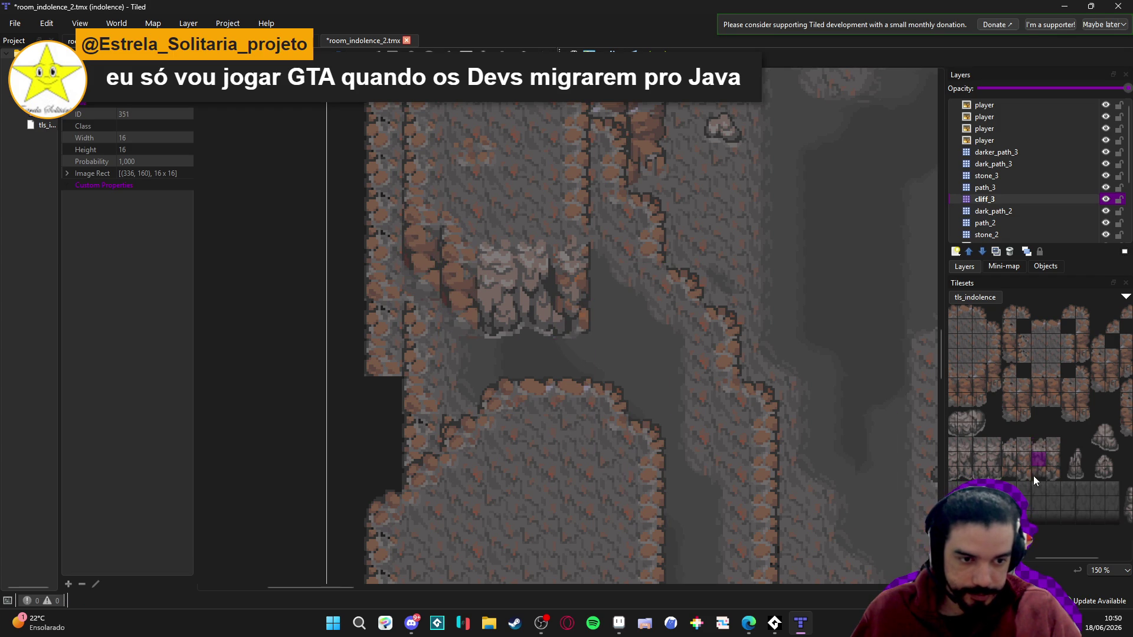
- Pick a single rock tile, save the map, and move to the lower cave passages
click(1025, 463)
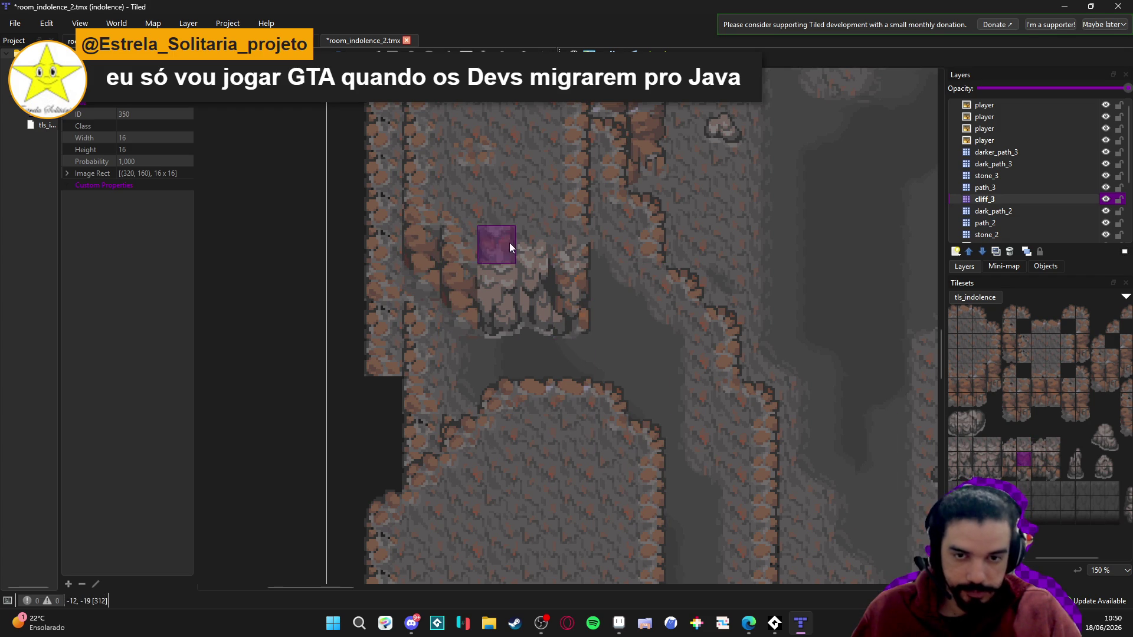
scroll(590, 260, up, 3)
scroll(851, 416, up, 3)
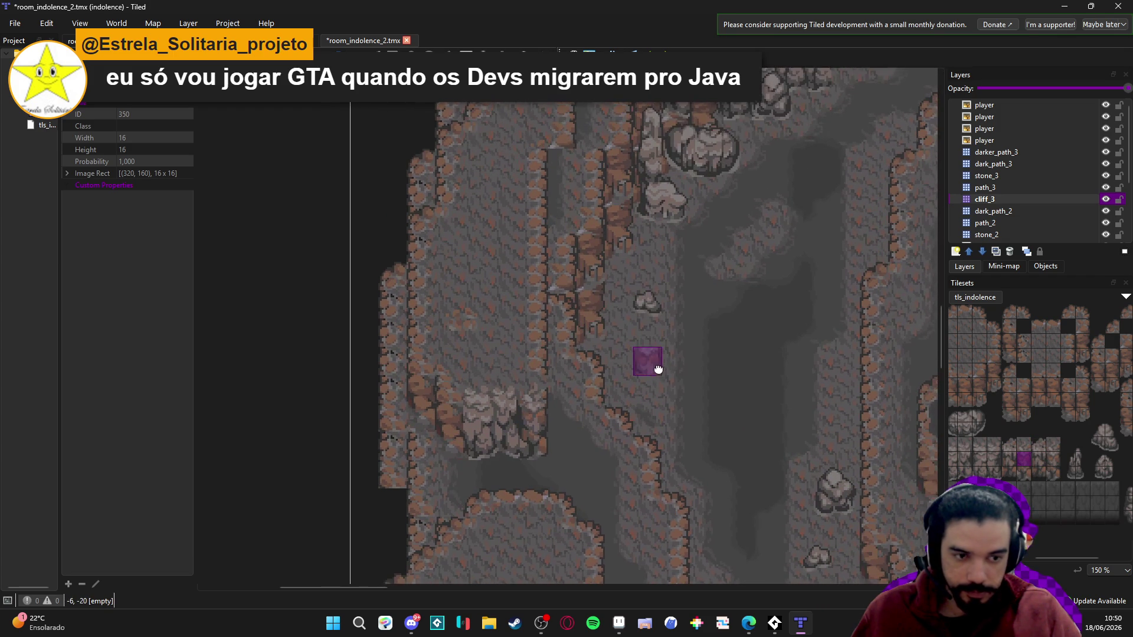
scroll(591, 322, up, 5)
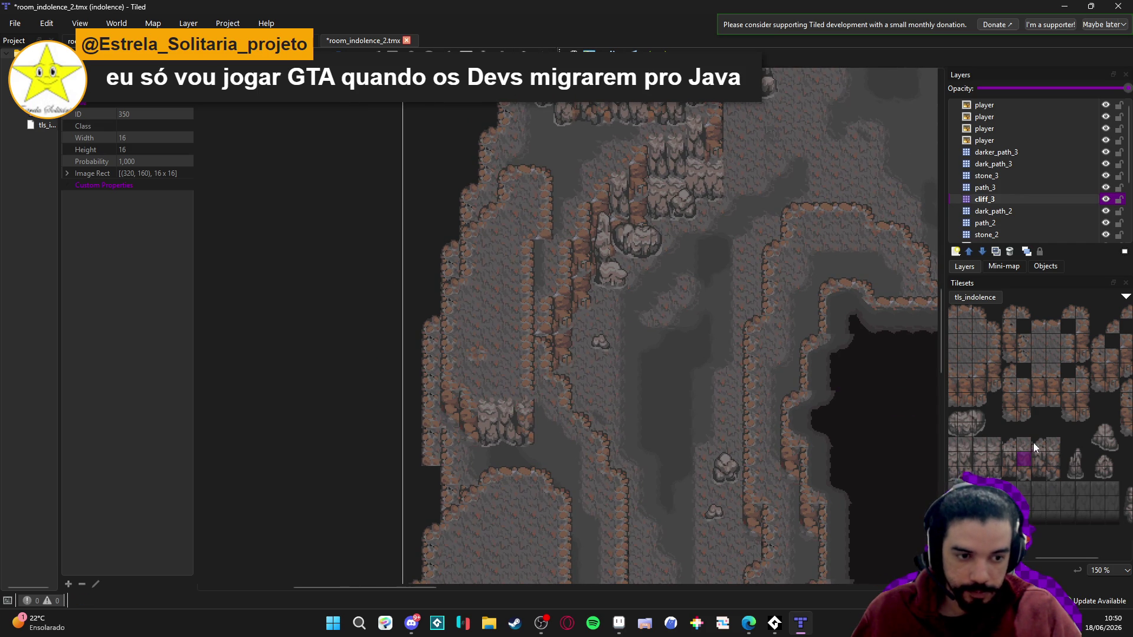
scroll(1033, 443, left, 2)
drag(637, 236, 608, 256)
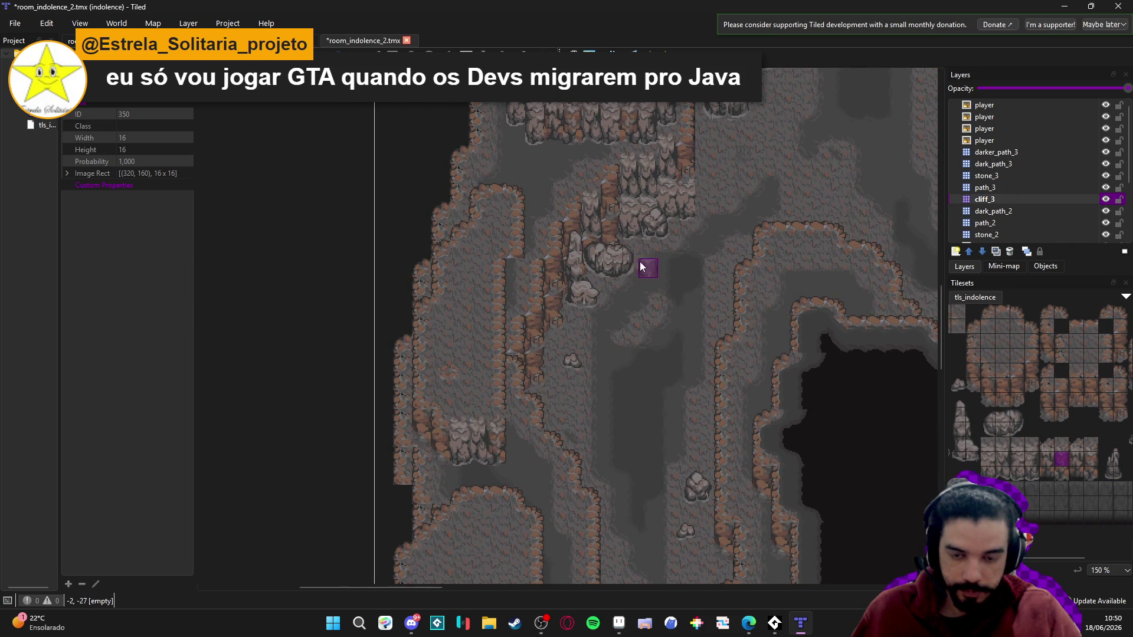
key(ctrl+s)
scroll(599, 273, down, 8)
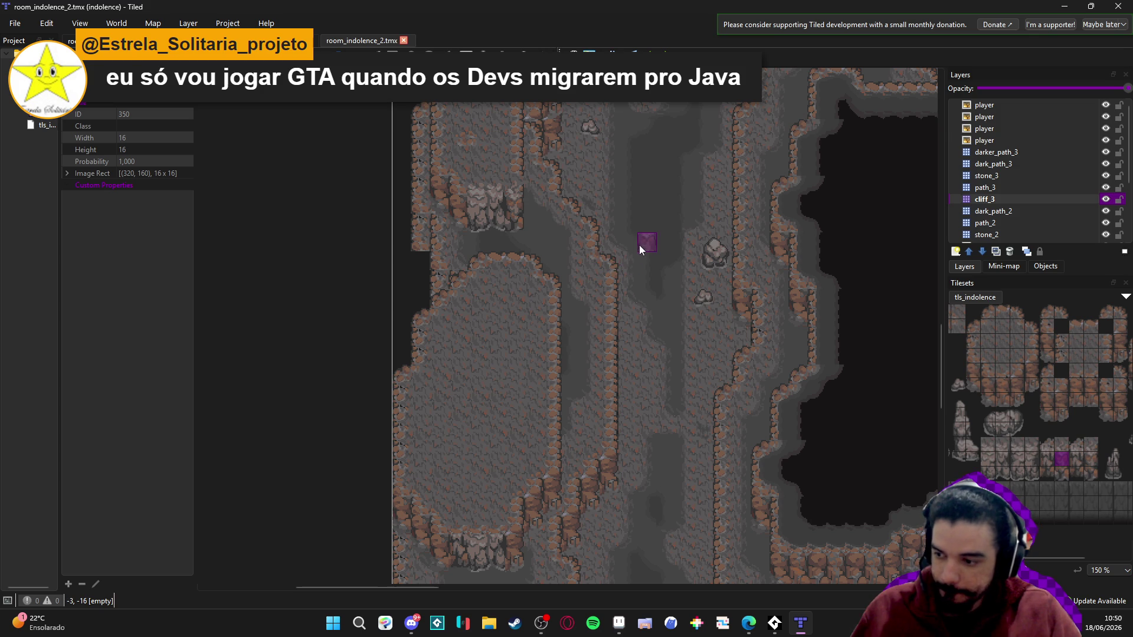
mouse_move(642, 243)
mouse_down()
mouse_move(619, 352)
mouse_move(741, 232)
mouse_move(721, 155)
mouse_up()
- Make dark_path_3 active in Terrain Sets, try a mud_path strip and undo it, then save
click(1045, 188)
scroll(1012, 449, left, 2)
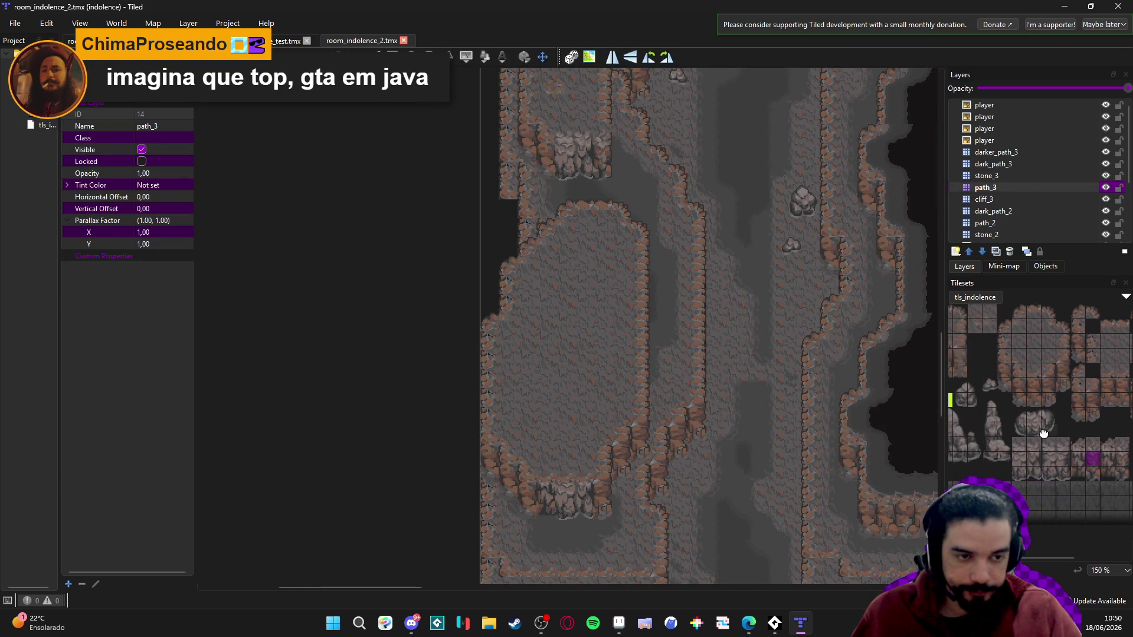
mouse_move(758, 147)
mouse_down()
mouse_move(740, 393)
mouse_move(748, 139)
mouse_up()
key(t)
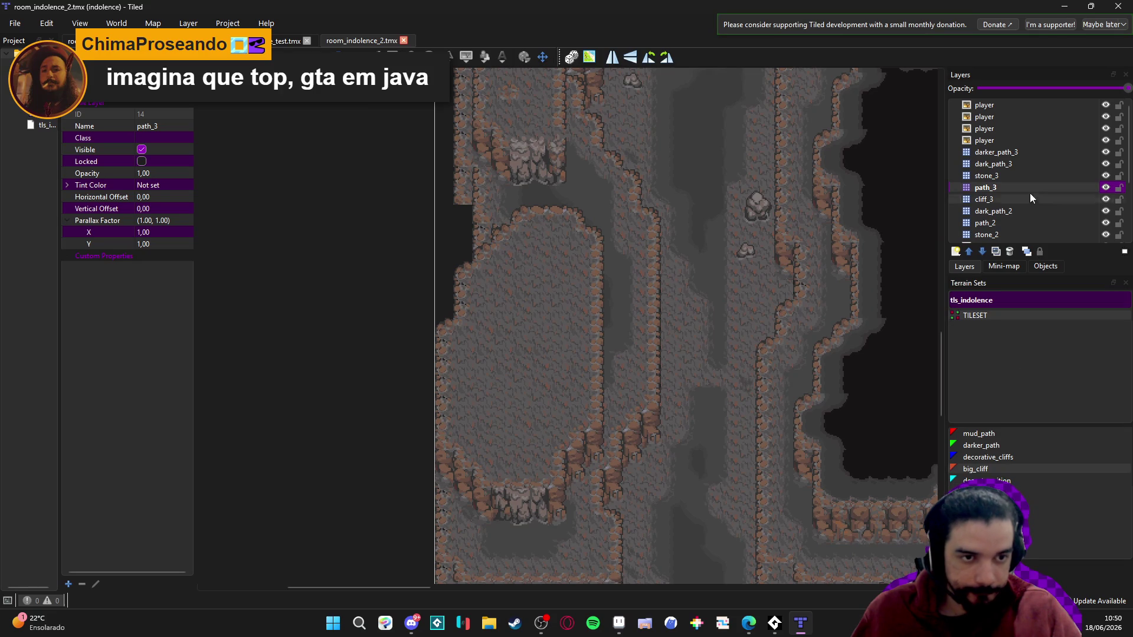
click(1018, 166)
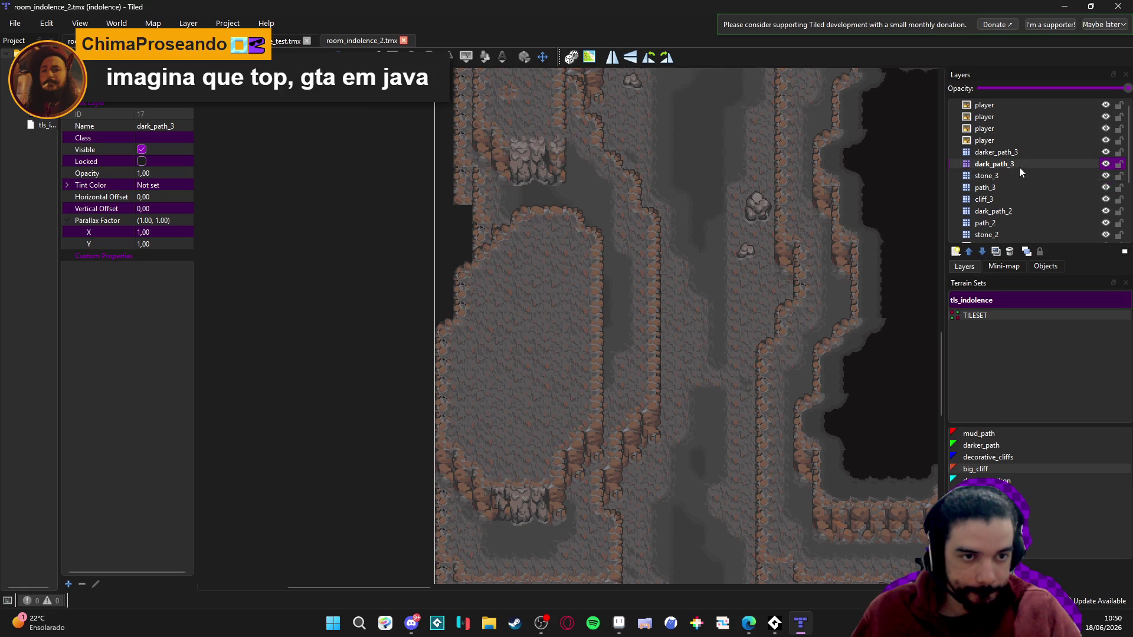
click(1005, 433)
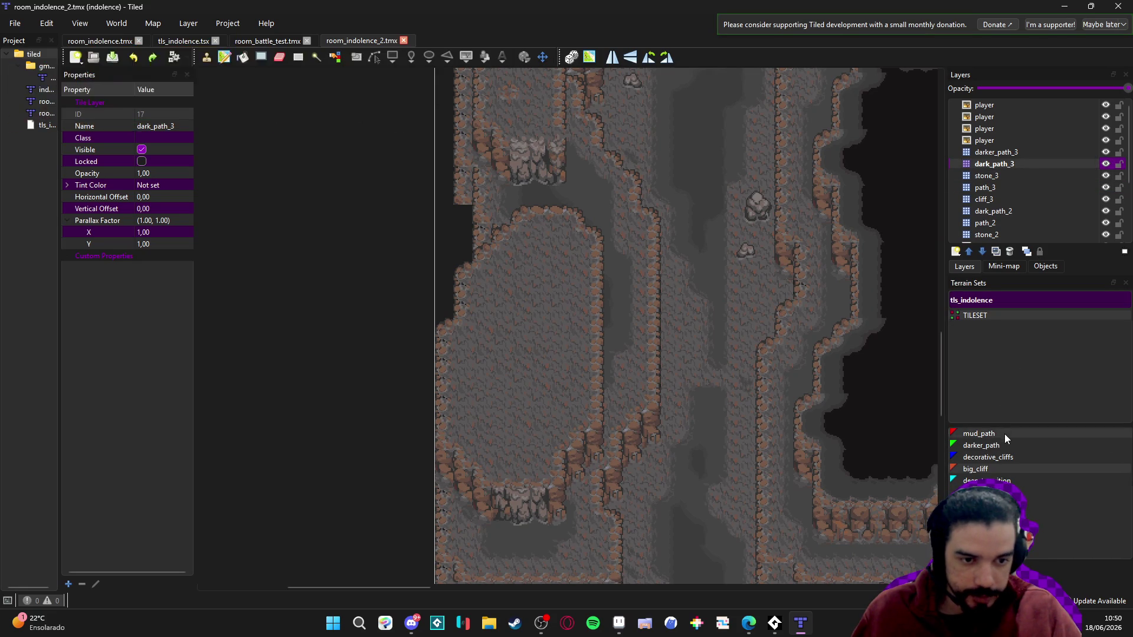
drag(508, 352, 523, 409)
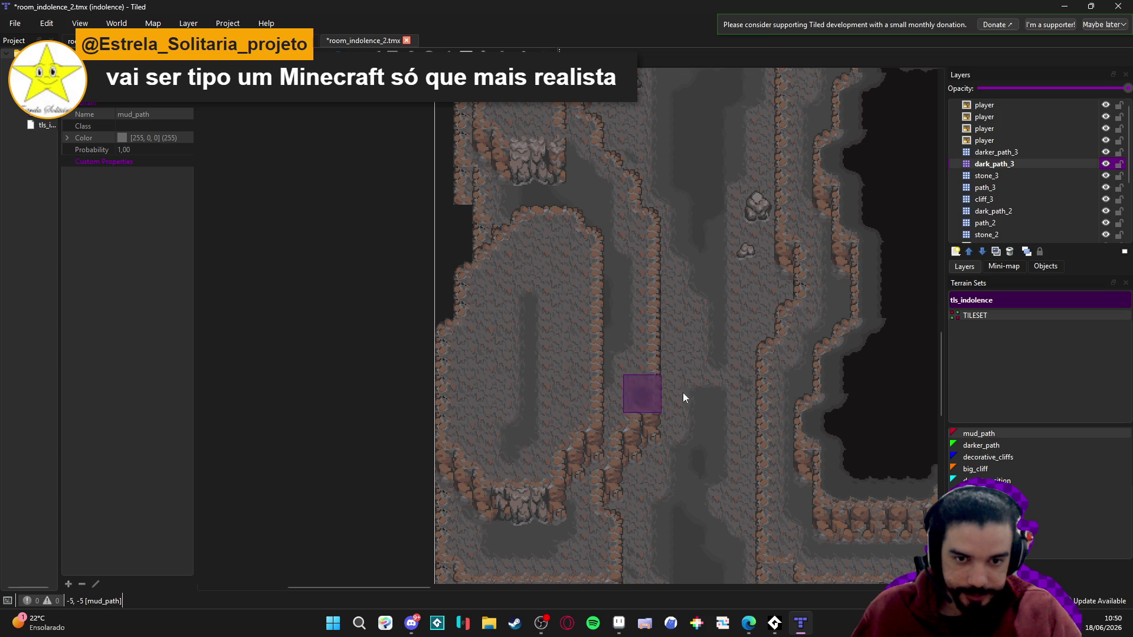
key(ctrl+z)
click(979, 445)
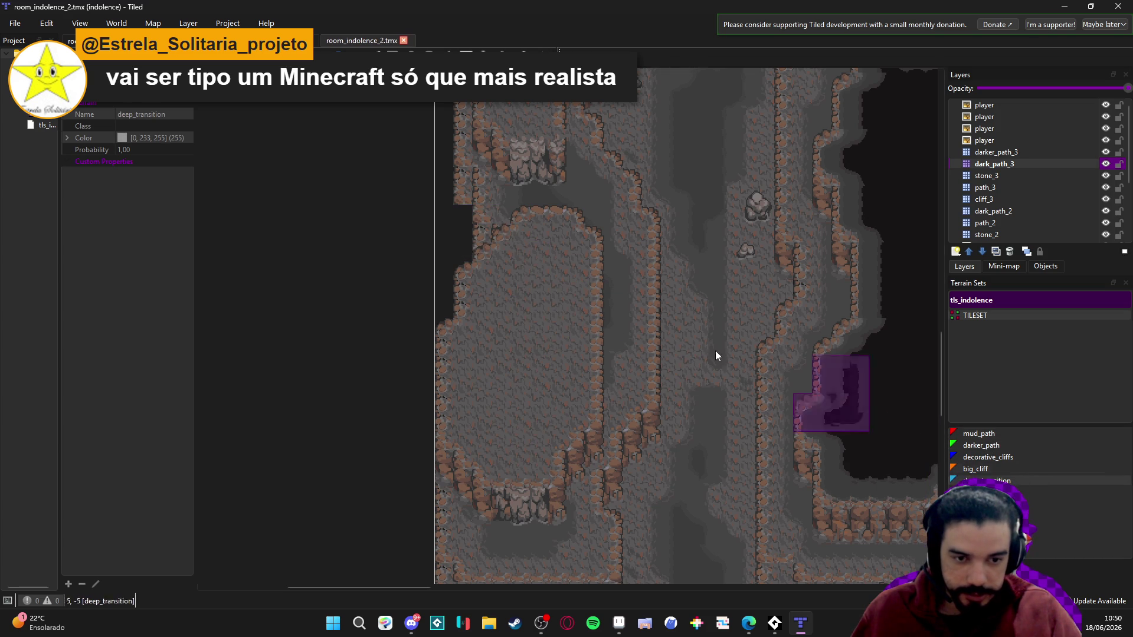
key(ctrl+s)
- Paint darker_path down inside the oval island and around its bottom curve
click(977, 469)
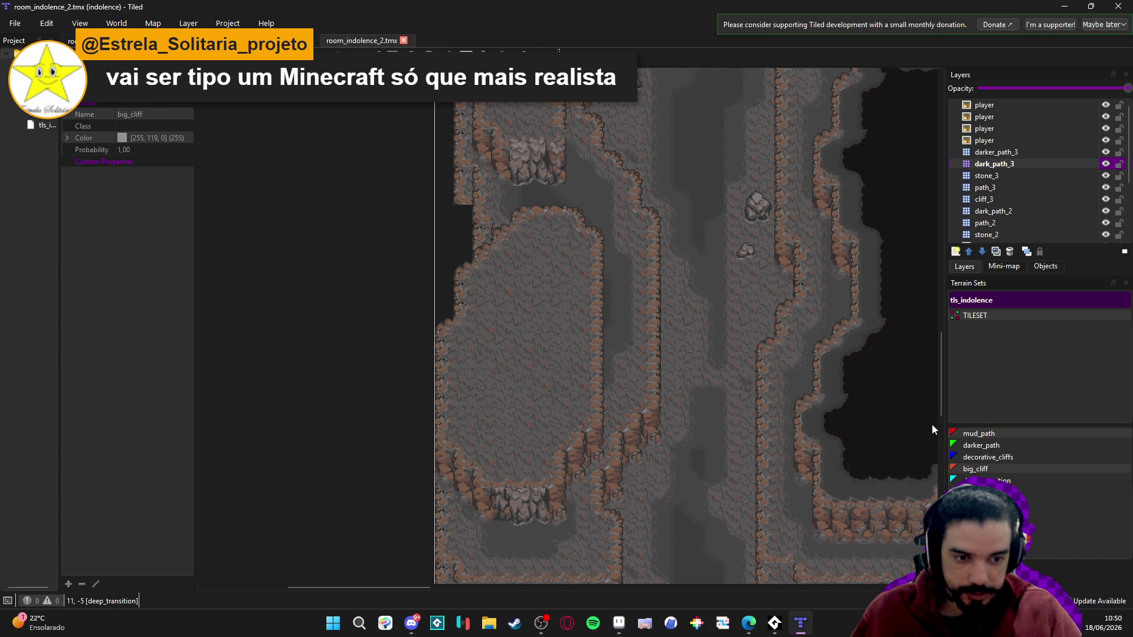
click(1023, 445)
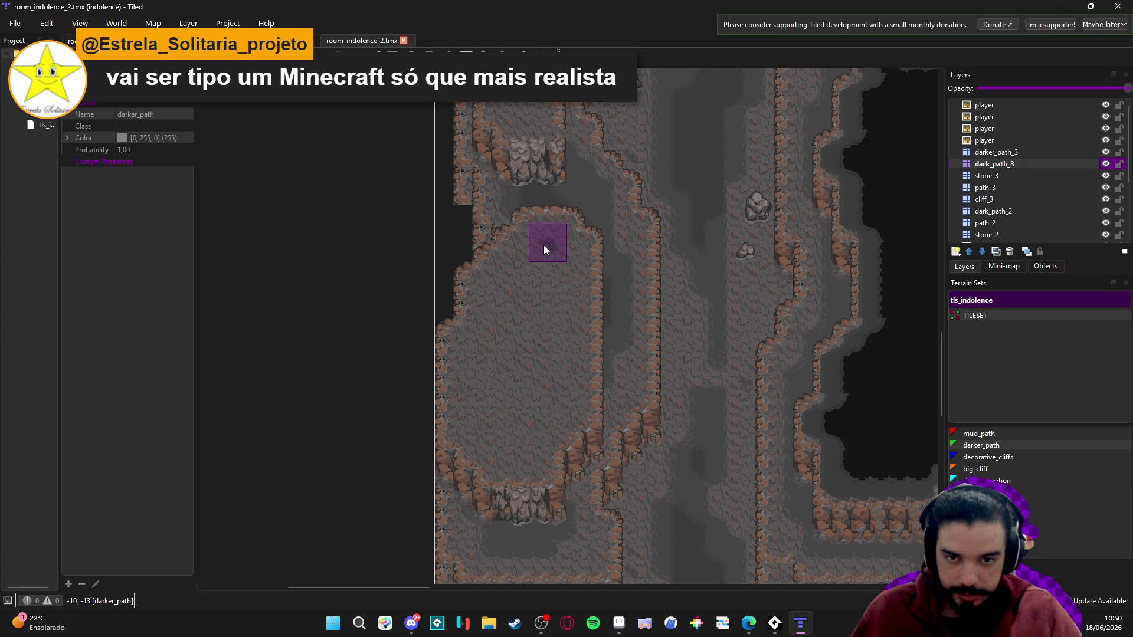
mouse_move(546, 246)
mouse_down()
mouse_move(559, 248)
mouse_move(556, 354)
mouse_move(535, 249)
mouse_move(487, 295)
mouse_move(476, 417)
mouse_up()
scroll(475, 416, down, 1)
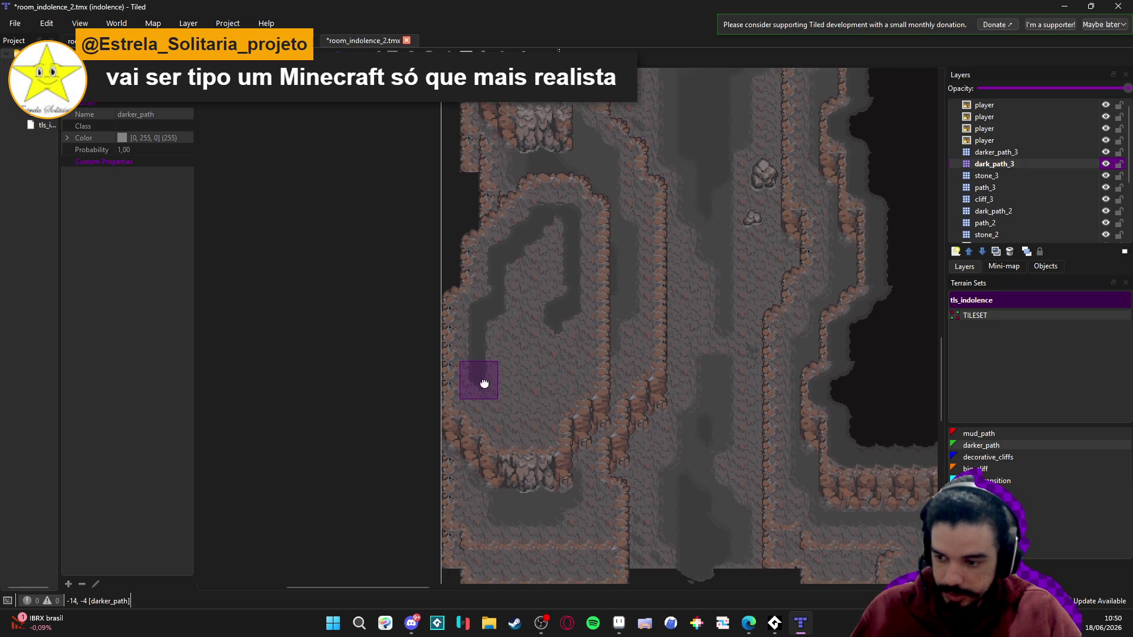
ctrl+scroll(484, 382, up, 1)
mouse_move(486, 378)
mouse_down()
mouse_move(483, 395)
mouse_move(514, 433)
mouse_move(576, 439)
mouse_move(581, 404)
mouse_move(578, 436)
mouse_move(505, 407)
mouse_move(519, 439)
mouse_move(557, 441)
mouse_move(602, 358)
mouse_move(611, 312)
mouse_move(587, 147)
mouse_move(576, 253)
mouse_move(541, 329)
mouse_move(511, 328)
mouse_move(524, 384)
mouse_up()
- Switch to darker_path_3 and paint a black pit inside the oval island
key(ctrl+Page_Up)
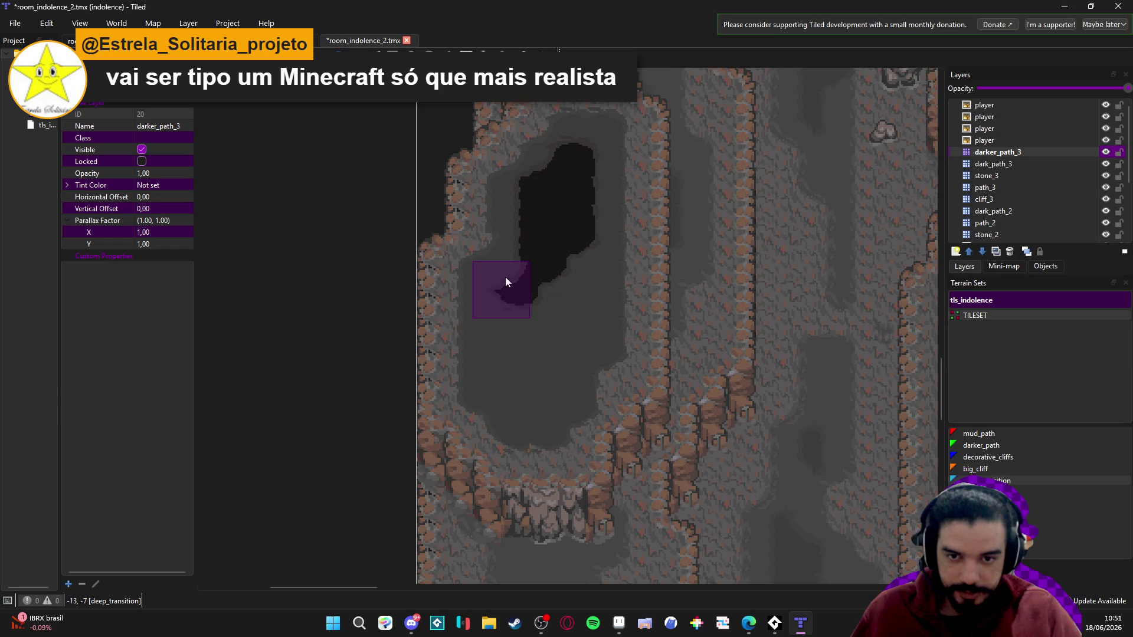
mouse_move(500, 332)
mouse_down()
mouse_move(481, 266)
mouse_move(481, 331)
mouse_move(523, 340)
mouse_move(536, 289)
mouse_move(559, 285)
mouse_move(572, 260)
mouse_move(579, 147)
mouse_move(559, 296)
mouse_move(511, 305)
mouse_up()
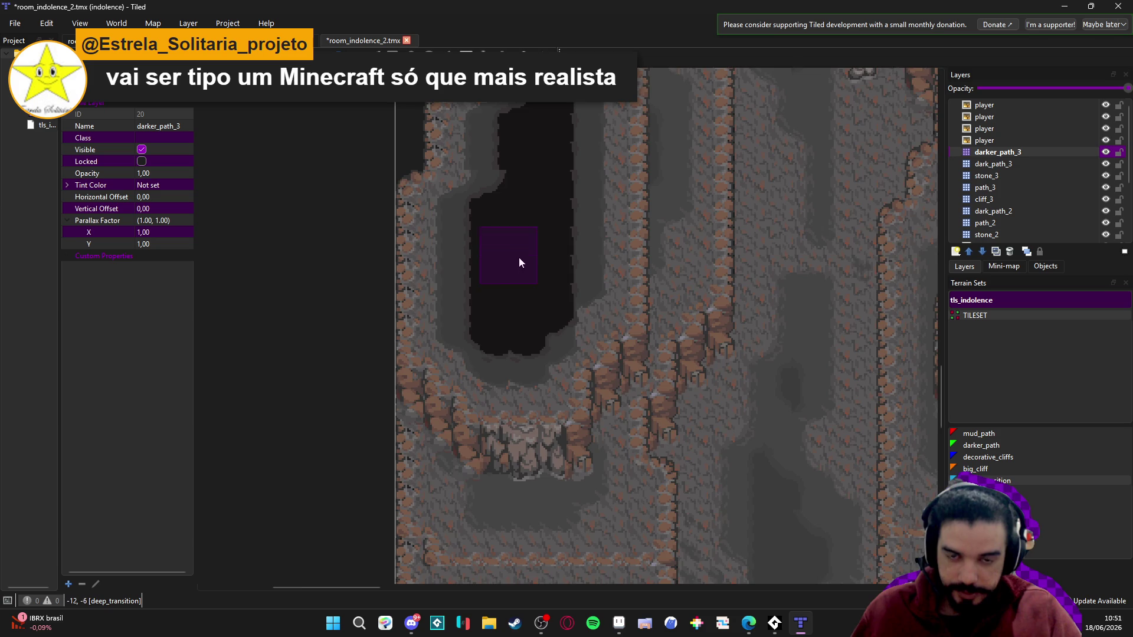
scroll(519, 263, down, 2)
scroll(531, 473, down, 3)
scroll(507, 277, down, 2)
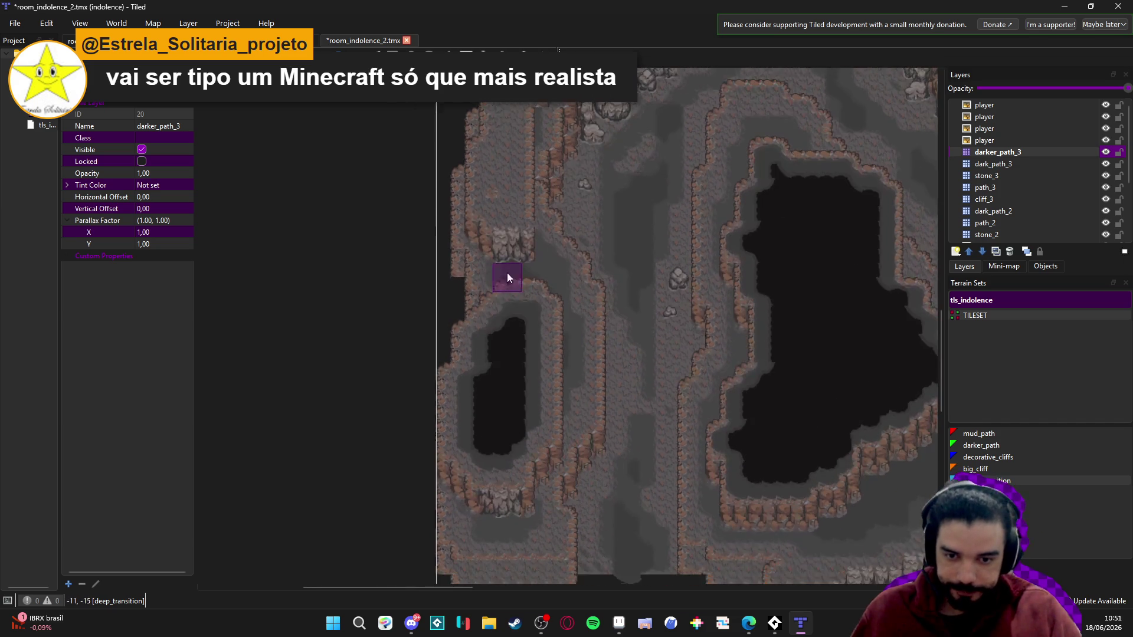
scroll(516, 394, up, 3)
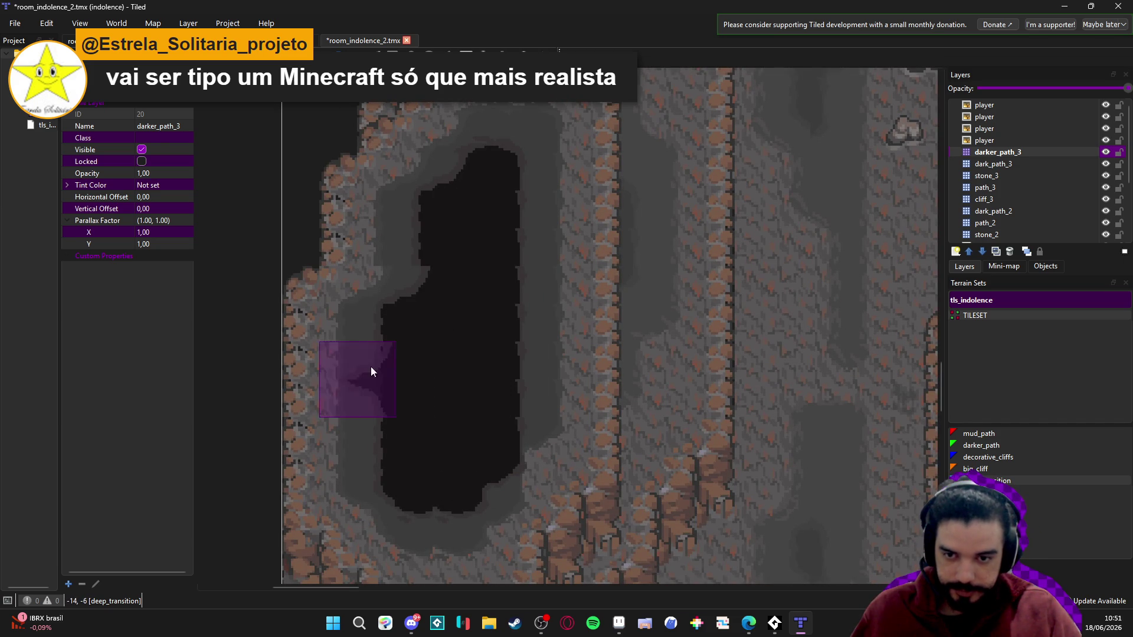
scroll(445, 286, up, 2)
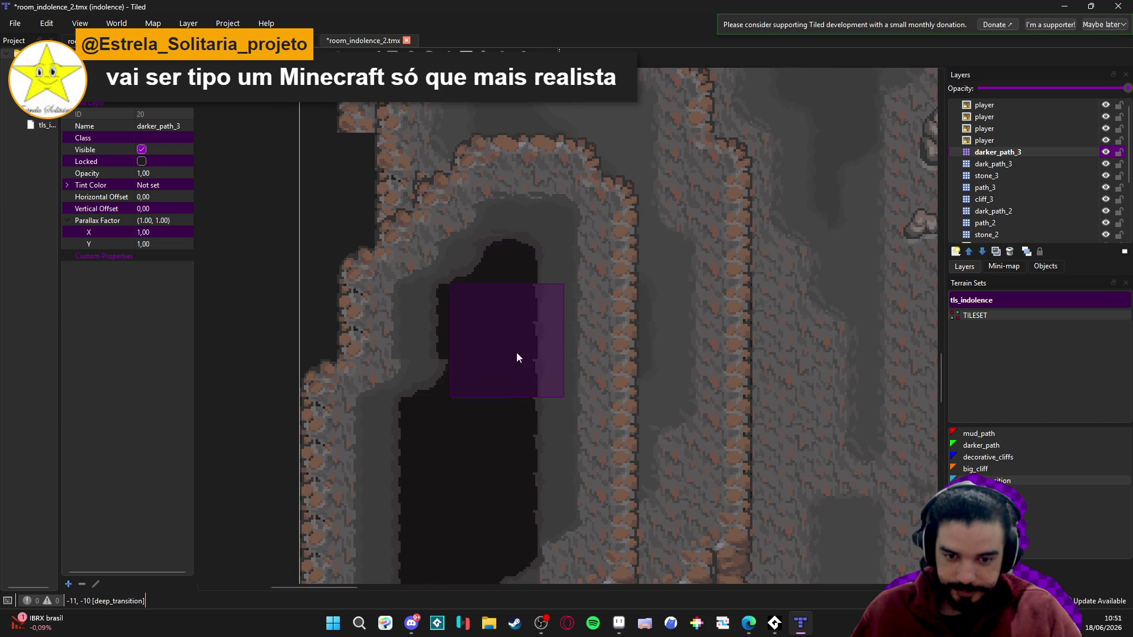
scroll(517, 357, down, 2)
scroll(531, 371, down, 2)
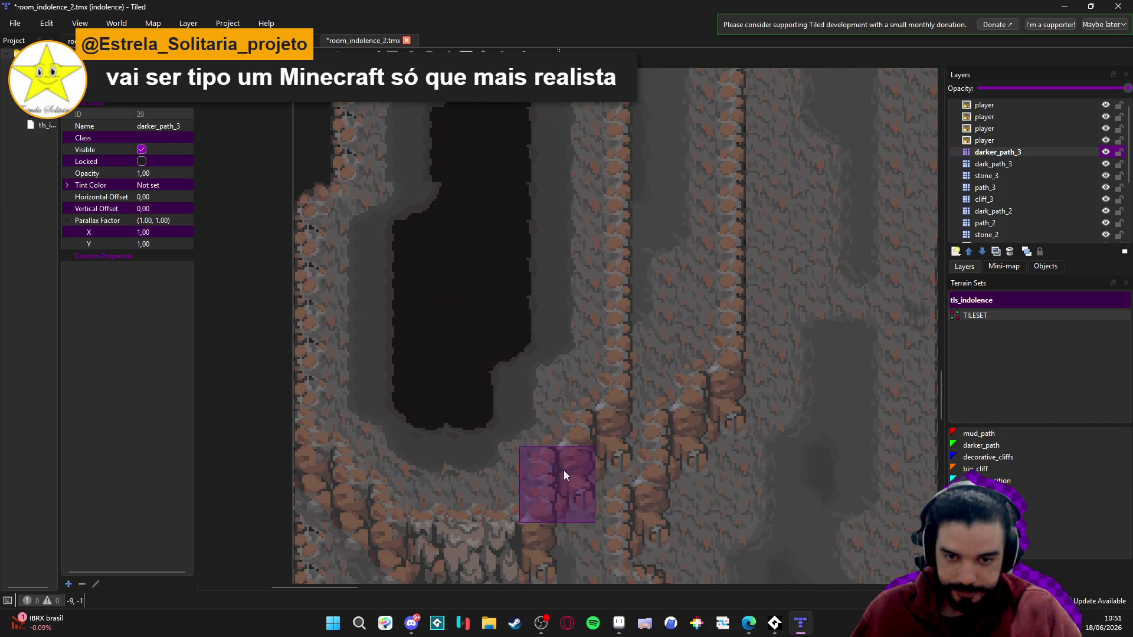
scroll(564, 469, up, 3)
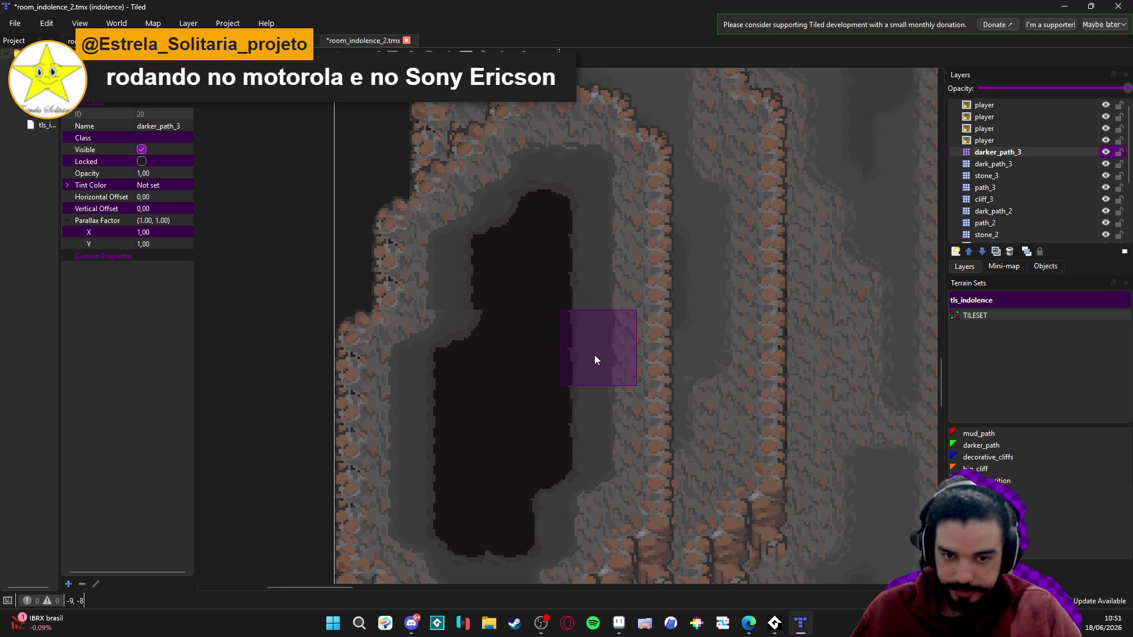
scroll(554, 195, up, 5)
- Make dark_path_3 the active layer, save the map, and stamp a rock tile
click(1095, 163)
scroll(559, 422, up, 3)
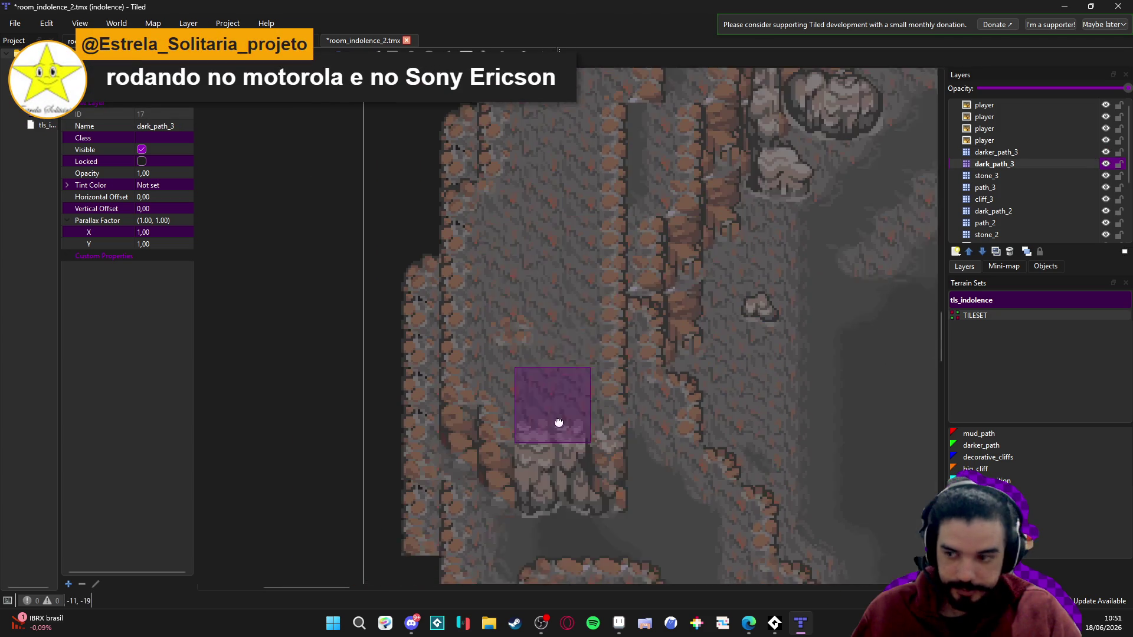
scroll(559, 422, left, 2)
scroll(614, 369, down, 1)
key(ctrl+s)
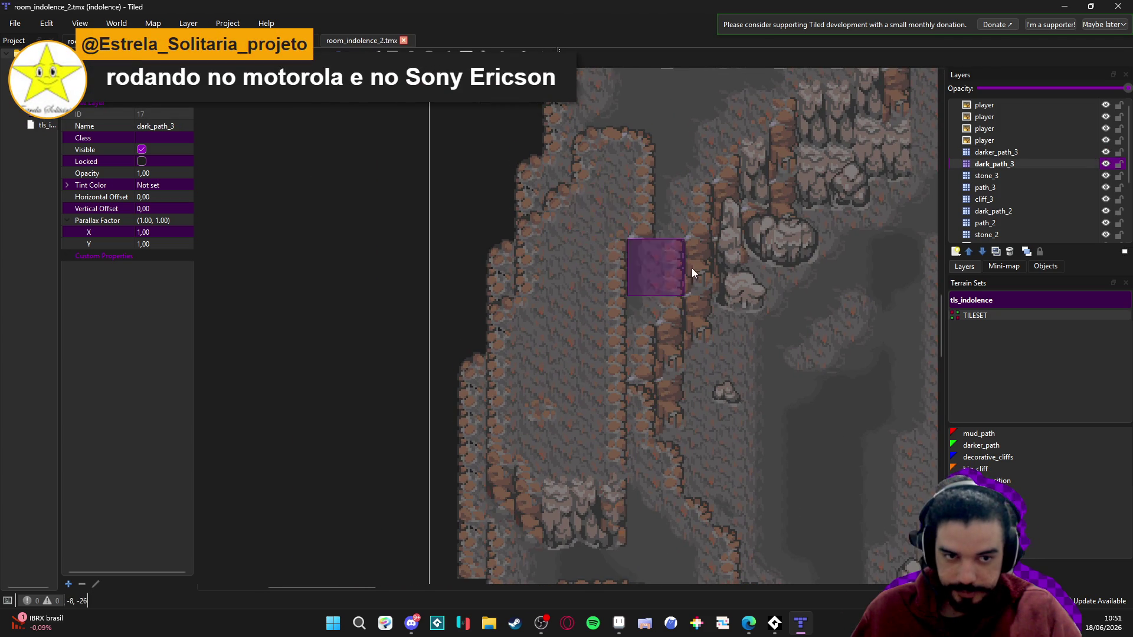
click(751, 288)
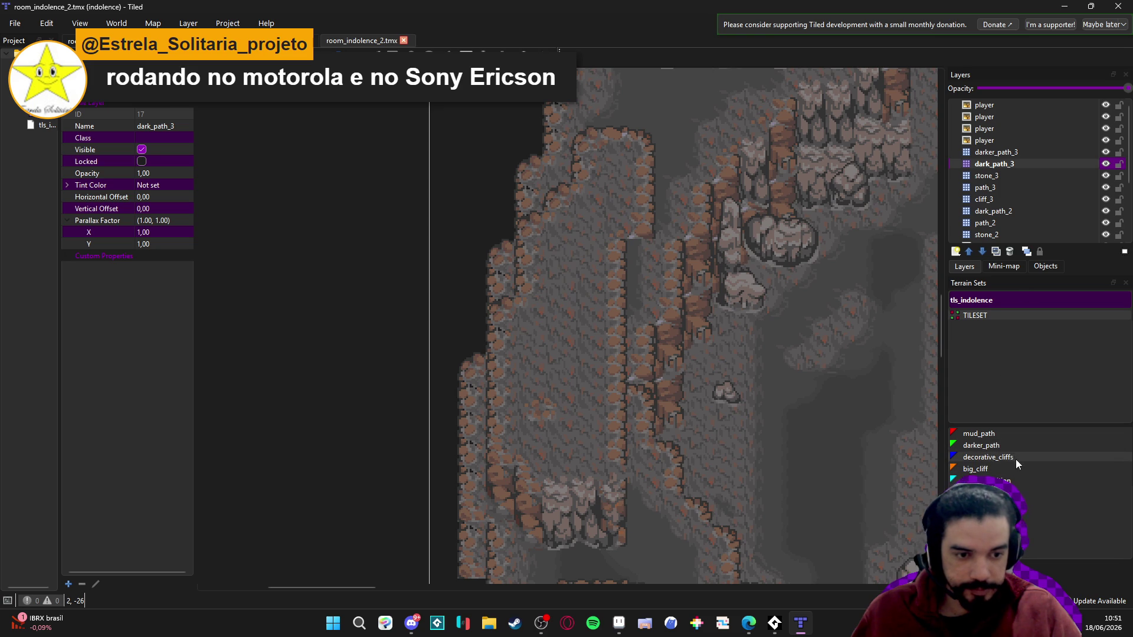
- Paint a long darker_path strip down the left passage, redoing the first attempt longer
click(1001, 447)
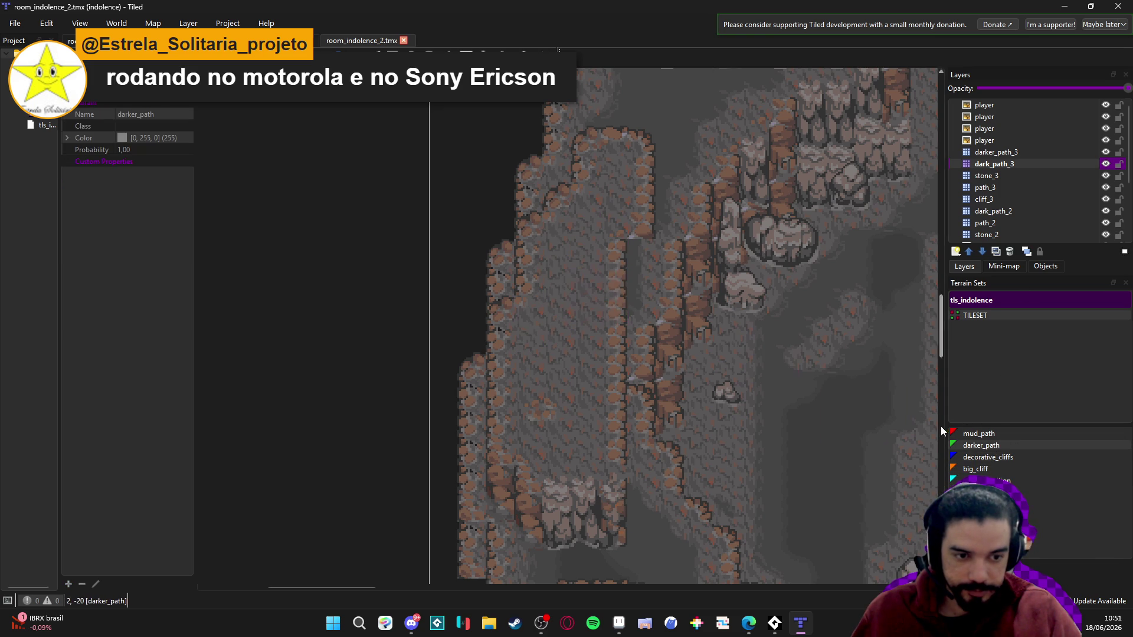
drag(554, 260, 579, 324)
key(ctrl+z)
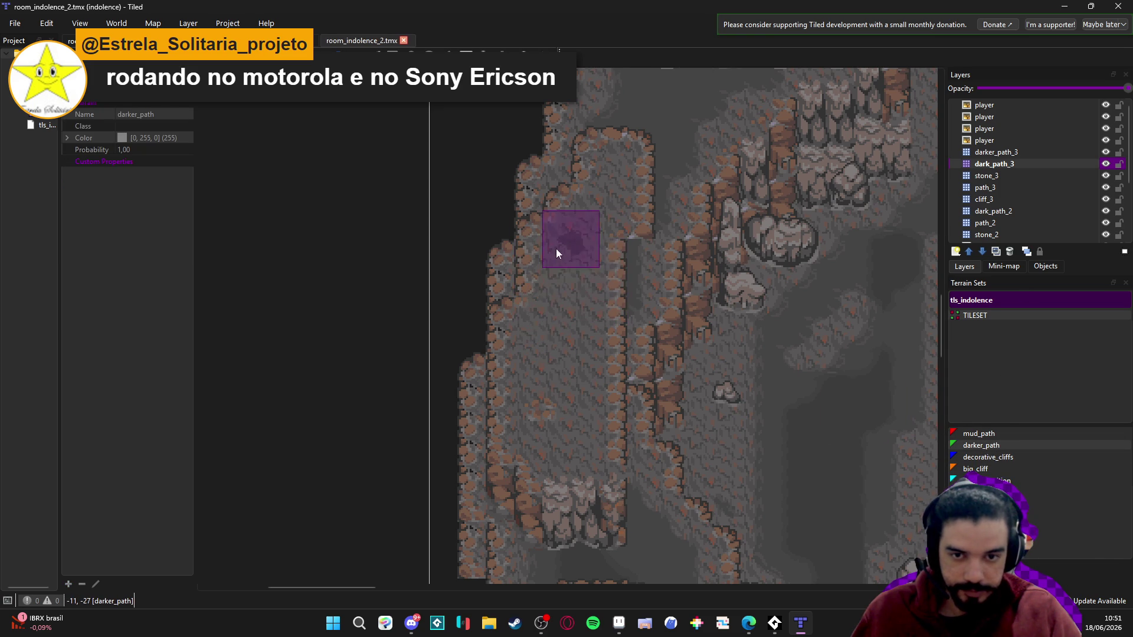
mouse_move(556, 249)
mouse_down()
mouse_move(541, 419)
mouse_move(575, 435)
mouse_move(565, 270)
mouse_move(578, 251)
mouse_move(592, 257)
mouse_move(610, 198)
mouse_up()
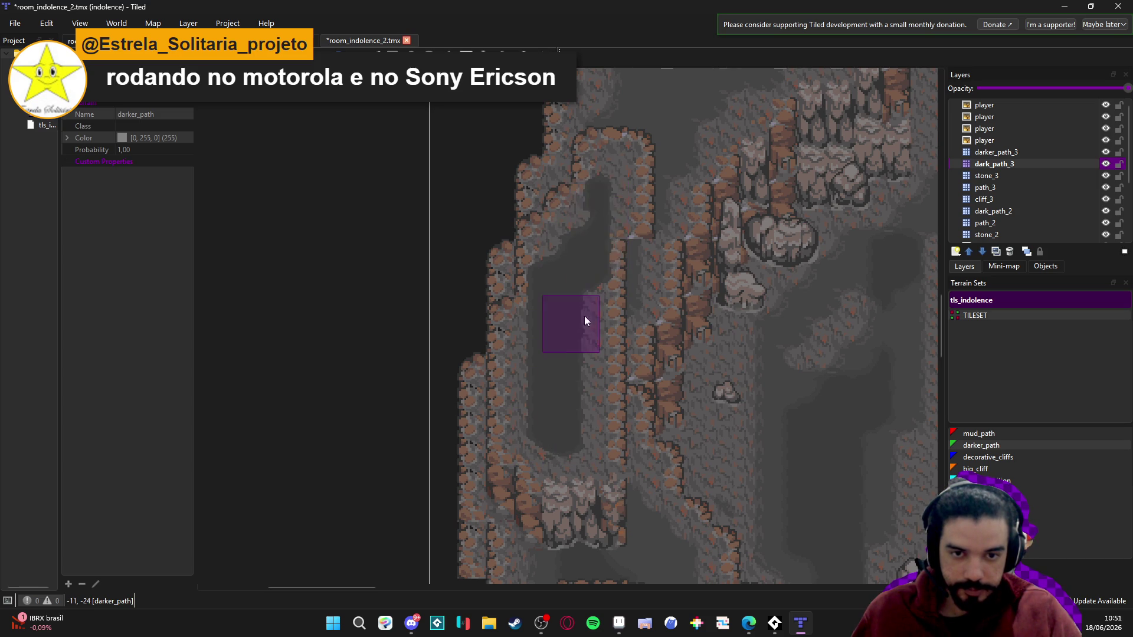
scroll(584, 316, down, 2)
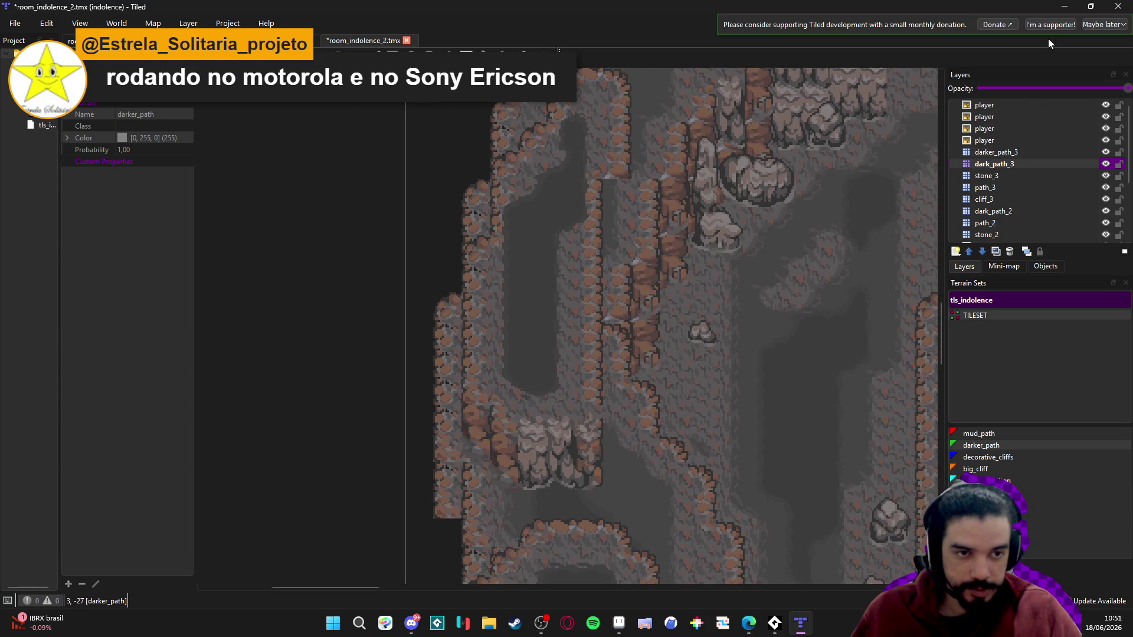
- Pick a two-tile cliff piece from the tileset on the cliff_3 layer
click(1032, 200)
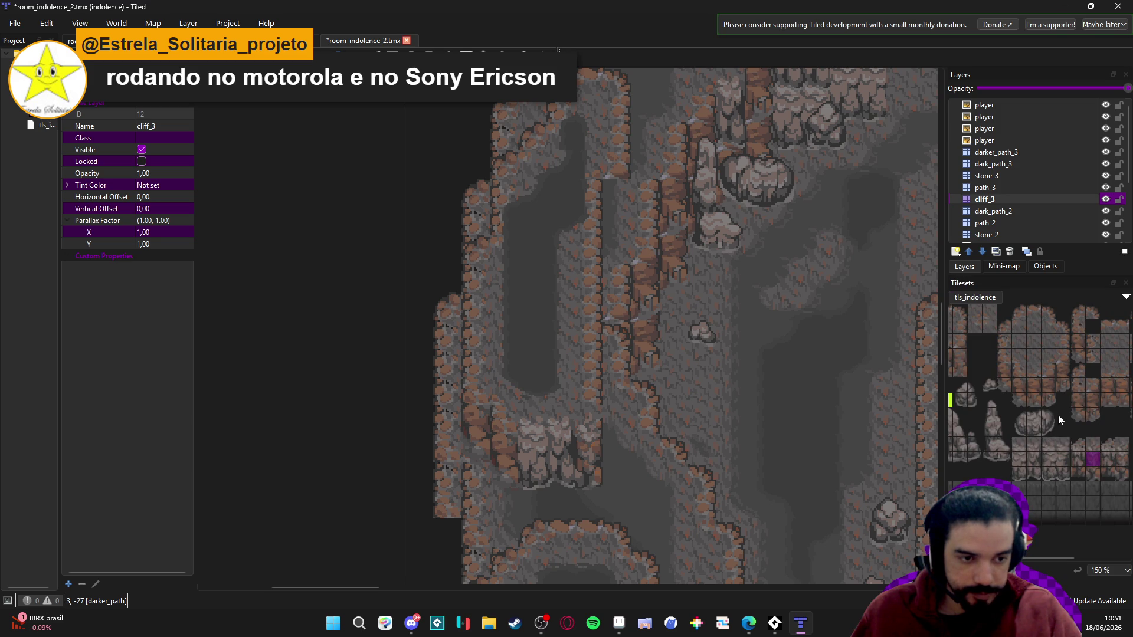
drag(1052, 402, 1051, 384)
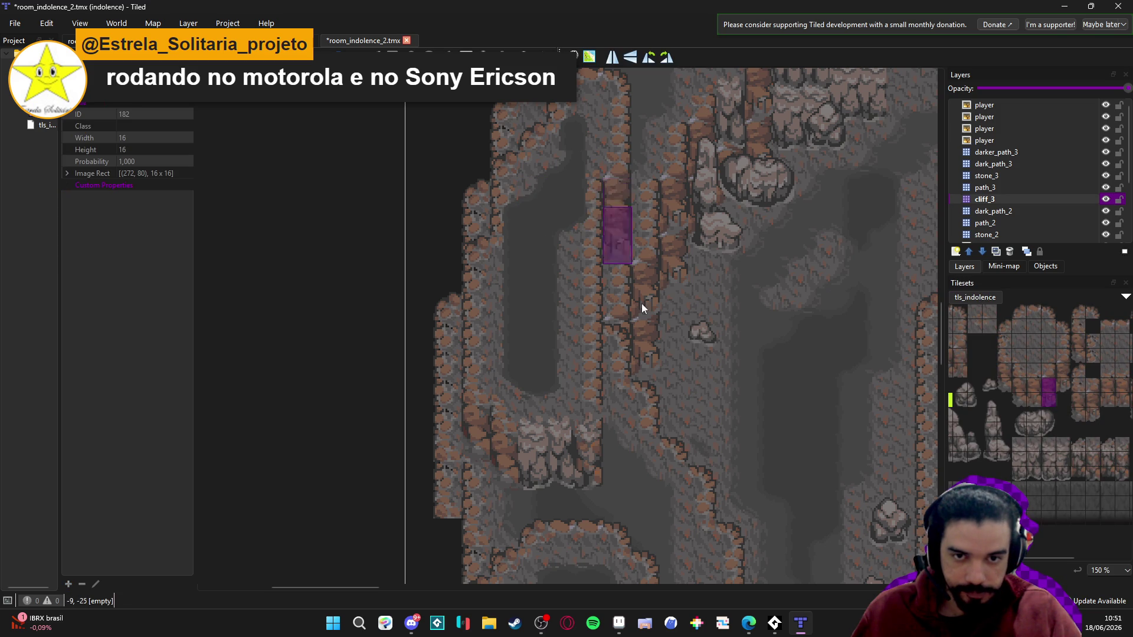
scroll(729, 399, up, 1)
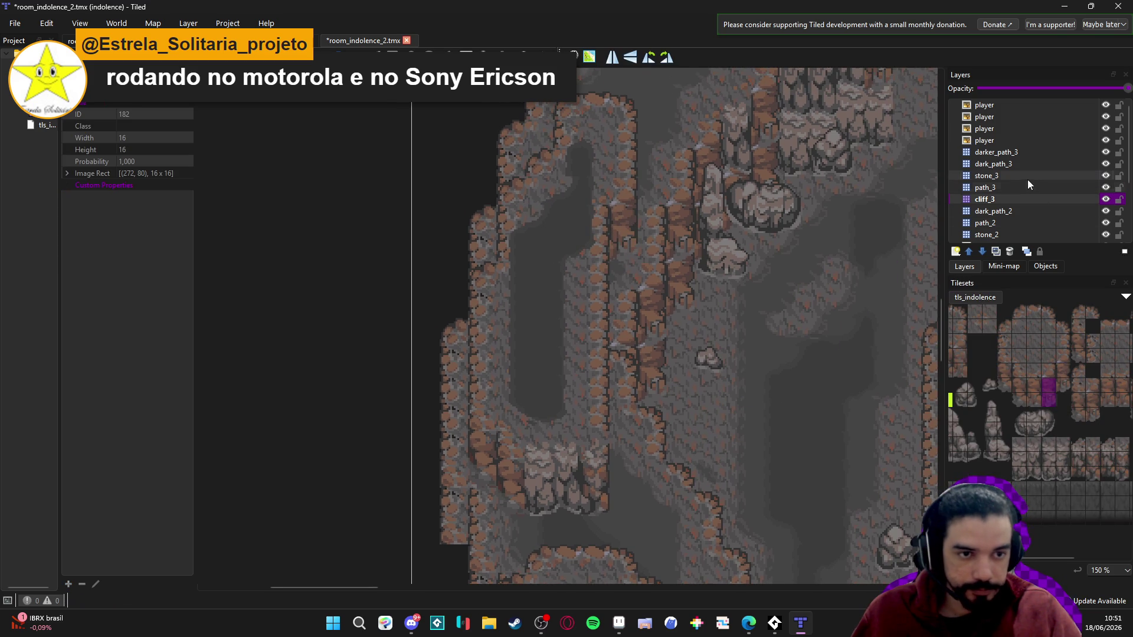
- On darker_path_3, paint a black deep_transition pit down the left passage and save the map
click(1035, 153)
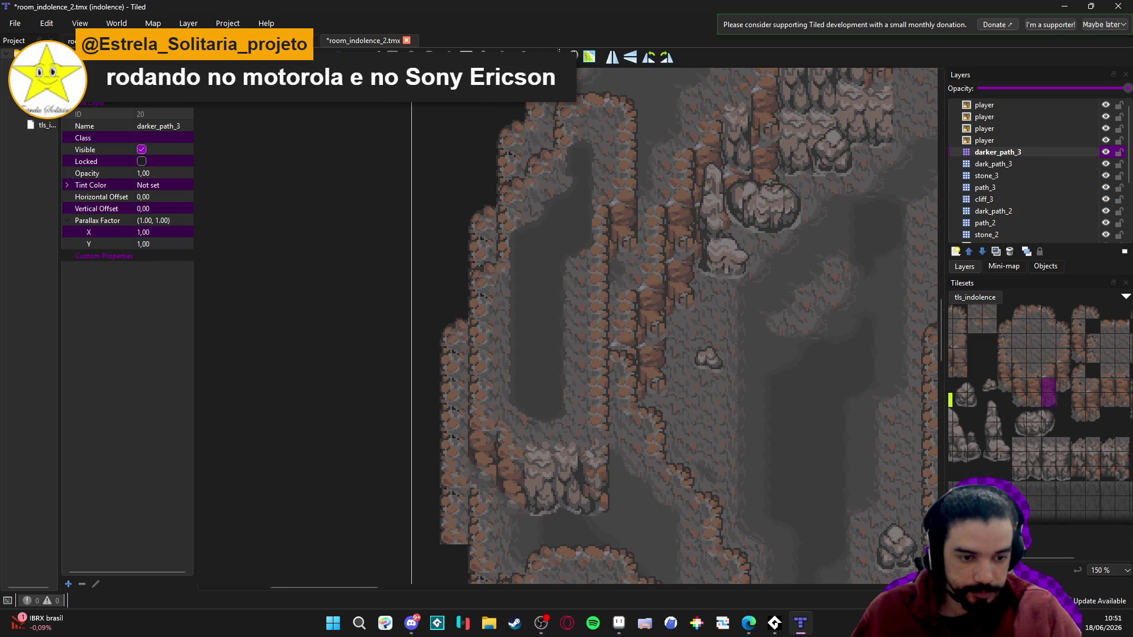
click(1003, 584)
click(1003, 481)
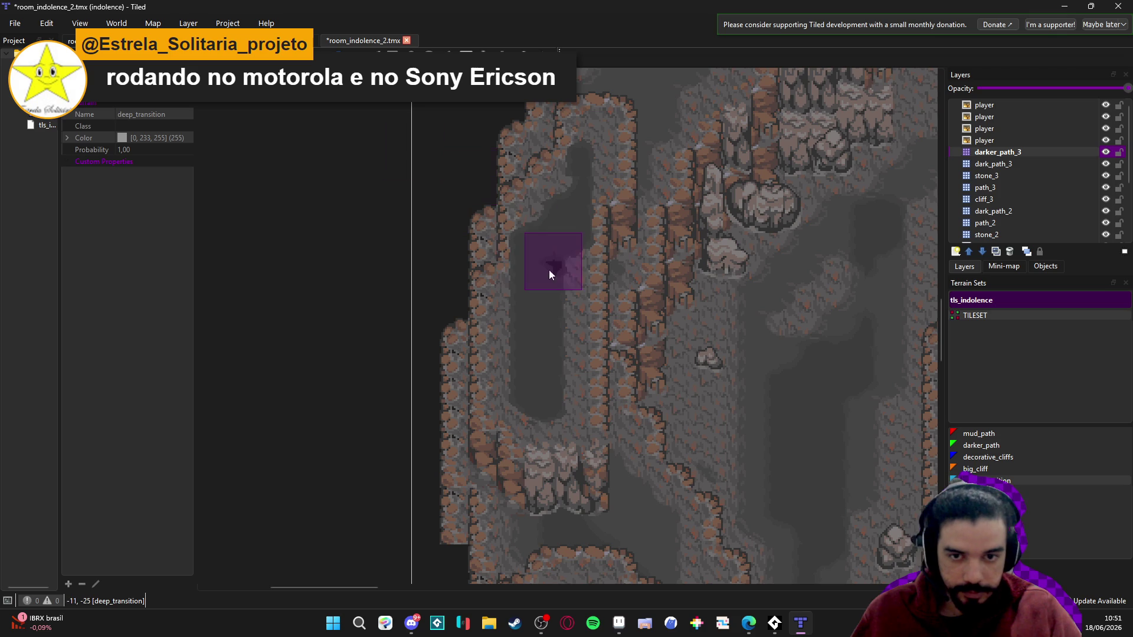
mouse_move(543, 277)
mouse_down()
mouse_move(546, 394)
mouse_move(530, 307)
mouse_move(550, 226)
mouse_move(572, 215)
mouse_move(571, 243)
mouse_move(555, 243)
mouse_move(556, 285)
mouse_up()
scroll(649, 319, down, 2)
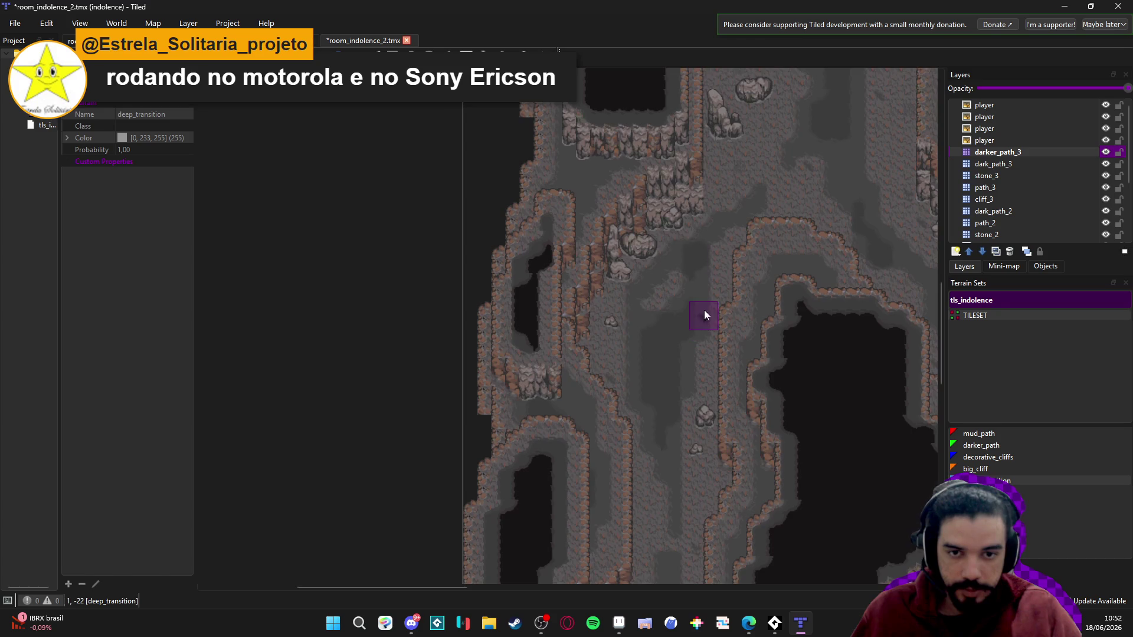
drag(620, 317, 576, 195)
key(ctrl+s)
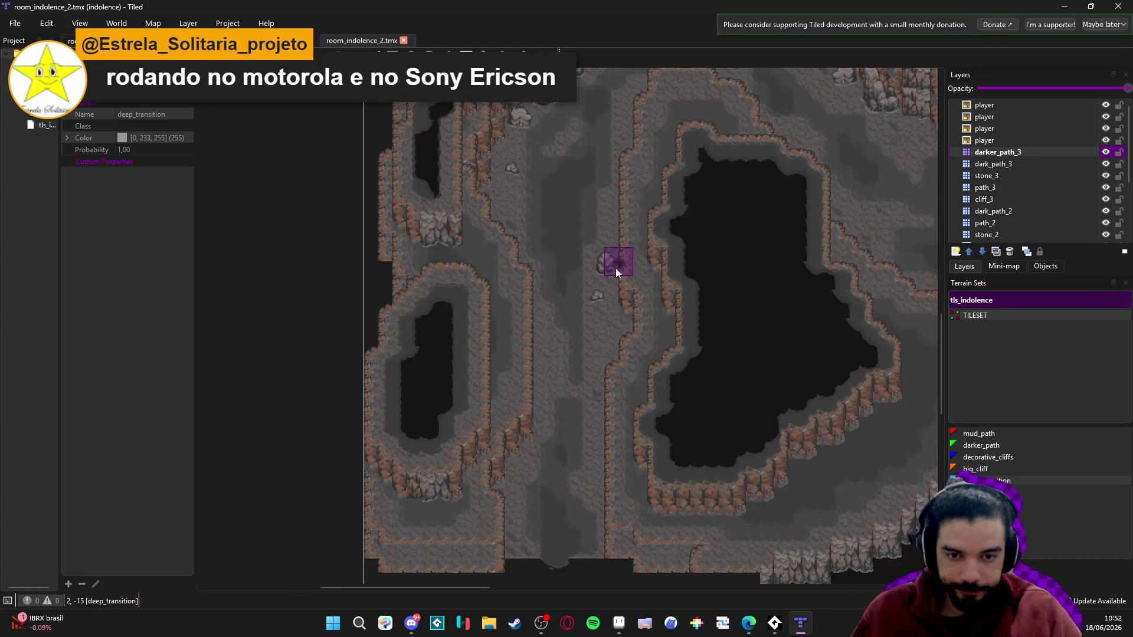
mouse_move(652, 222)
mouse_down()
mouse_move(589, 273)
mouse_move(577, 224)
mouse_up()
mouse_move(635, 248)
mouse_down()
mouse_move(619, 222)
mouse_move(624, 281)
mouse_move(600, 249)
mouse_up()
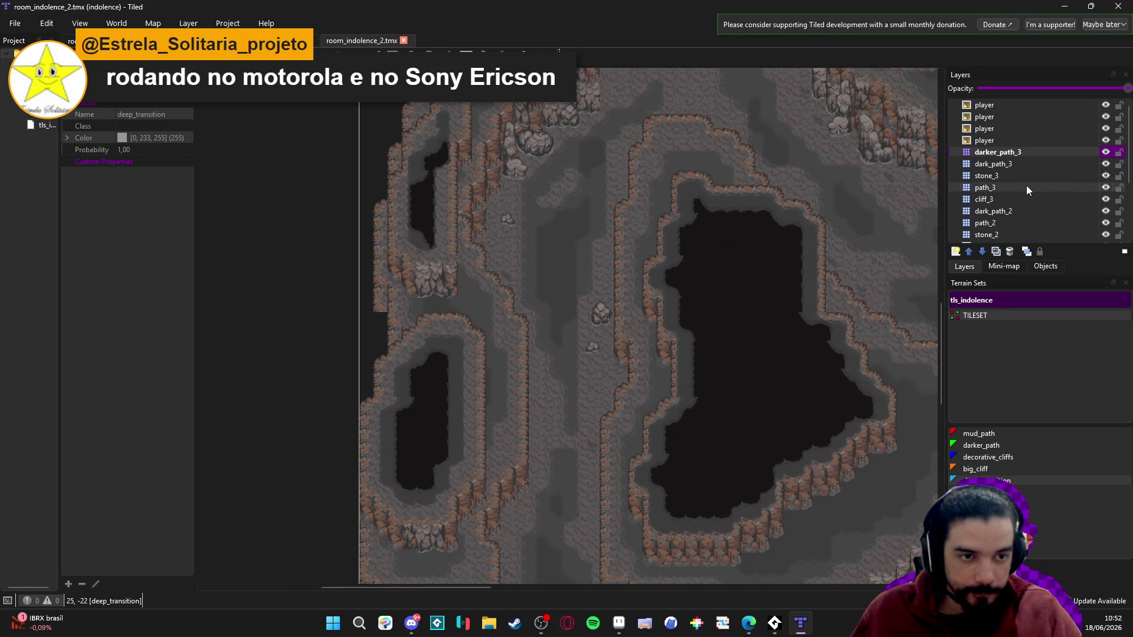
scroll(581, 300, up, 5)
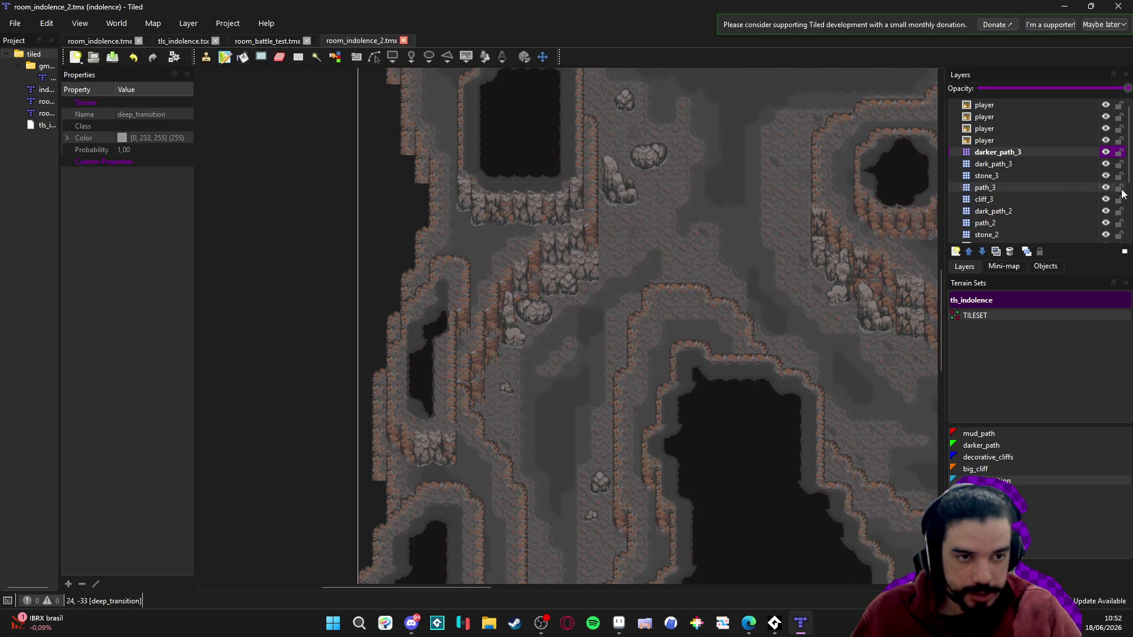
- Lock path_3, hide stone_3, and pan around to inspect the map without it
click(1117, 189)
click(1105, 175)
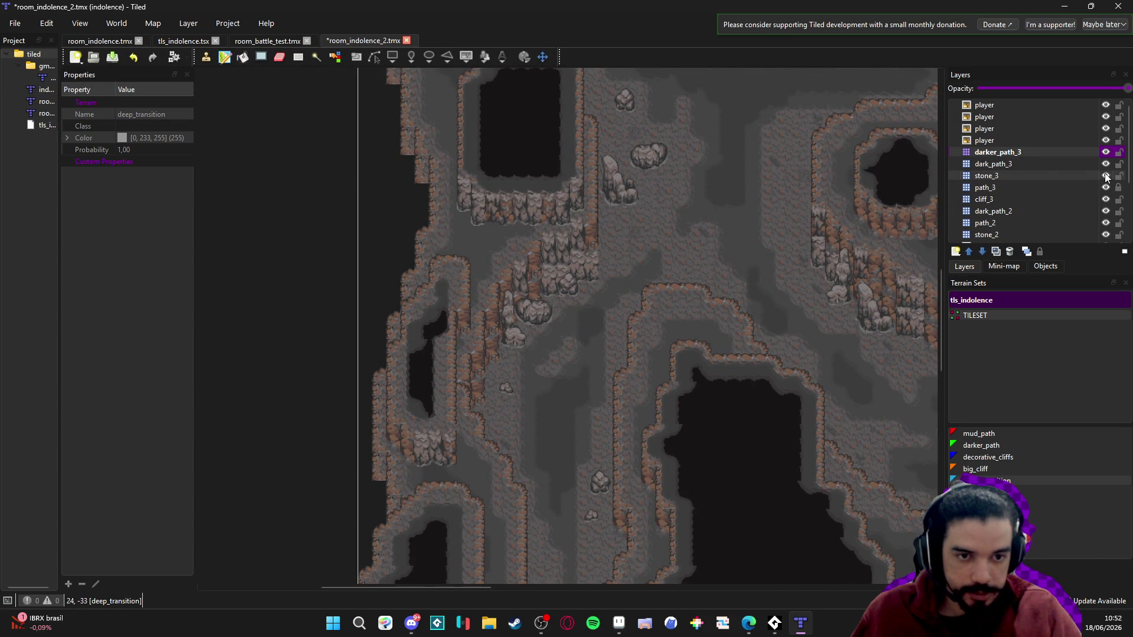
drag(717, 221, 625, 398)
scroll(625, 399, up, 3)
scroll(639, 366, right, 6)
scroll(667, 245, down, 4)
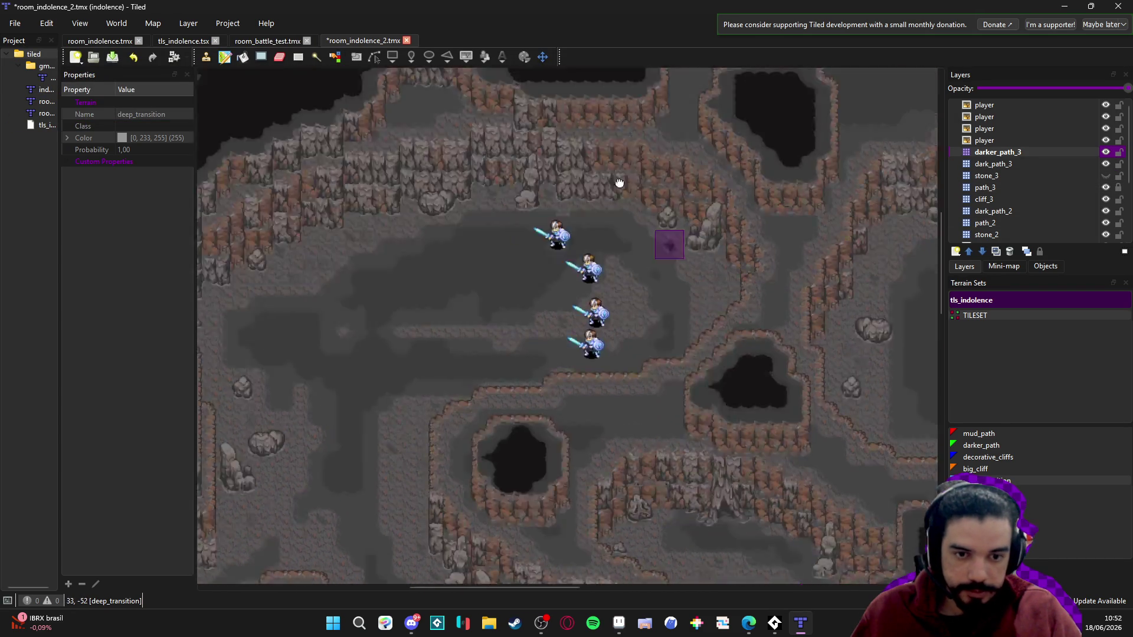
drag(765, 253, 522, 371)
scroll(493, 409, down, 5)
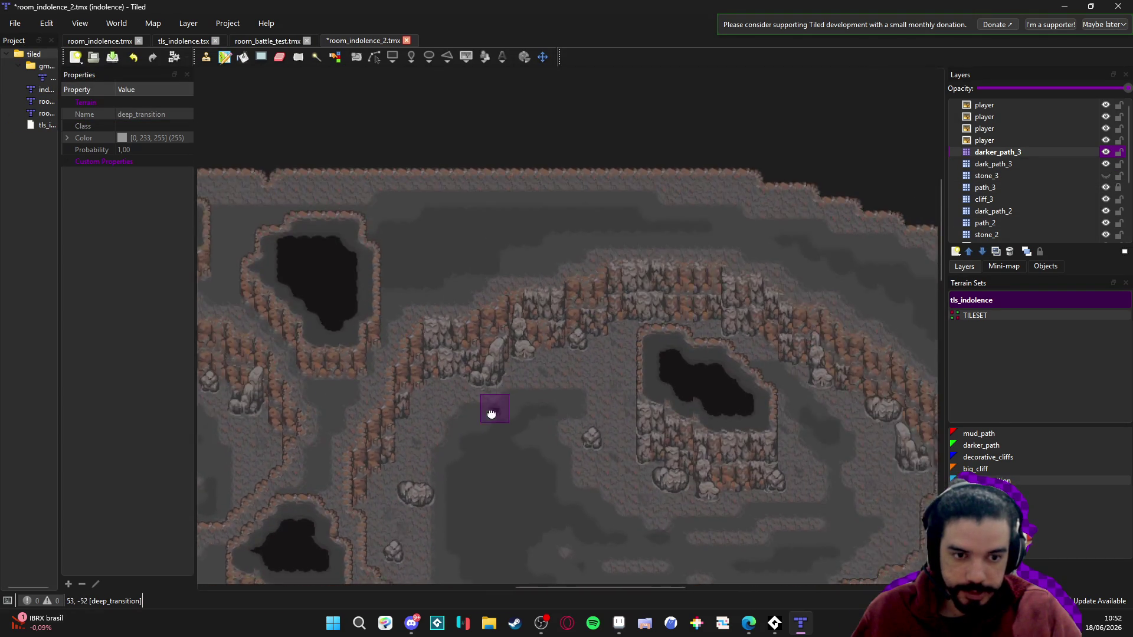
drag(494, 409, 561, 423)
scroll(560, 424, down, 3)
scroll(540, 301, down, 3)
scroll(626, 315, left, 3)
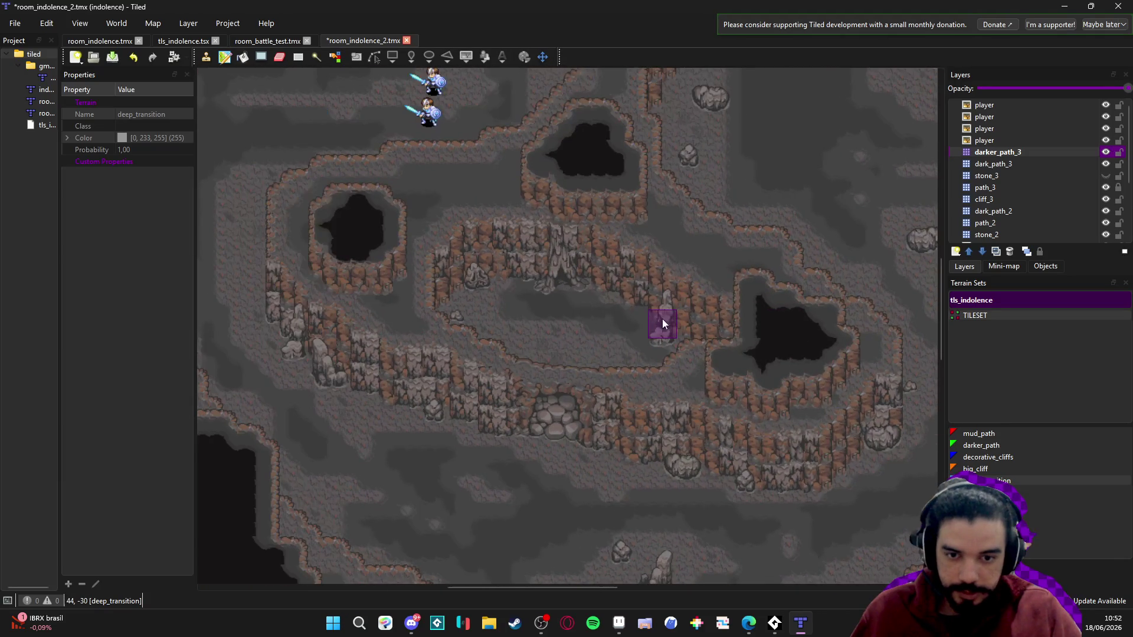
- Show the stone_3 layer again and scroll around the map
click(1106, 176)
scroll(720, 253, right, 10)
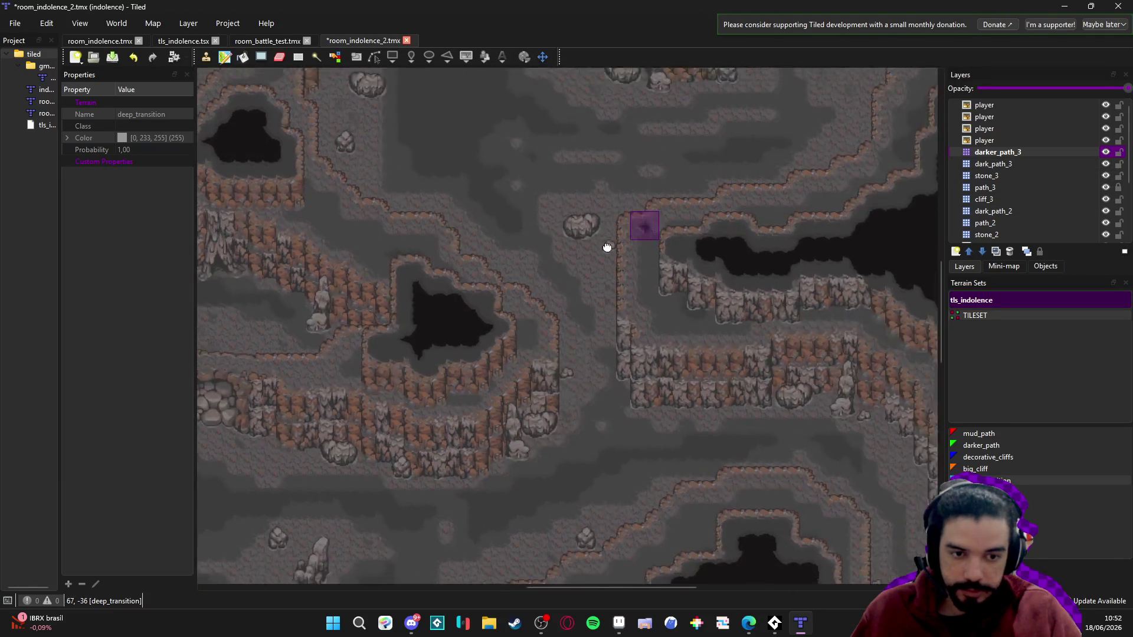
scroll(557, 242, left, 10)
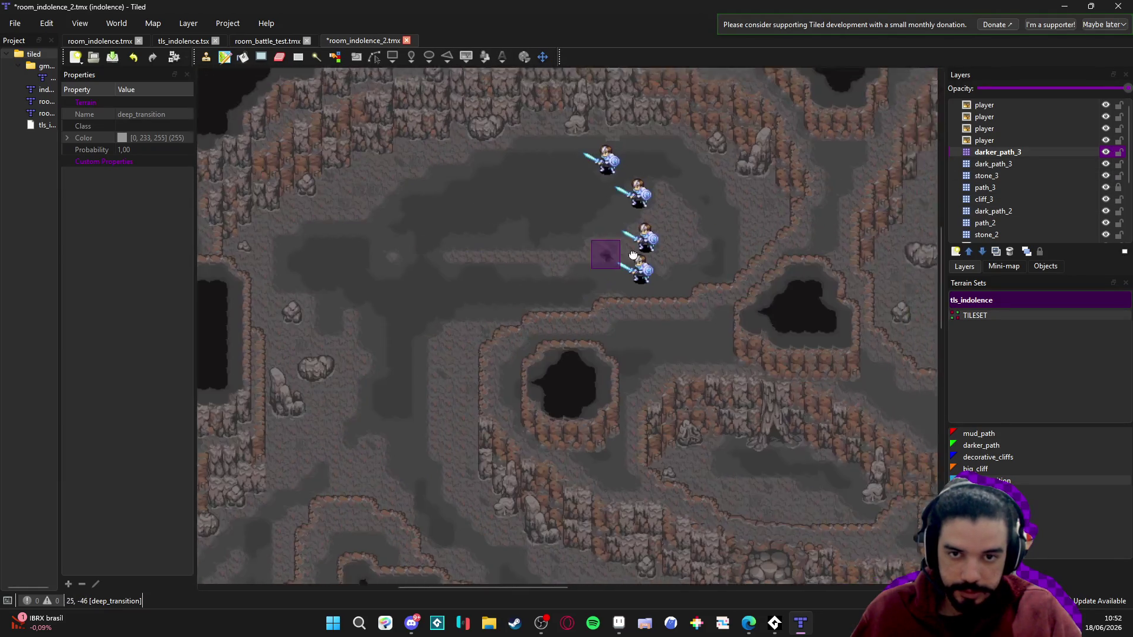
scroll(568, 272, left, 5)
scroll(612, 202, down, 10)
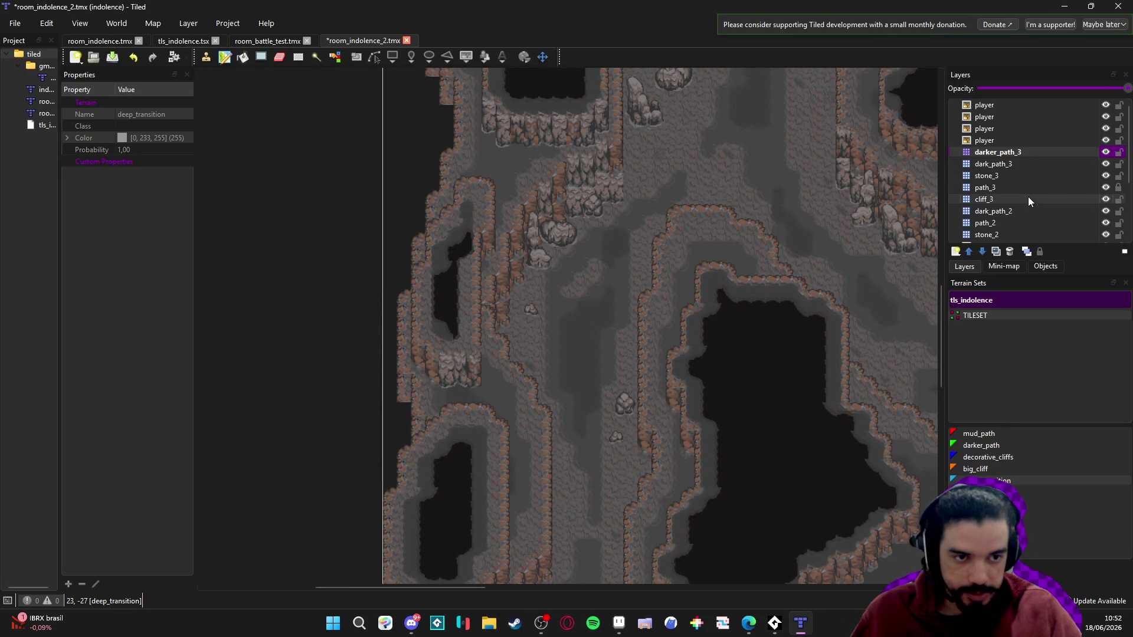
- On stone_2, pick a small stone tile from tls_indolence, then toggle stone_2 off and on
click(1012, 235)
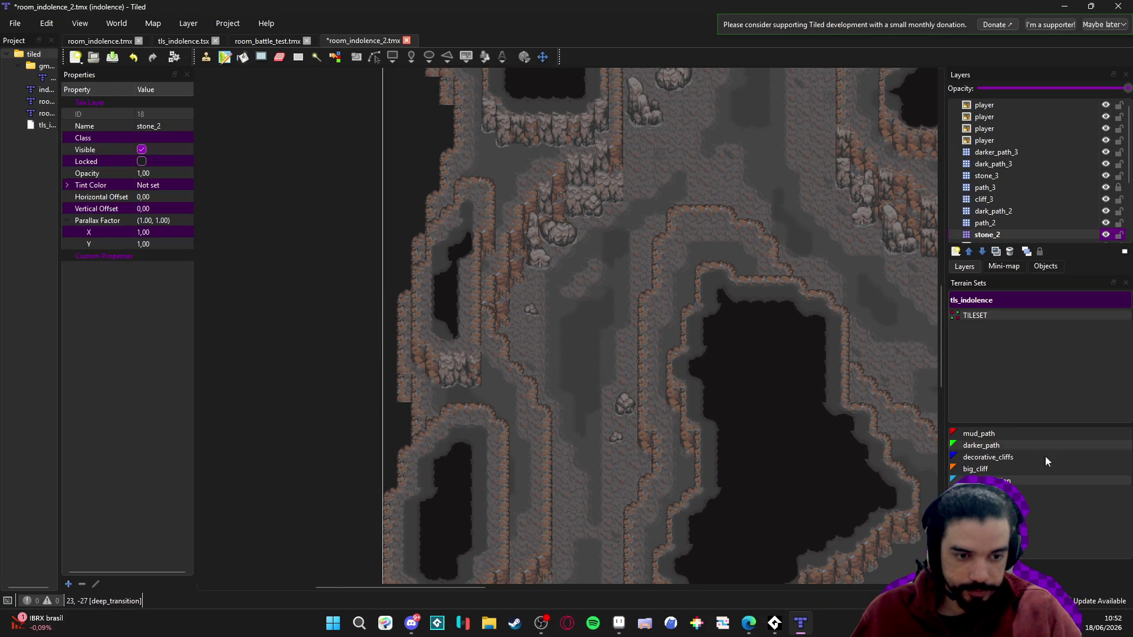
click(997, 584)
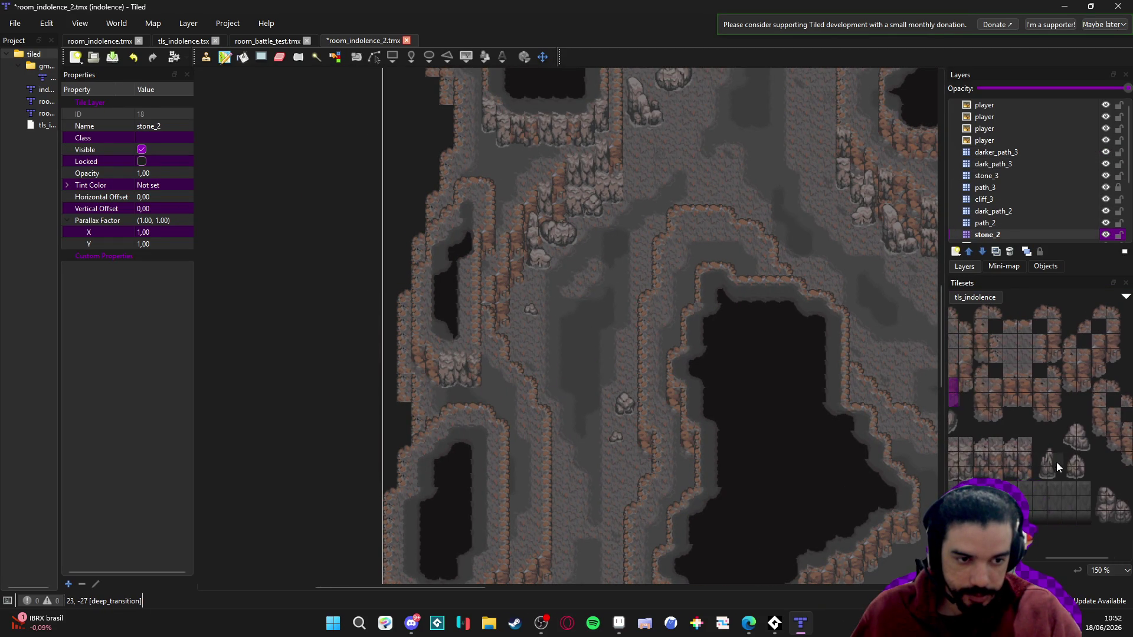
mouse_move(1061, 426)
mouse_down()
mouse_move(1082, 451)
mouse_move(1065, 434)
mouse_up()
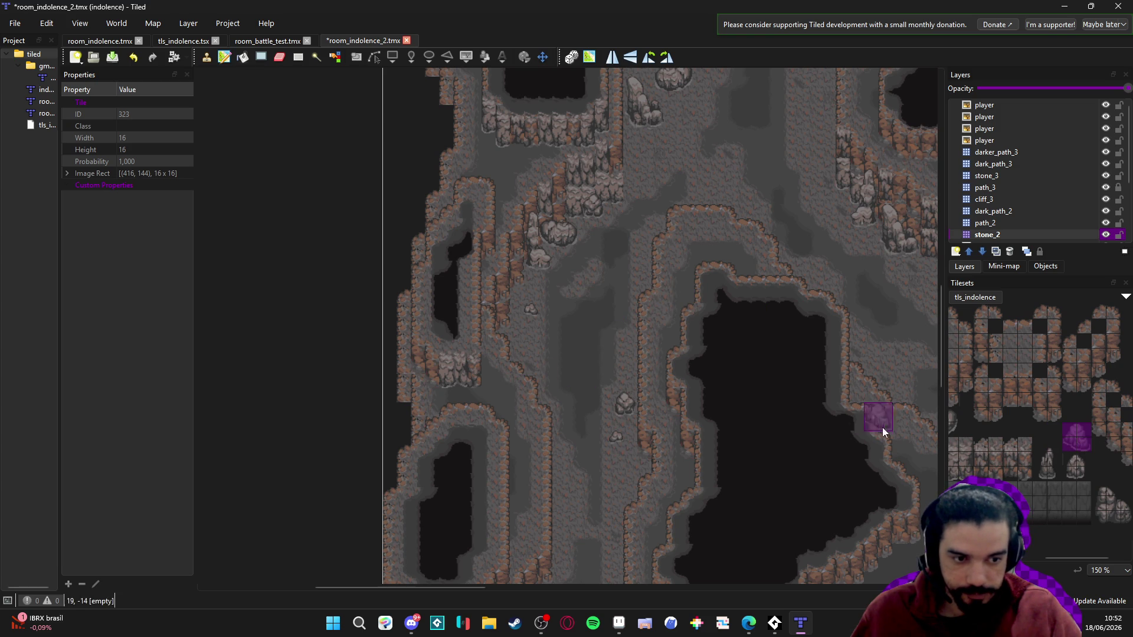
click(1074, 467)
scroll(543, 356, up, 5)
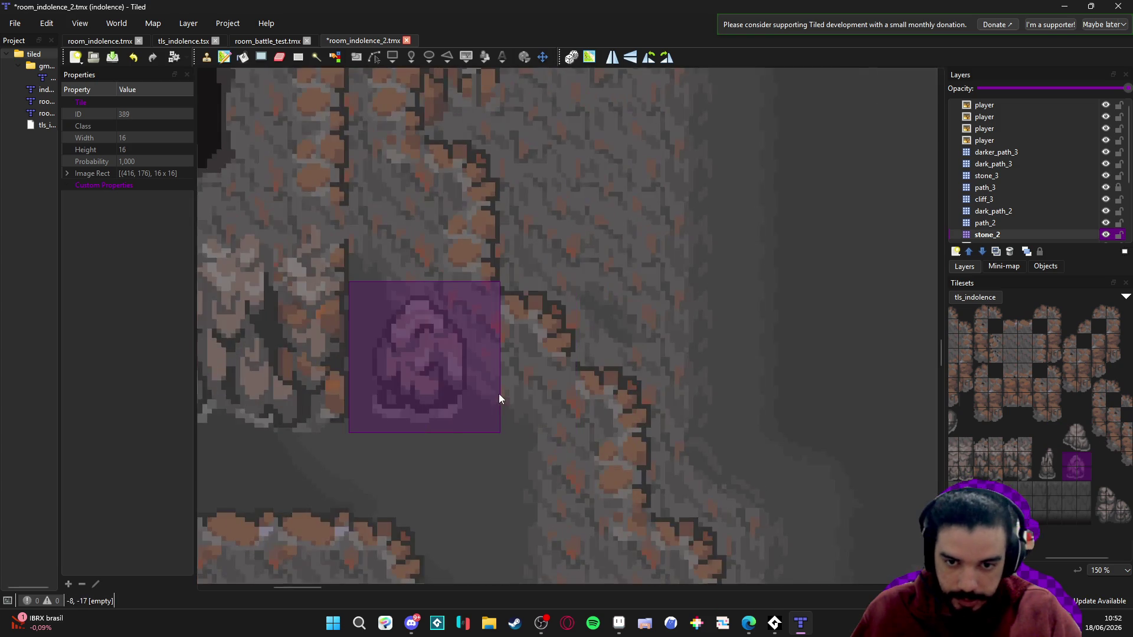
scroll(493, 413, down, 5)
click(1074, 439)
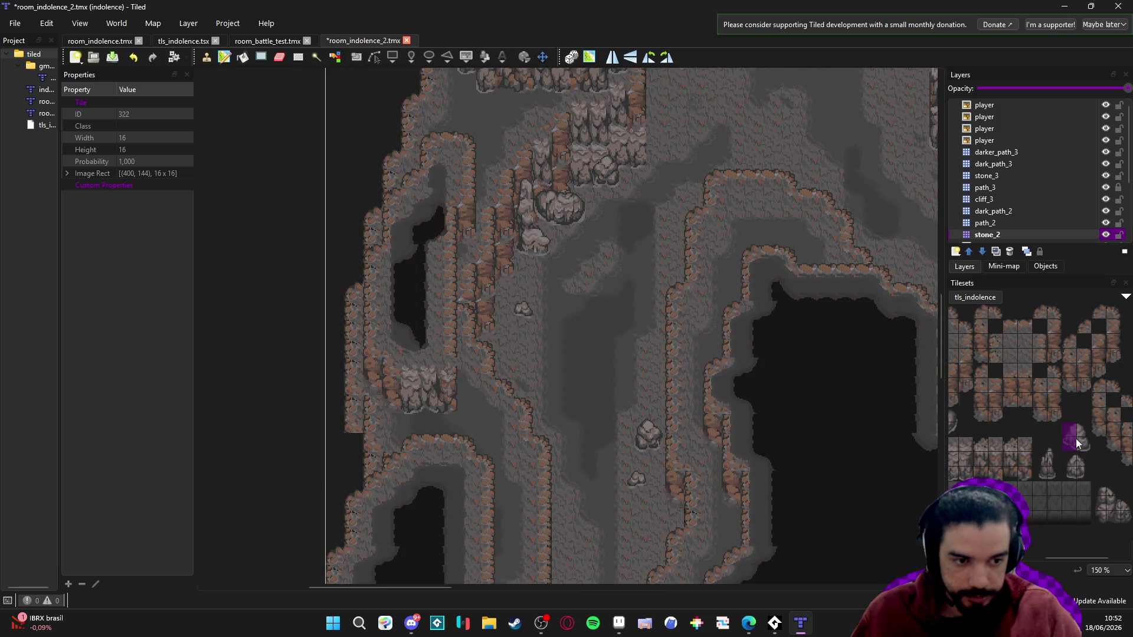
scroll(490, 419, down, 1)
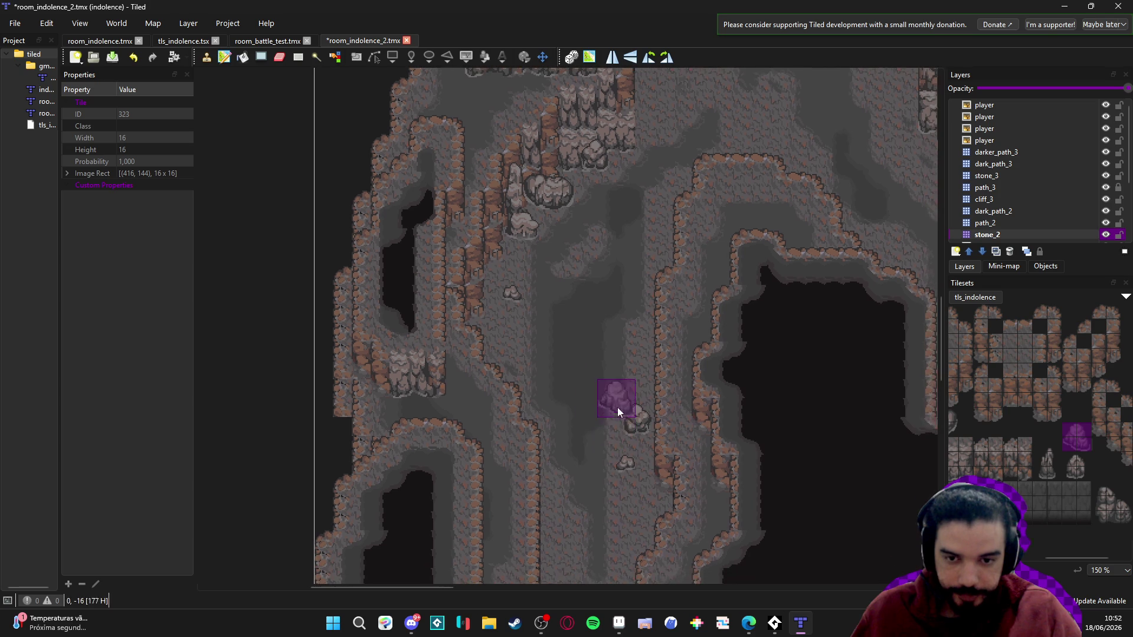
click(1106, 235)
click(1106, 236)
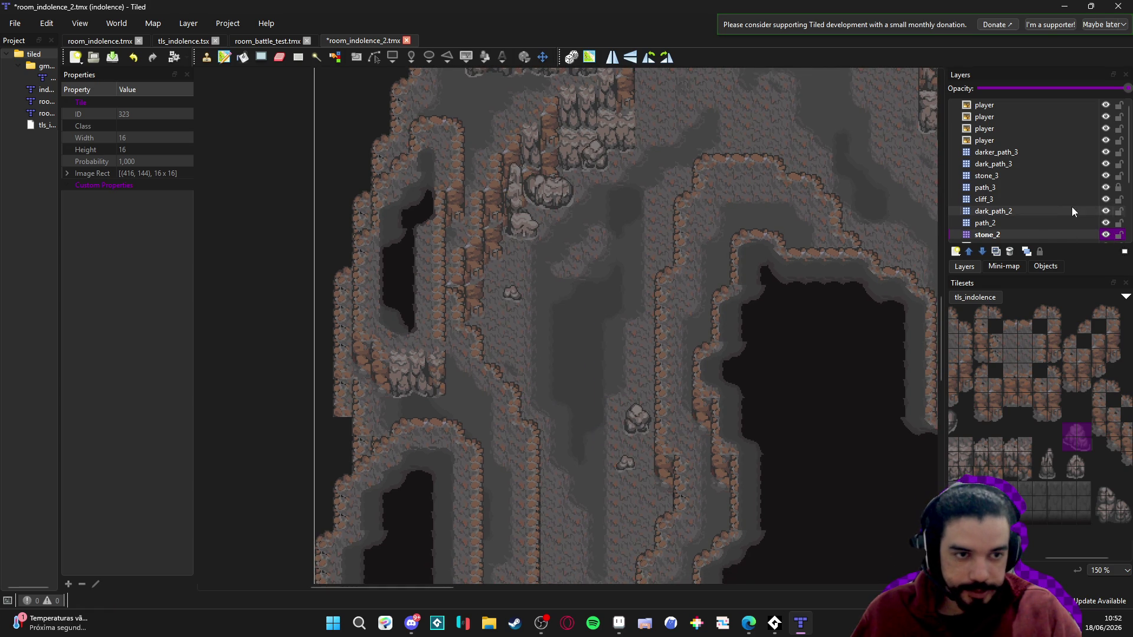
- Select the stone_3 layer in the Layers panel as the painting target
click(1093, 175)
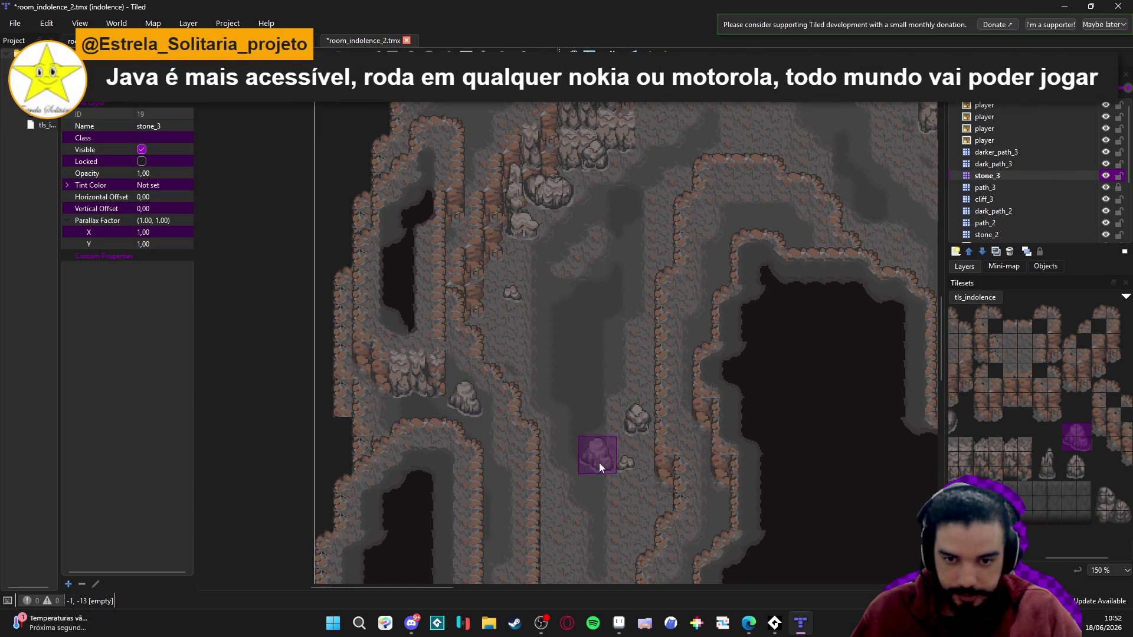
scroll(577, 412, down, 1)
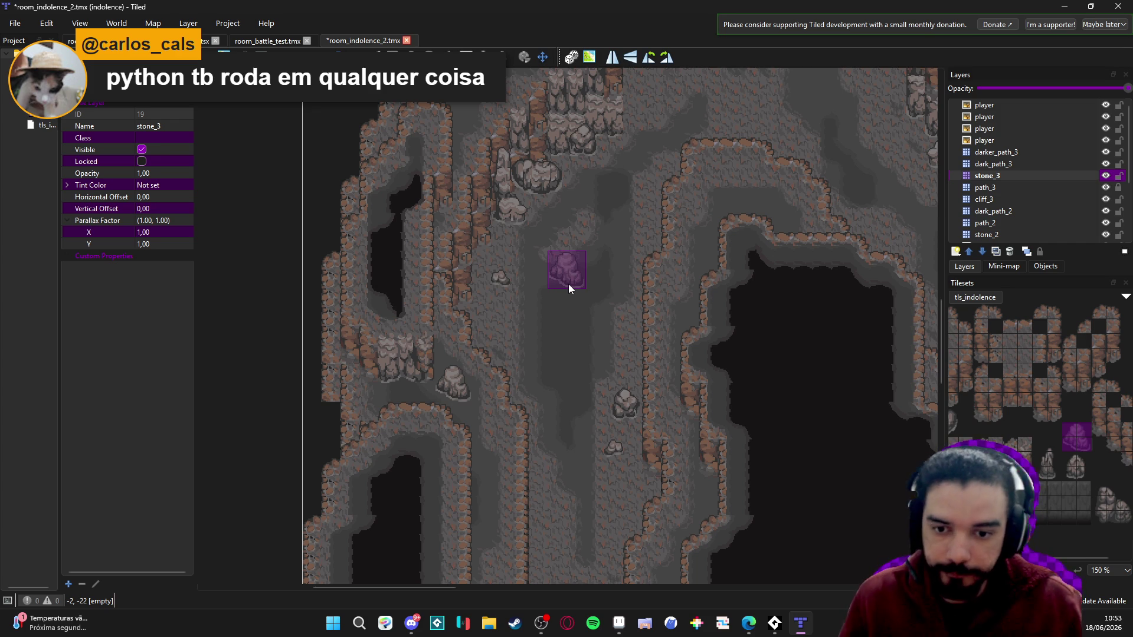
- Stamp a two-tile stalagmite beside the cliff wall, then pick the neighbouring stalagmite tile
click(1047, 465)
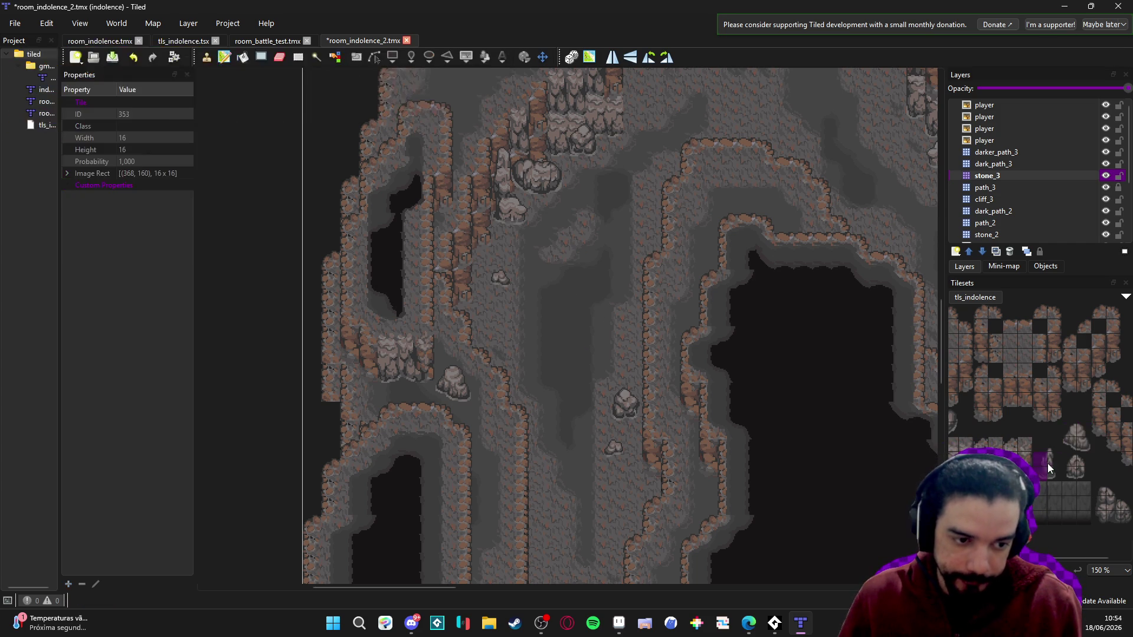
drag(1047, 467, 1049, 448)
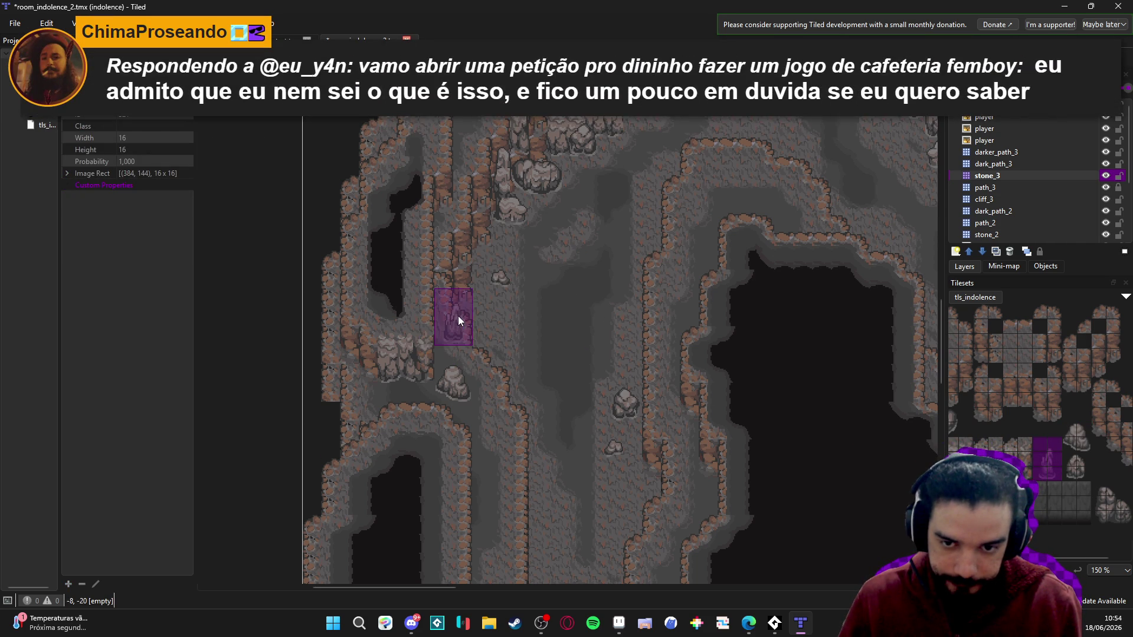
click(458, 317)
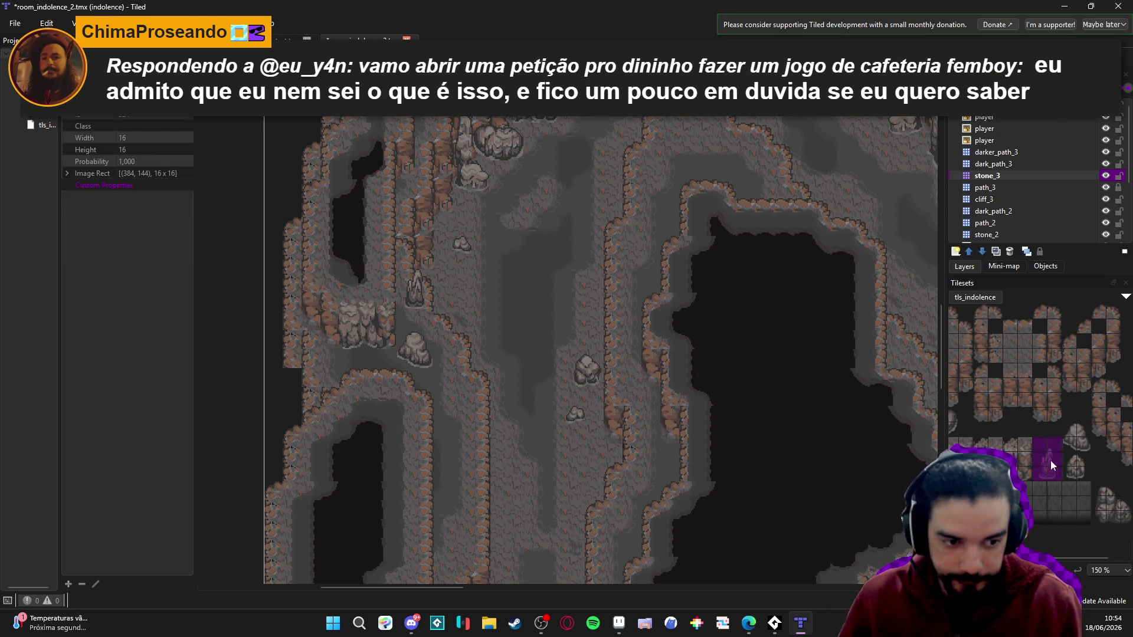
click(1075, 466)
- Stamp a large rock cluster above the dark pit
scroll(627, 372, down, 3)
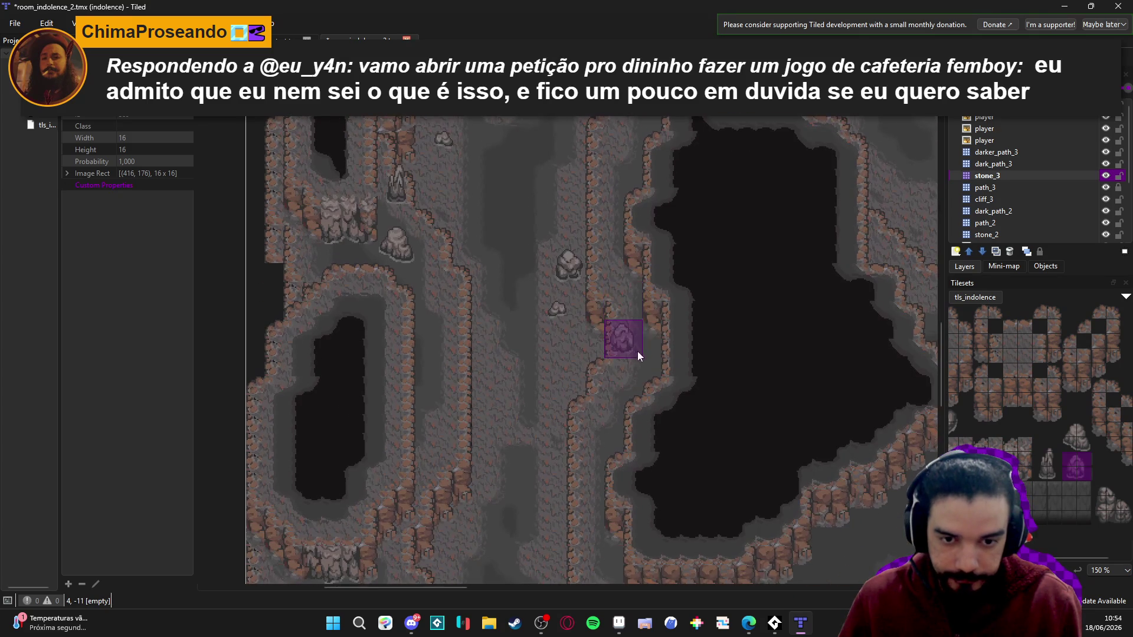
mouse_move(784, 381)
mouse_down()
mouse_move(774, 318)
mouse_move(784, 475)
mouse_up()
scroll(756, 433, up, 3)
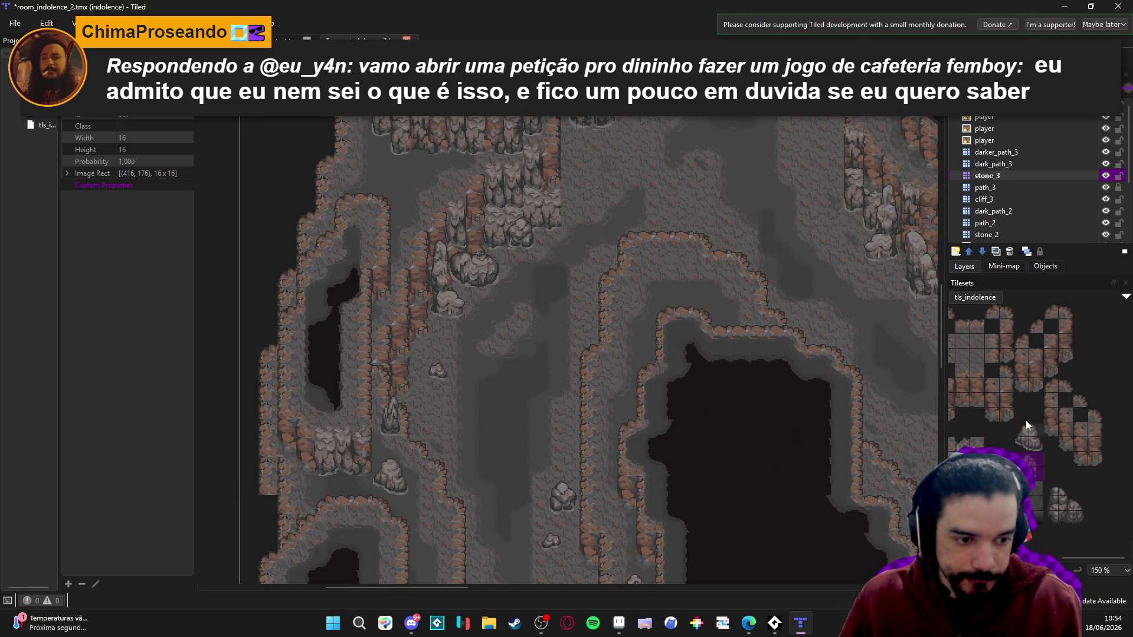
drag(1057, 491, 1080, 518)
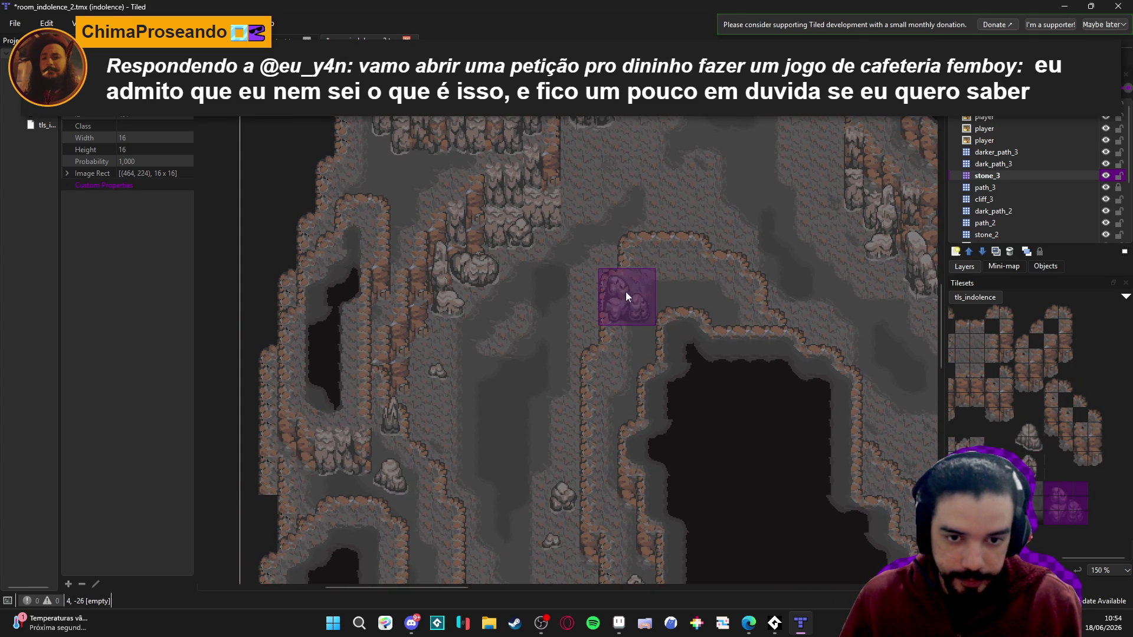
click(661, 278)
drag(609, 474, 576, 462)
- Scatter three small pebbles along the pit's rim and cliff edge
scroll(1038, 389, down, 5)
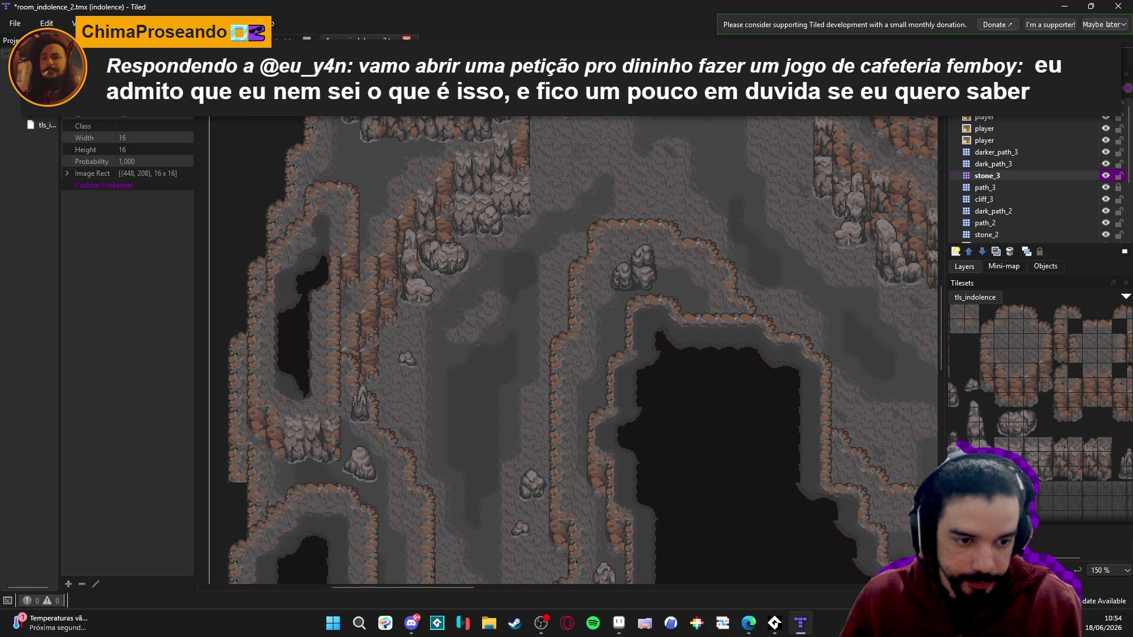
scroll(1017, 409, left, 2)
click(1001, 387)
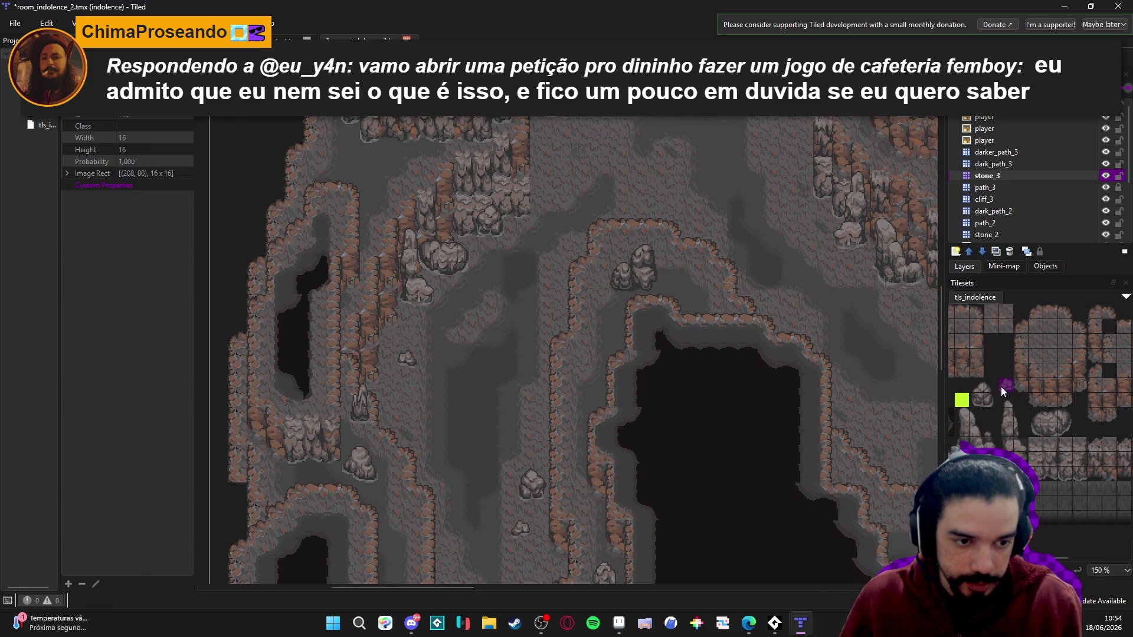
click(688, 289)
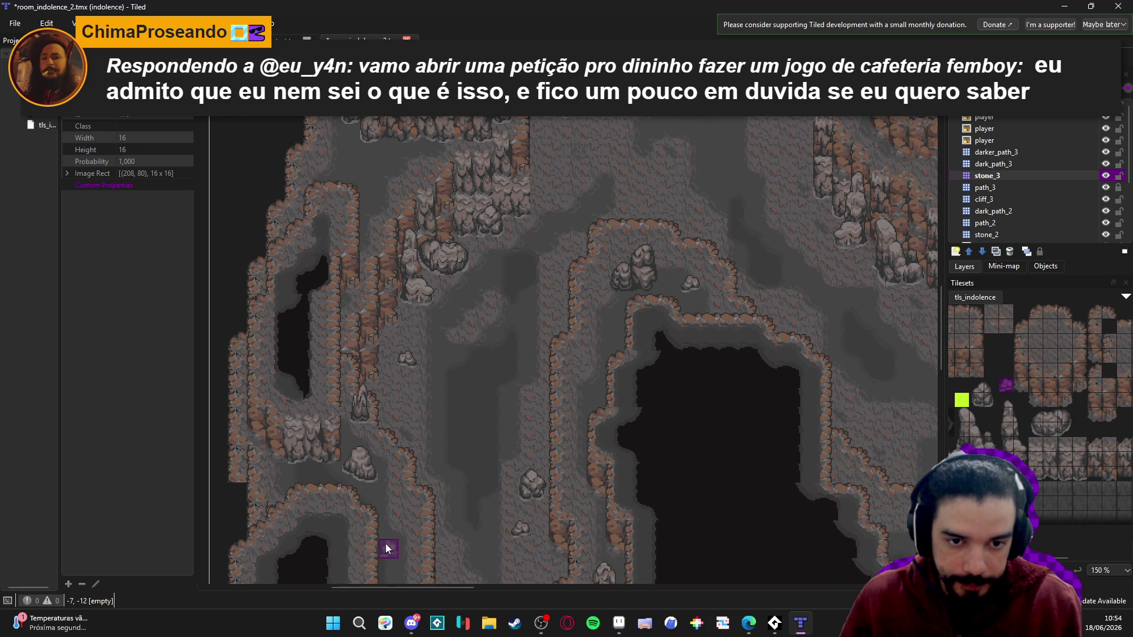
click(583, 370)
drag(613, 515, 629, 517)
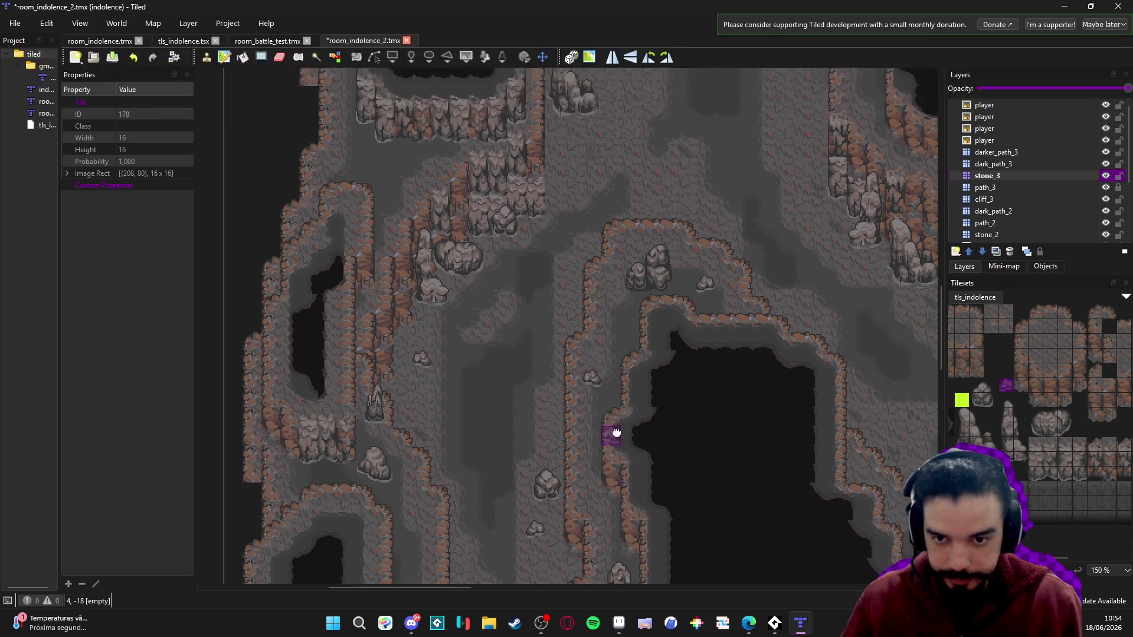
- Browse the tileset and pick a stalagmite tile block
scroll(616, 432, up, 5)
scroll(625, 454, left, 3)
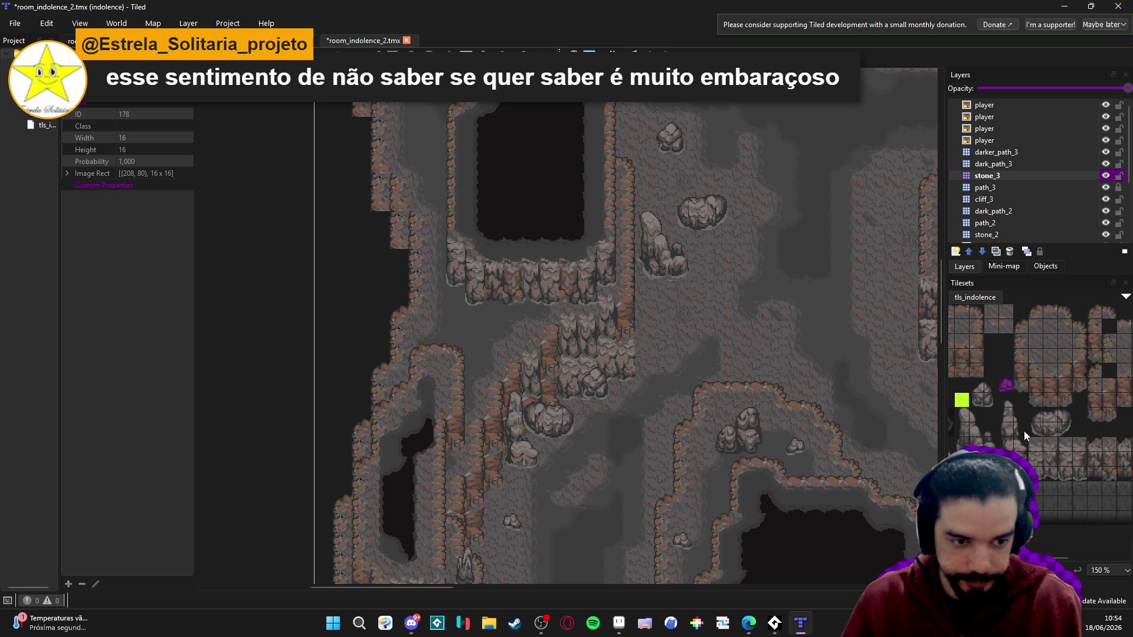
scroll(1024, 431, left, 2)
scroll(1049, 434, left, 2)
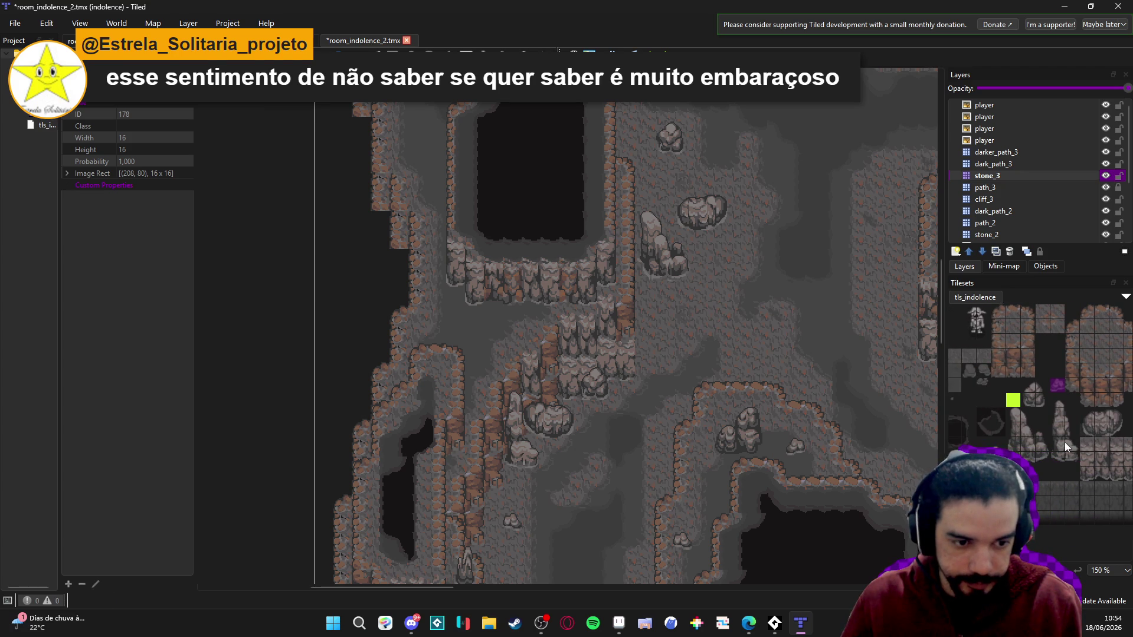
scroll(1068, 446, right, 5)
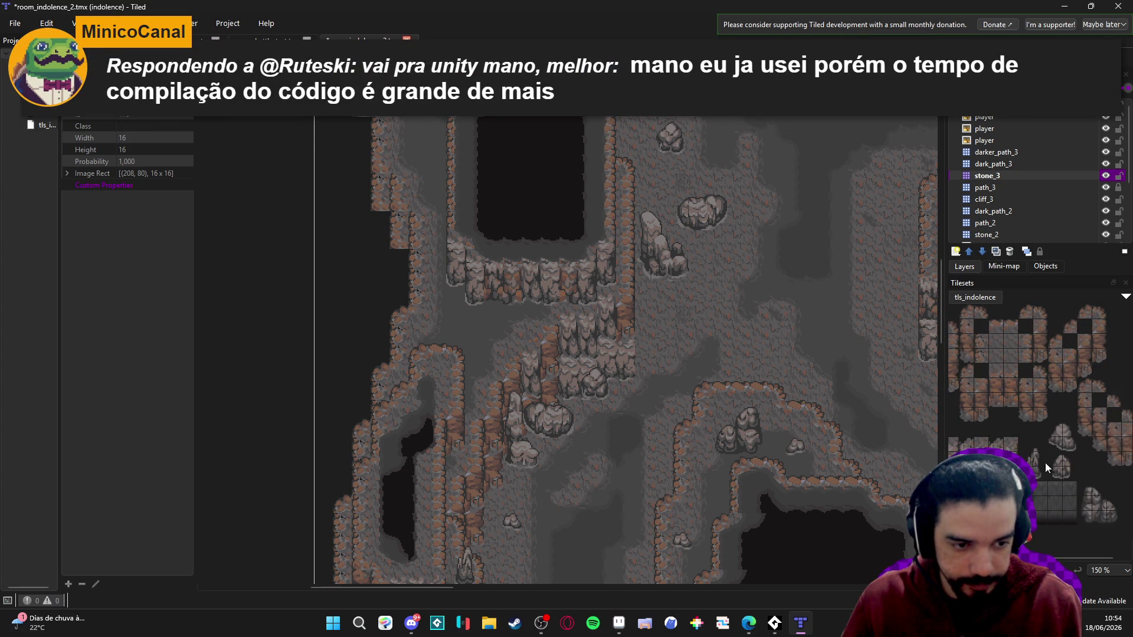
drag(1042, 463, 1028, 447)
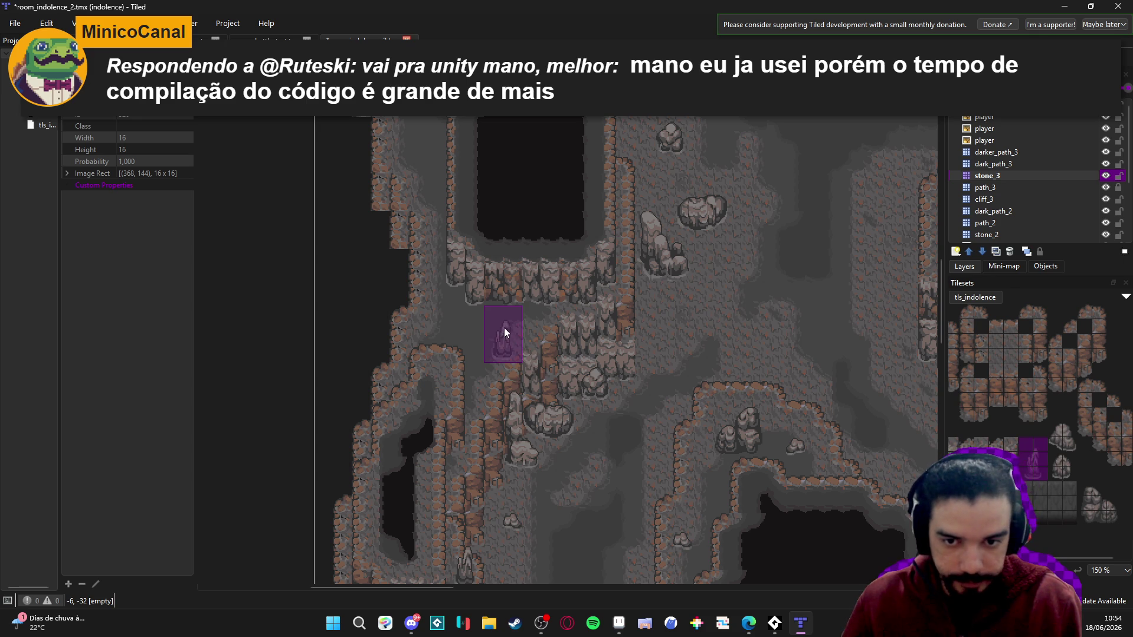
scroll(789, 356, right, 5)
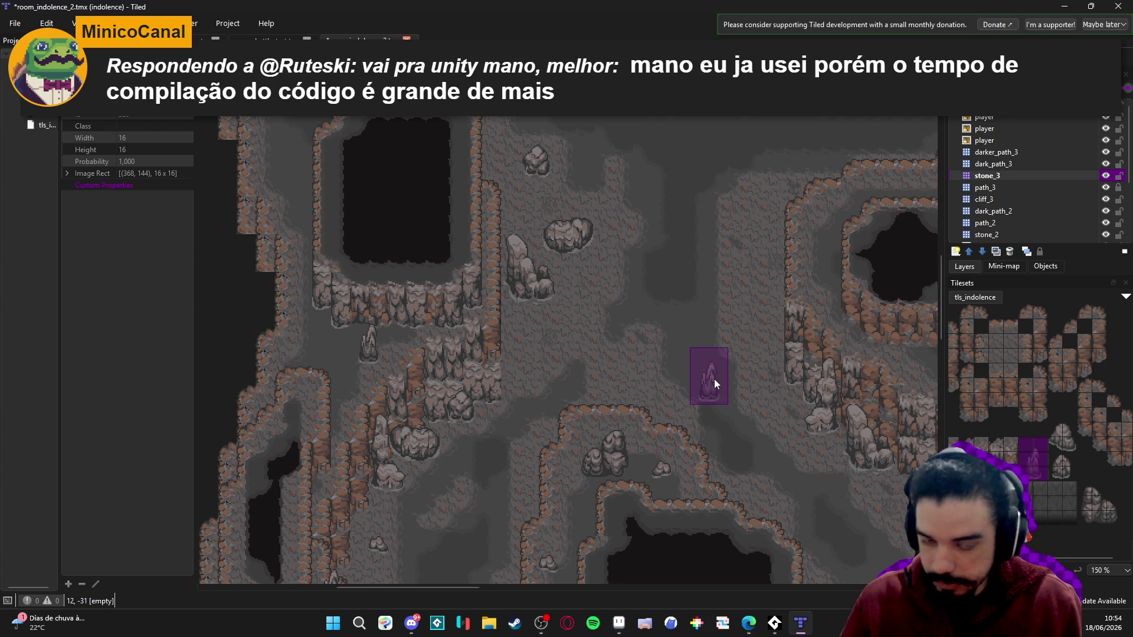
scroll(702, 391, up, 2)
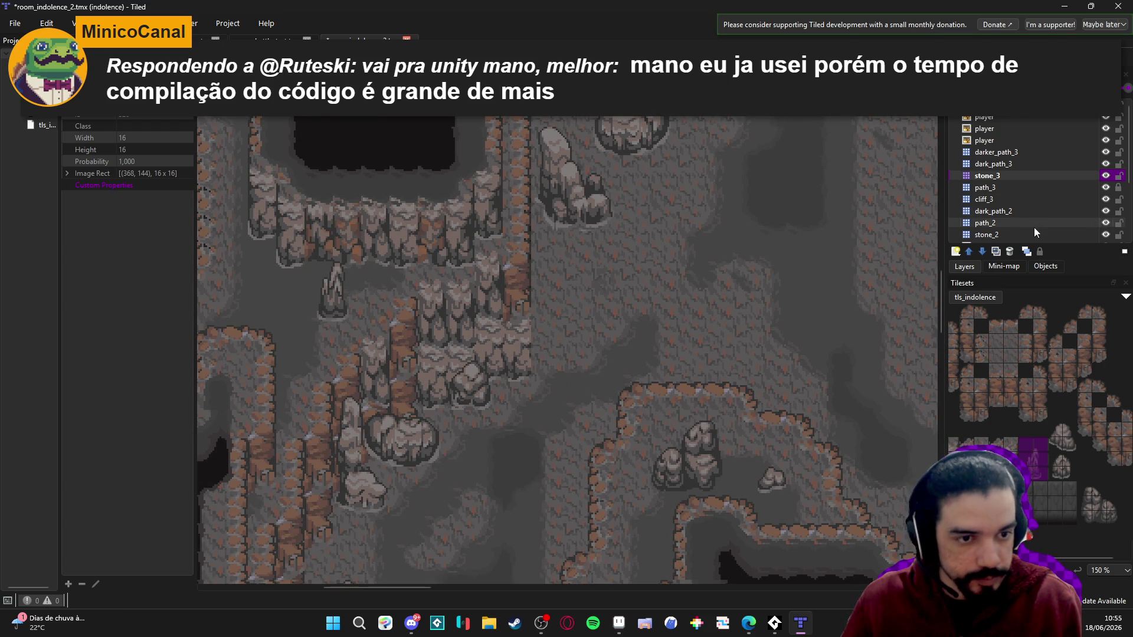
scroll(1034, 228, down, 1)
scroll(1034, 221, down, 2)
- Make cliff_1 the painting layer, pick a tall three-tile cliff strip, and save the map
click(1029, 188)
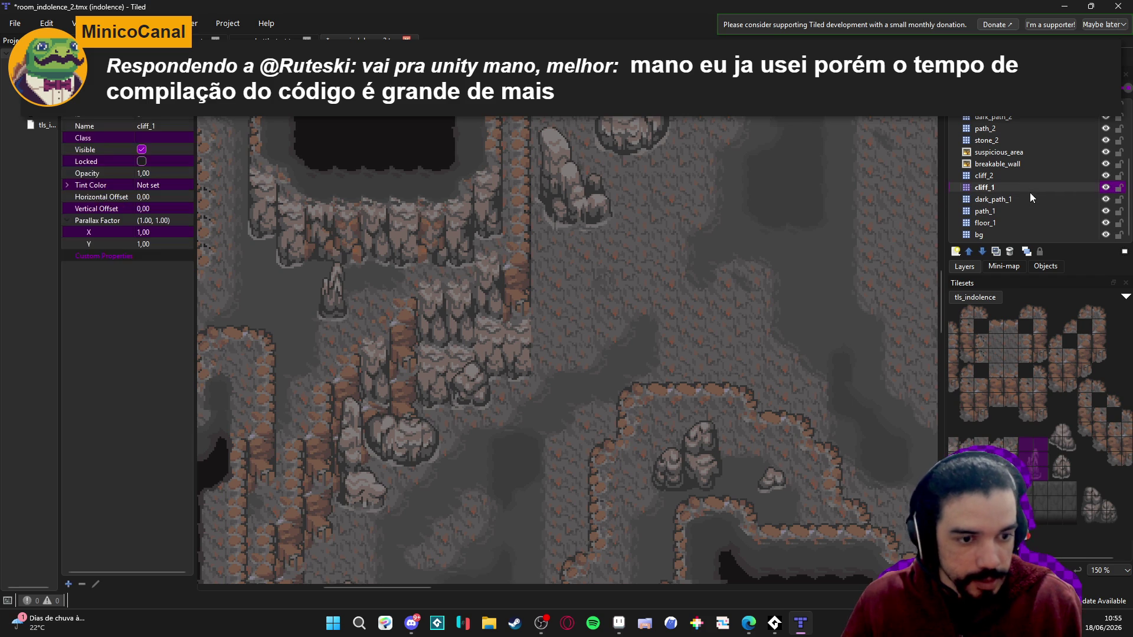
scroll(1057, 454, down, 2)
drag(1048, 473, 1046, 440)
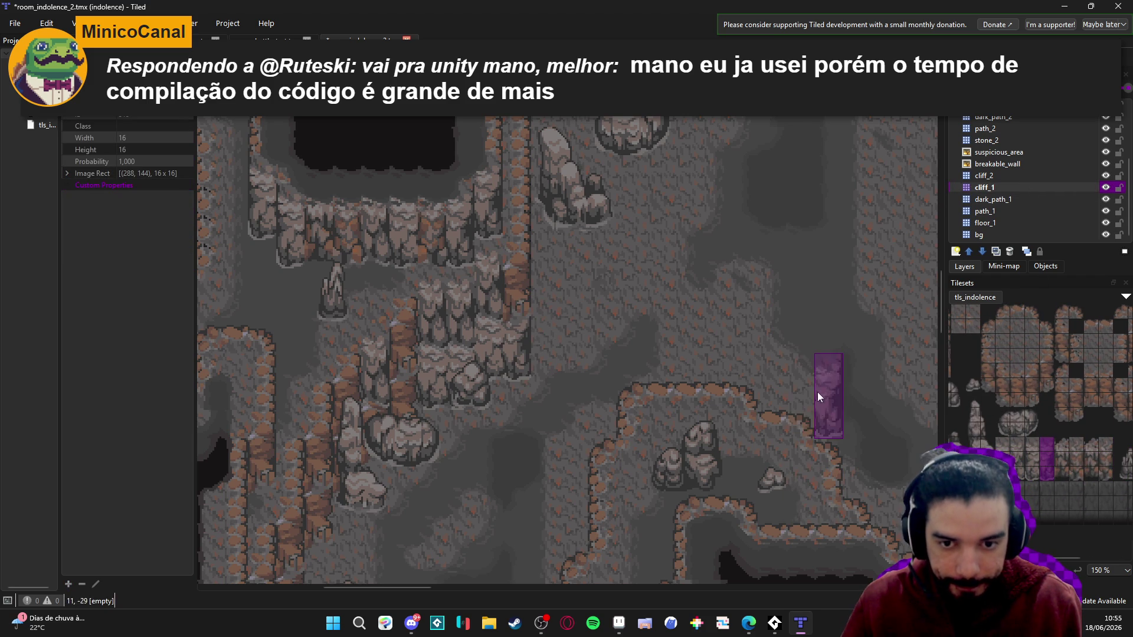
key(ctrl+s)
- Switch briefly to the stone_3 layer, then back to painting on cliff_1
scroll(1027, 176, up, 3)
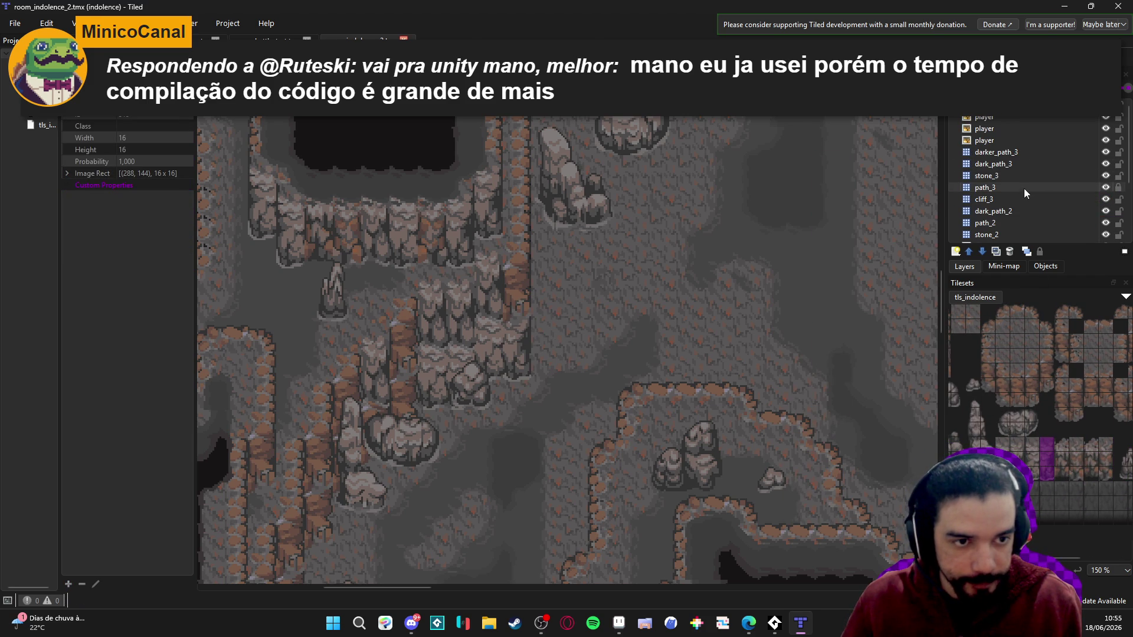
click(1016, 176)
scroll(590, 289, down, 2)
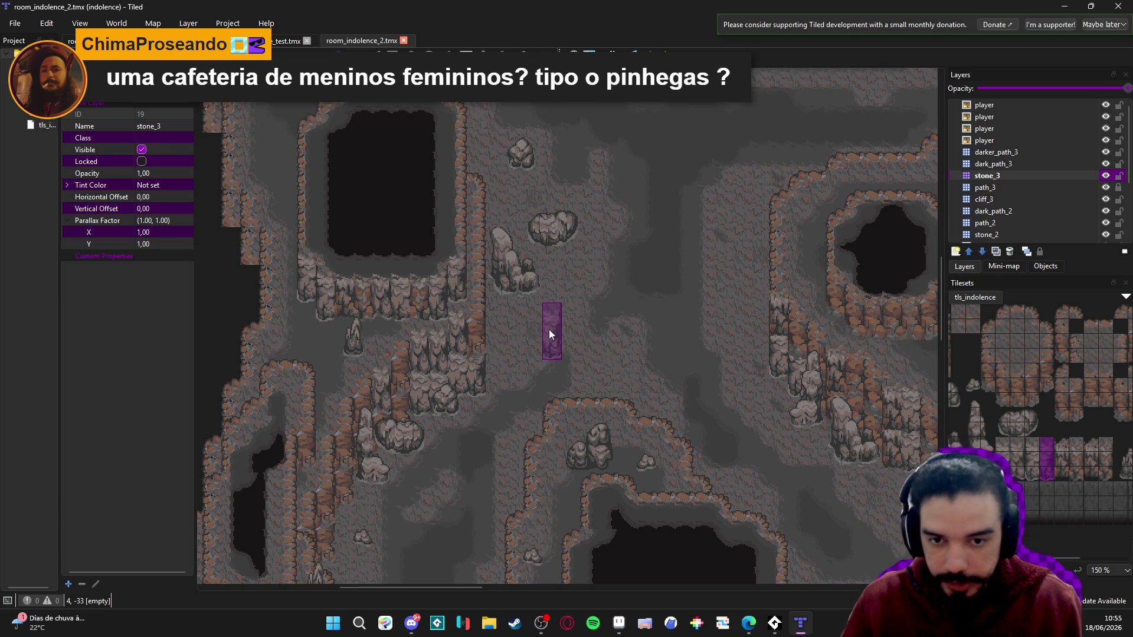
scroll(578, 348, up, 5)
scroll(580, 352, up, 2)
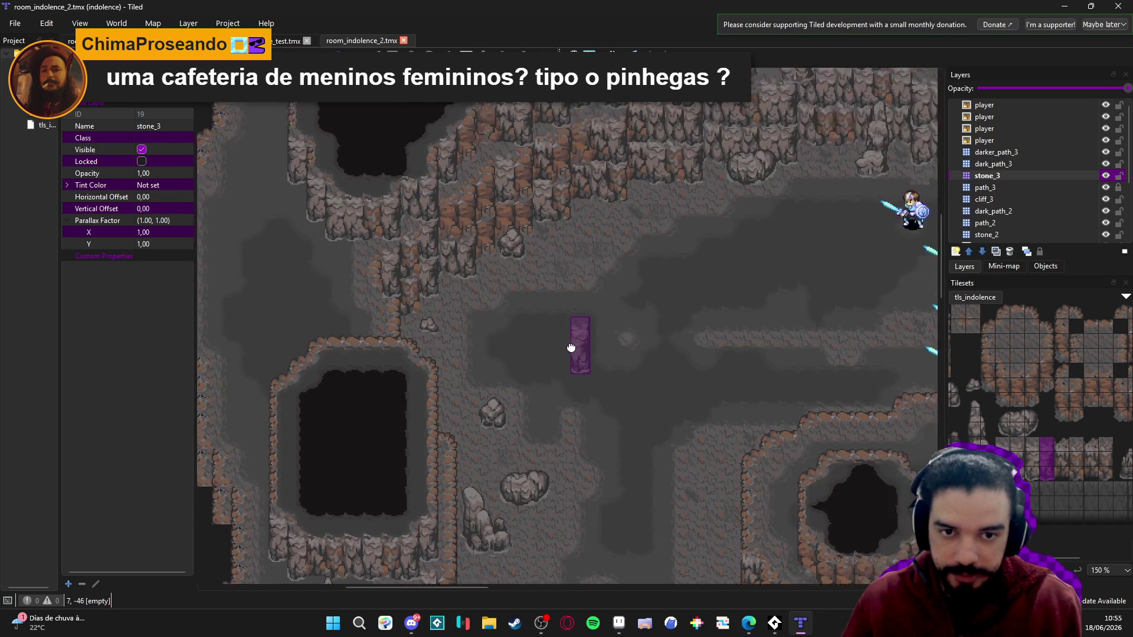
scroll(566, 336, right, 3)
scroll(1012, 217, down, 3)
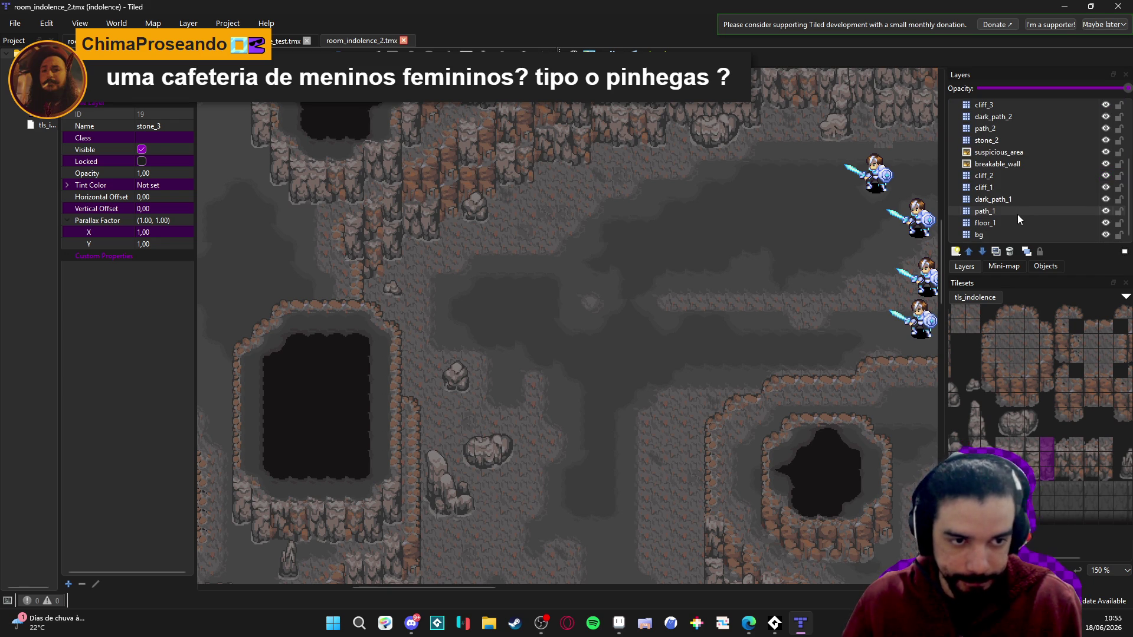
click(1020, 188)
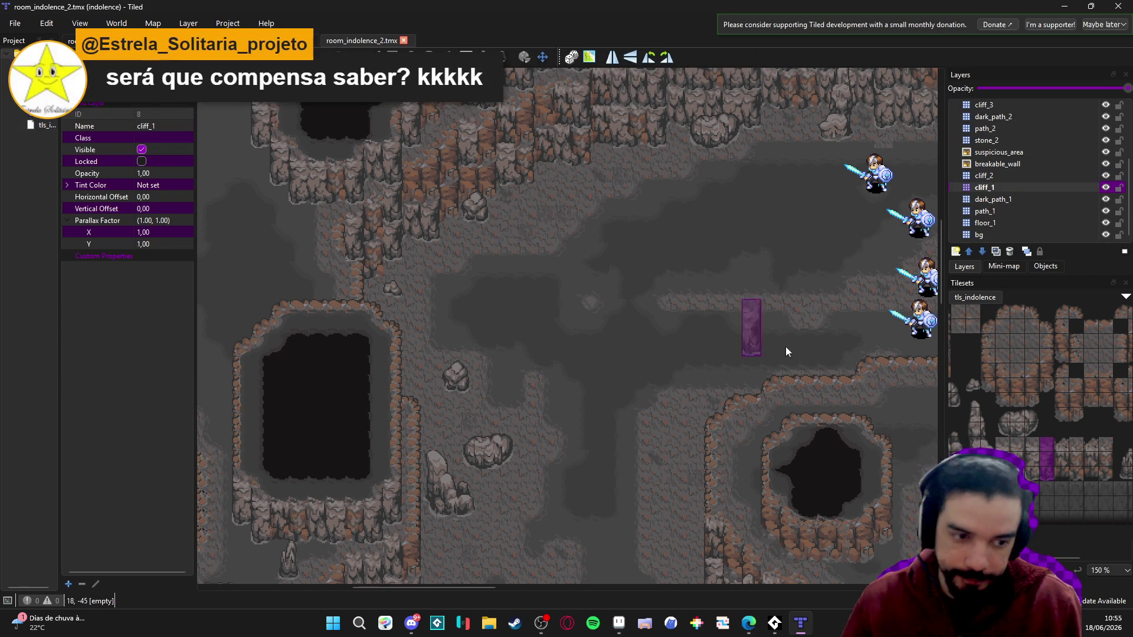
- Look through the tileset's rock and boulder tiles and pick a single rock tile
scroll(1000, 411, left, 1)
scroll(1002, 407, left, 2)
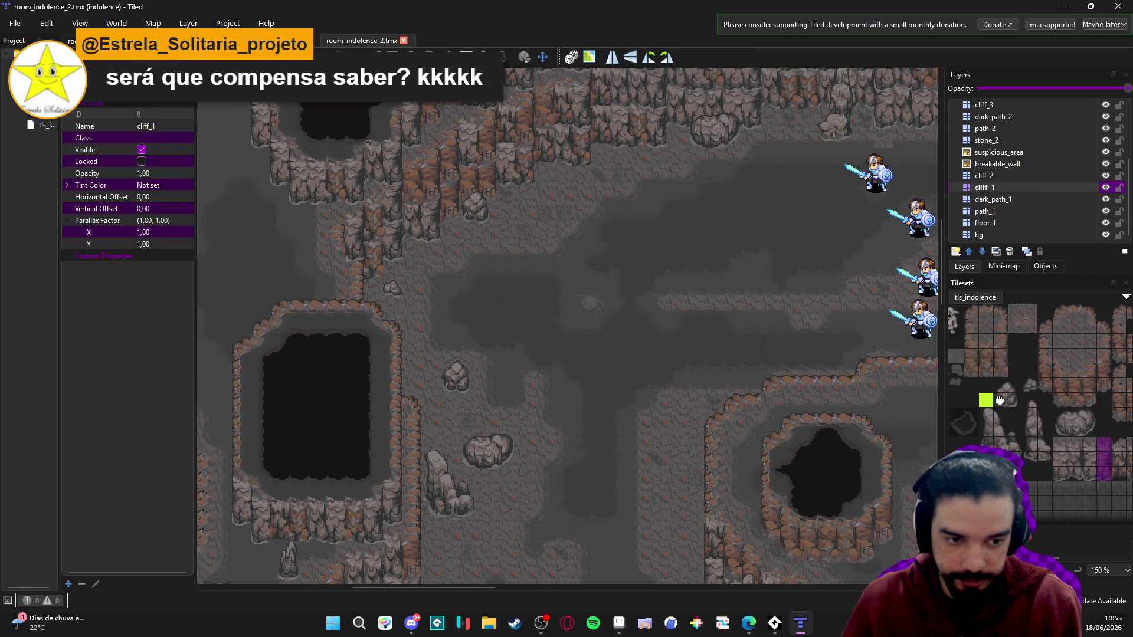
click(1012, 392)
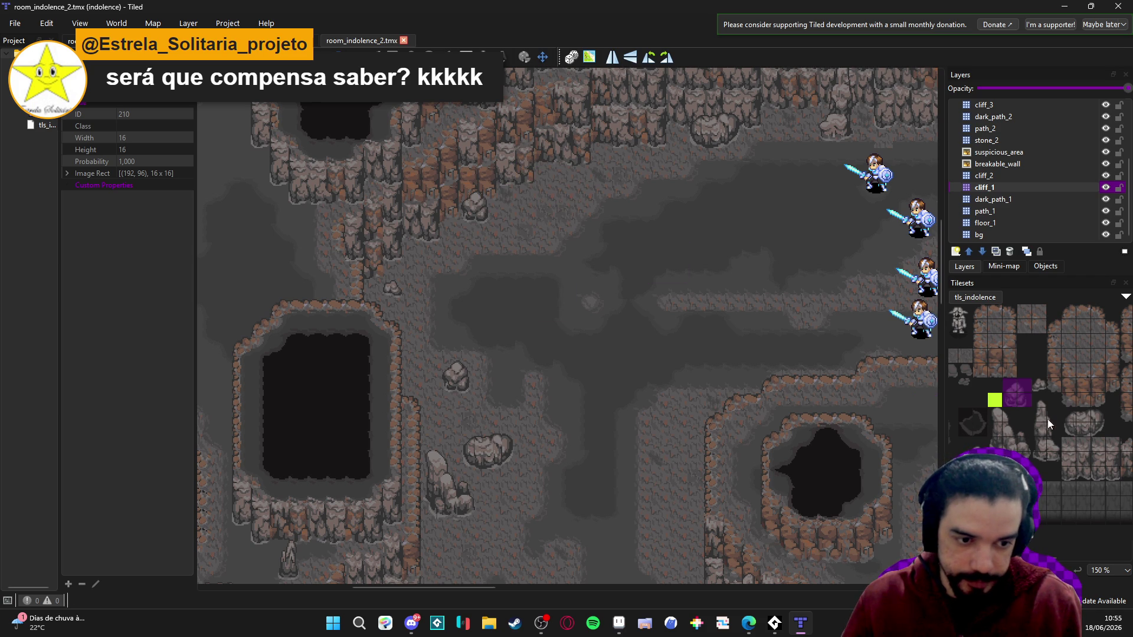
scroll(1047, 419, right, 4)
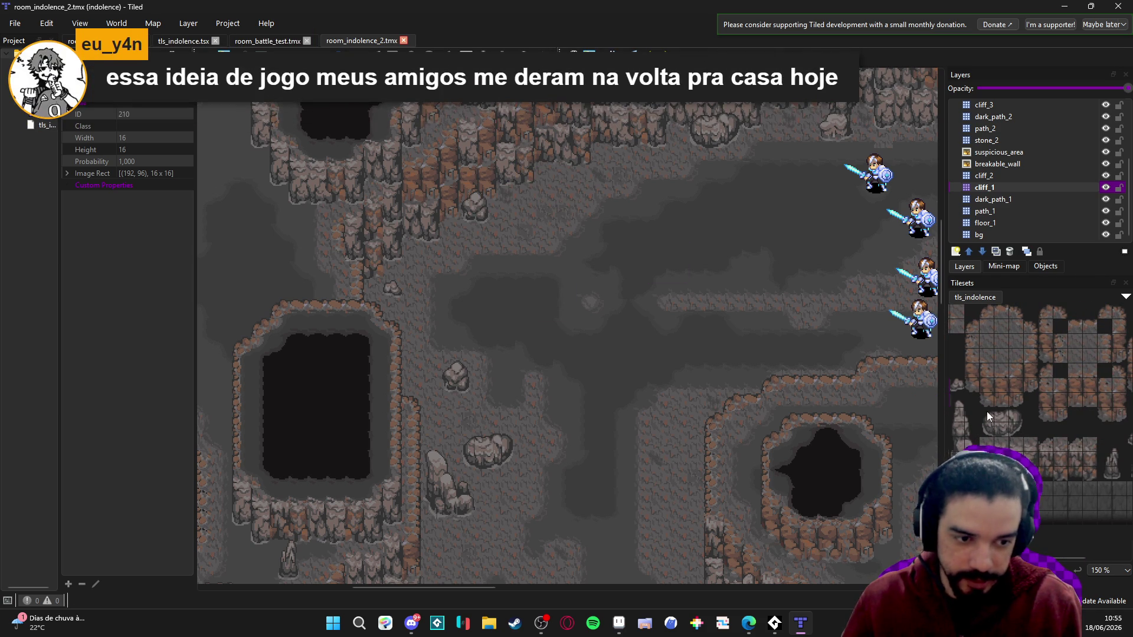
mouse_move(986, 412)
mouse_down()
mouse_move(1029, 428)
mouse_move(1020, 434)
mouse_up()
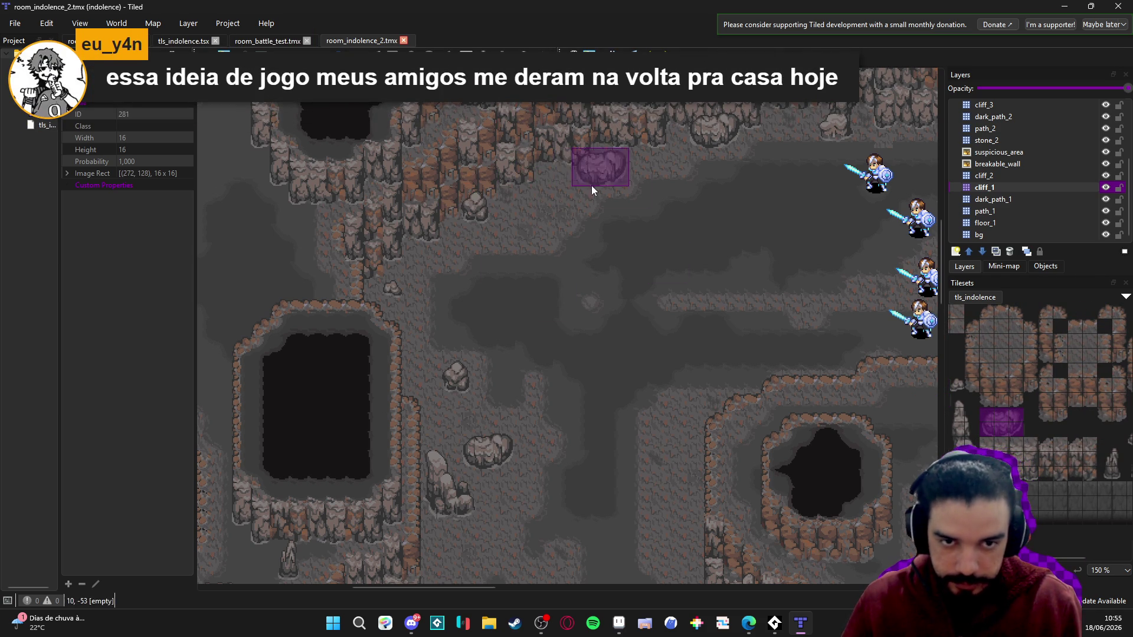
scroll(1038, 413, down, 3)
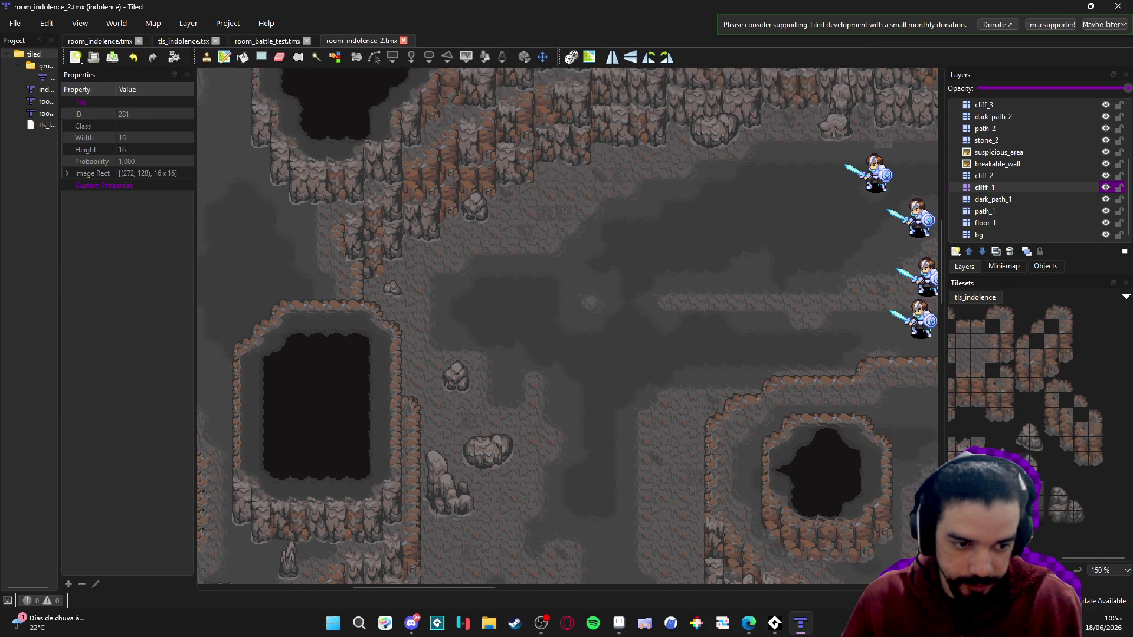
click(1035, 467)
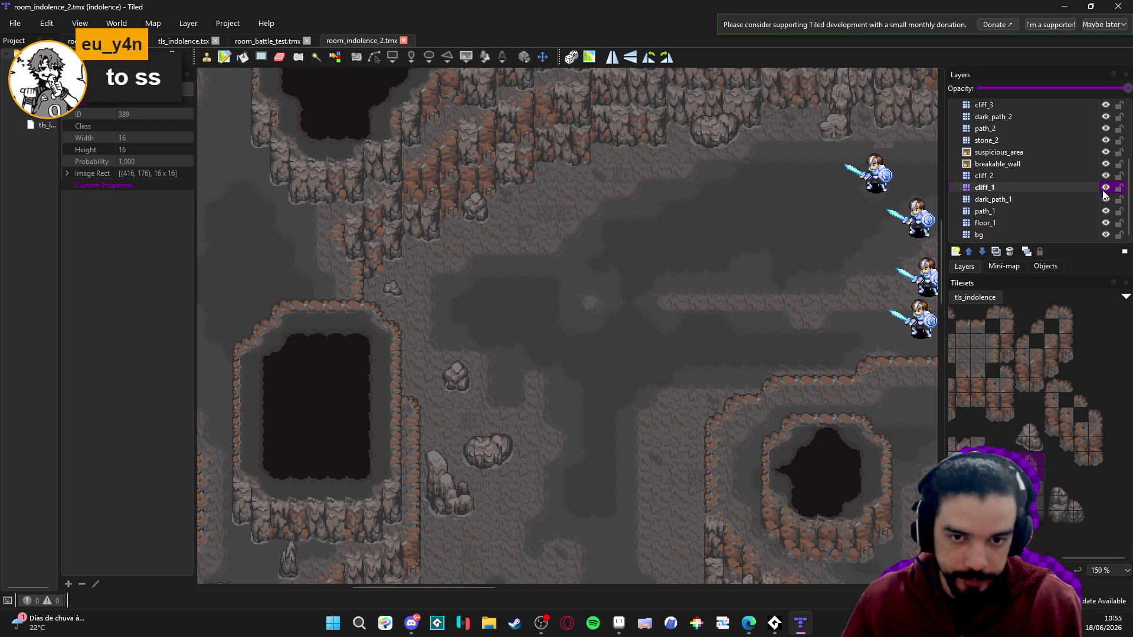
- Undo the stray rock stamped on the cave floor and select the stone_2 layer
click(550, 202)
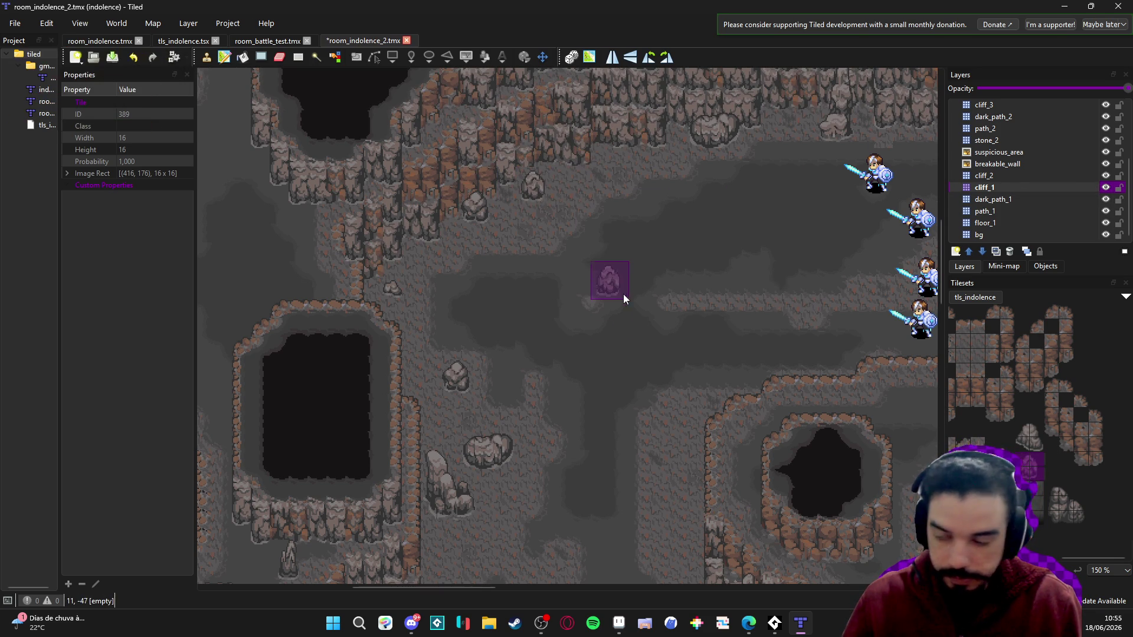
key(ctrl+z)
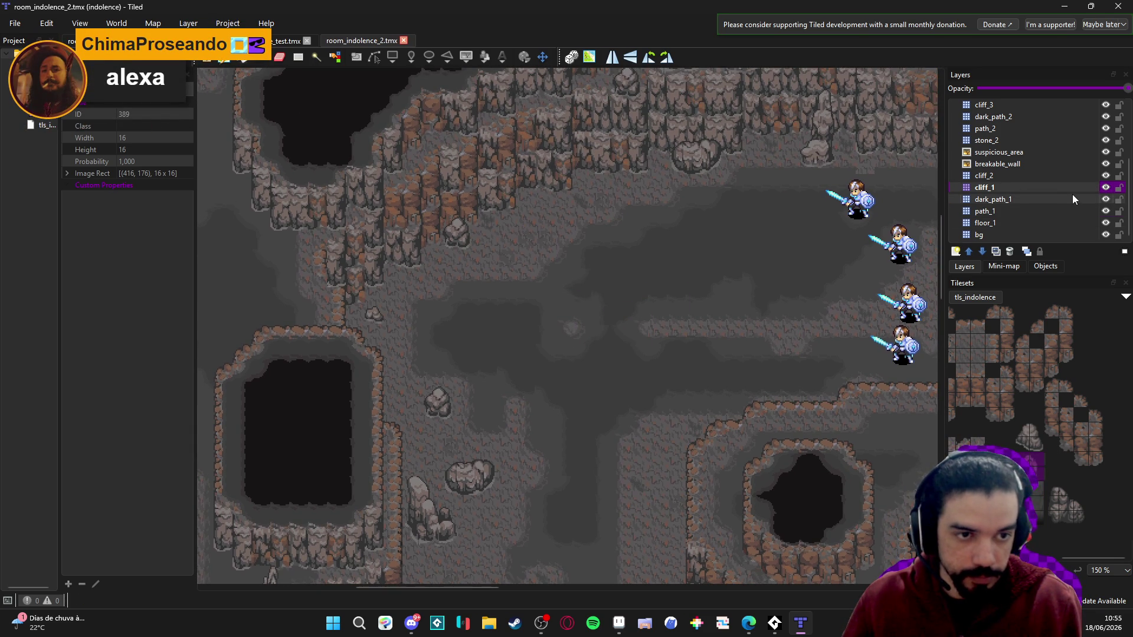
scroll(1072, 193, up, 1)
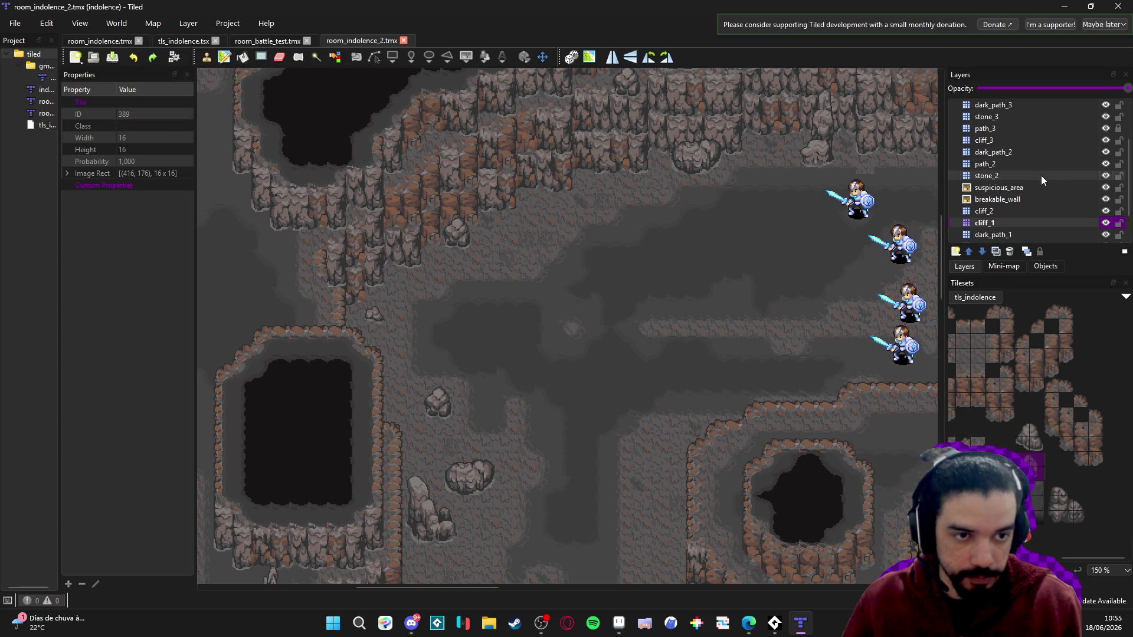
scroll(1017, 210, down, 1)
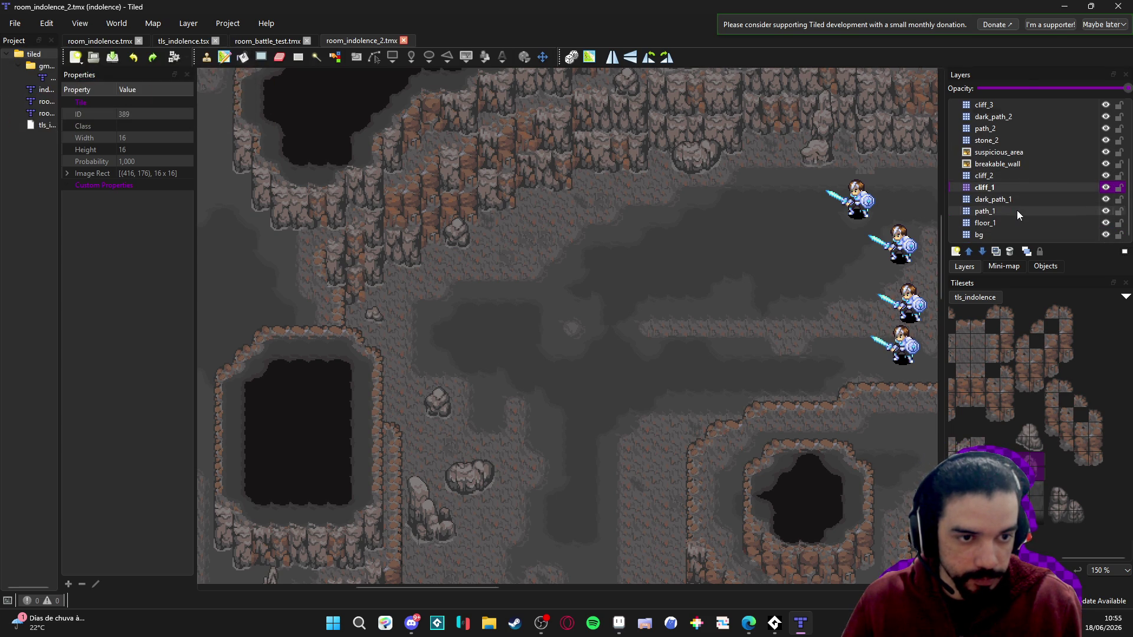
scroll(1017, 209, up, 2)
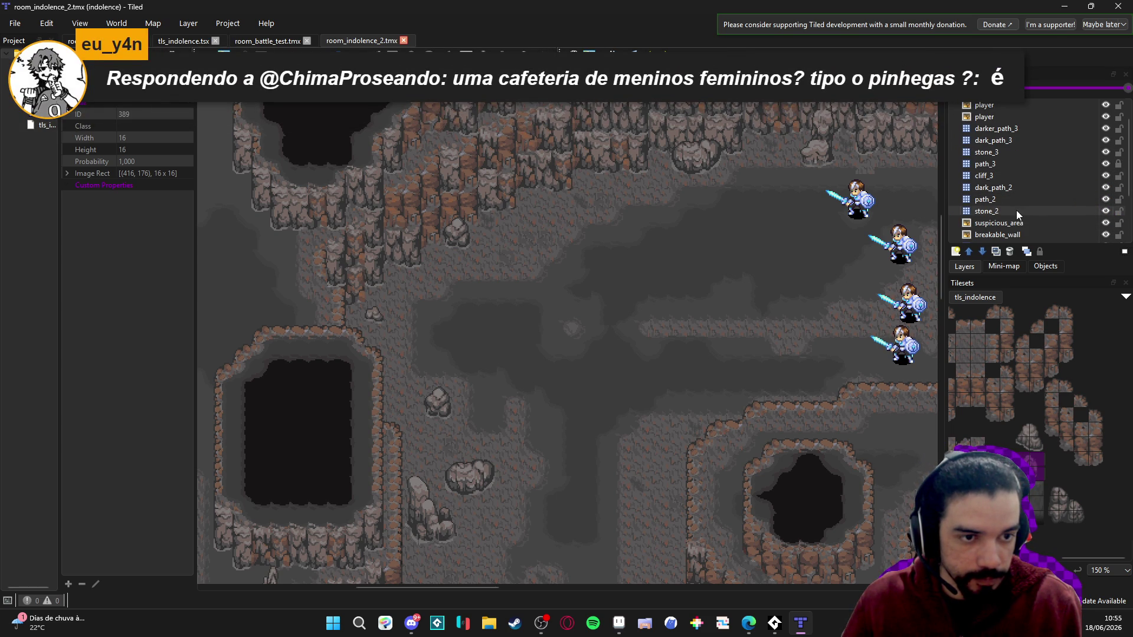
click(1016, 211)
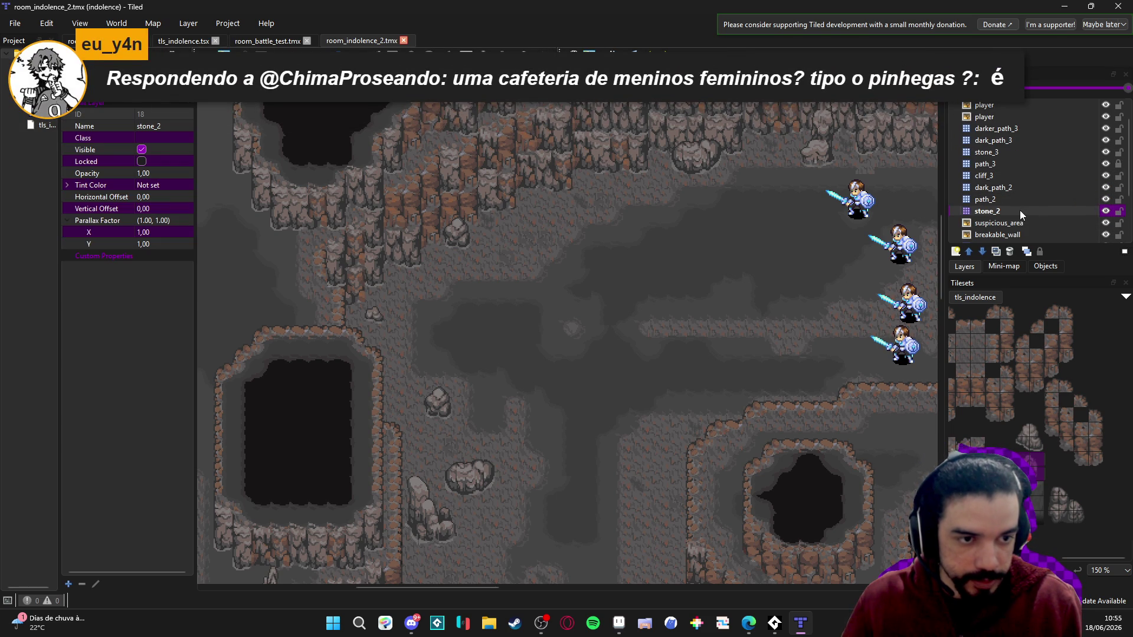
- Check stone_2 by toggling its visibility, then stamp a stone and a 2x2 rock cluster below the upper cliffs
click(1106, 211)
click(1105, 211)
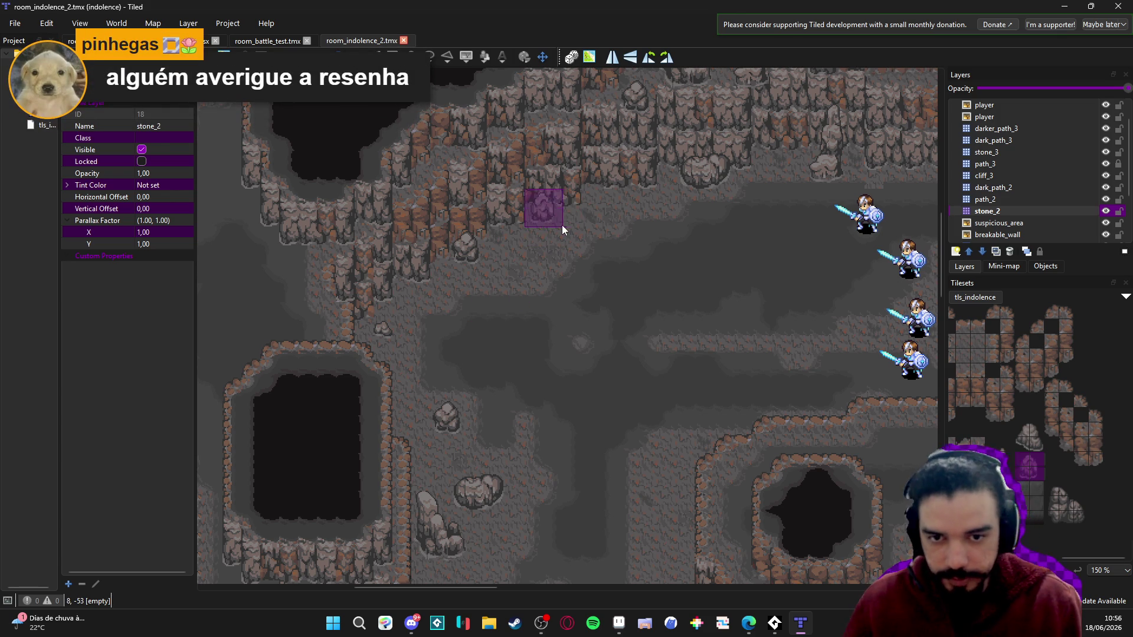
click(622, 202)
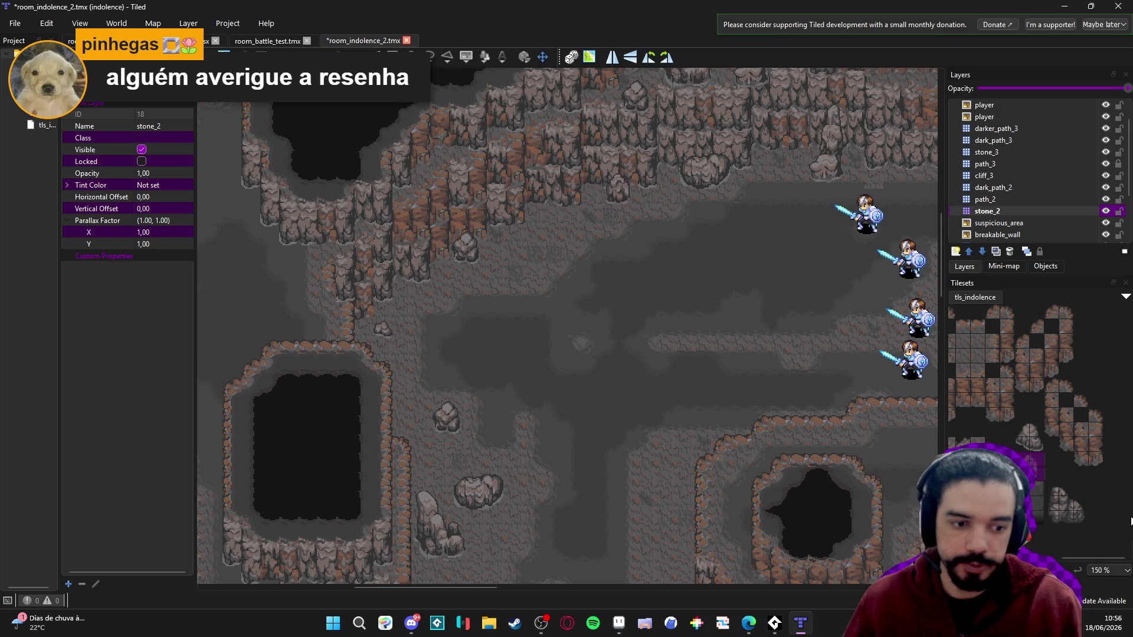
scroll(1052, 472, right, 1)
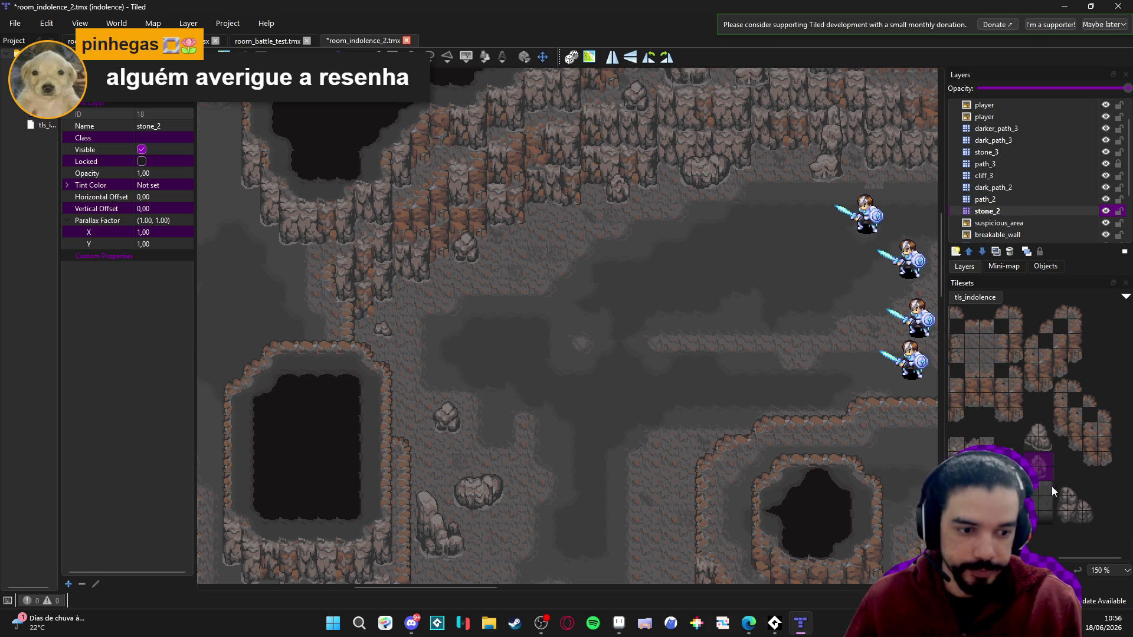
drag(1060, 491, 1085, 518)
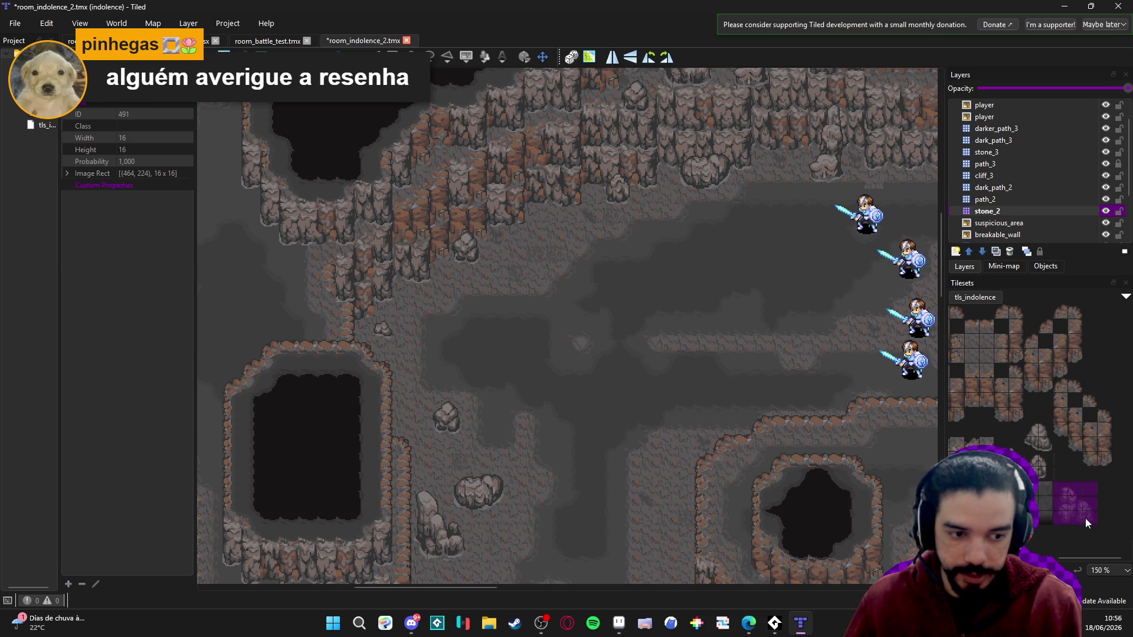
click(554, 218)
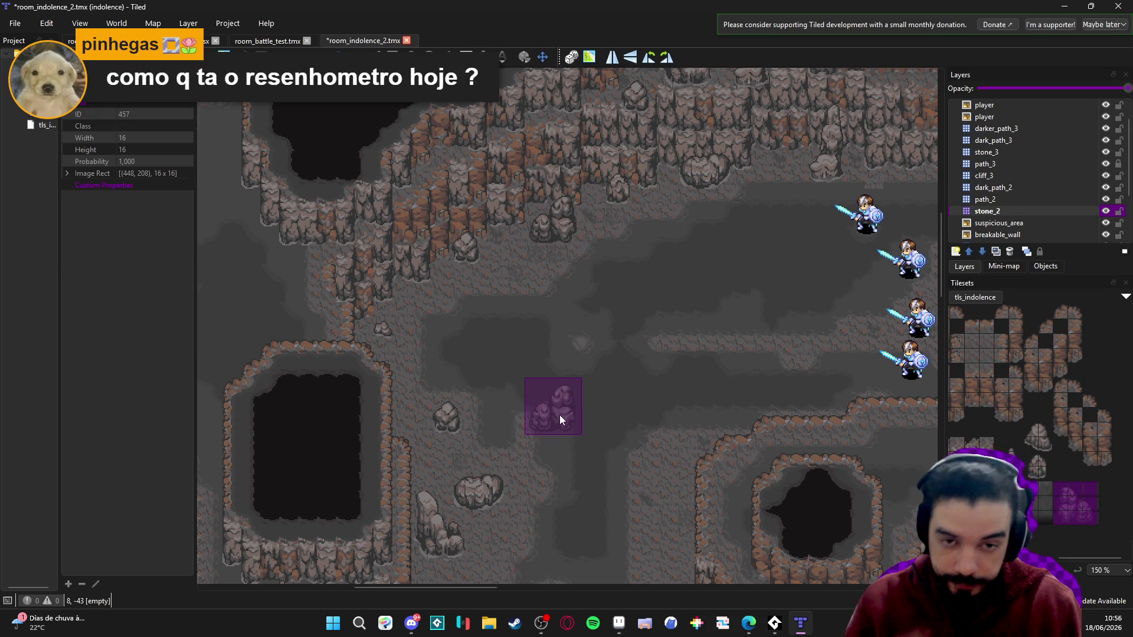
- Pick a two-tile-tall stalagmite, switch to the stone_3 layer, and save the map
click(1009, 446)
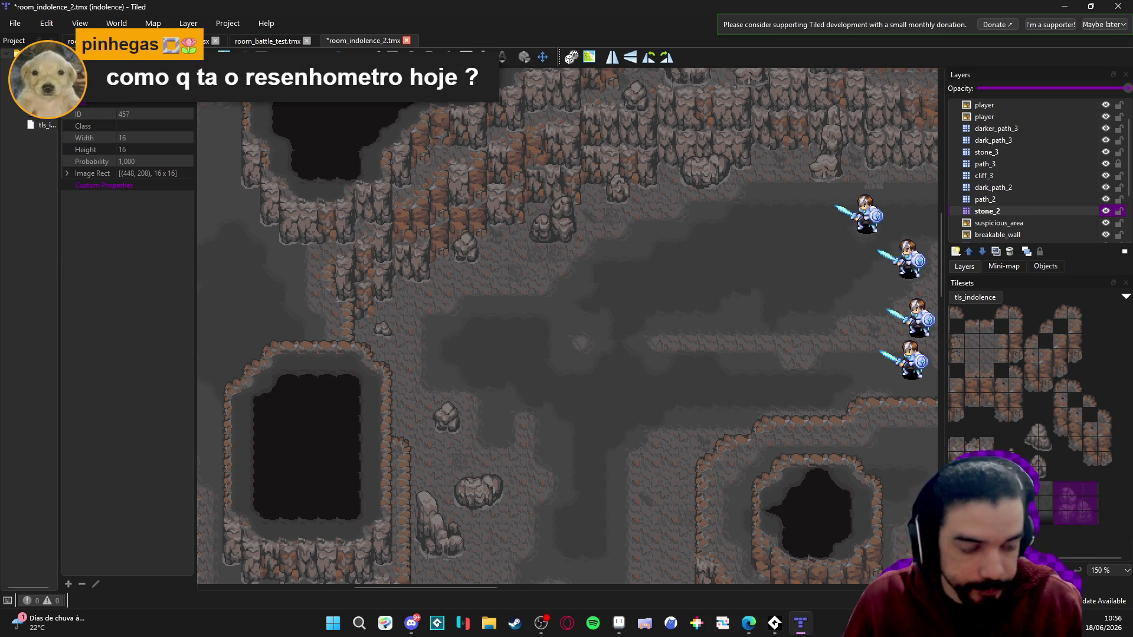
drag(1009, 447, 1009, 461)
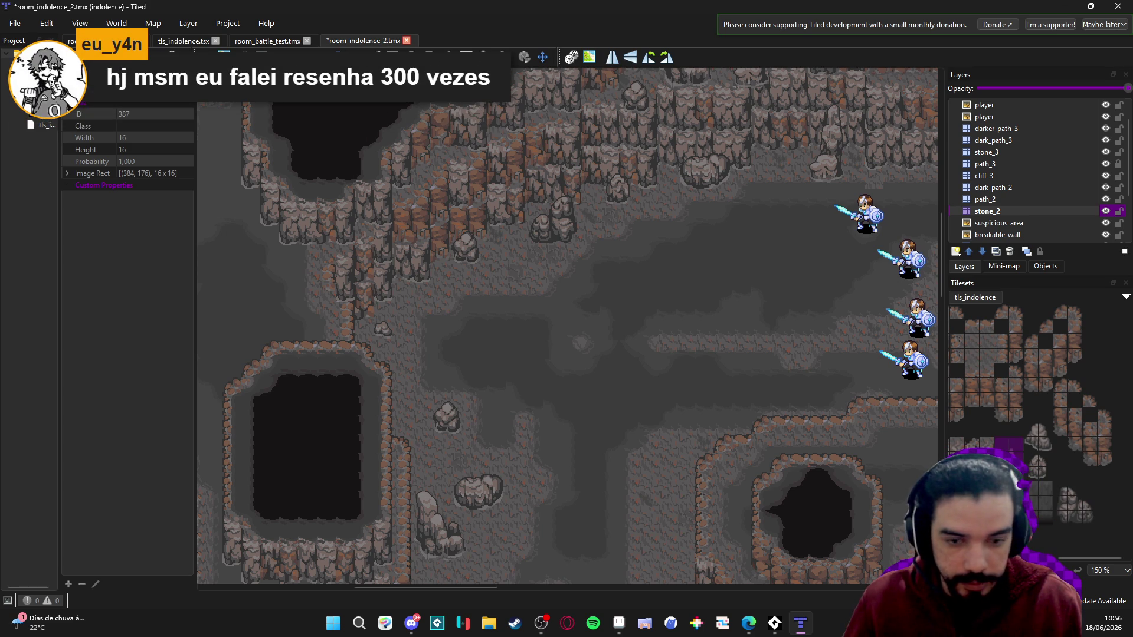
drag(546, 282, 525, 322)
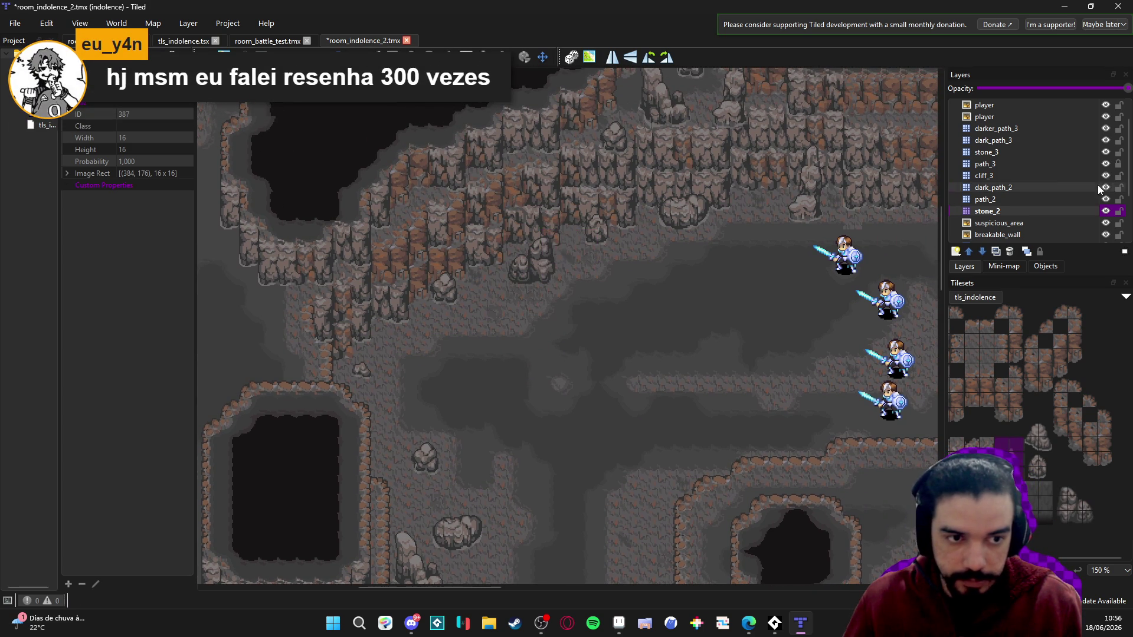
click(1021, 153)
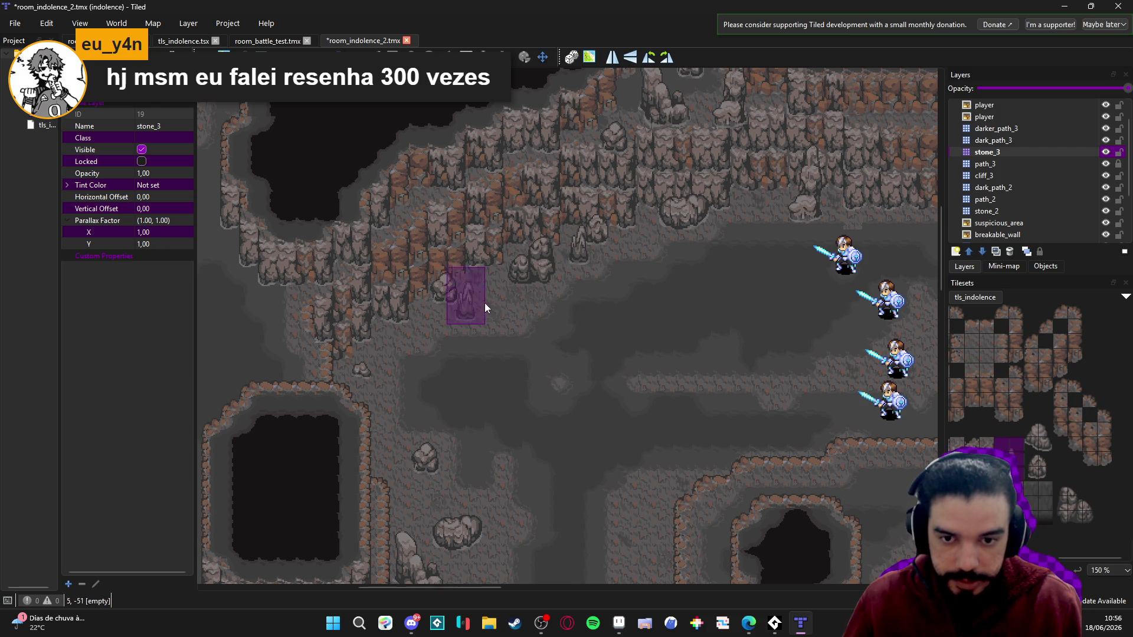
scroll(688, 391, right, 5)
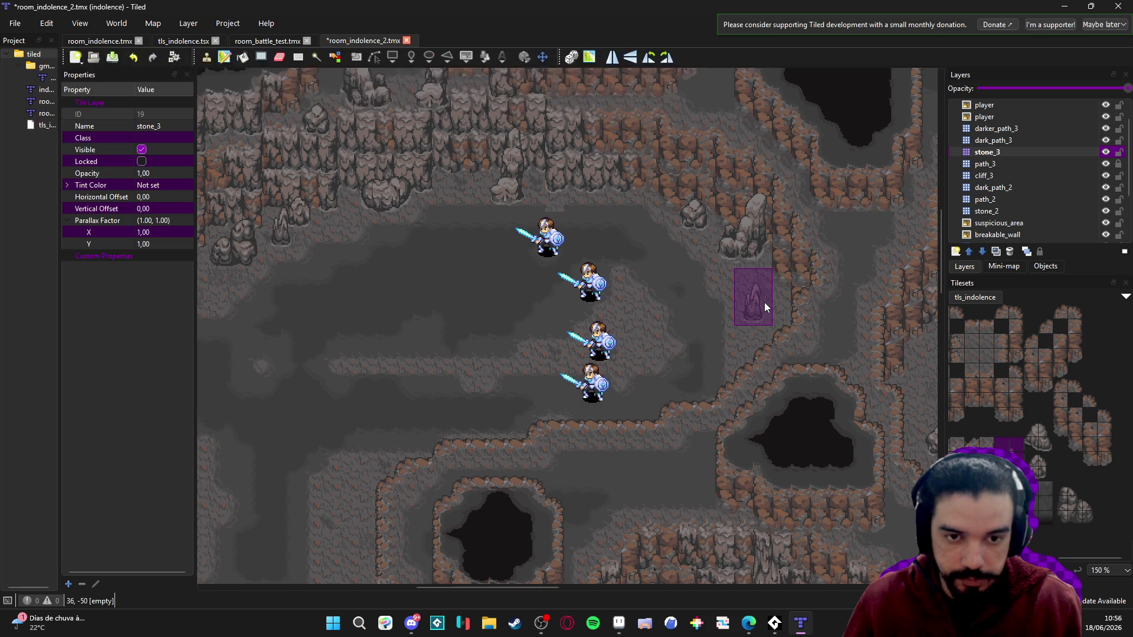
scroll(678, 321, left, 1)
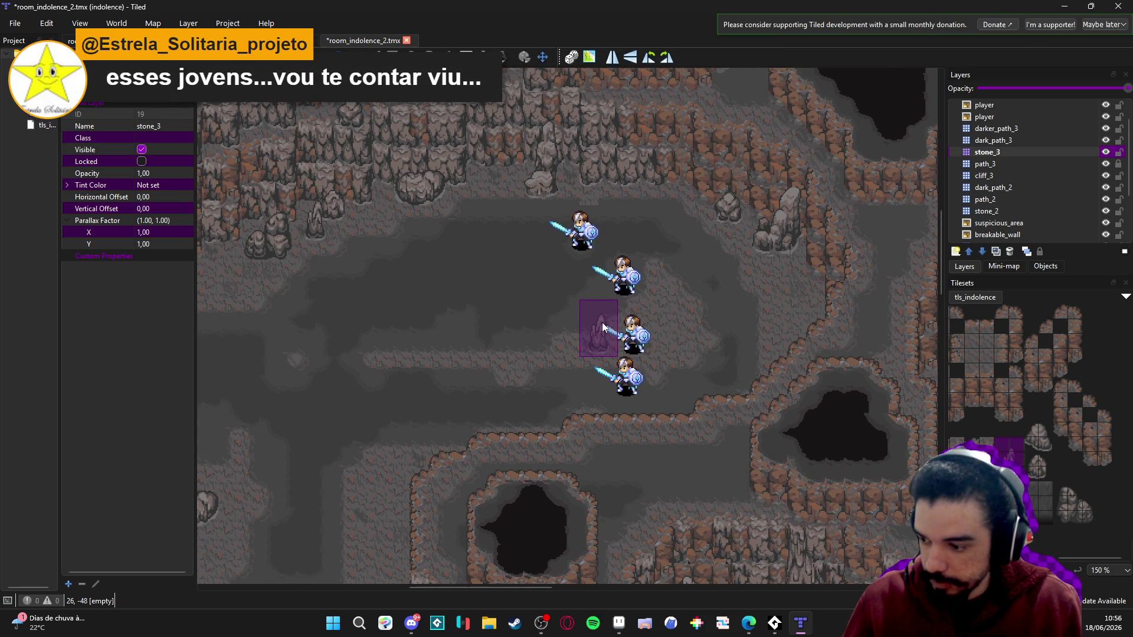
key(ctrl+s)
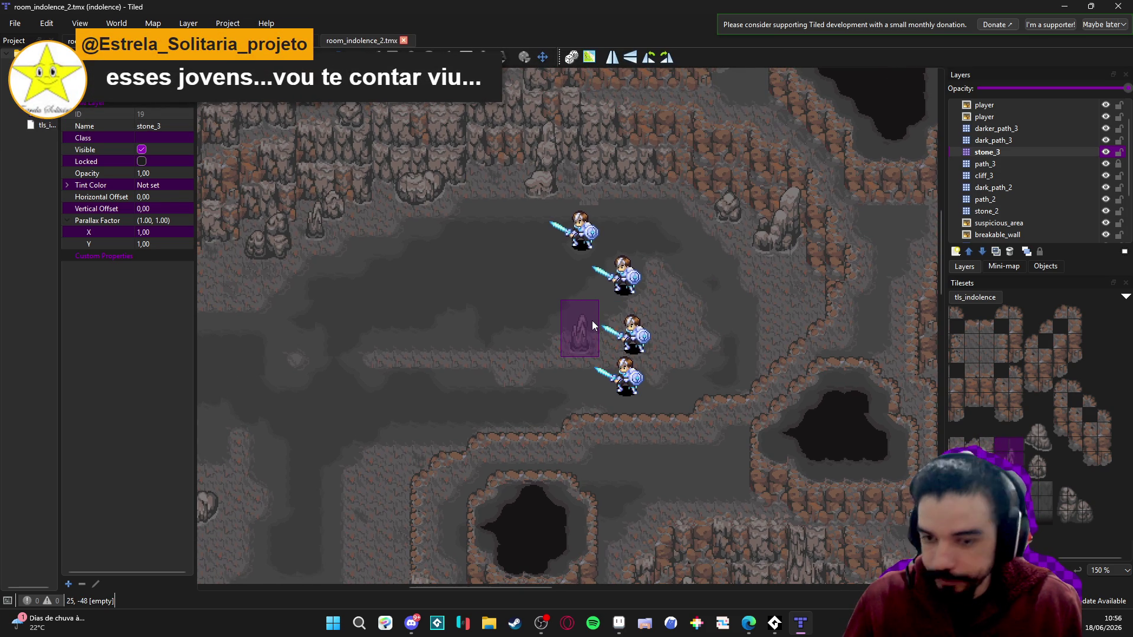
- Stamp a rock cluster on stone_2 just left of the central pit
scroll(592, 320, down, 2)
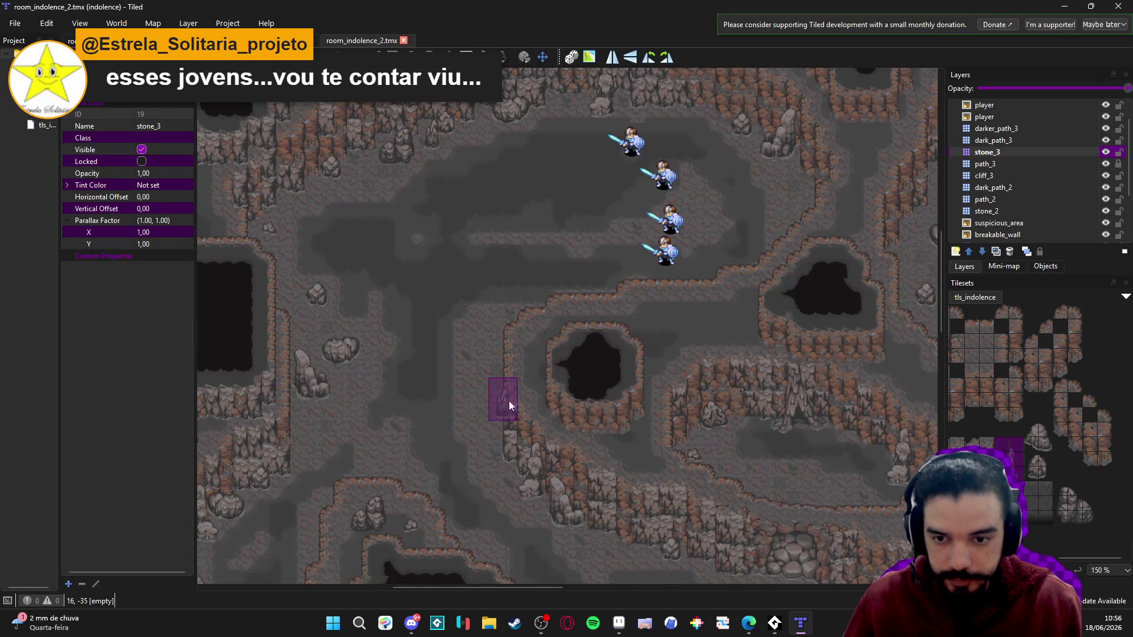
drag(1012, 455, 1106, 455)
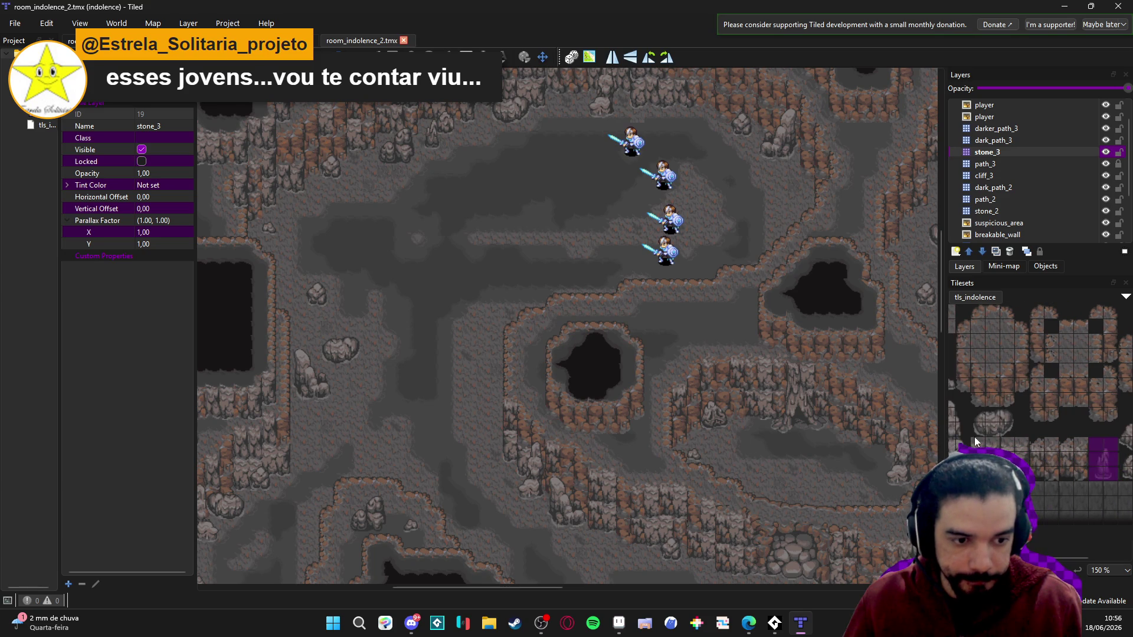
drag(977, 415, 1026, 416)
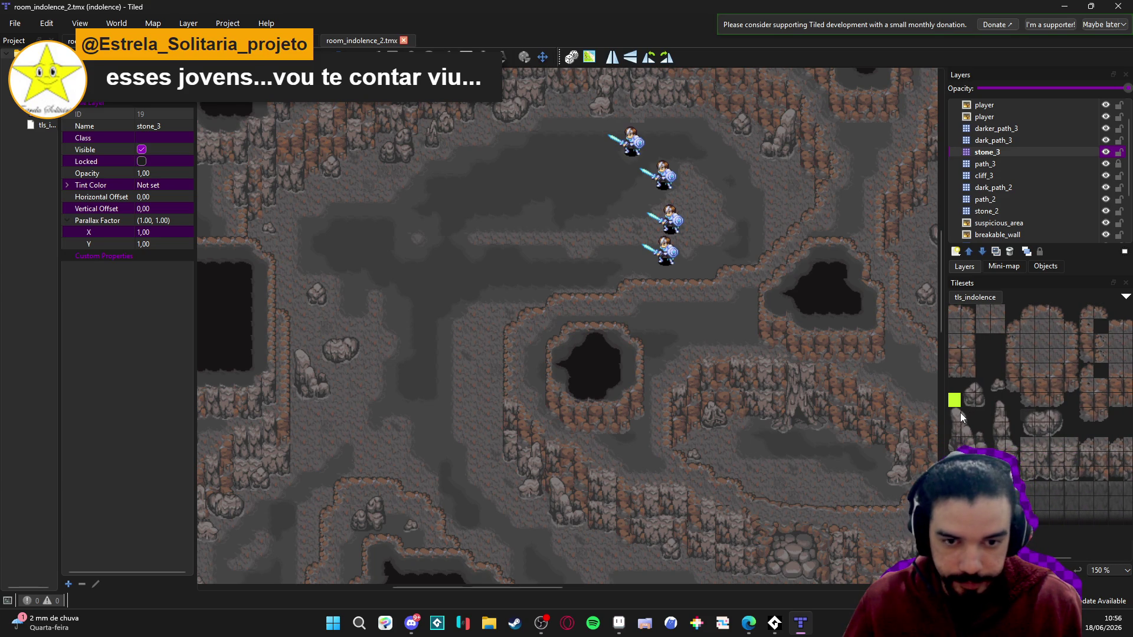
drag(1063, 433, 1027, 447)
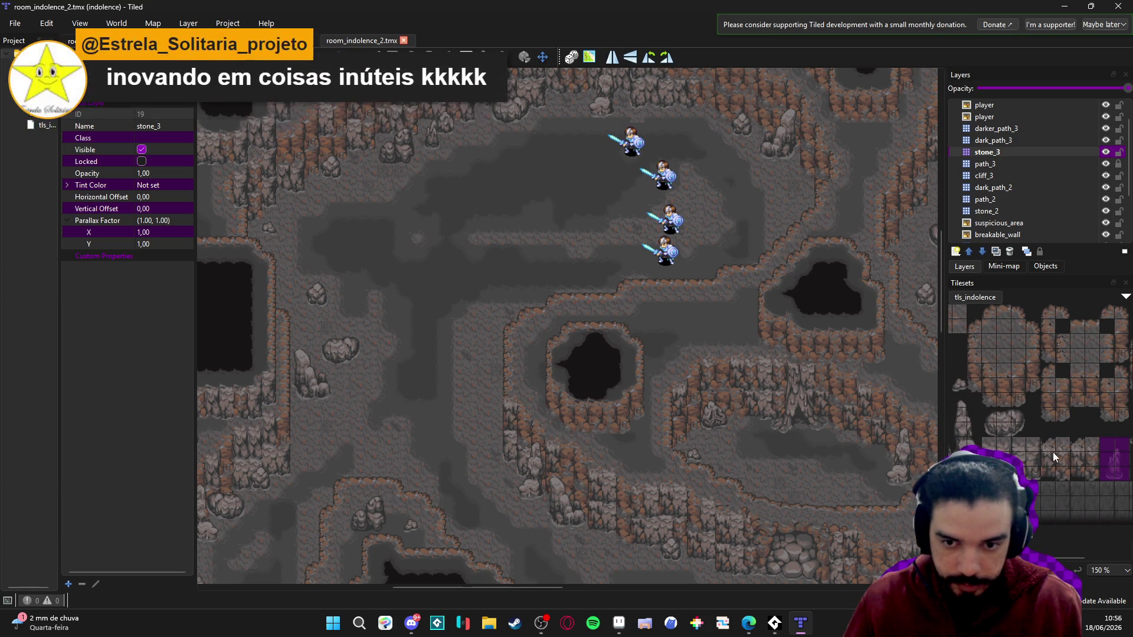
scroll(1053, 452, right, 3)
drag(1054, 492, 1077, 518)
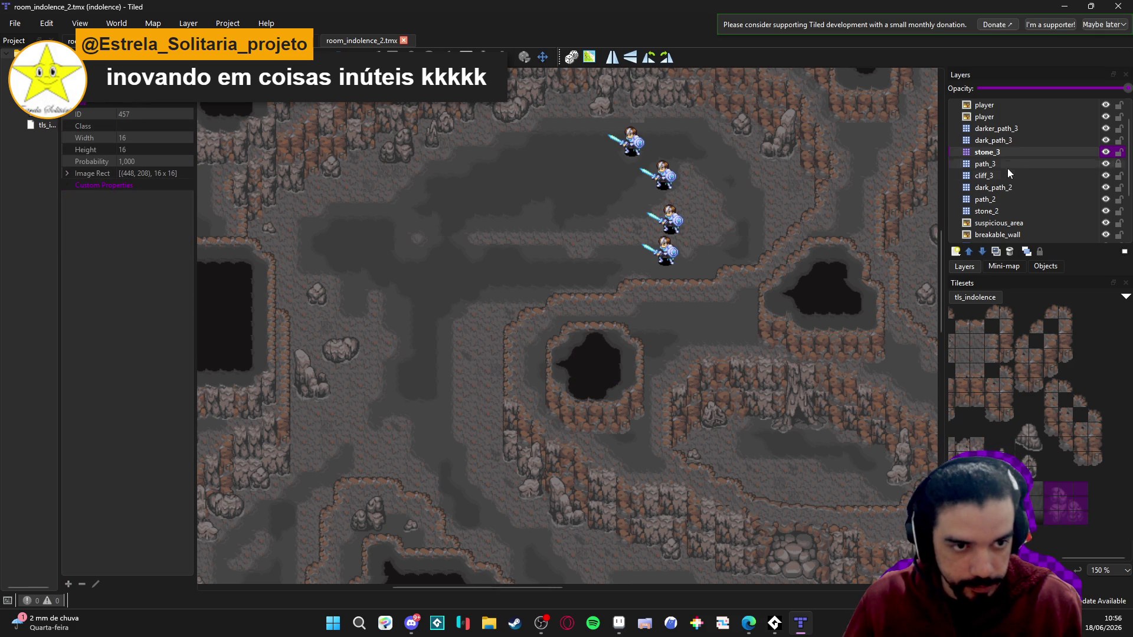
click(1012, 208)
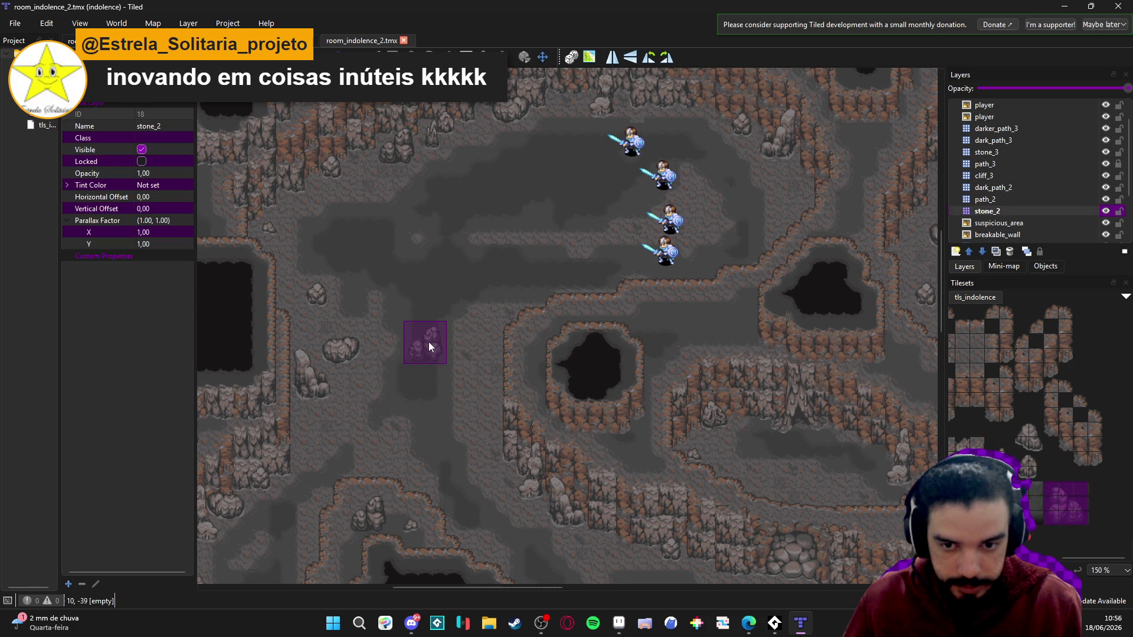
click(483, 345)
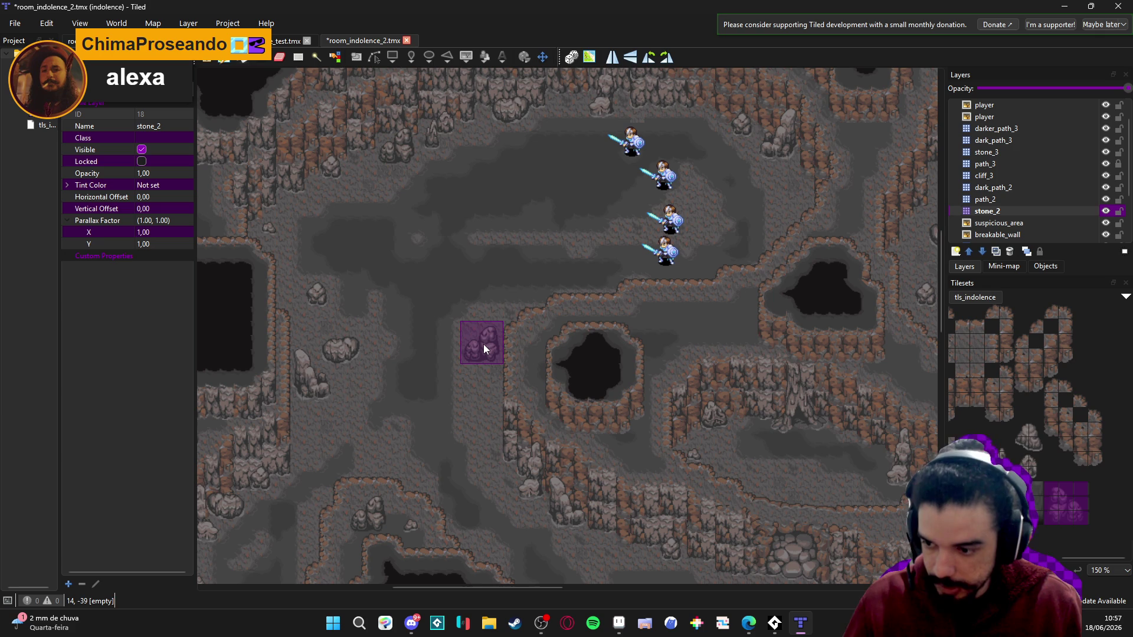
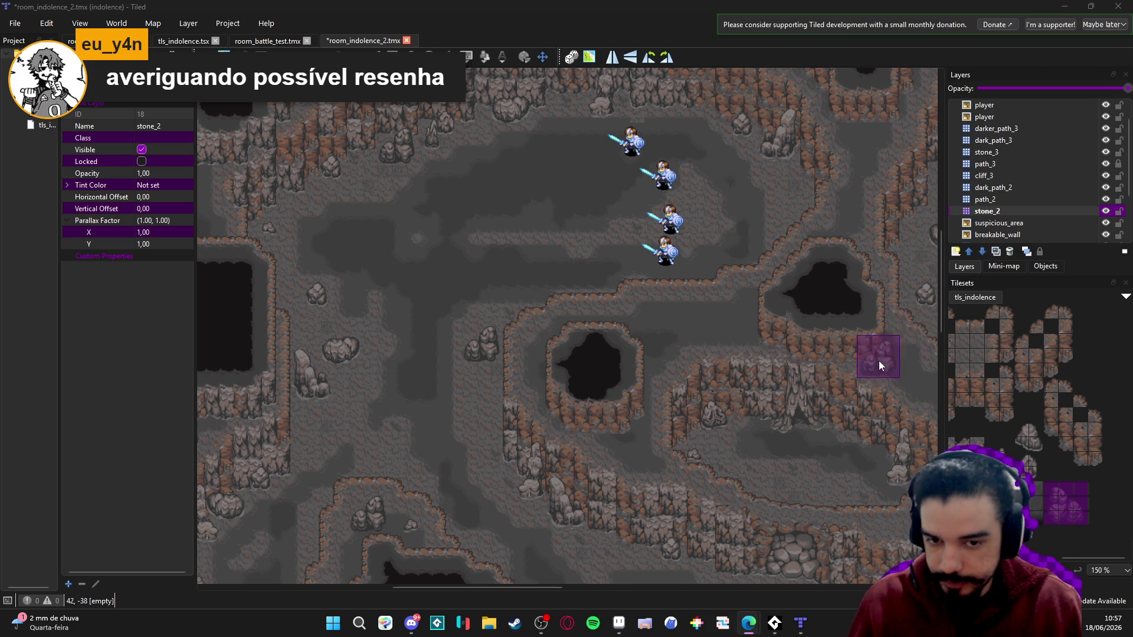
- Make stone_2 the active layer, select a 2x3 block of stone tiles, and save the map
drag(492, 441, 494, 431)
click(986, 199)
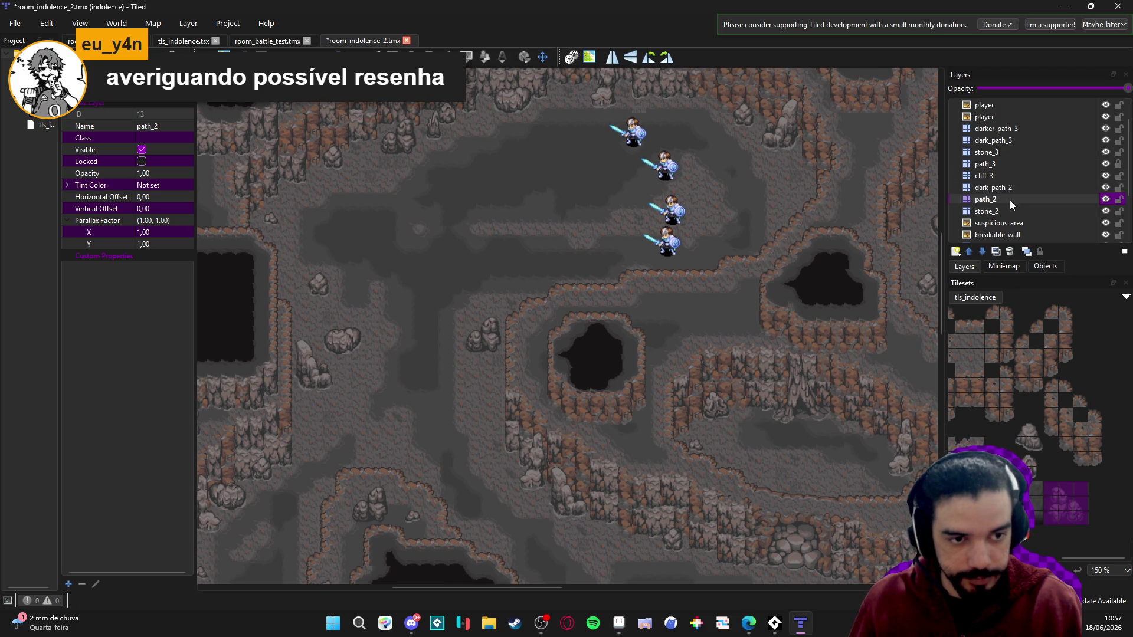
click(999, 214)
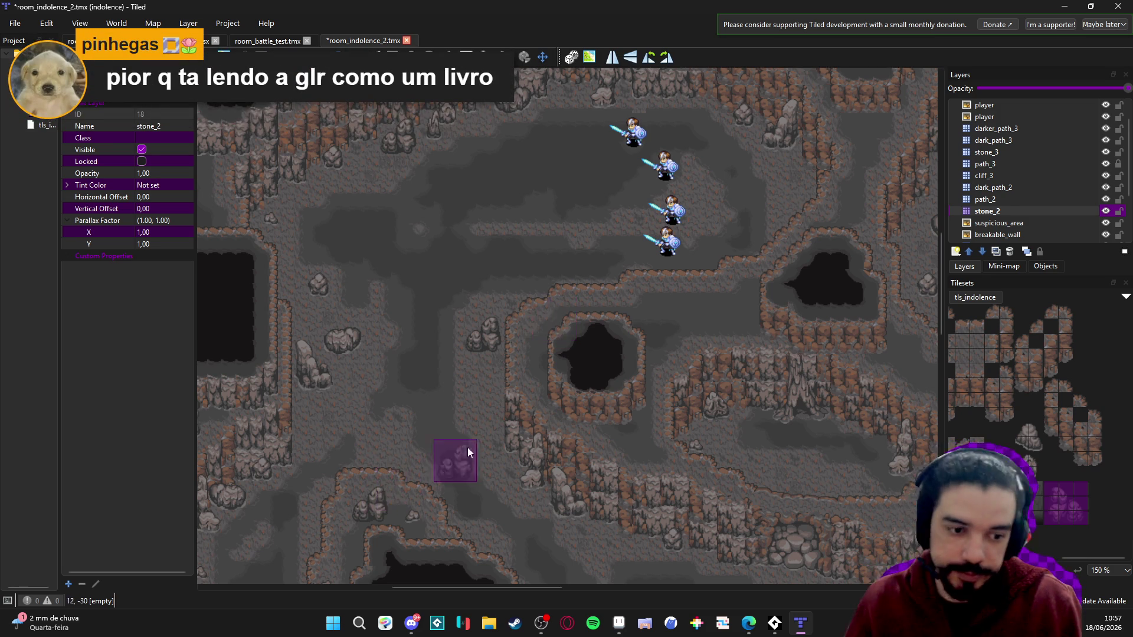
drag(467, 448, 556, 335)
drag(992, 444, 1006, 472)
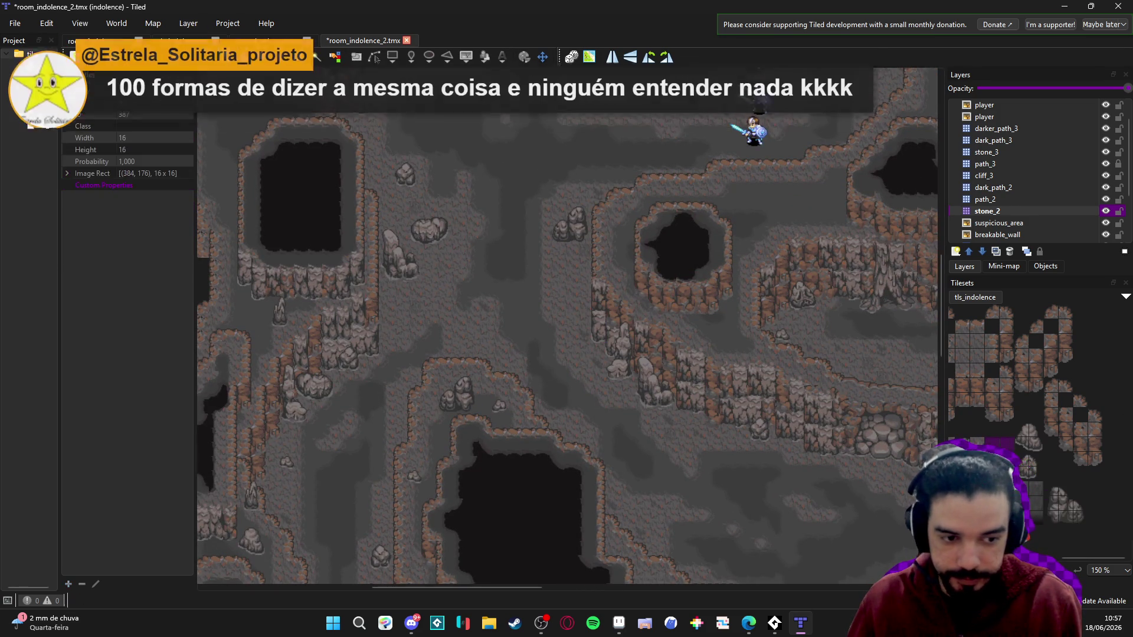
drag(544, 344, 553, 353)
key(ctrl+s)
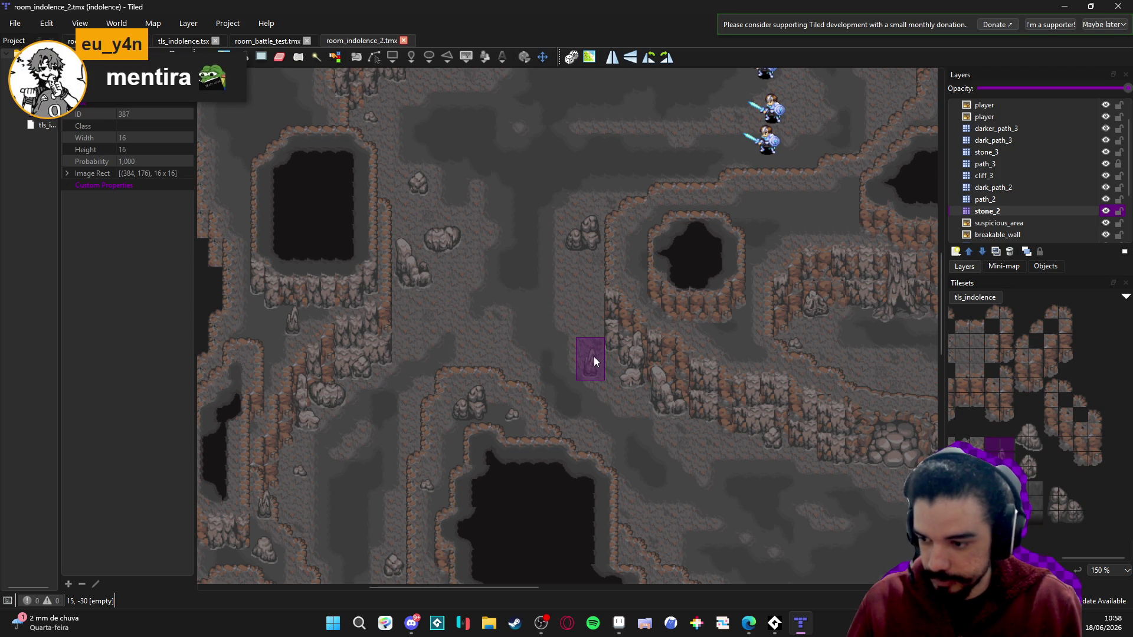
- Stamp the 2x3 stone block onto the cave floor and save the map
drag(590, 291, 585, 309)
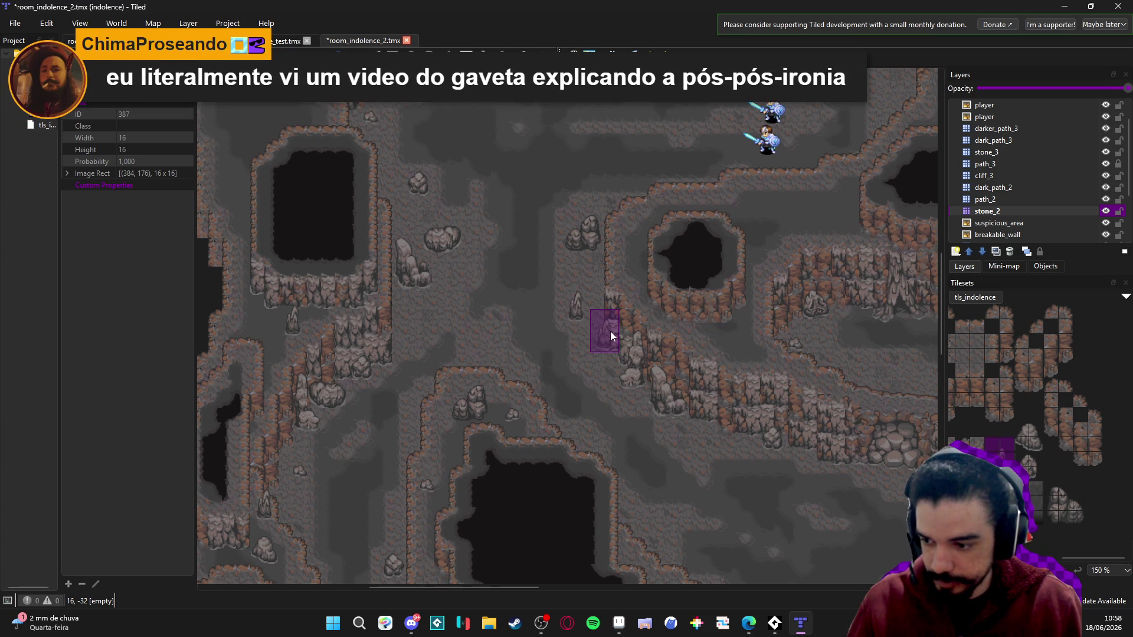
scroll(610, 333, up, 1)
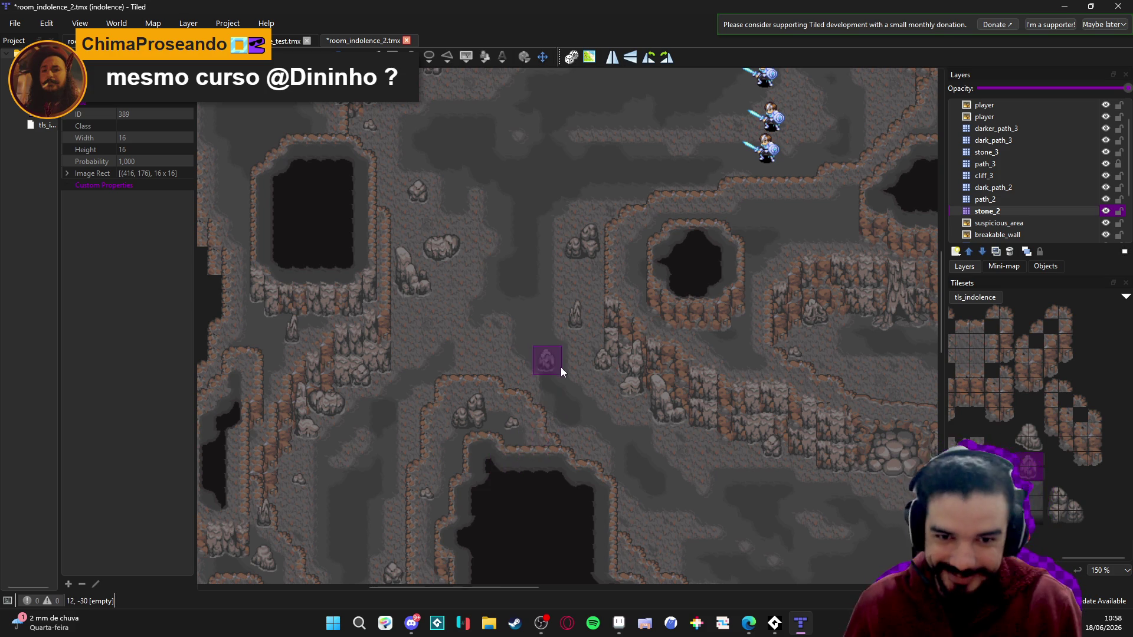
scroll(551, 413, up, 3)
scroll(649, 331, right, 2)
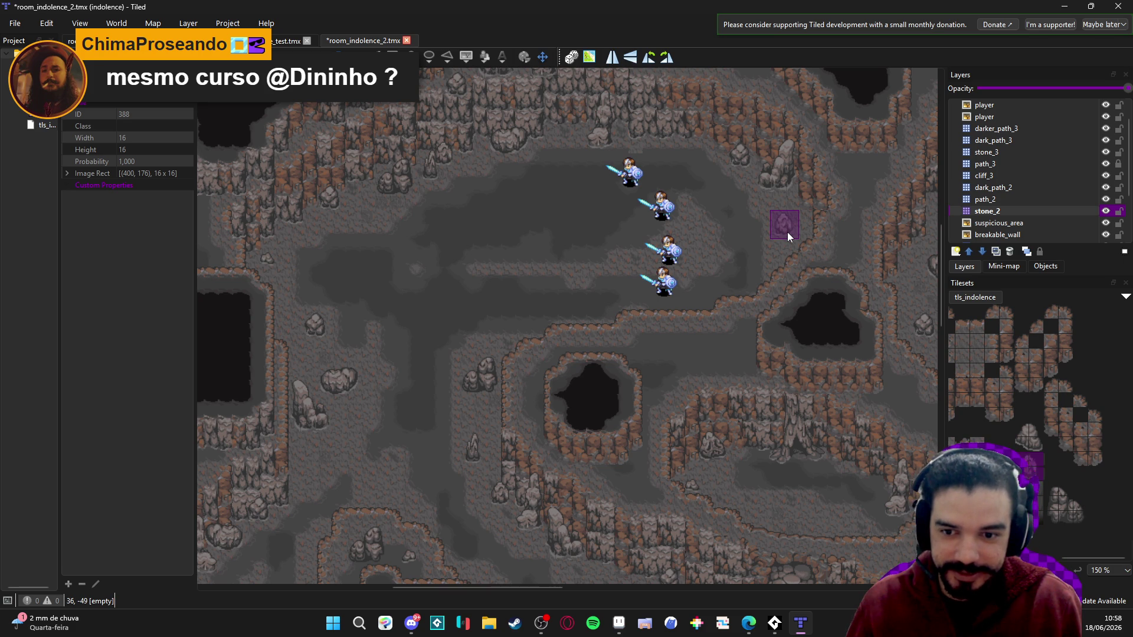
drag(749, 388, 640, 252)
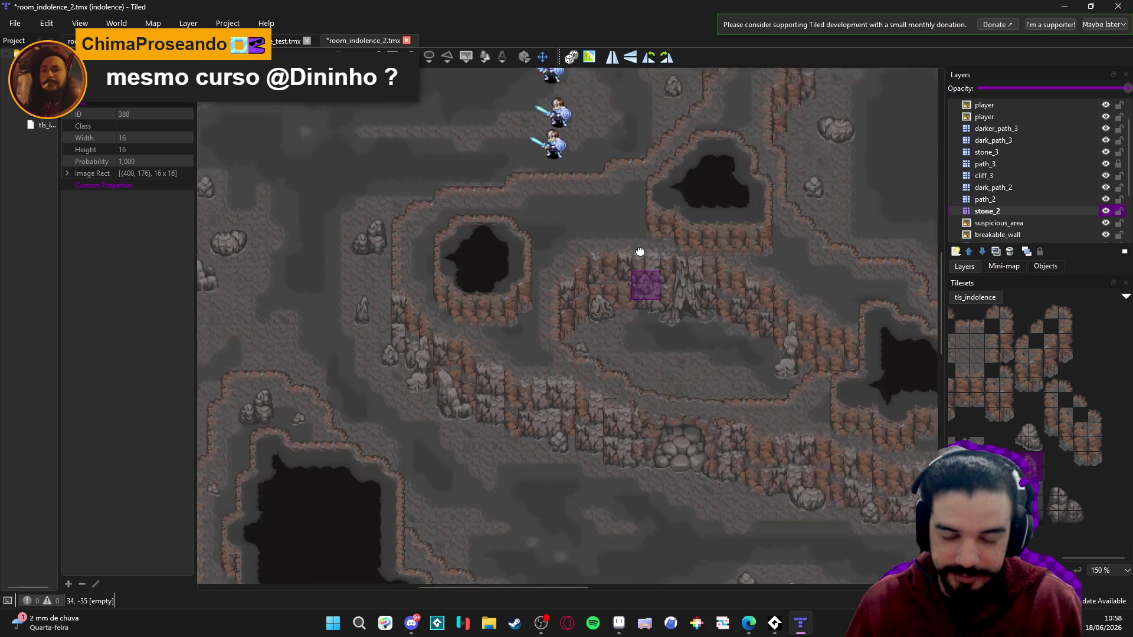
scroll(641, 252, down, 5)
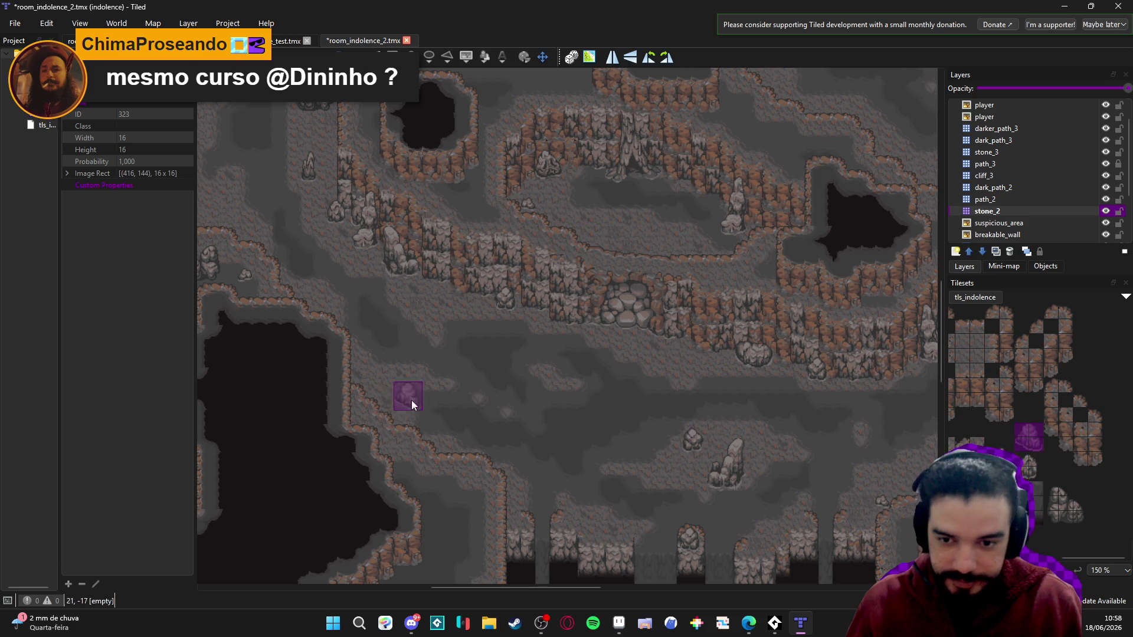
scroll(739, 438, down, 2)
scroll(739, 438, right, 1)
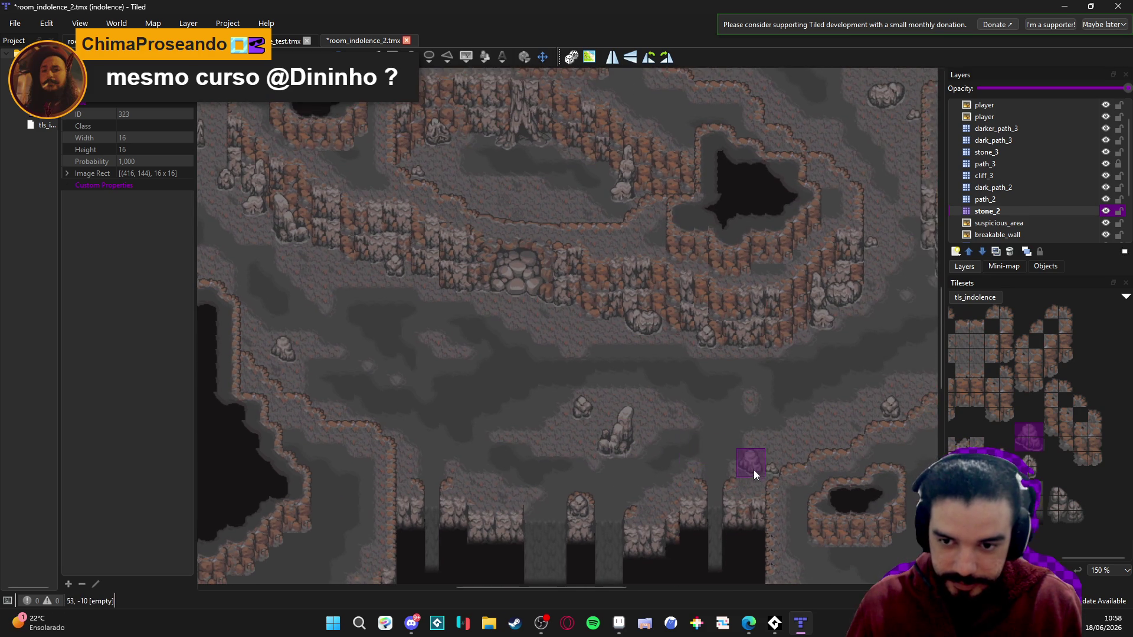
key(ctrl+s)
- Pick a multi-tile rock block from the tileset and stamp it onto the map
scroll(767, 472, right, 2)
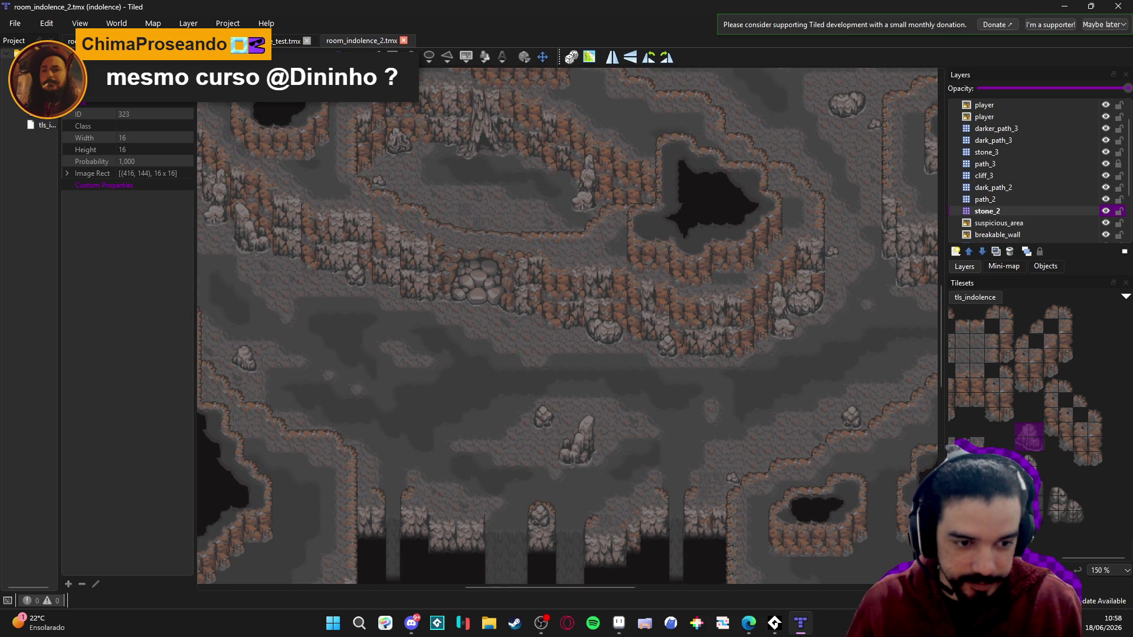
drag(988, 444, 1006, 472)
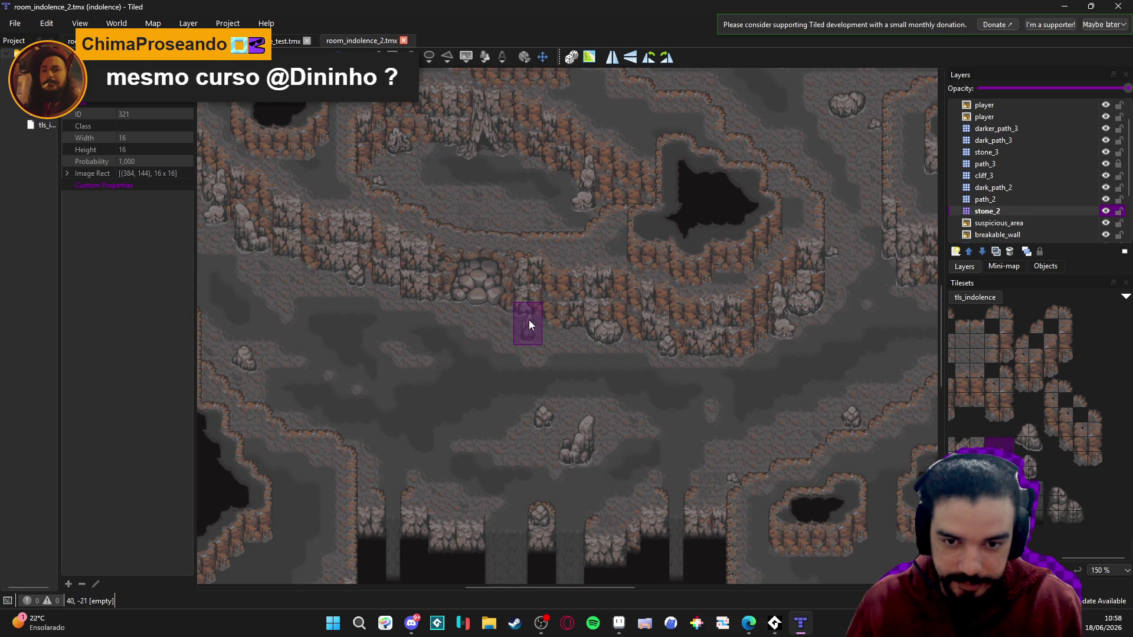
click(542, 337)
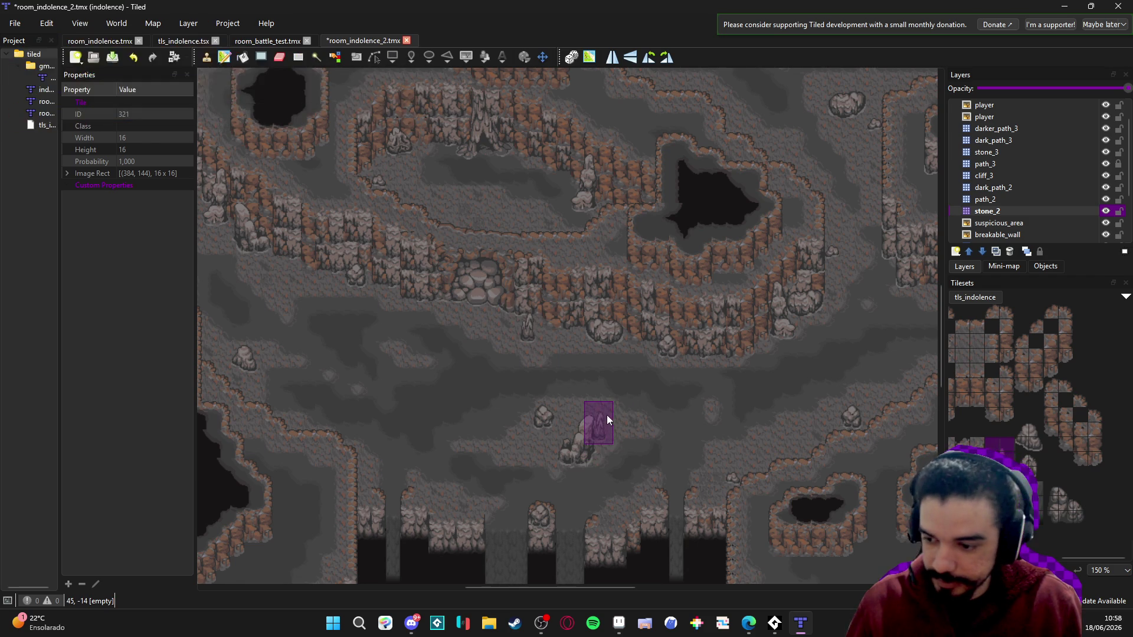
- Save the new stones, then select a single tile and look over the rest of the tileset
scroll(590, 416, right, 1)
key(ctrl+s)
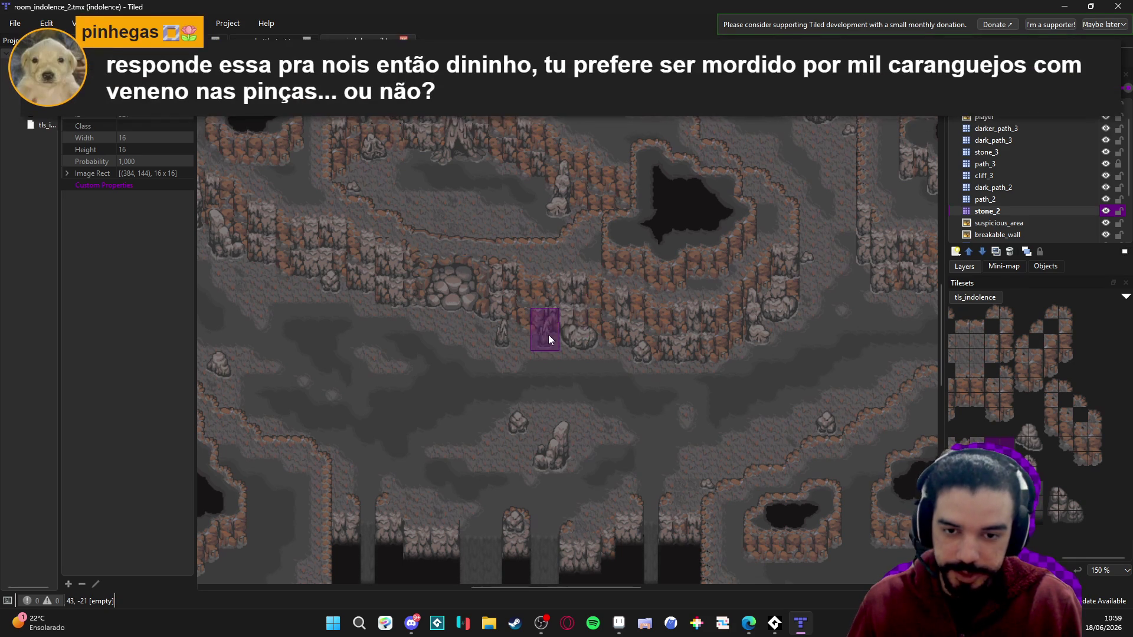
click(1033, 466)
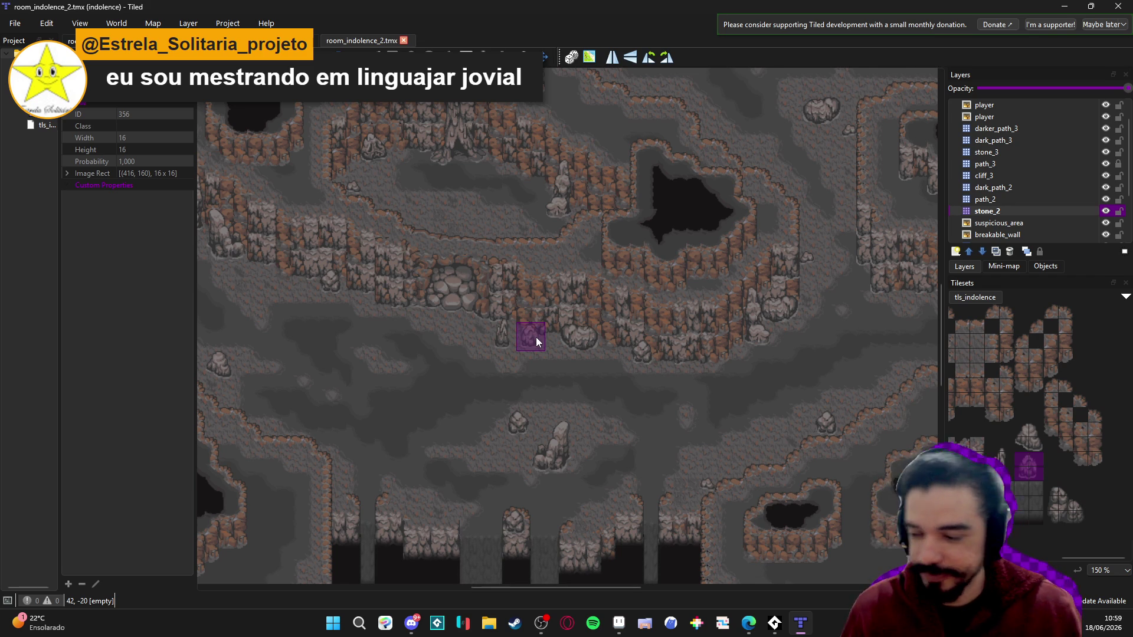
mouse_move(638, 430)
mouse_down()
mouse_move(655, 444)
mouse_move(720, 420)
mouse_up()
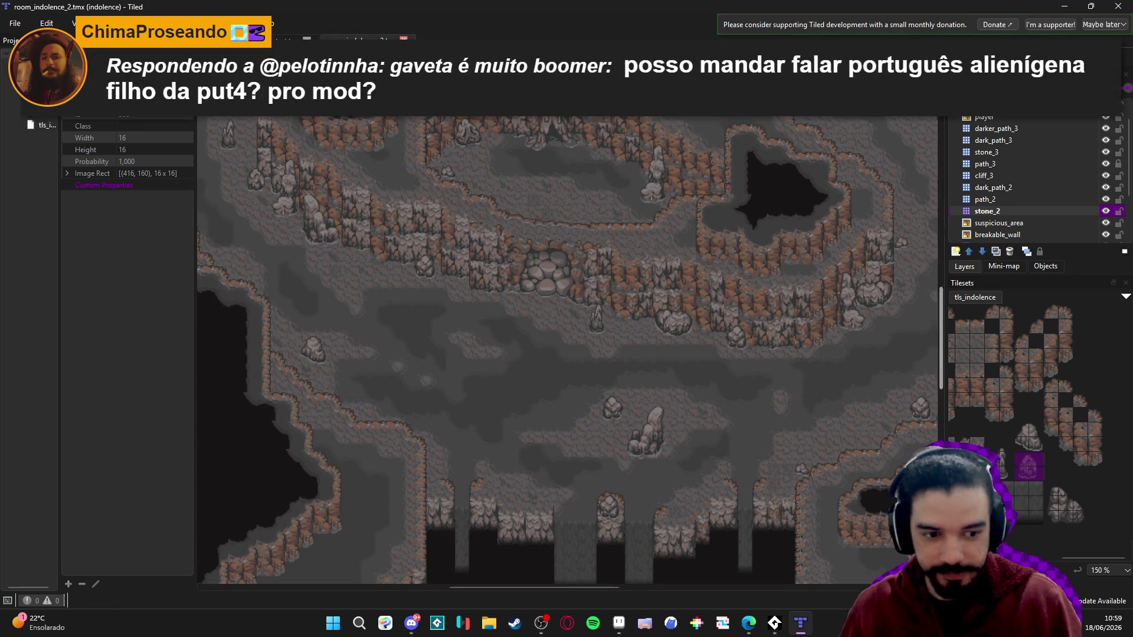
scroll(1096, 476, up, 2)
scroll(1096, 477, left, 5)
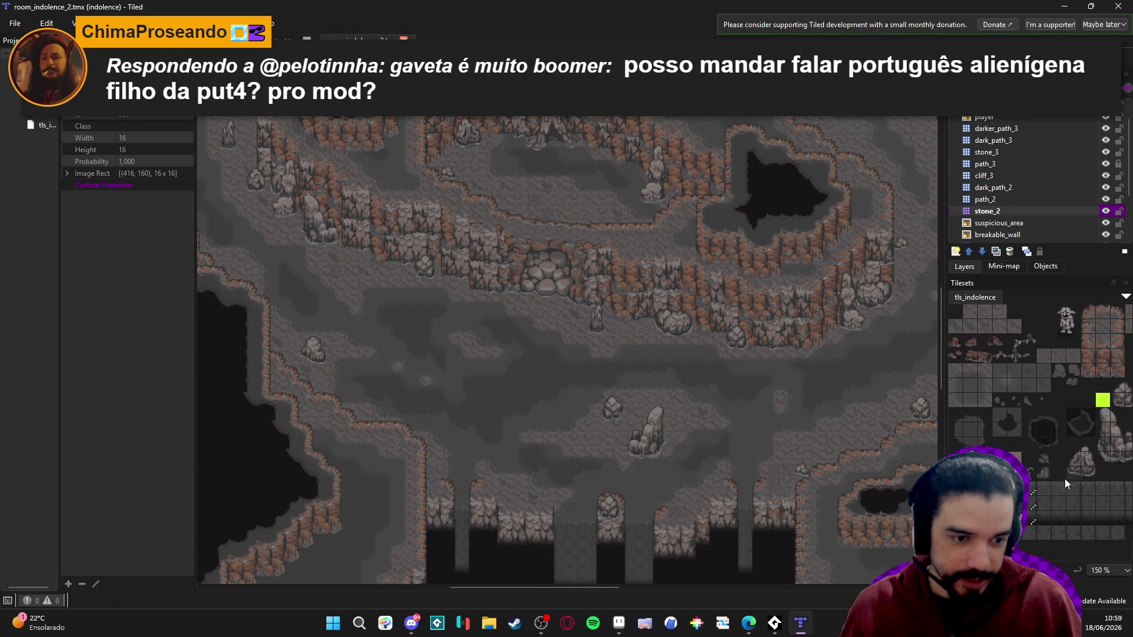
- Select a small rock tile, extend it to a 2x2 block, and stamp it on the cave floor
click(1057, 368)
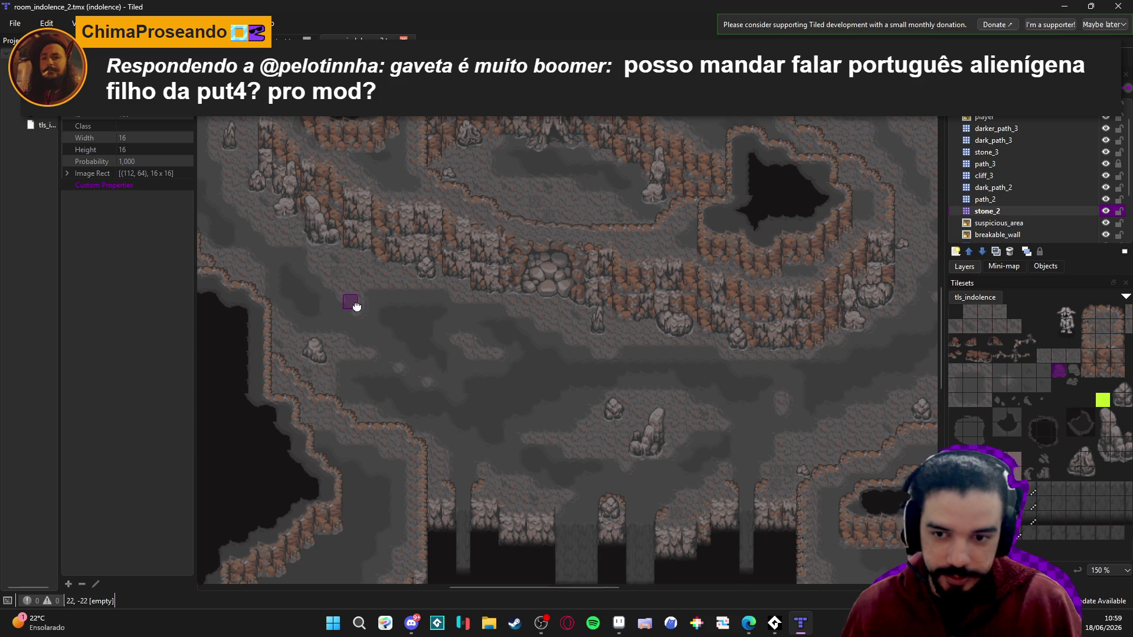
drag(354, 304, 526, 367)
scroll(561, 370, up, 2)
scroll(602, 374, right, 2)
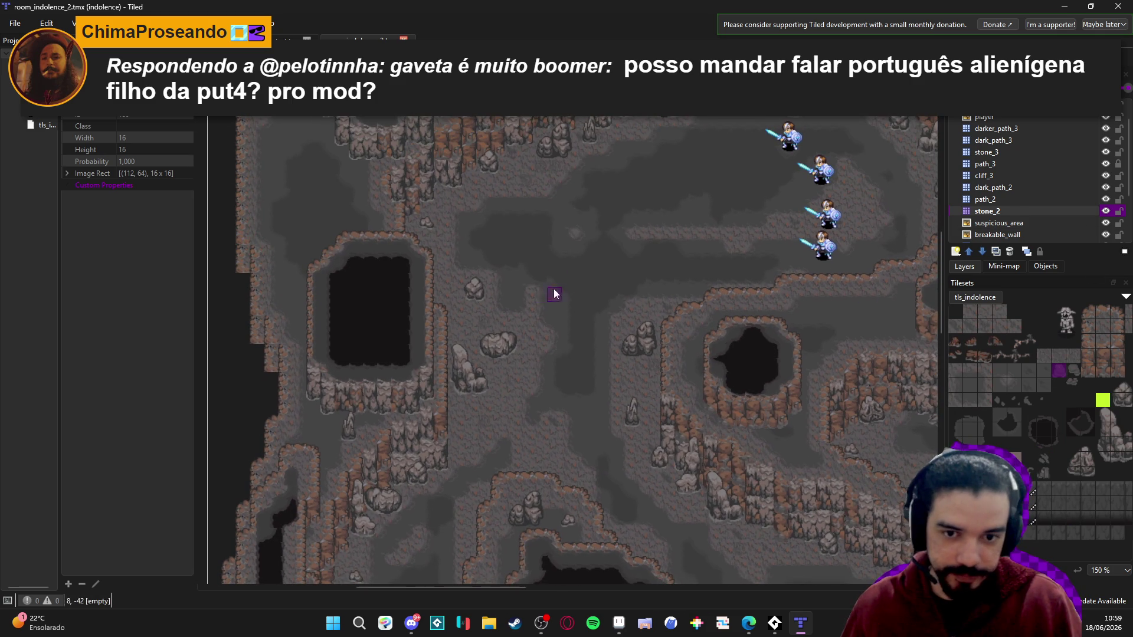
scroll(519, 269, right, 1)
scroll(676, 289, up, 1)
scroll(676, 289, right, 2)
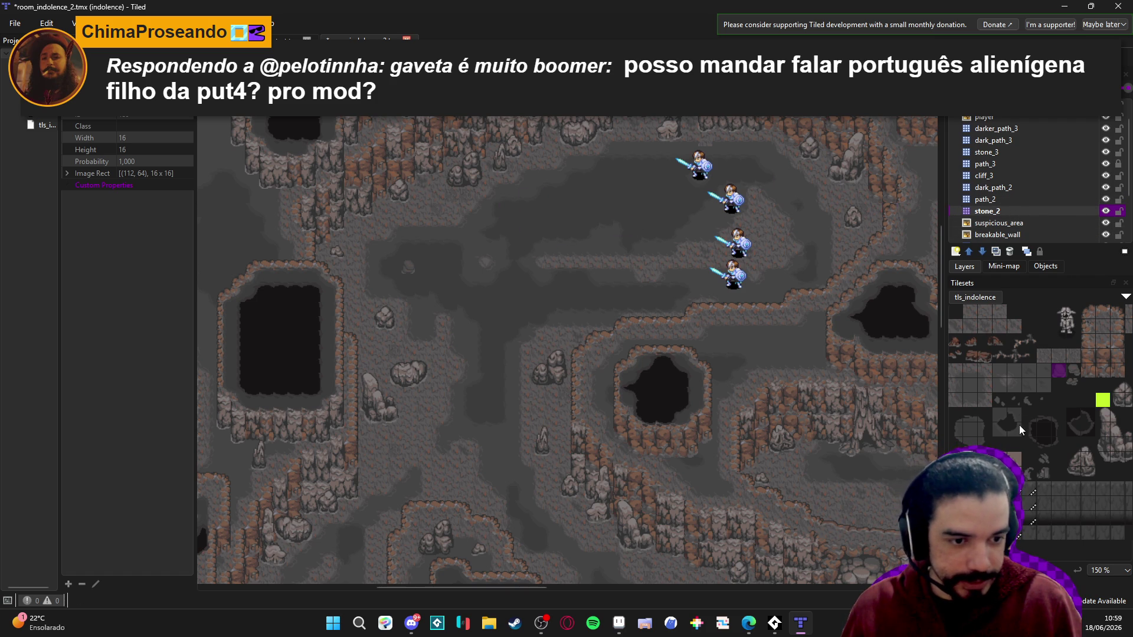
mouse_move(1060, 373)
mouse_down()
mouse_move(1071, 373)
mouse_move(1065, 389)
mouse_up()
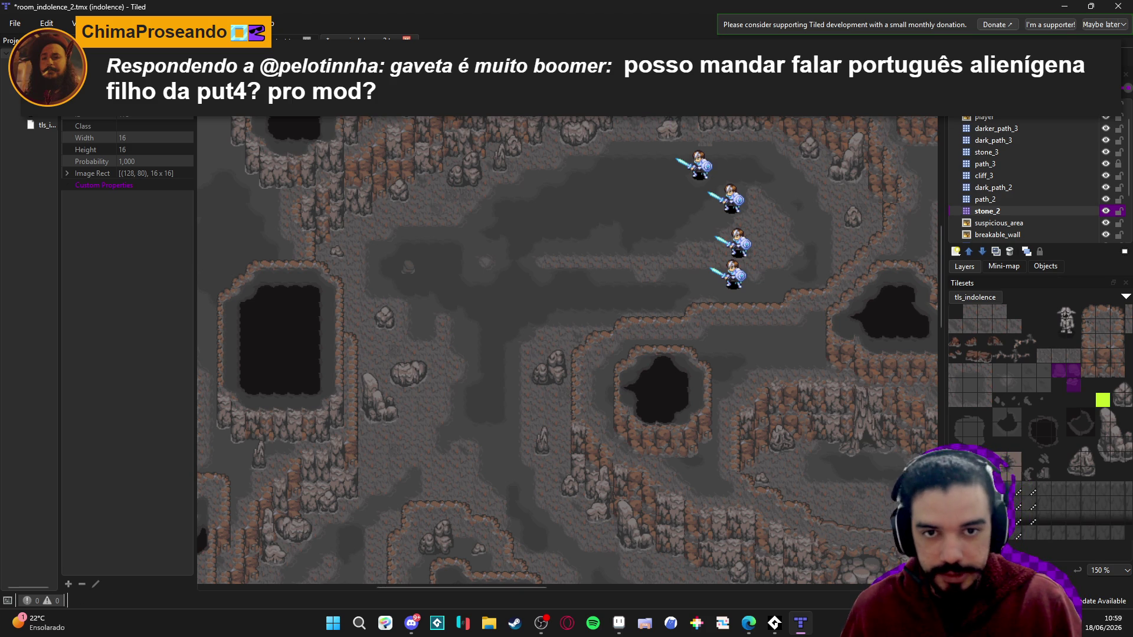
click(550, 209)
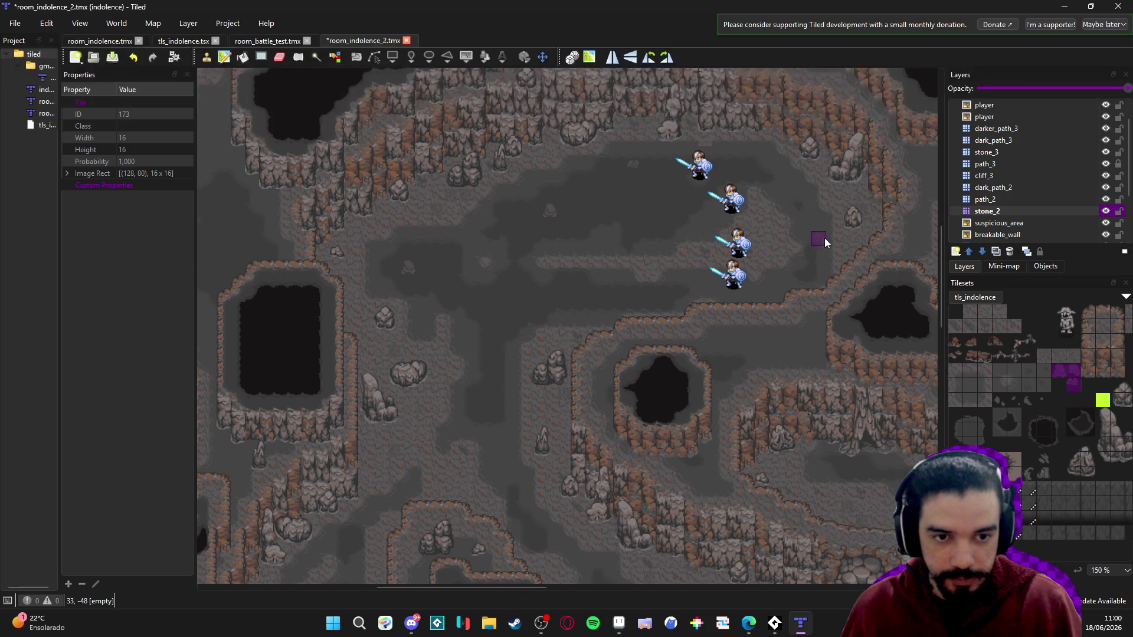
- Place another stone in the narrow lower corridor
scroll(633, 332, down, 5)
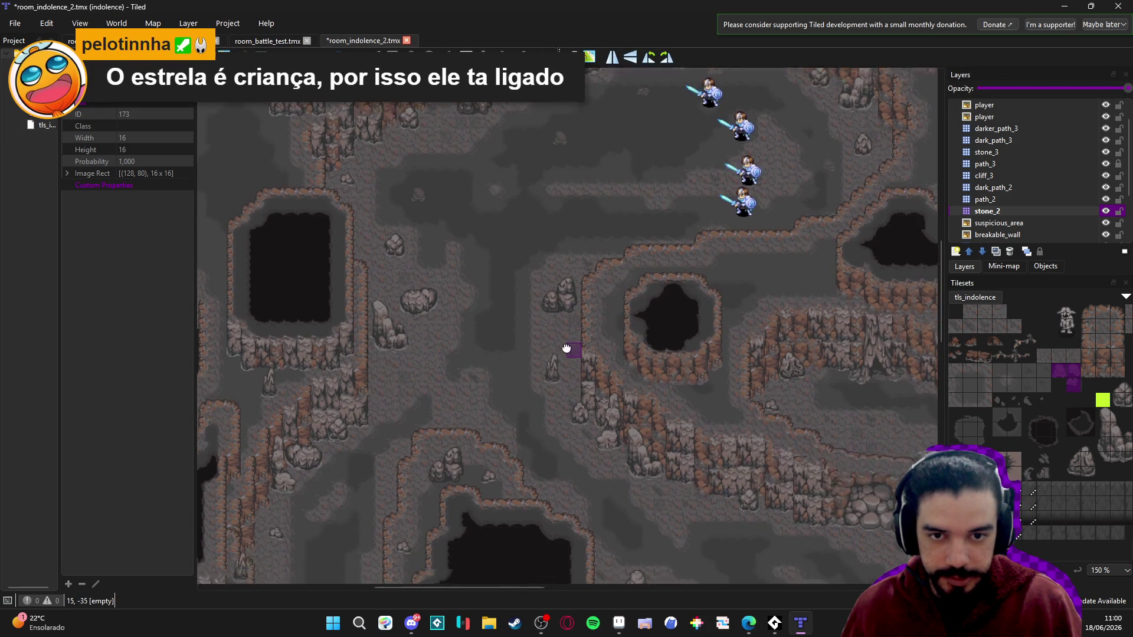
scroll(433, 328, down, 2)
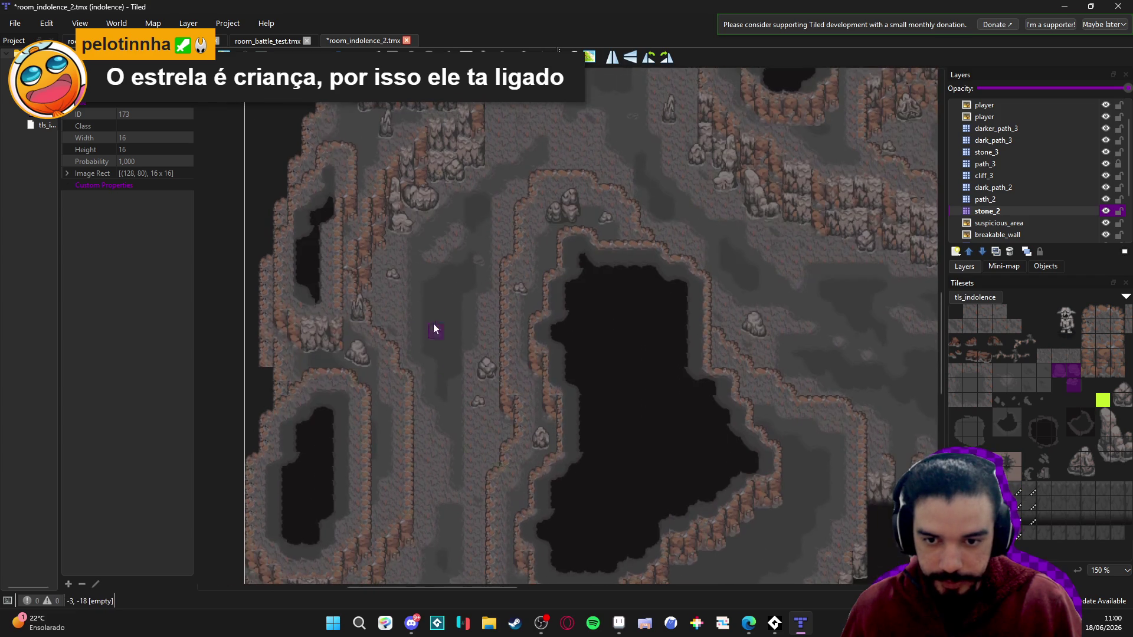
scroll(409, 290, down, 2)
scroll(479, 438, left, 2)
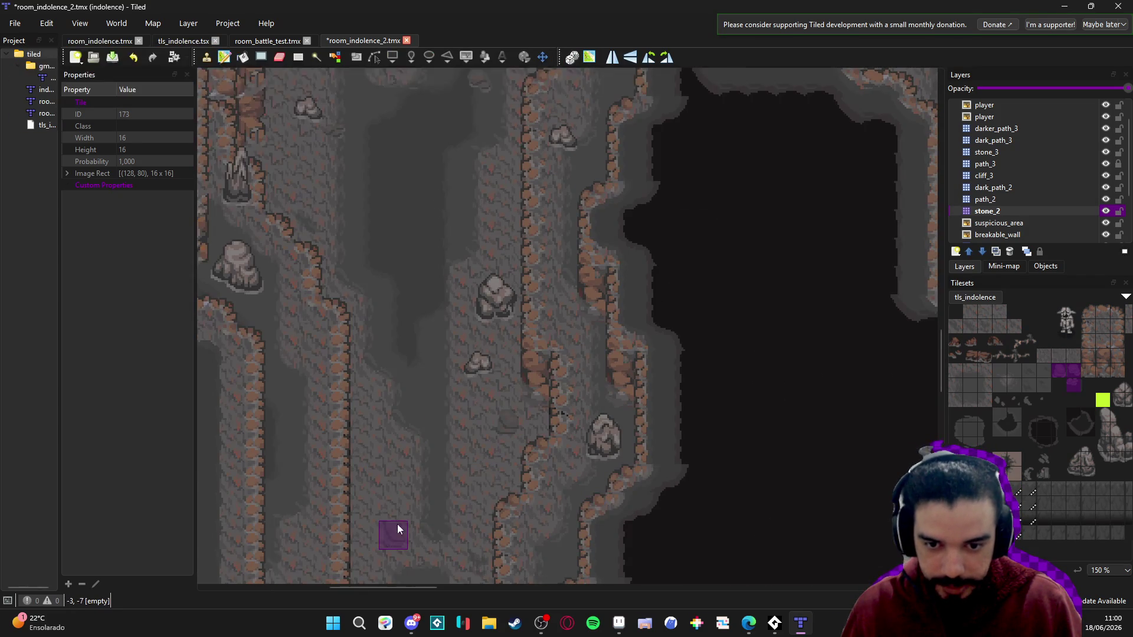
scroll(398, 524, left, 2)
click(429, 402)
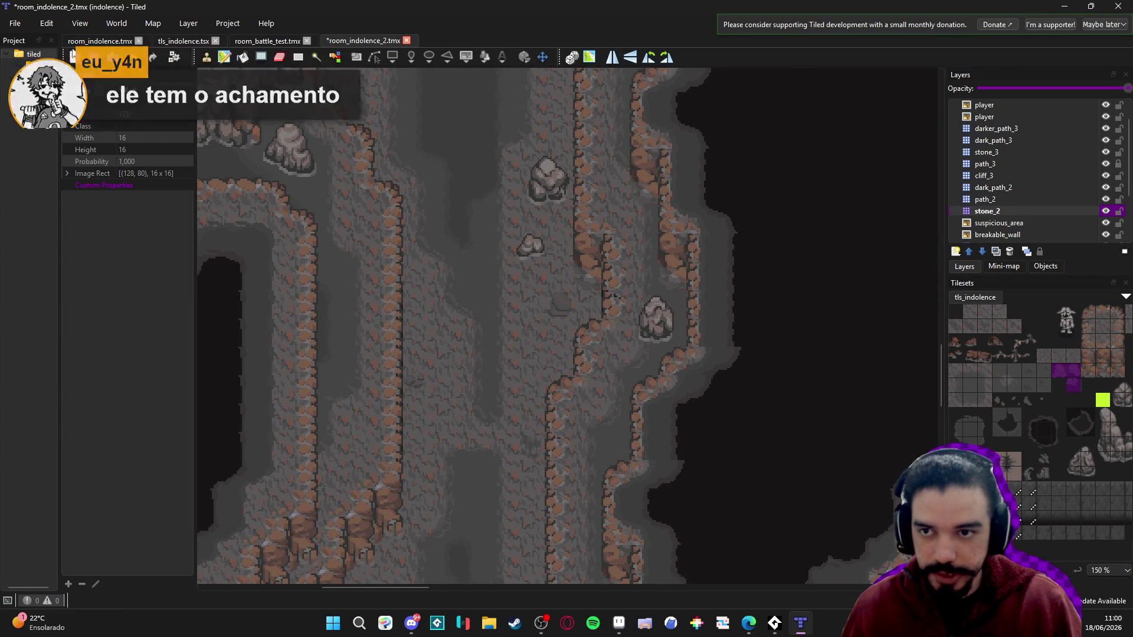
- Glance at room_indolence.tmx, then bring the room_indolence_2.tmx tab back to the front
click(93, 41)
scroll(513, 449, up, 2)
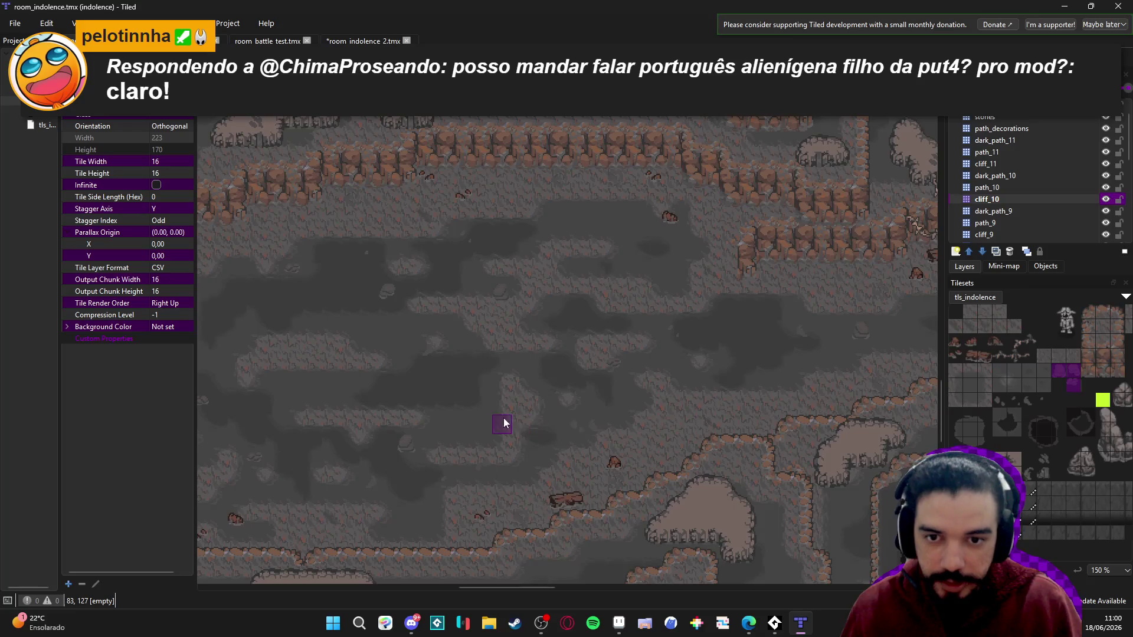
scroll(504, 418, left, 2)
key(ctrl+Tab)
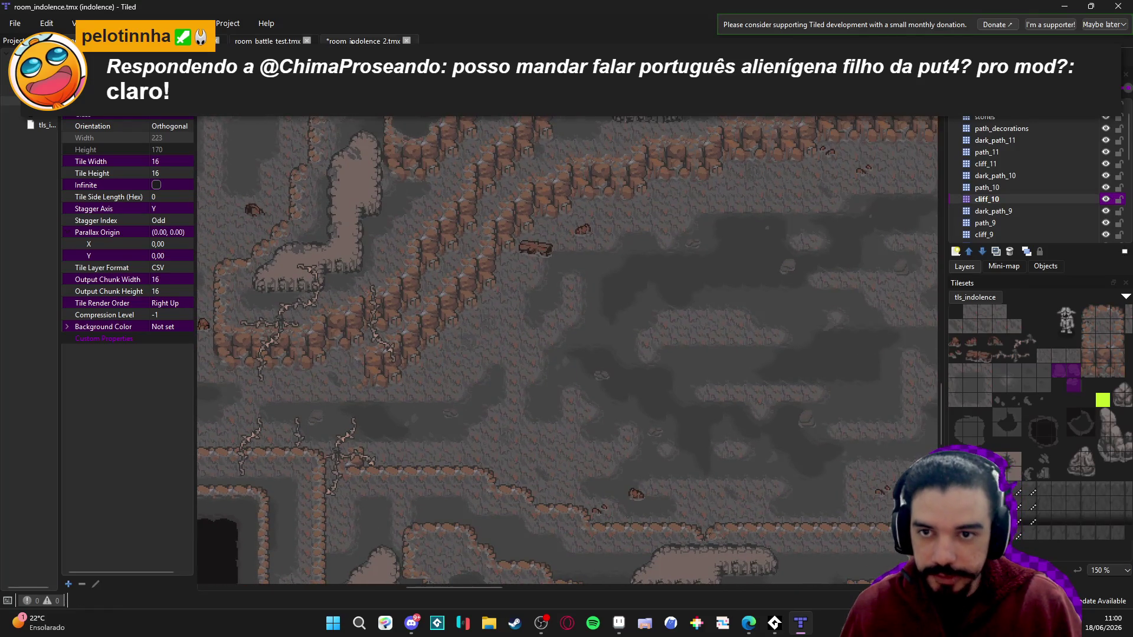
scroll(524, 287, right, 1)
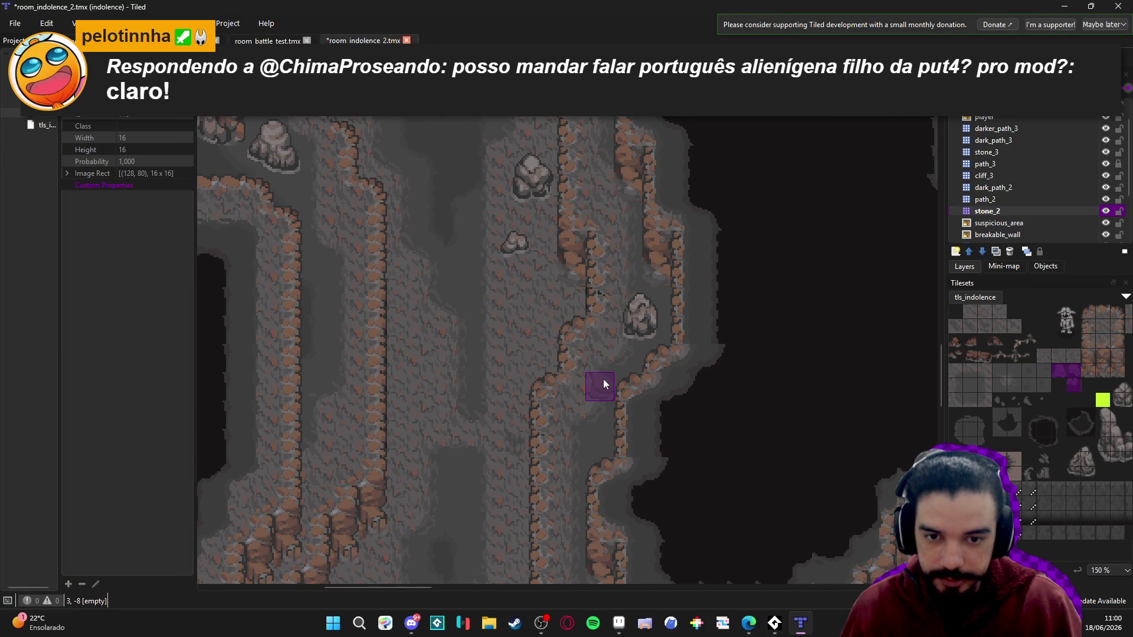
scroll(552, 273, up, 3)
scroll(527, 324, down, 1)
- Save the map, then stamp two small stones onto the lower cave floor
key(ctrl+s)
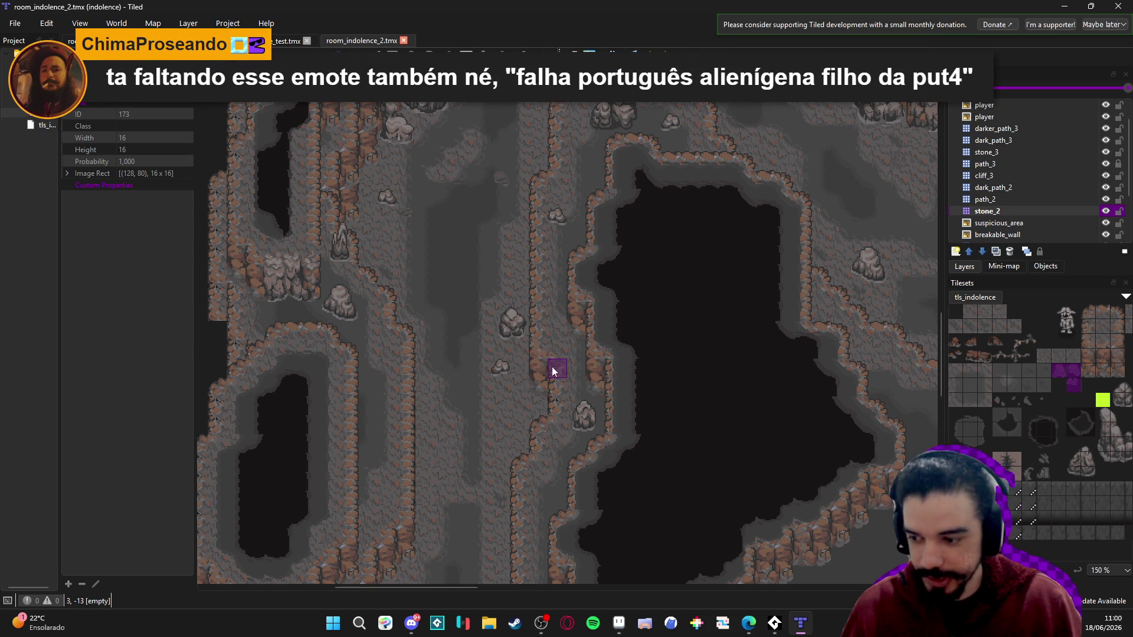
scroll(551, 367, up, 2)
click(441, 380)
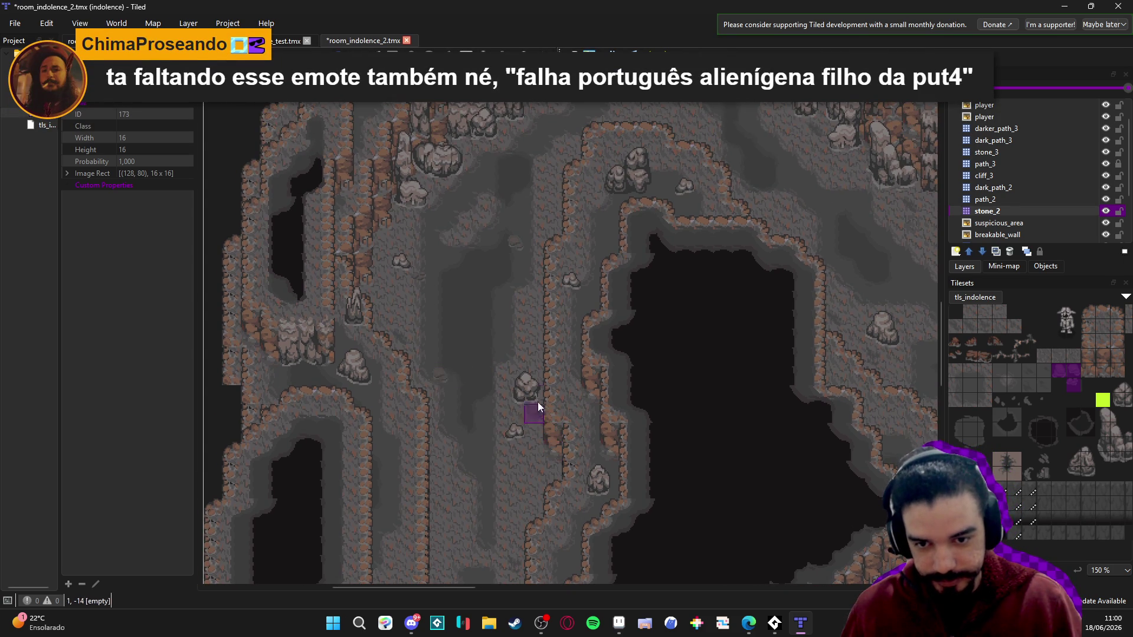
scroll(537, 406, up, 4)
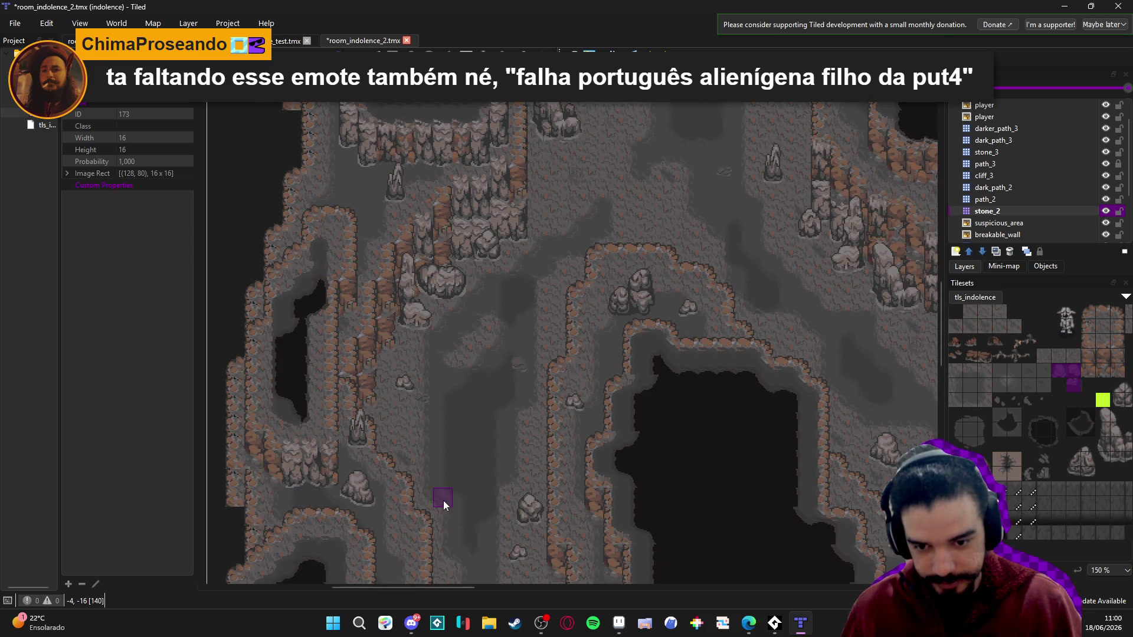
scroll(481, 488, right, 1)
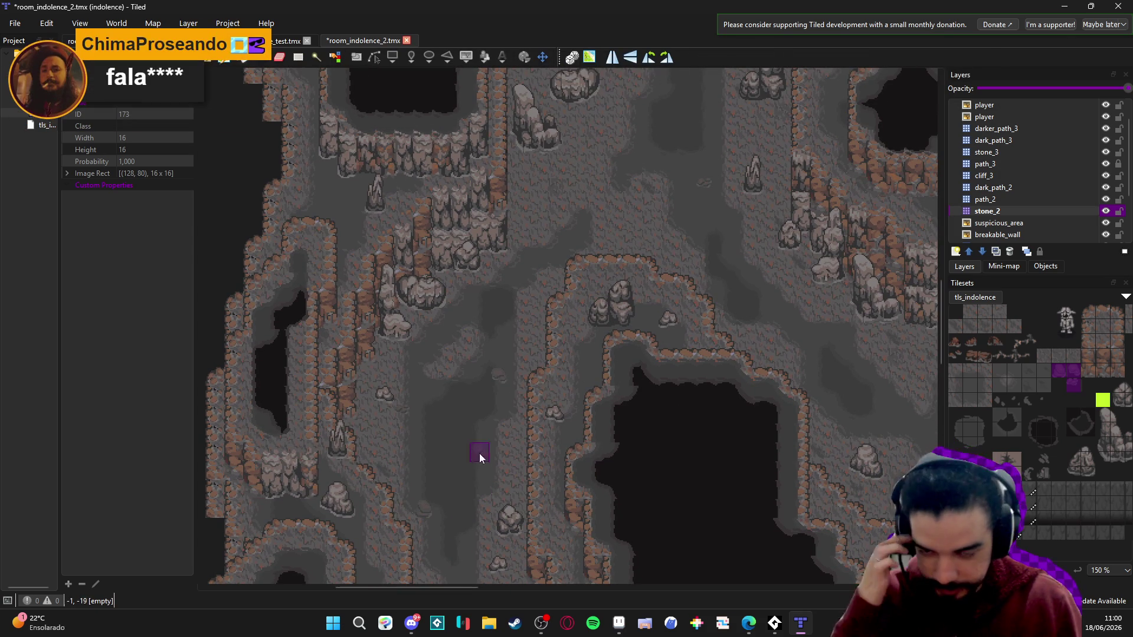
click(423, 399)
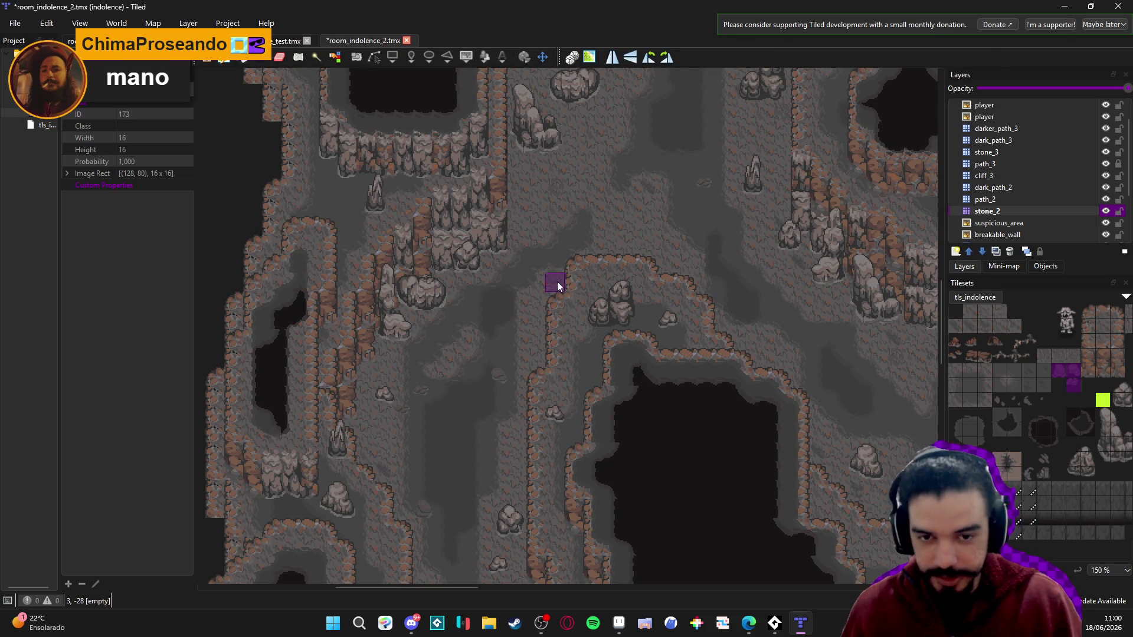
- Stamp two more small stones further right, one beside the cliff edge
scroll(743, 344, right, 1)
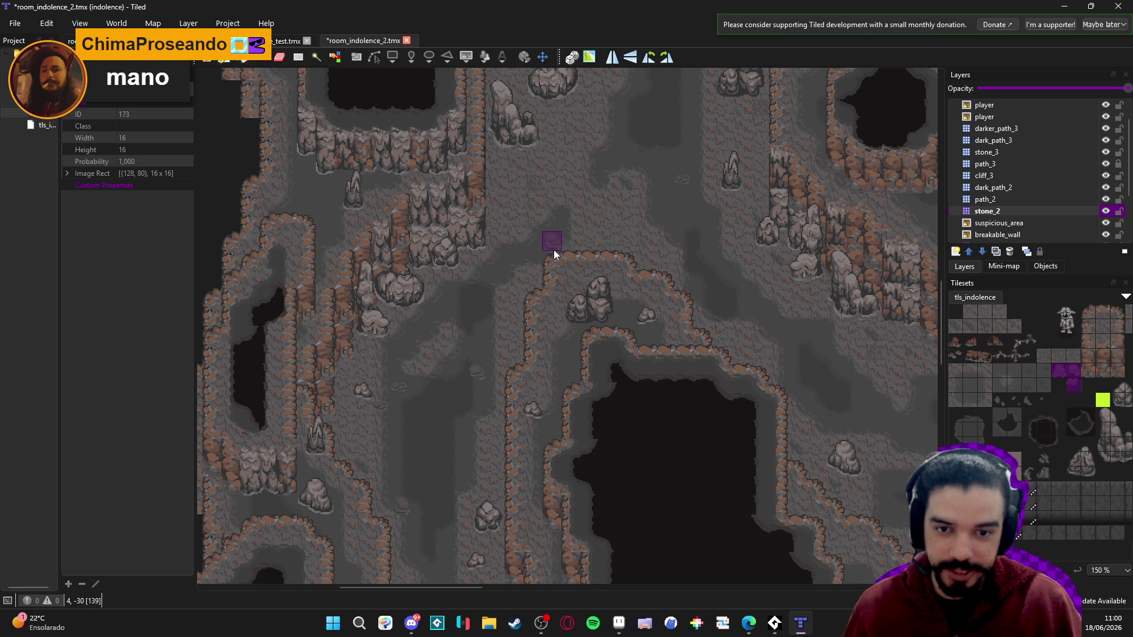
scroll(657, 311, right, 5)
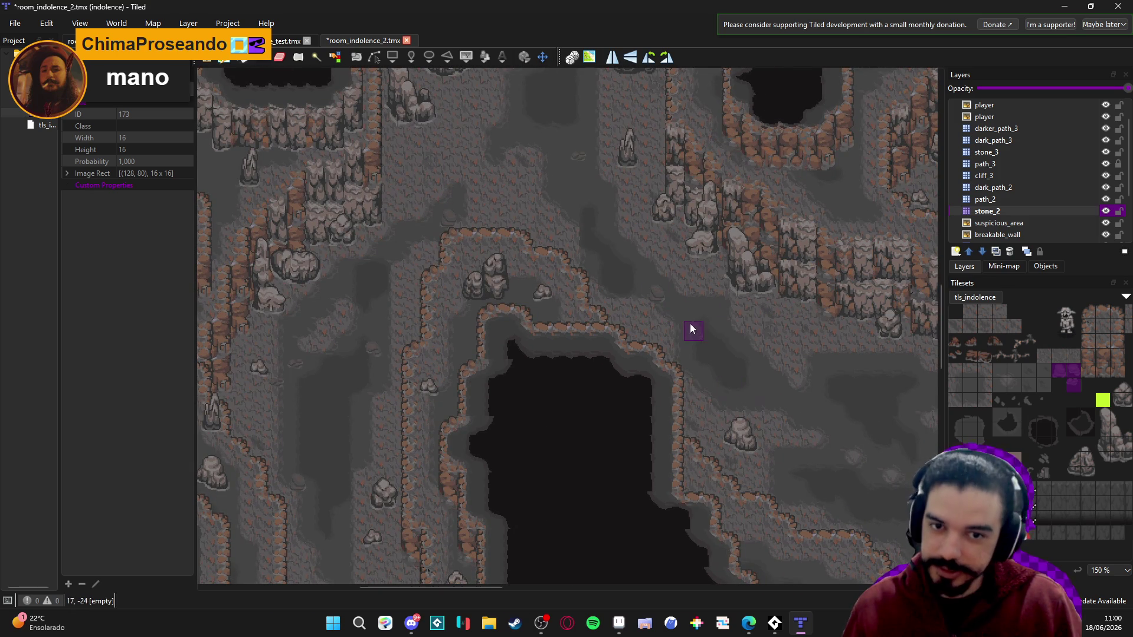
scroll(763, 379, right, 10)
scroll(532, 324, down, 4)
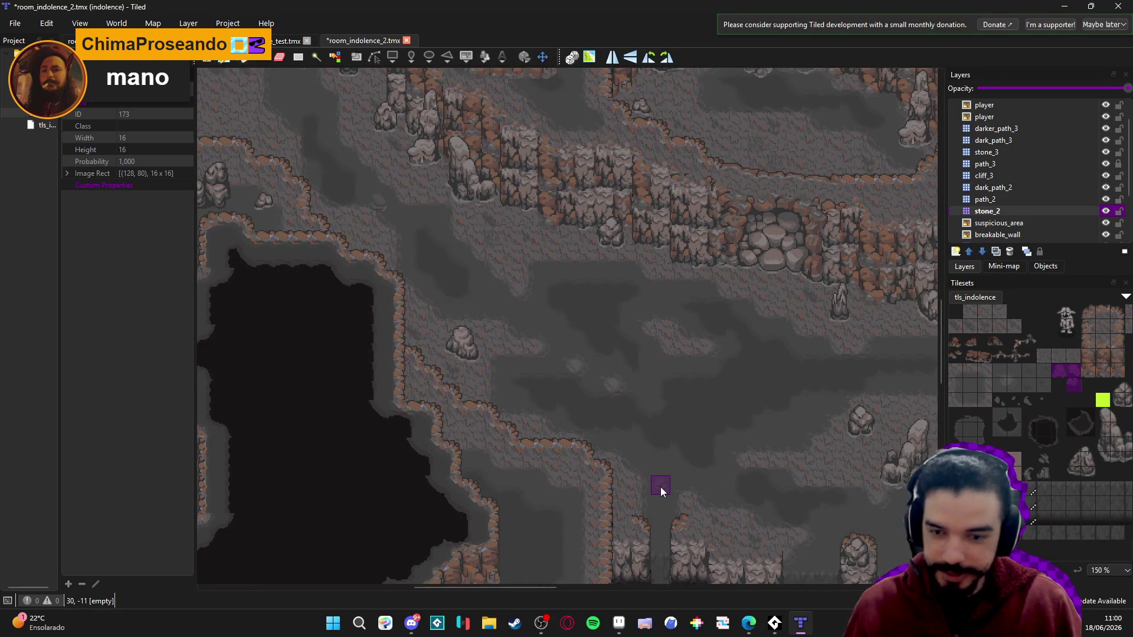
scroll(660, 487, right, 2)
scroll(600, 481, right, 10)
scroll(601, 481, up, 1)
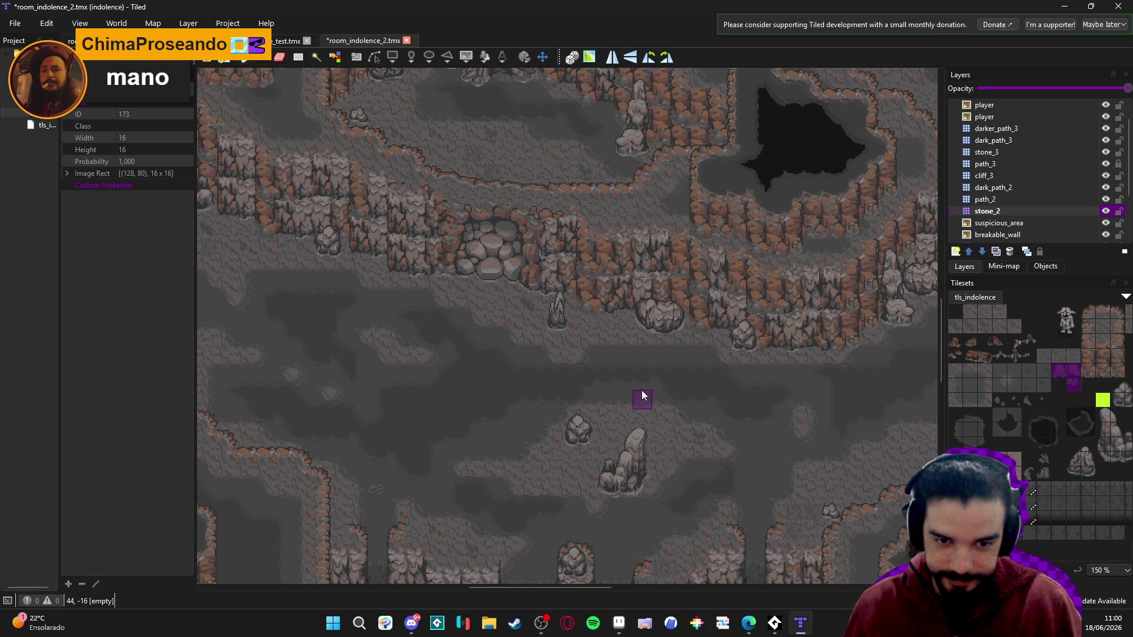
scroll(643, 385, right, 5)
scroll(583, 359, down, 3)
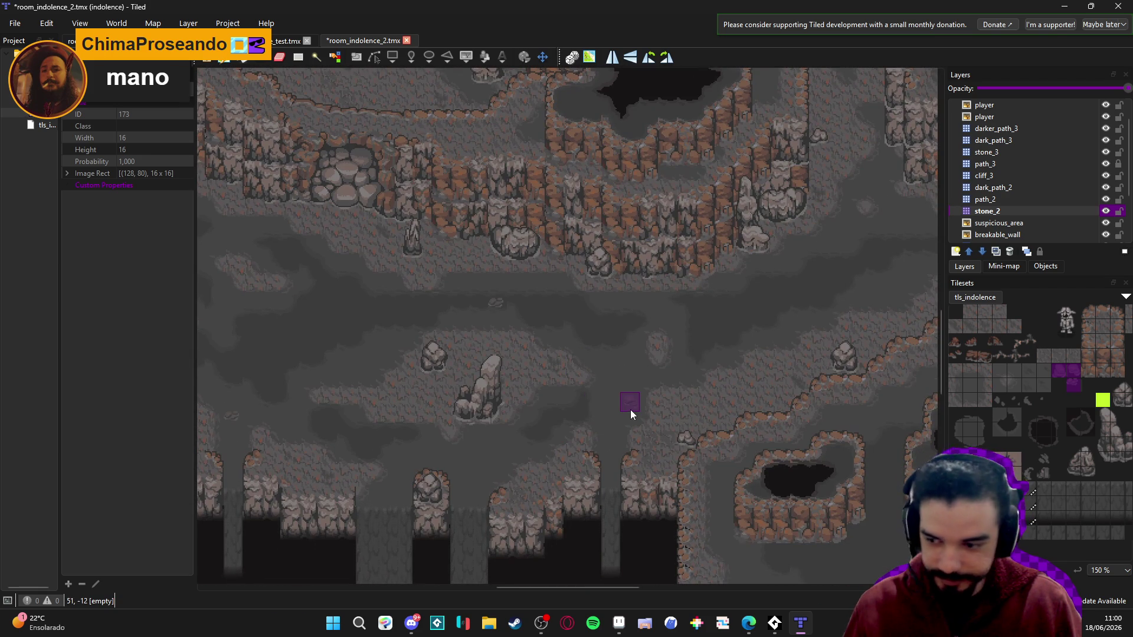
scroll(630, 410, right, 6)
scroll(630, 410, up, 3)
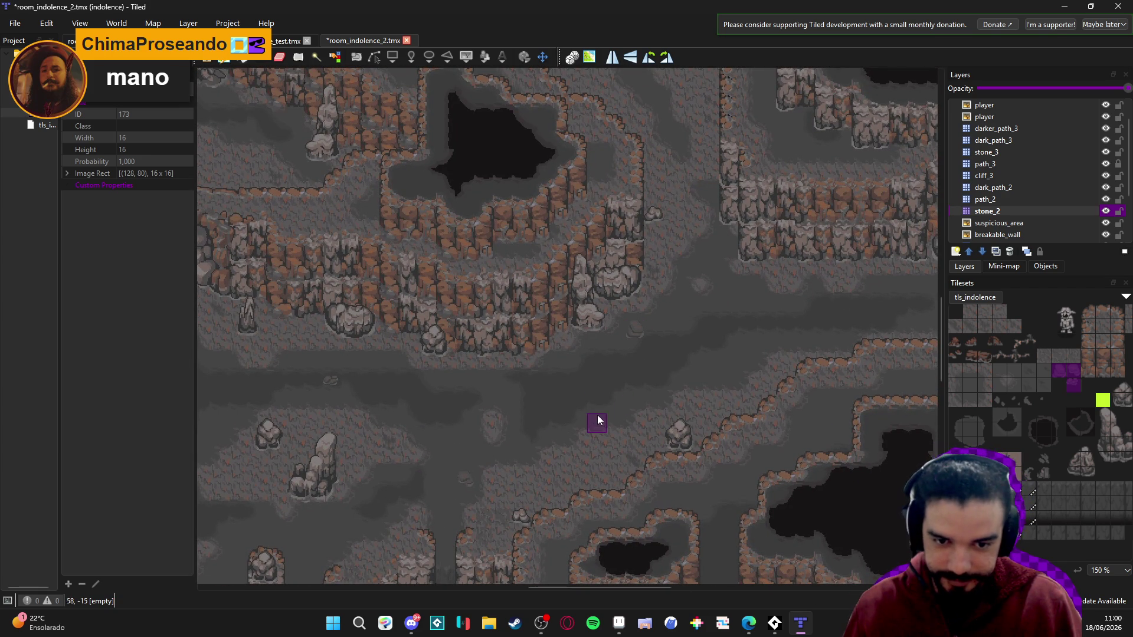
scroll(599, 405, right, 5)
scroll(600, 405, up, 3)
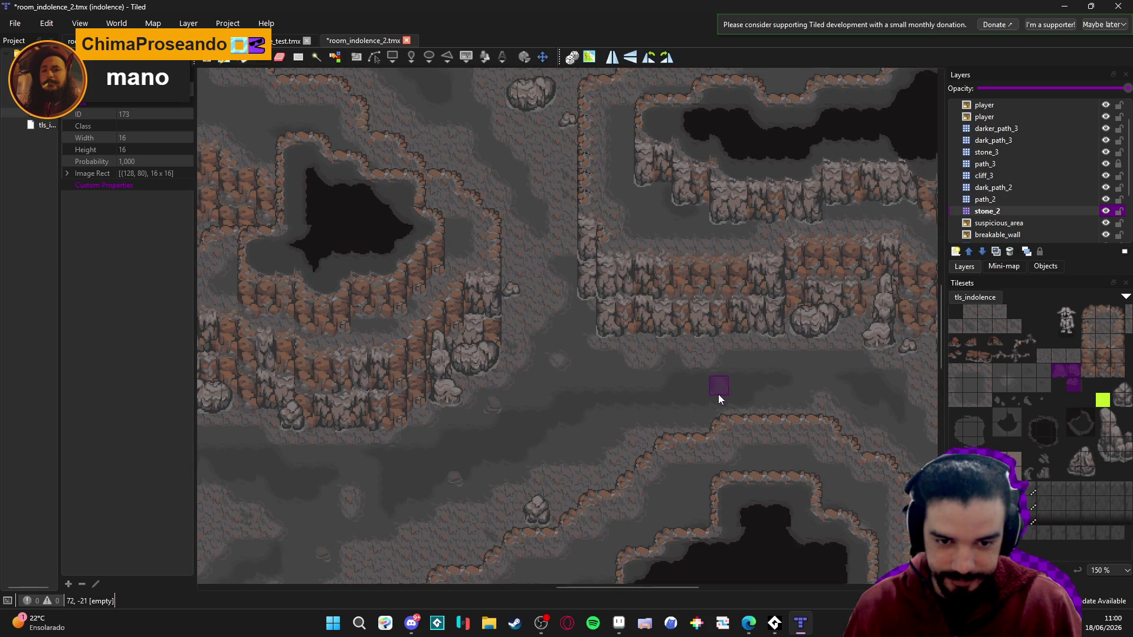
scroll(813, 366, down, 4)
scroll(678, 366, right, 3)
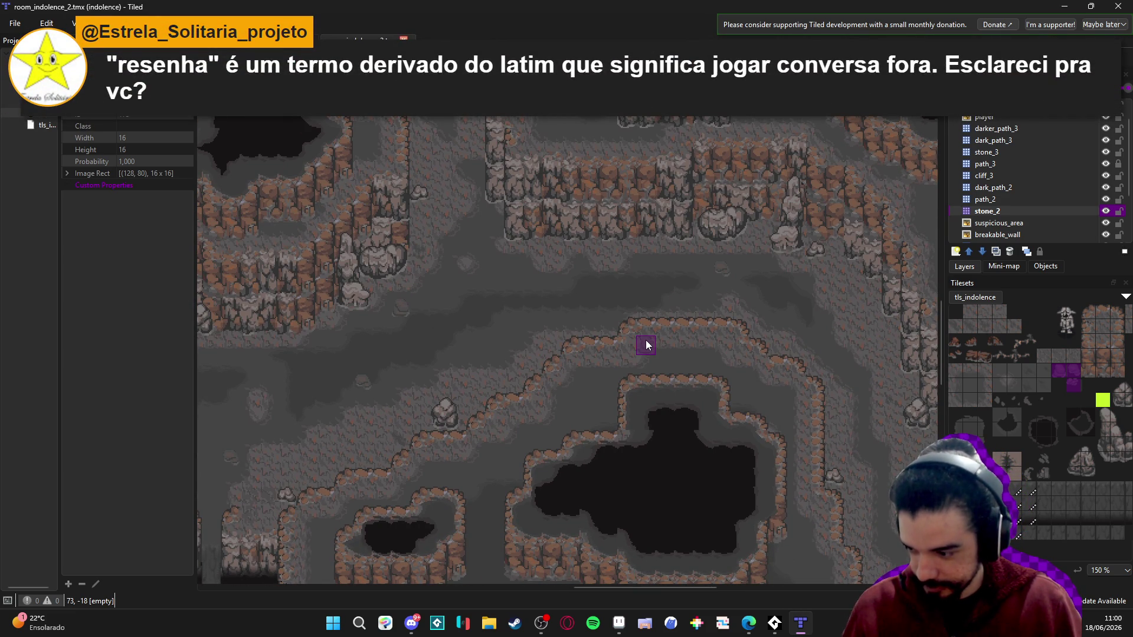
click(493, 345)
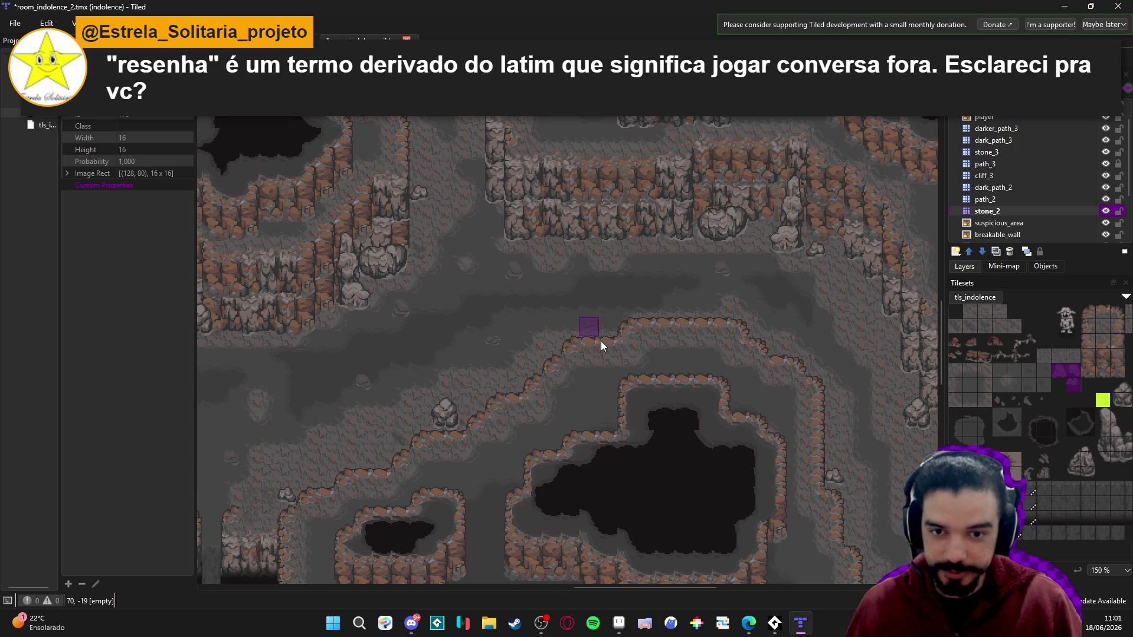
click(513, 270)
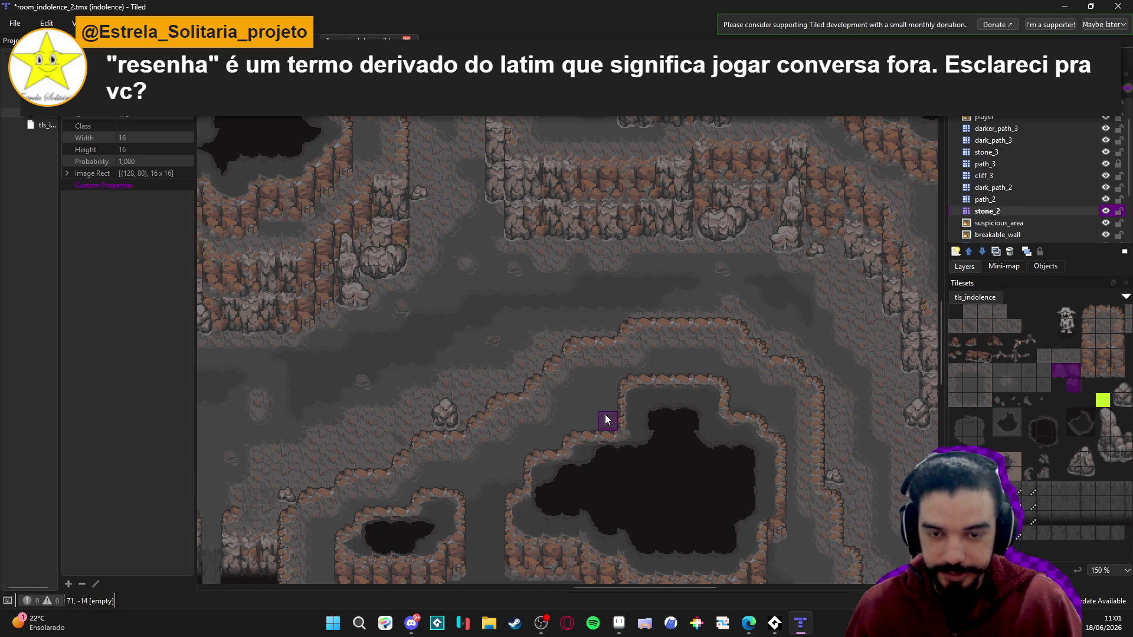
- Save the map and place one more stone tile on the lower floor
scroll(649, 366, down, 3)
scroll(698, 314, right, 4)
scroll(649, 290, down, 1)
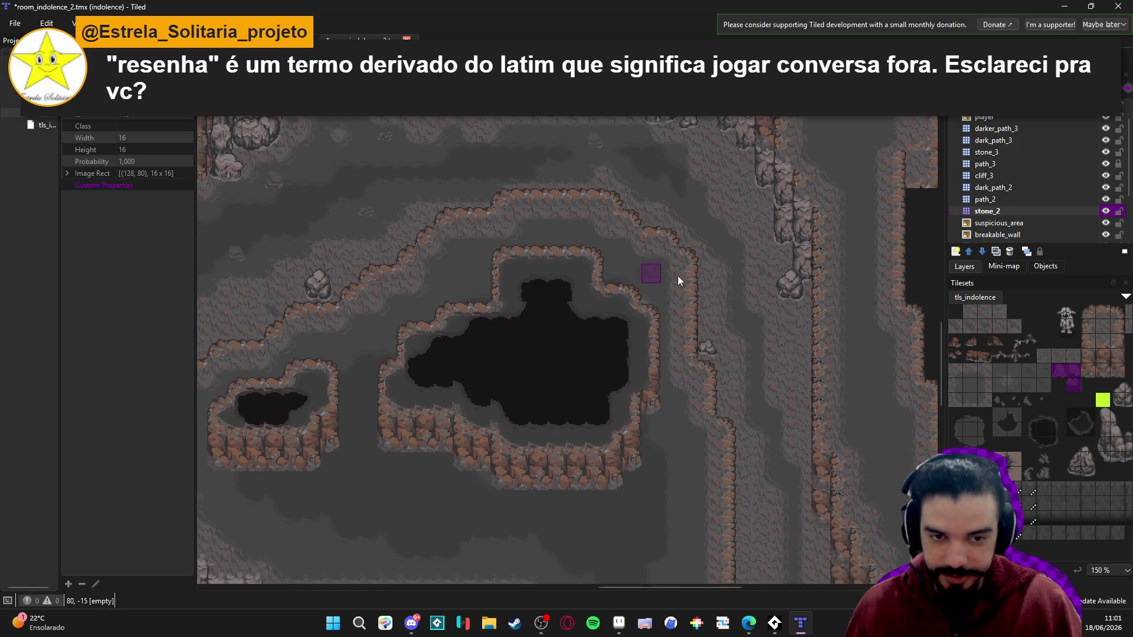
scroll(761, 383, down, 2)
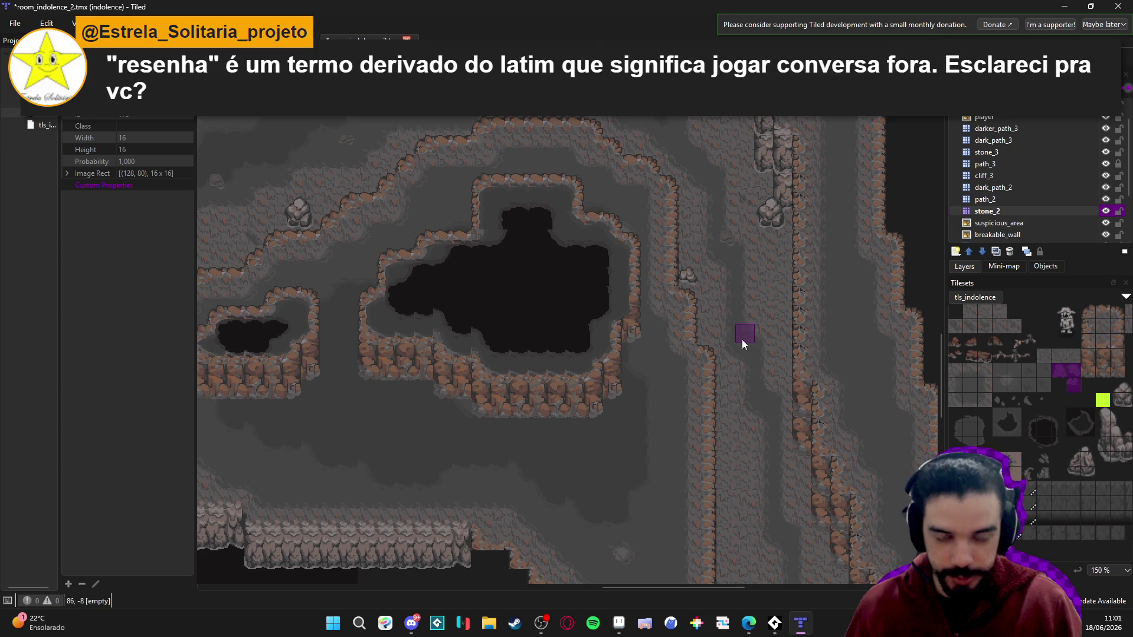
scroll(665, 278, right, 1)
key(ctrl+s)
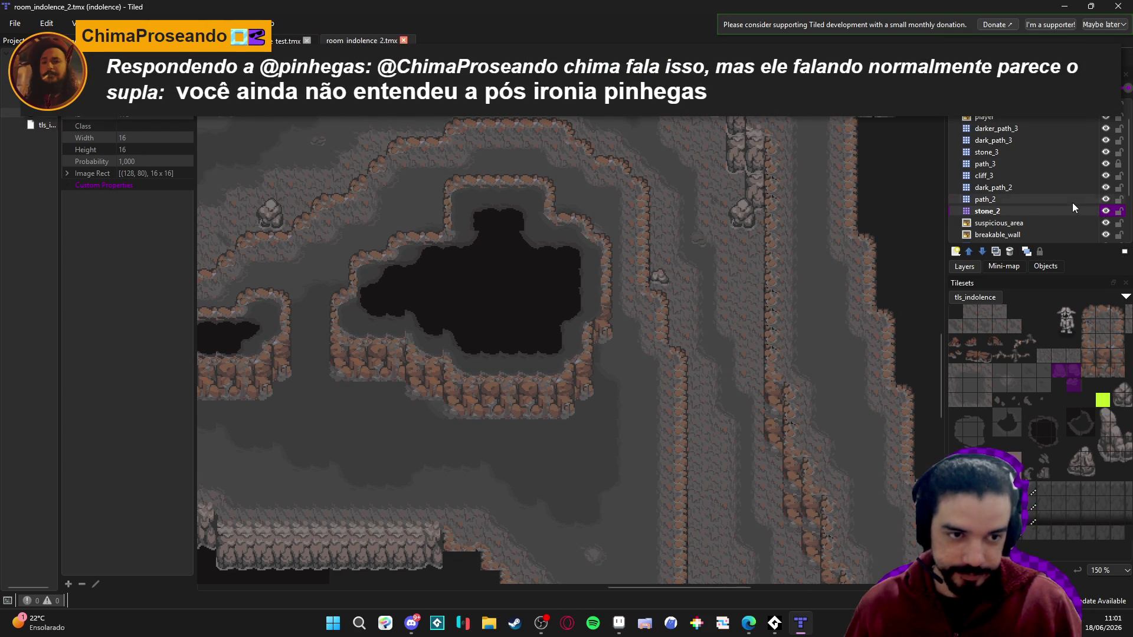
scroll(664, 374, down, 2)
scroll(673, 376, right, 2)
click(690, 381)
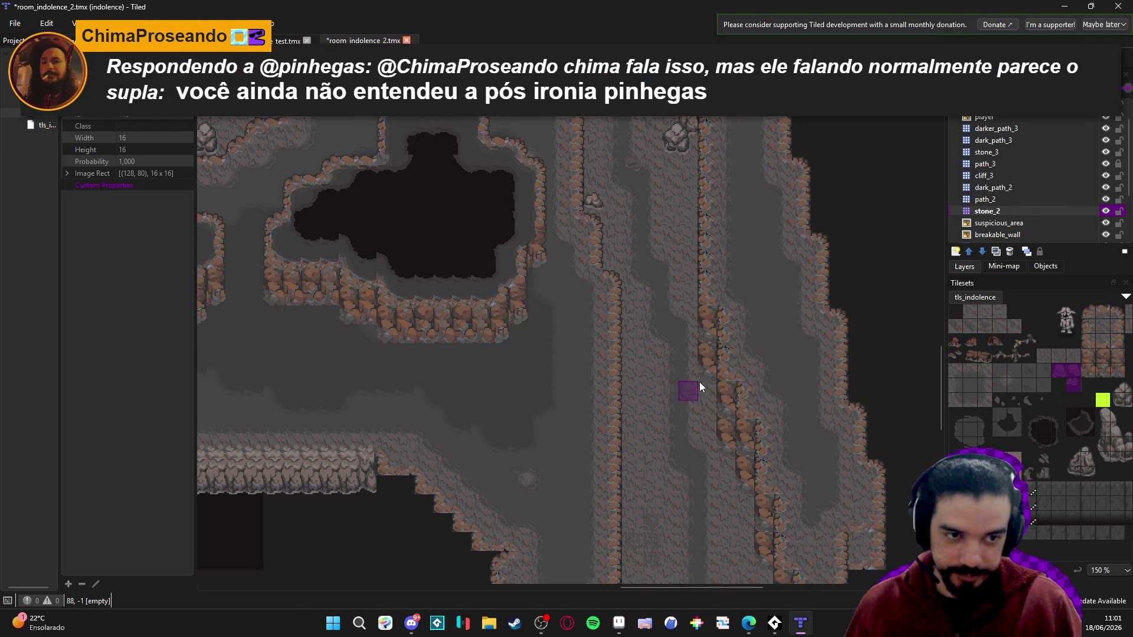
- Toggle floor_1 and dark_path_1 visibility to check them, select path_1, and save
scroll(1034, 210, down, 2)
click(1026, 213)
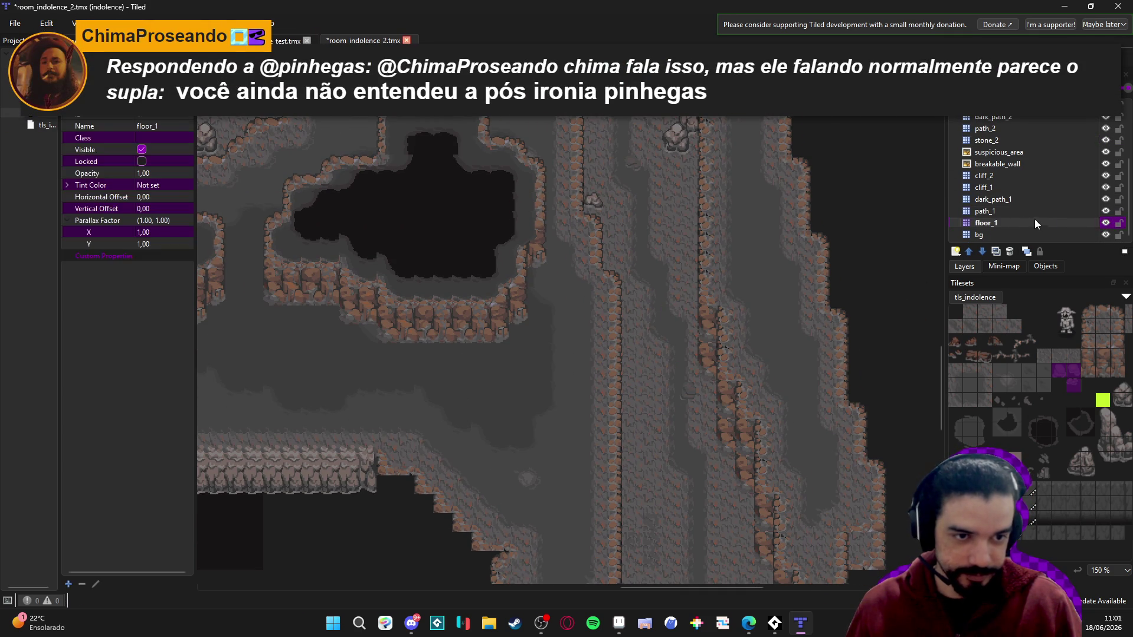
click(1105, 222)
click(1105, 222)
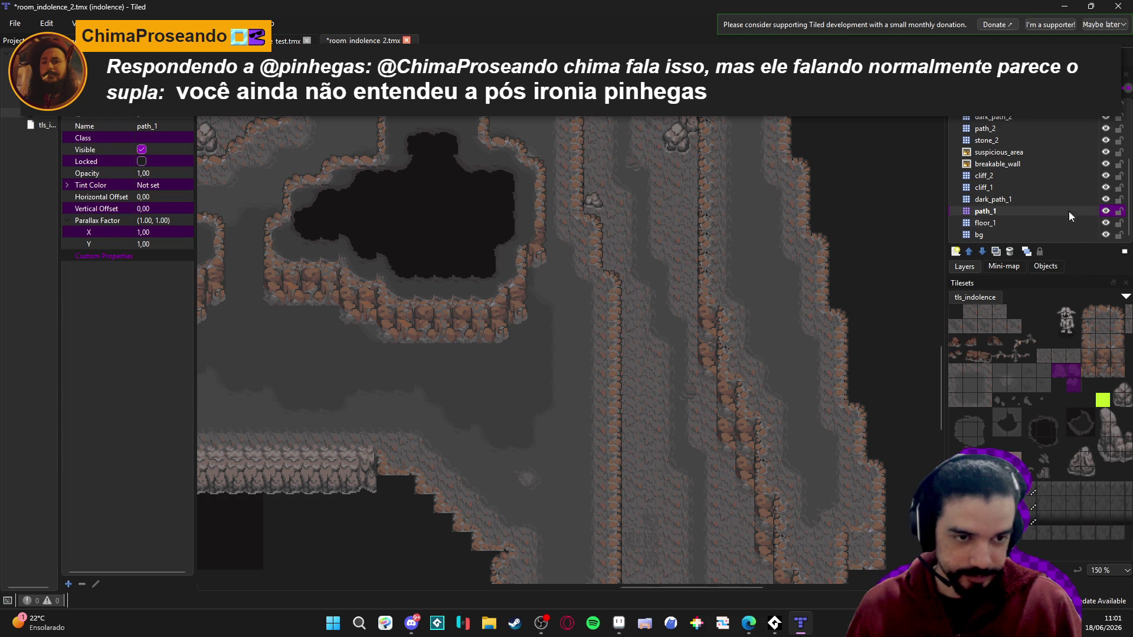
click(1101, 201)
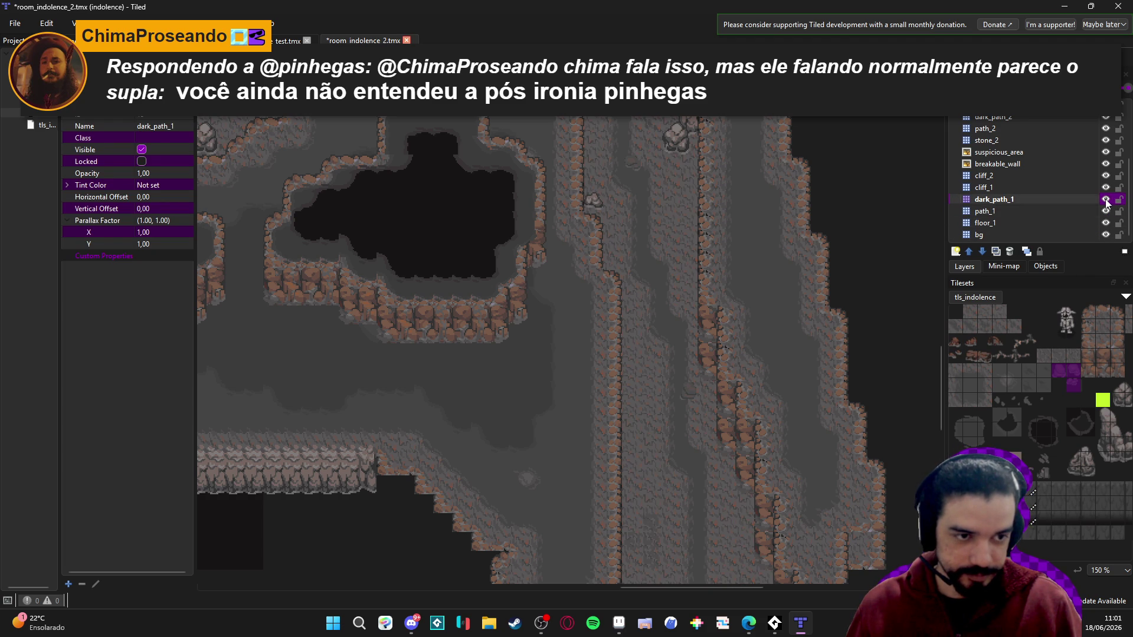
click(1106, 199)
click(1106, 199)
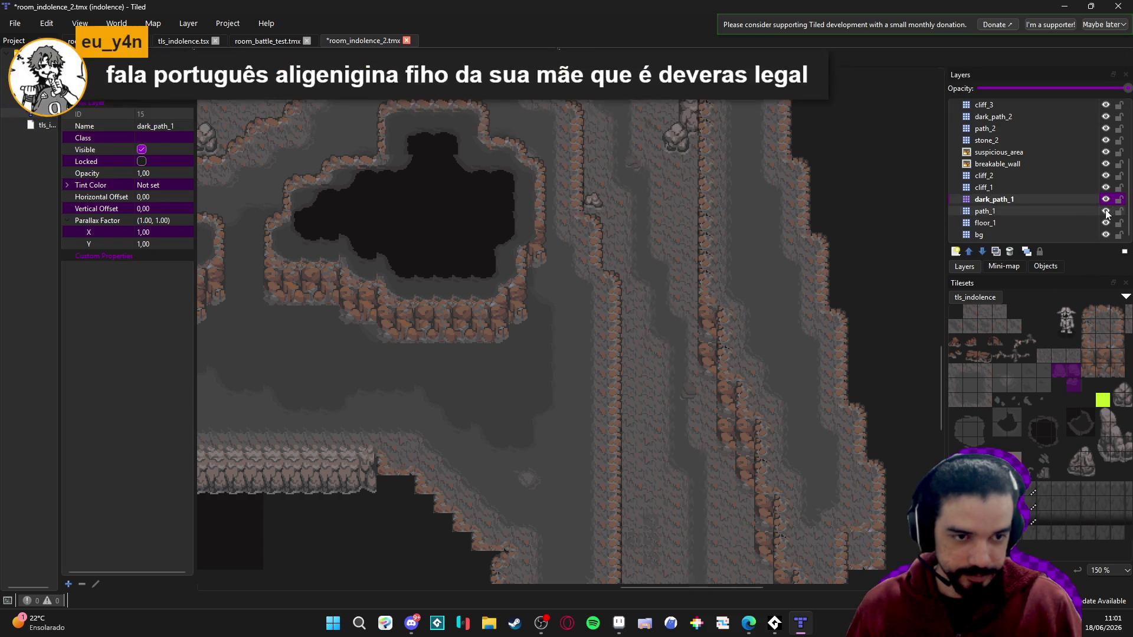
click(1106, 199)
click(1106, 199)
key(ctrl+s)
- Paint mud_path terrain down the vertical corridor to its bottom
click(1006, 584)
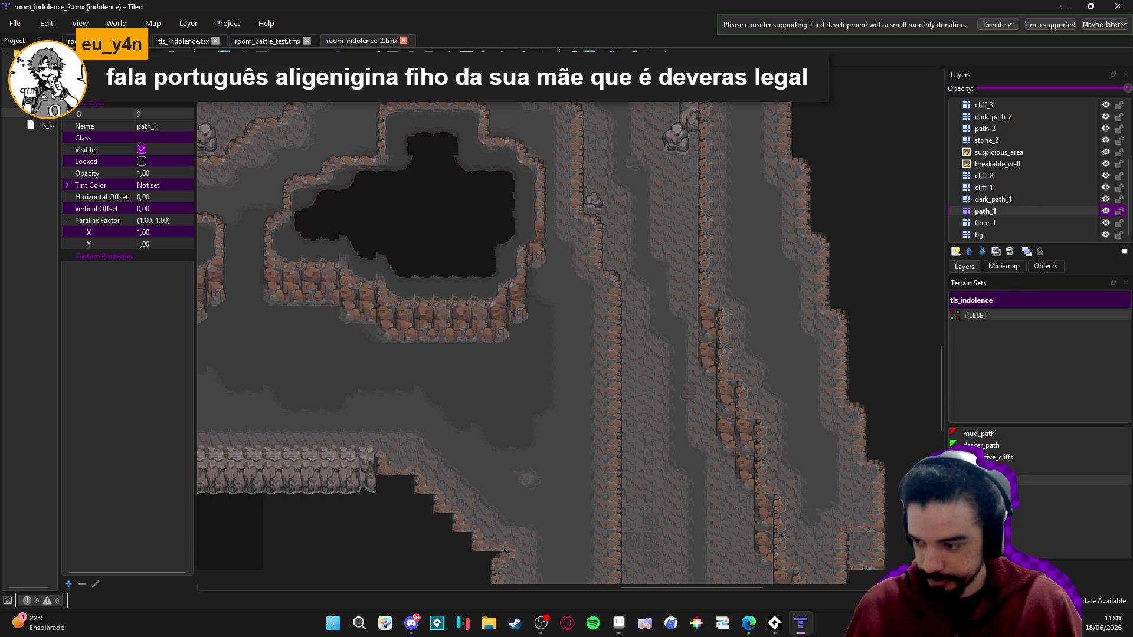
click(1007, 435)
mouse_move(647, 179)
mouse_down()
mouse_move(675, 208)
mouse_move(665, 229)
mouse_move(671, 280)
mouse_move(641, 334)
mouse_move(682, 459)
mouse_move(643, 303)
mouse_up()
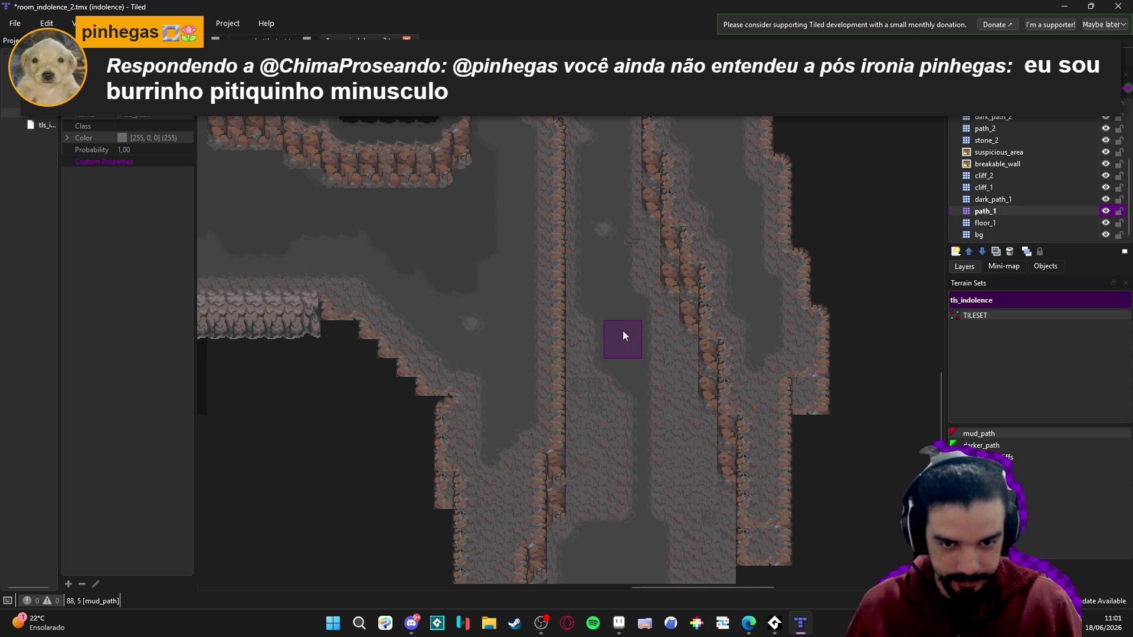
scroll(648, 413, down, 2)
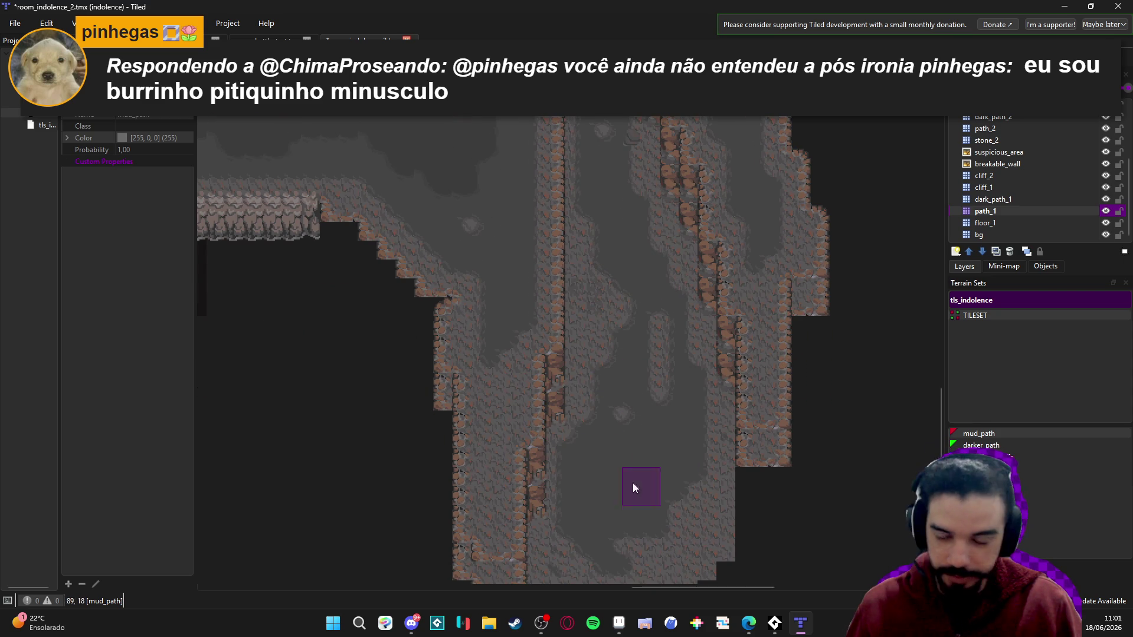
click(774, 438)
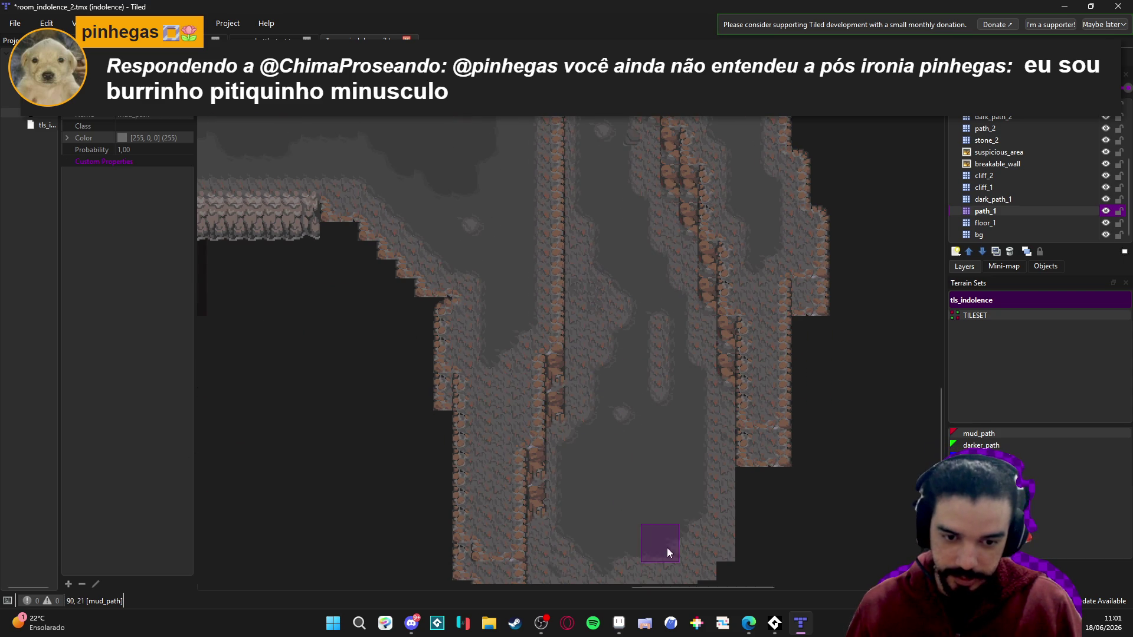
scroll(677, 543, down, 1)
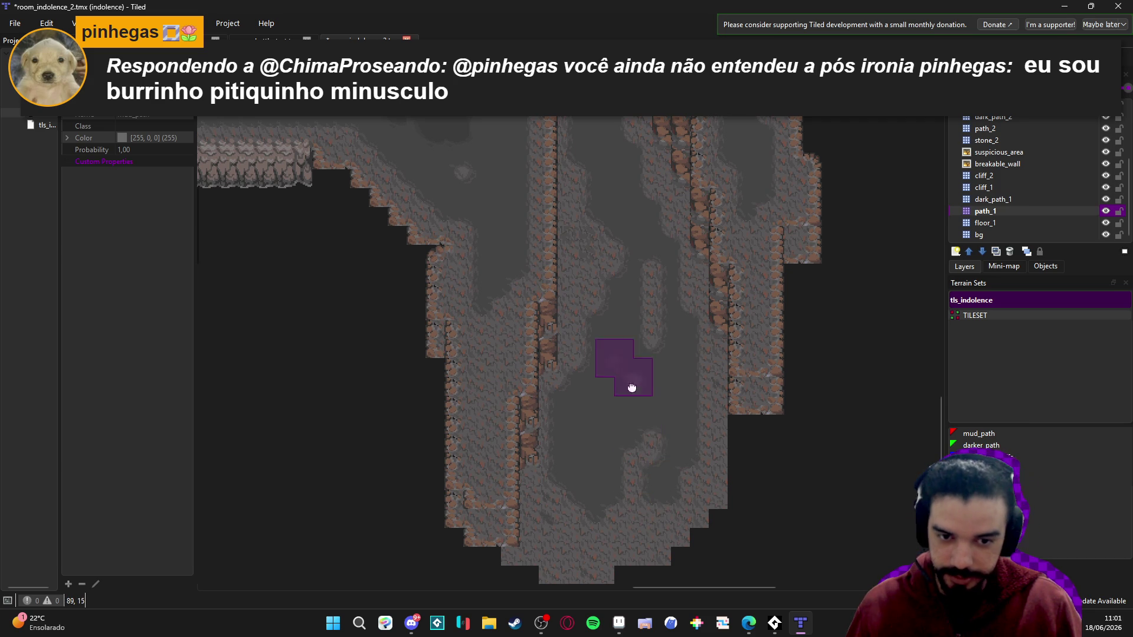
drag(632, 387, 677, 497)
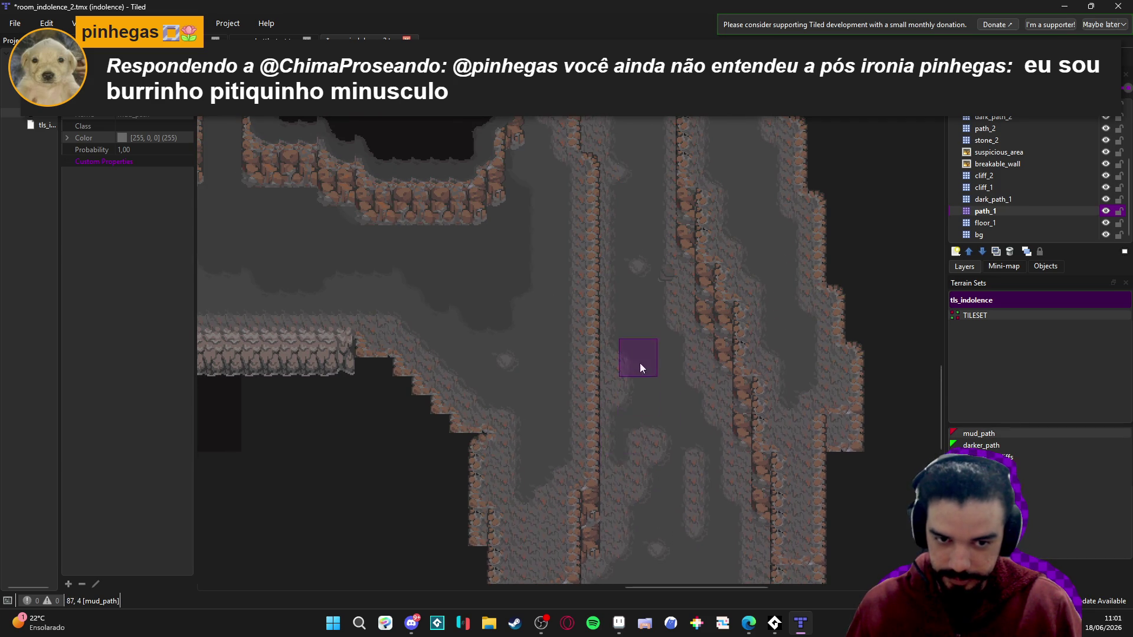
drag(640, 372, 686, 482)
scroll(686, 483, up, 2)
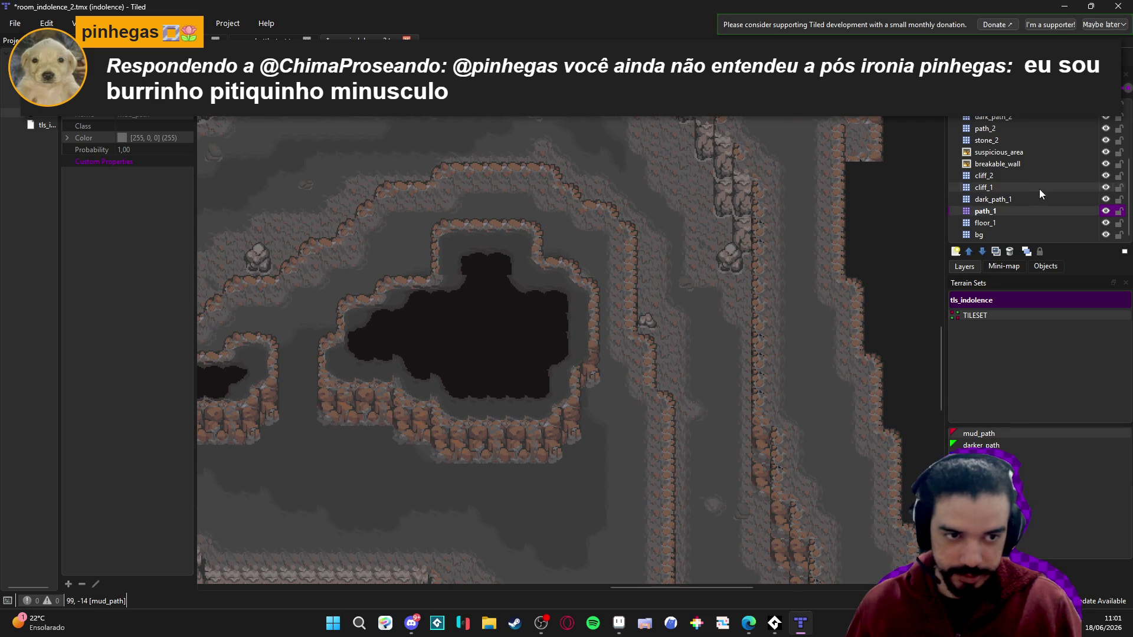
- Select the dark_path_1 layer and the darker_path terrain
click(1043, 200)
click(991, 446)
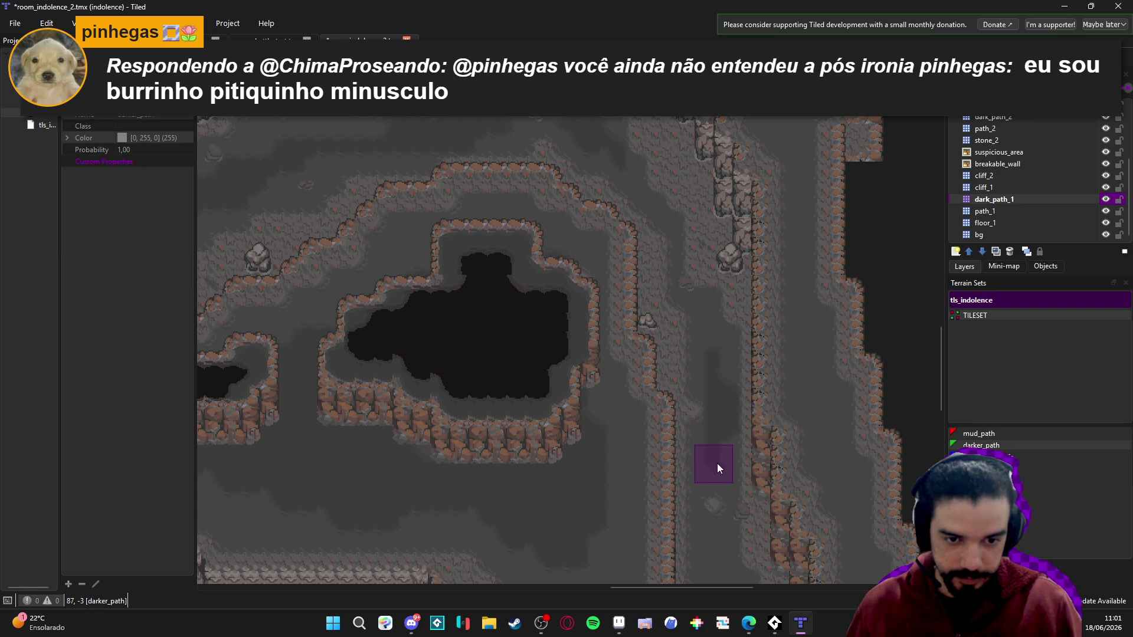
scroll(711, 407, down, 4)
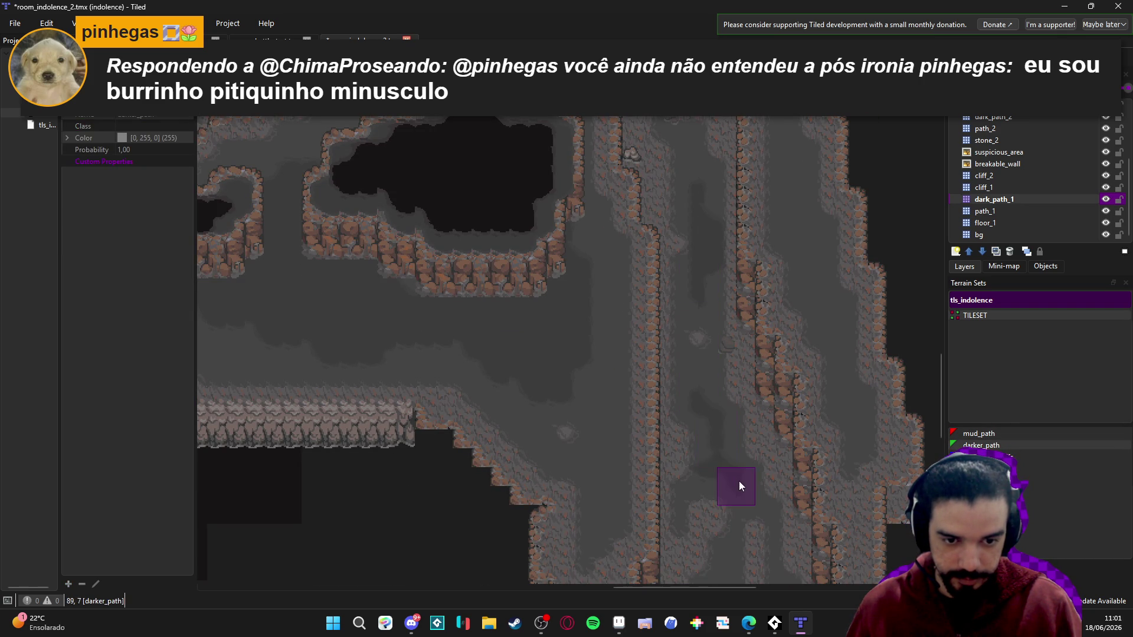
scroll(720, 430, up, 1)
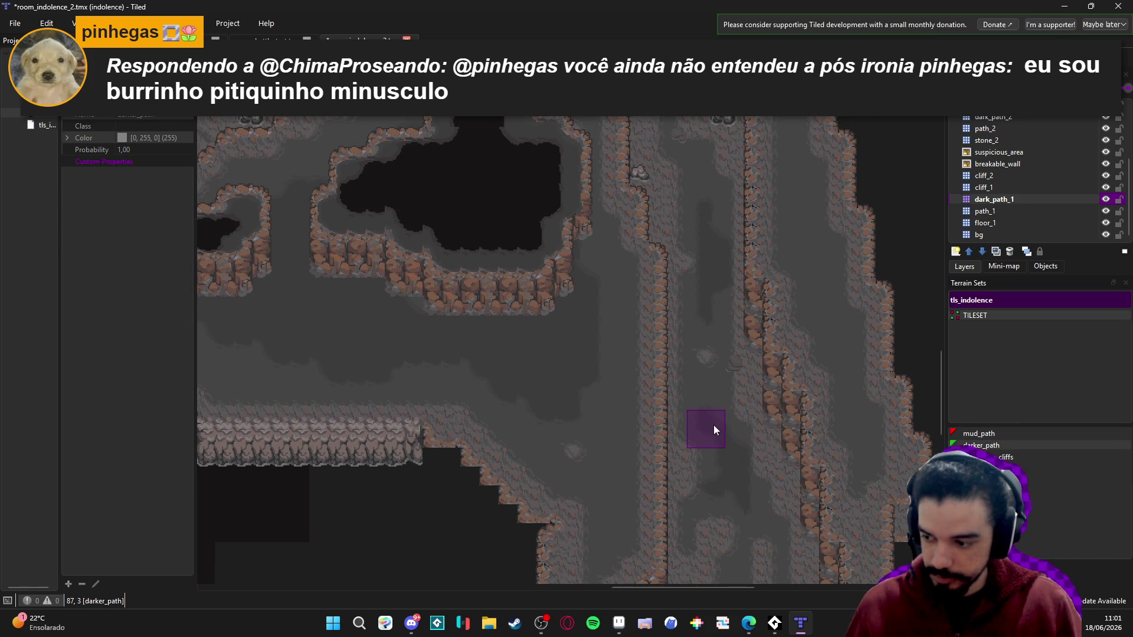
scroll(721, 416, up, 1)
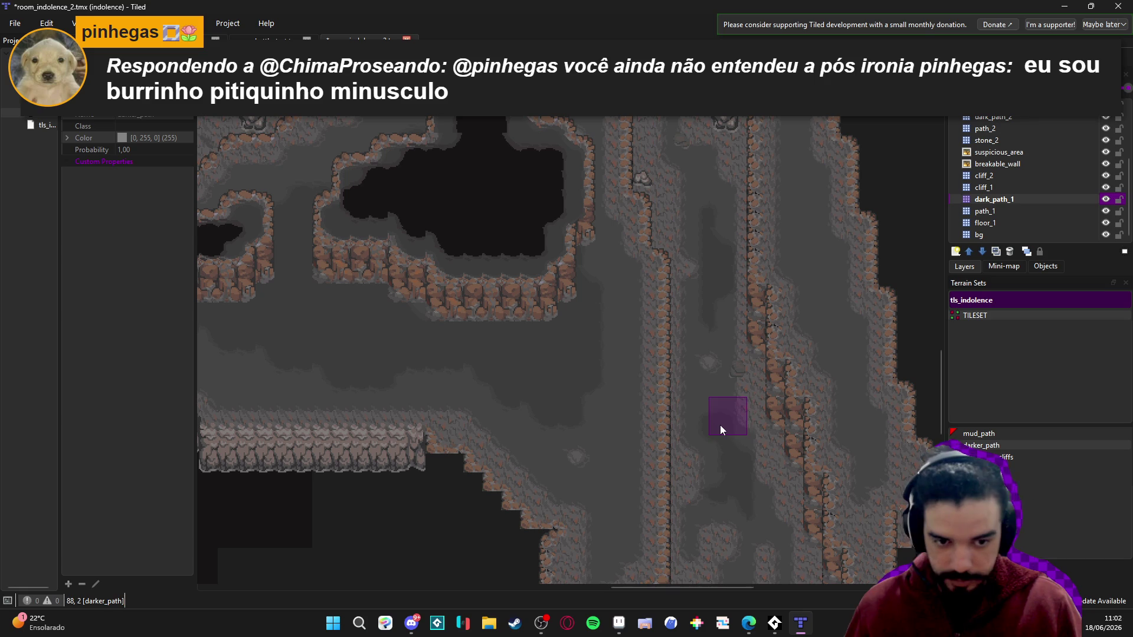
scroll(721, 390, up, 10)
scroll(734, 306, left, 4)
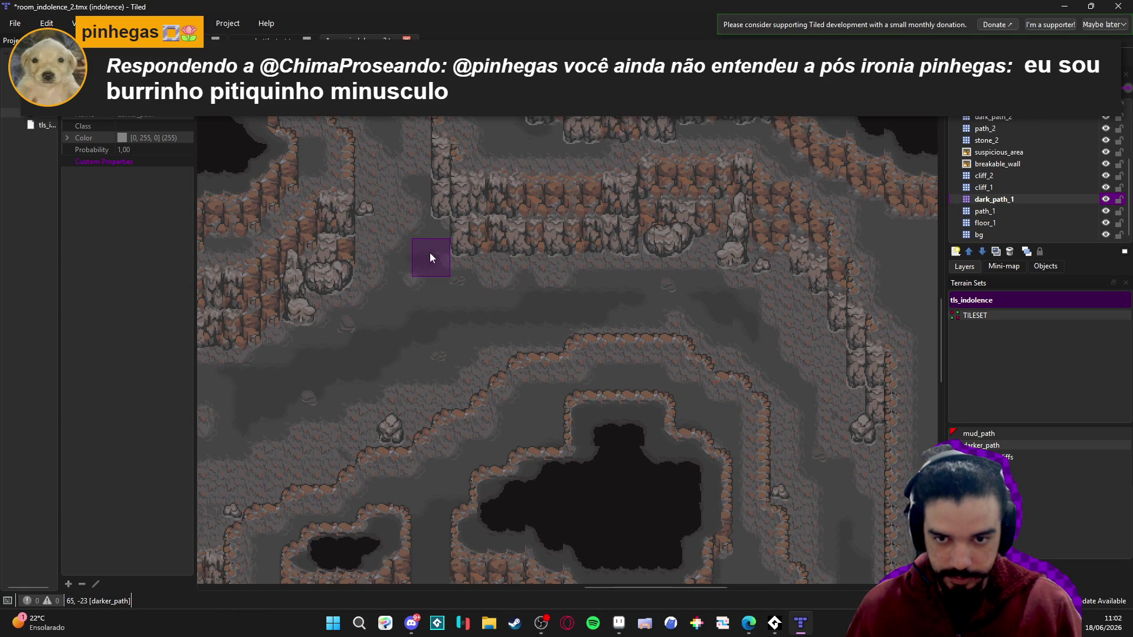
scroll(442, 271, down, 5)
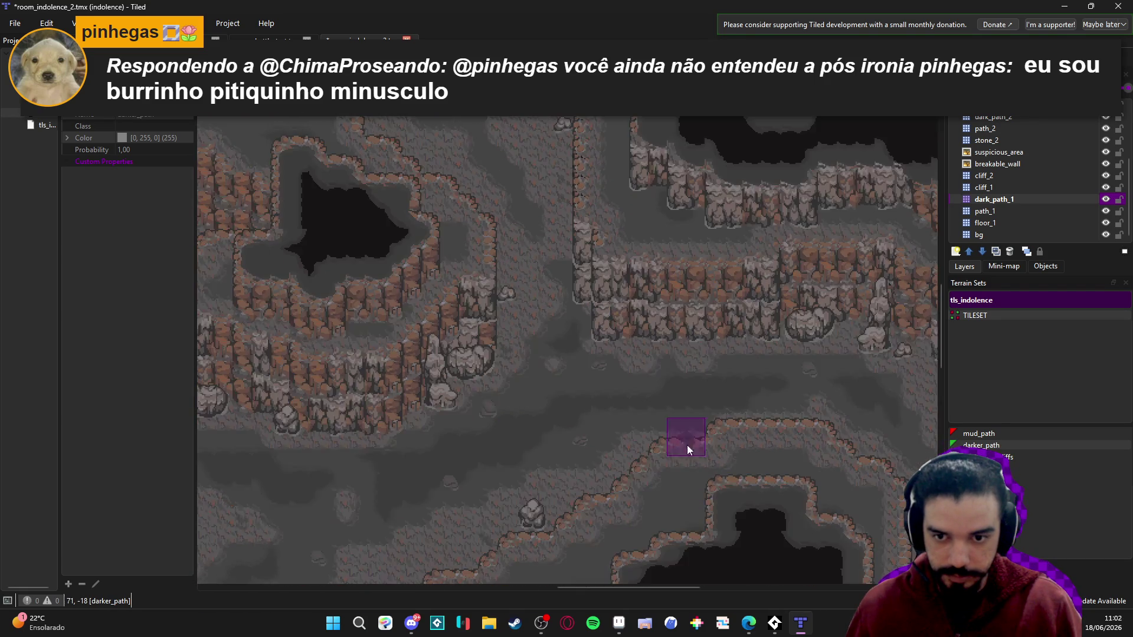
scroll(594, 245, down, 5)
scroll(629, 249, down, 5)
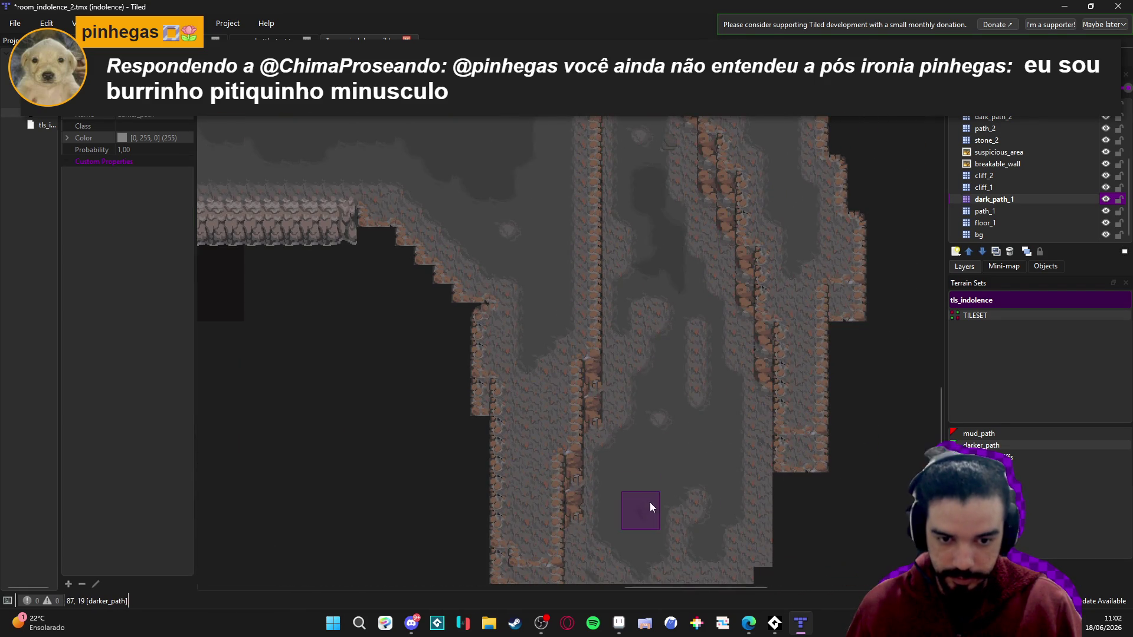
ctrl+scroll(650, 502, up, 2)
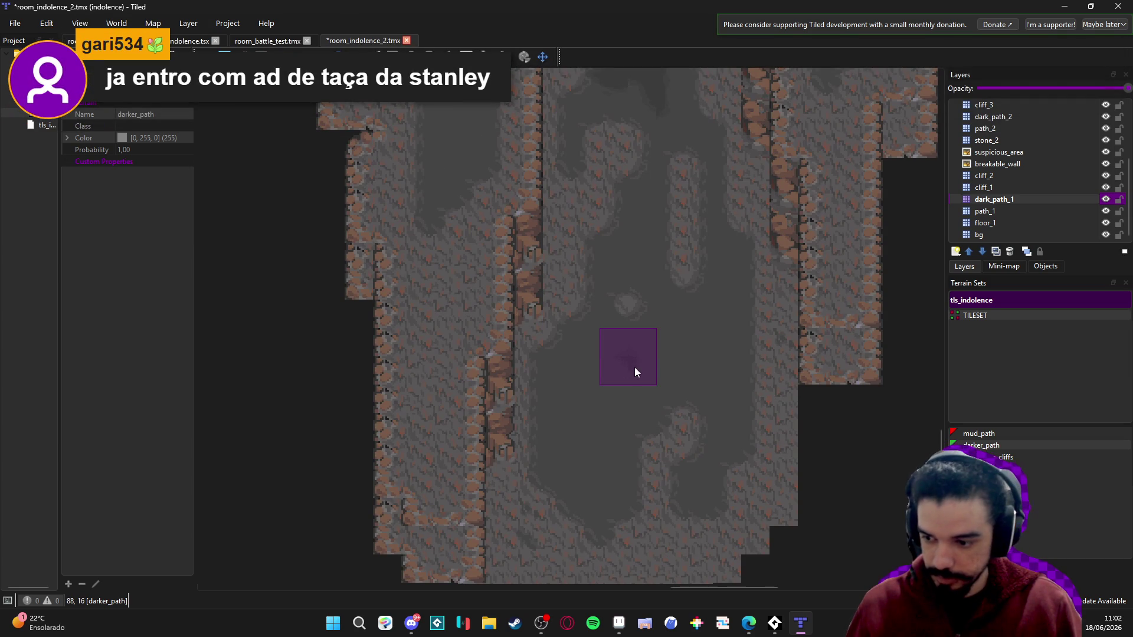
drag(626, 373, 627, 378)
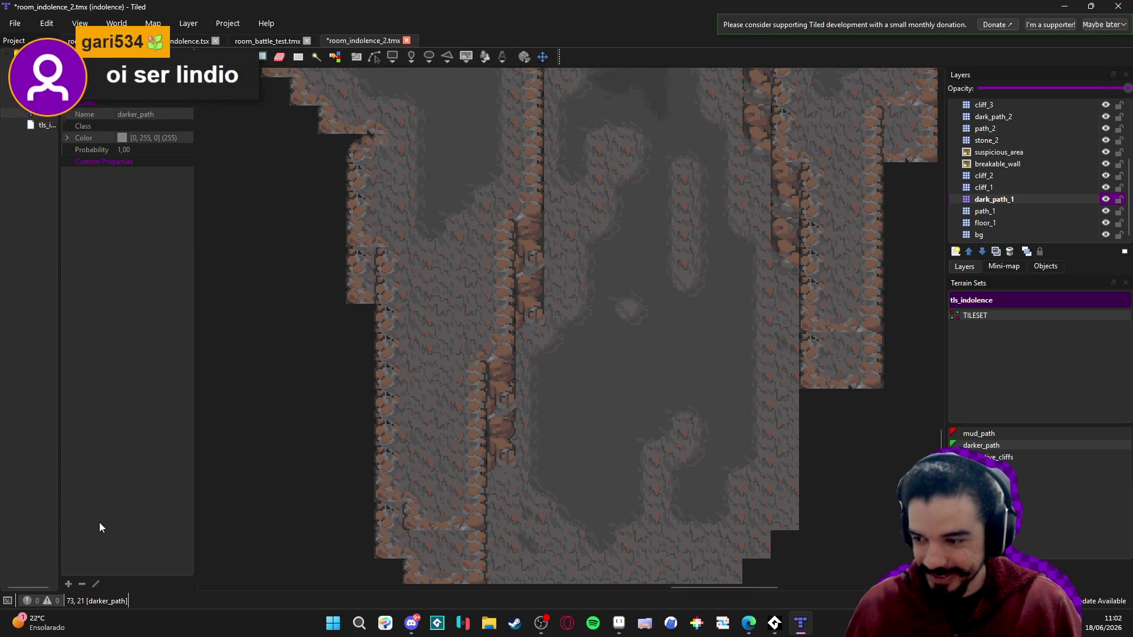
- Paint darker_path terrain along the corridor floor and save the map
mouse_move(637, 376)
mouse_down()
mouse_move(576, 434)
mouse_move(624, 376)
mouse_move(677, 374)
mouse_move(703, 347)
mouse_move(730, 384)
mouse_move(722, 286)
mouse_move(666, 282)
mouse_move(645, 215)
mouse_move(629, 271)
mouse_up()
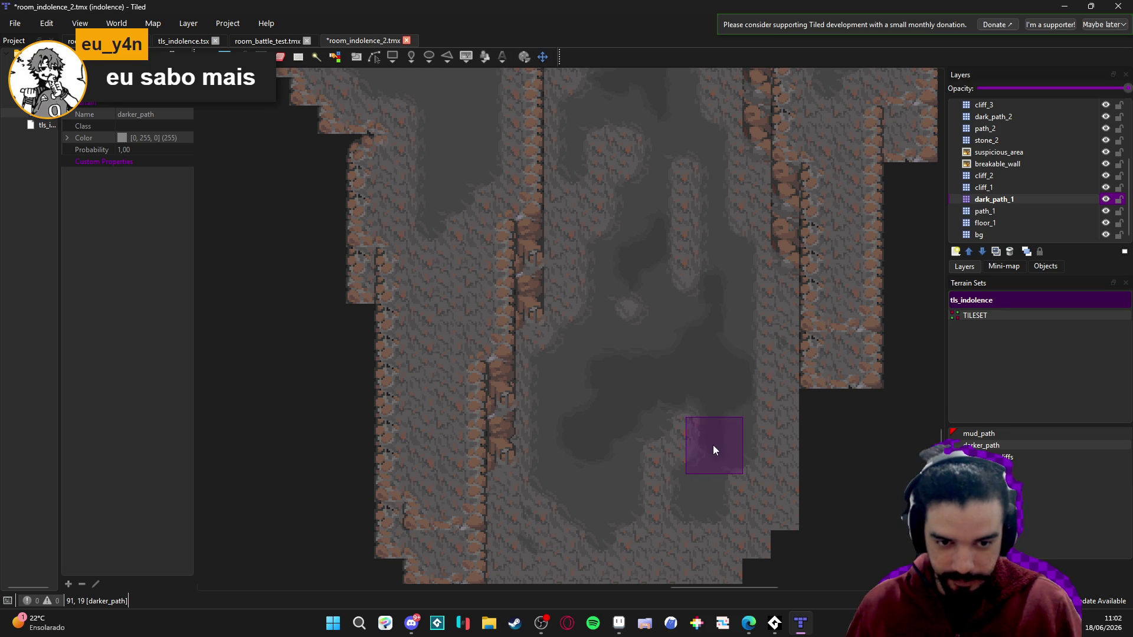
scroll(575, 403, down, 3)
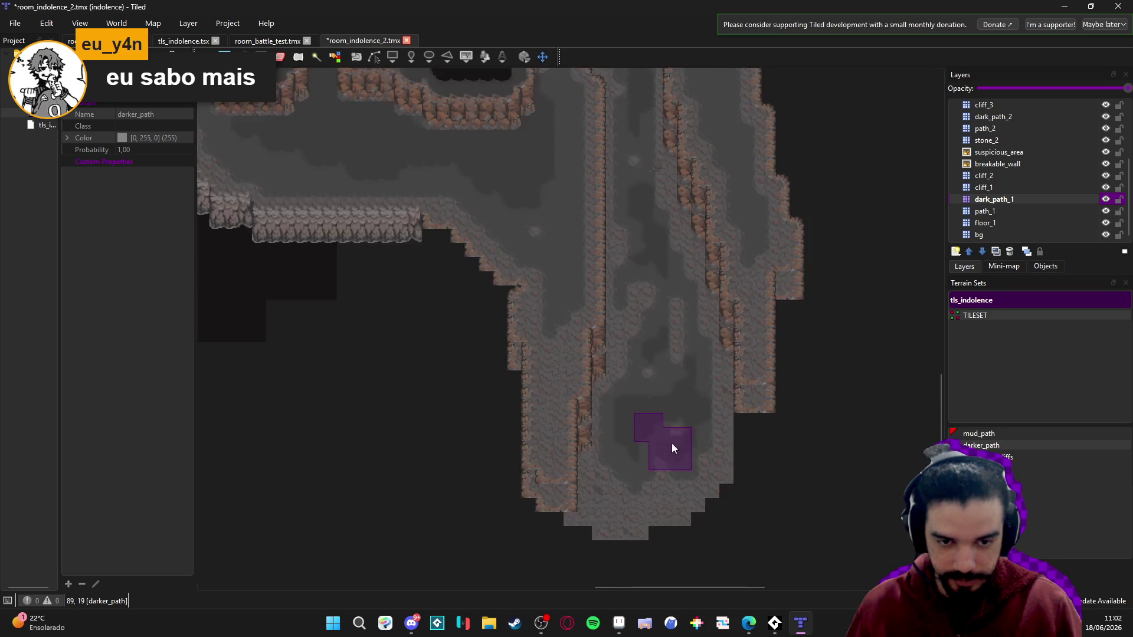
scroll(633, 398, up, 2)
scroll(635, 488, up, 2)
scroll(636, 487, left, 3)
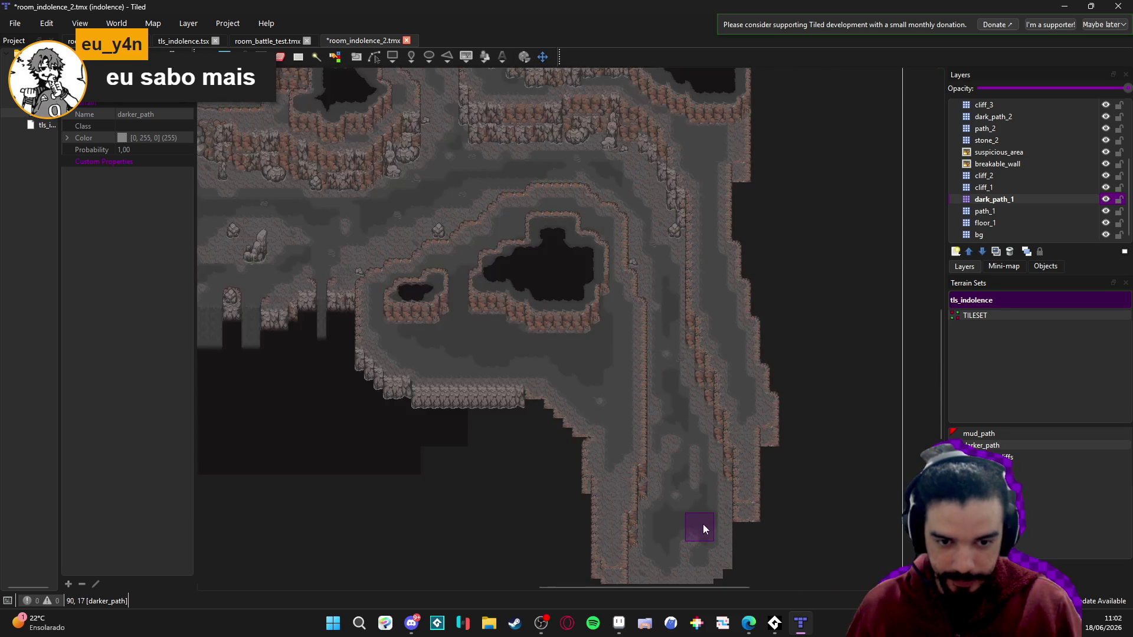
scroll(710, 384, up, 1)
scroll(711, 384, left, 2)
scroll(808, 324, up, 2)
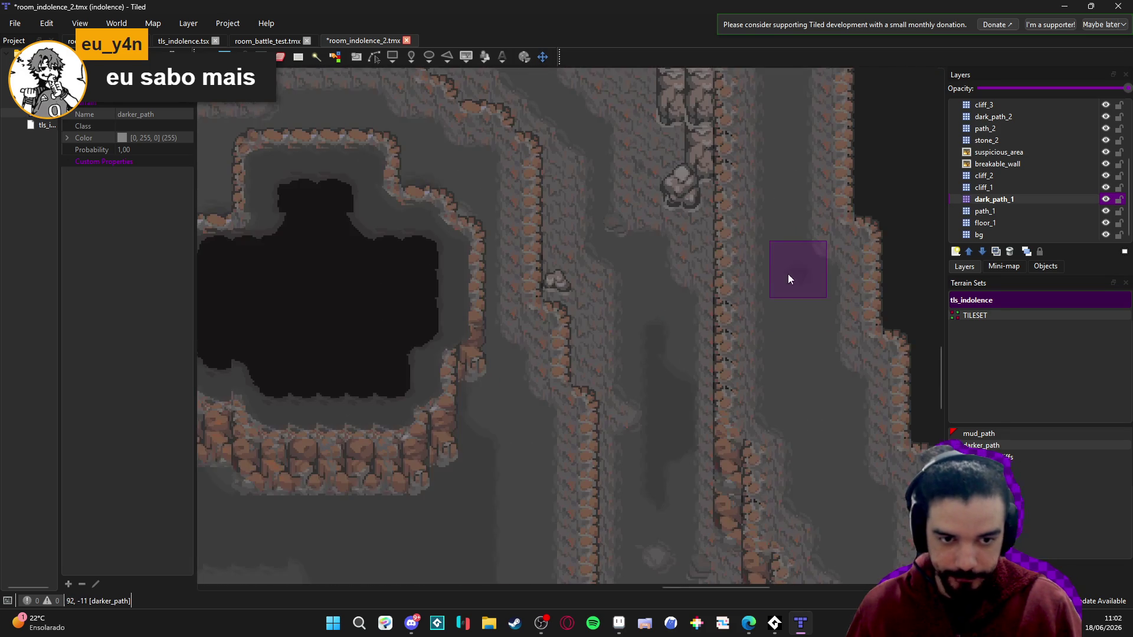
scroll(649, 378, left, 2)
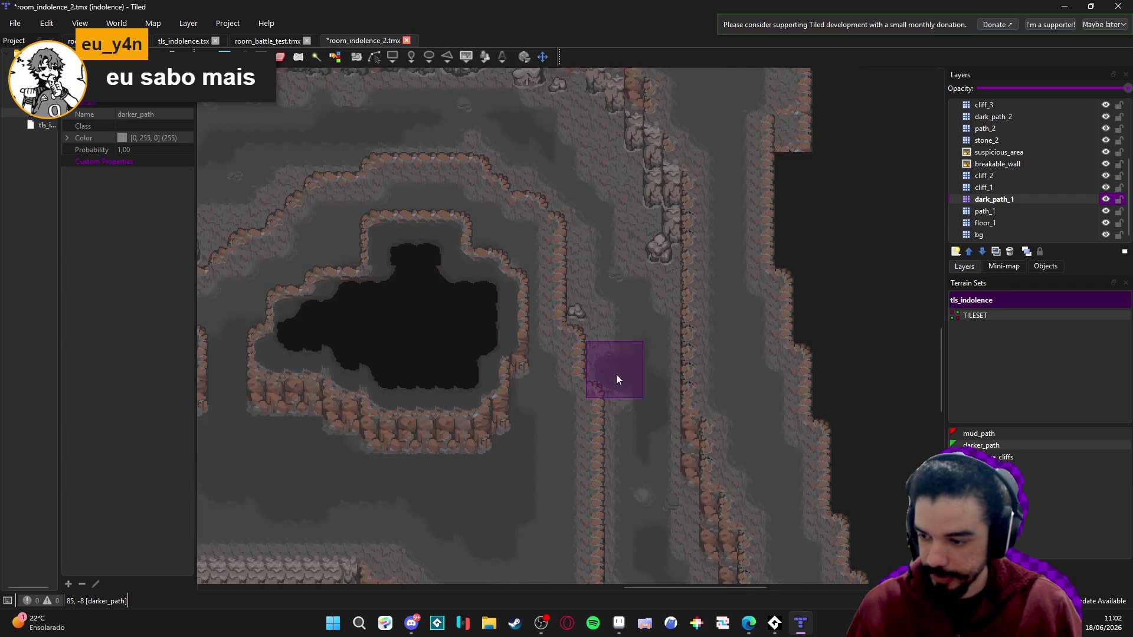
scroll(615, 383, up, 1)
key(ctrl+s)
scroll(1031, 189, up, 1)
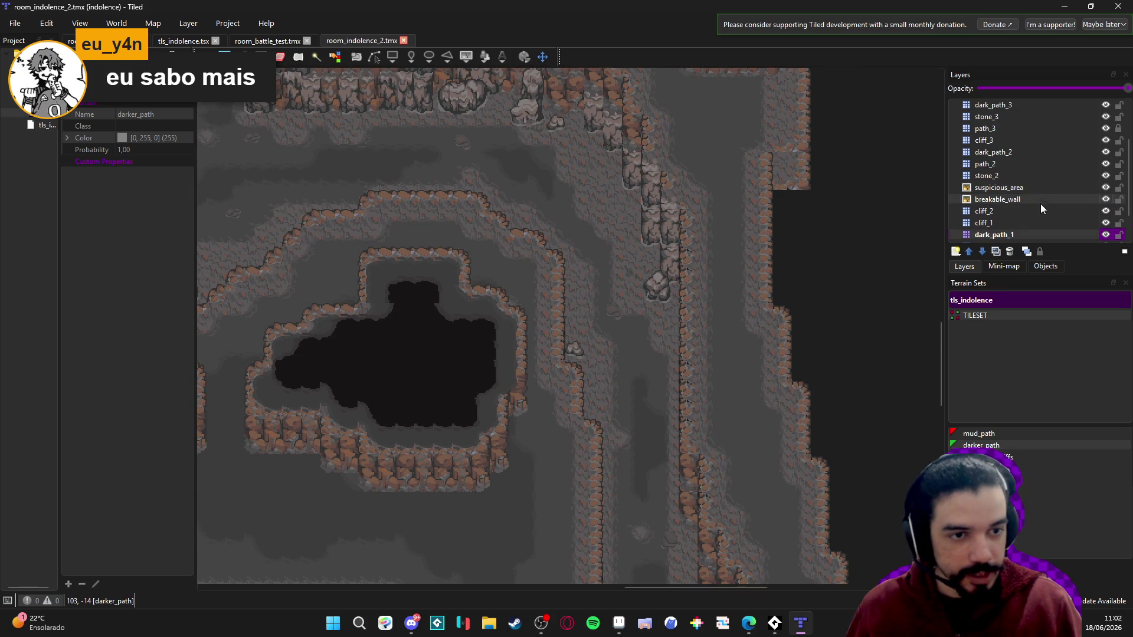
- On the dark_path_2 layer, paint a darker_path stroke down the right corridor and save
click(1014, 153)
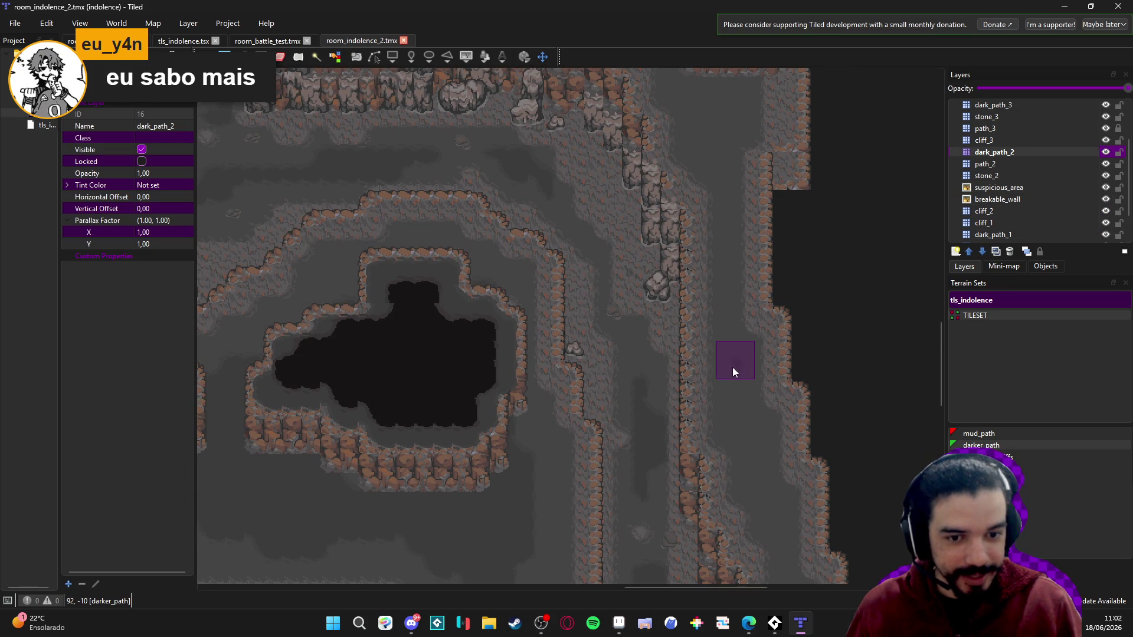
drag(734, 372, 744, 449)
scroll(760, 488, down, 3)
scroll(718, 350, right, 1)
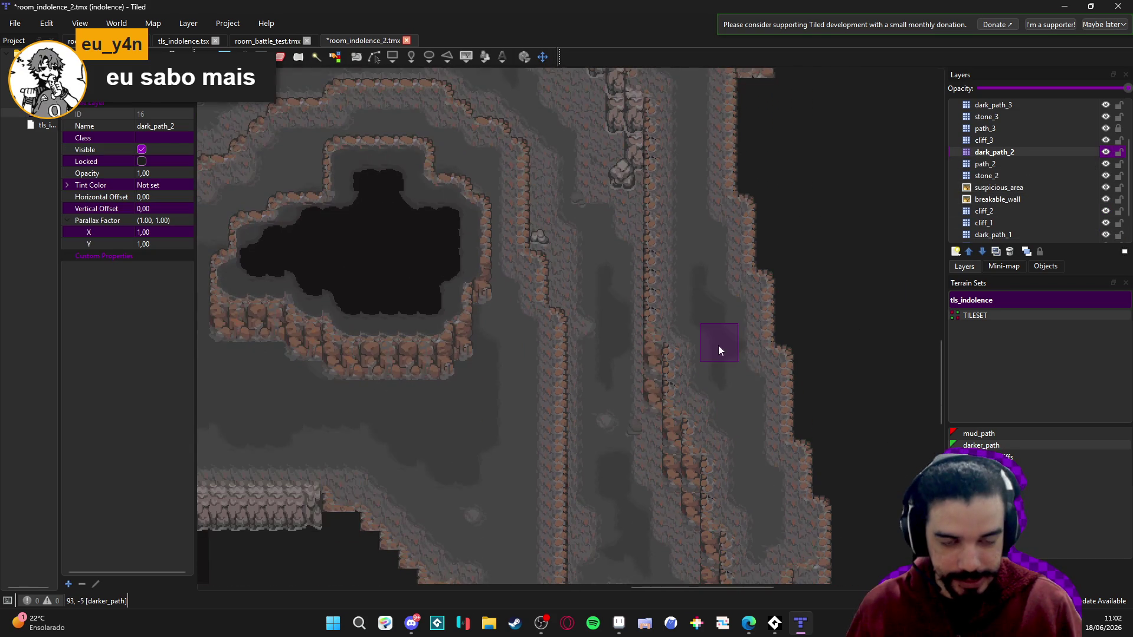
scroll(748, 425, up, 5)
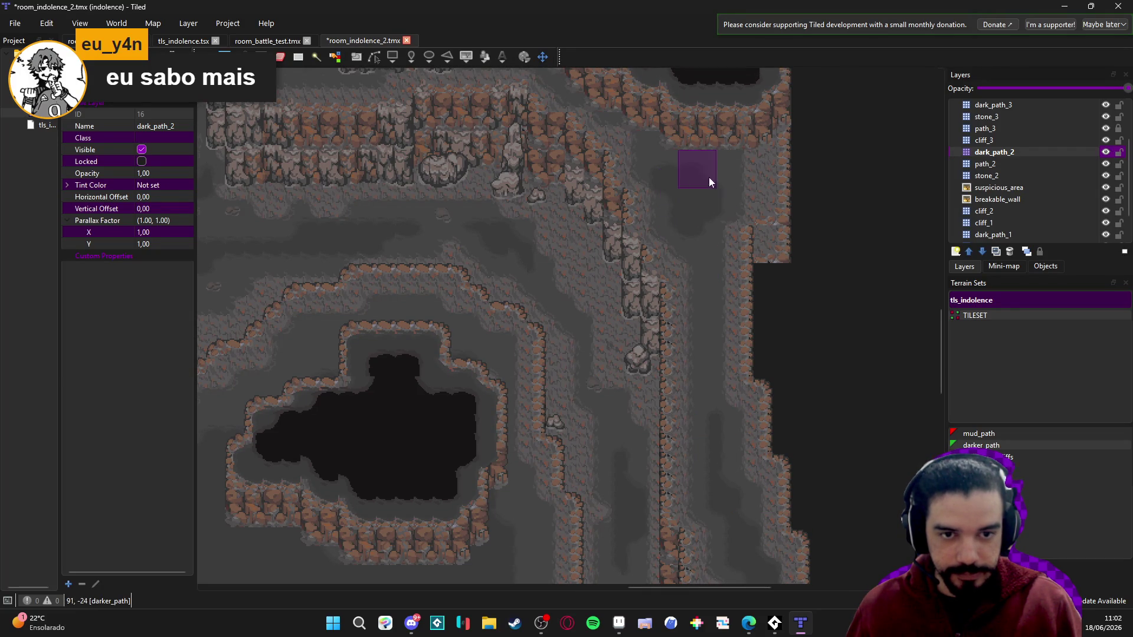
scroll(701, 242, down, 3)
scroll(582, 317, left, 6)
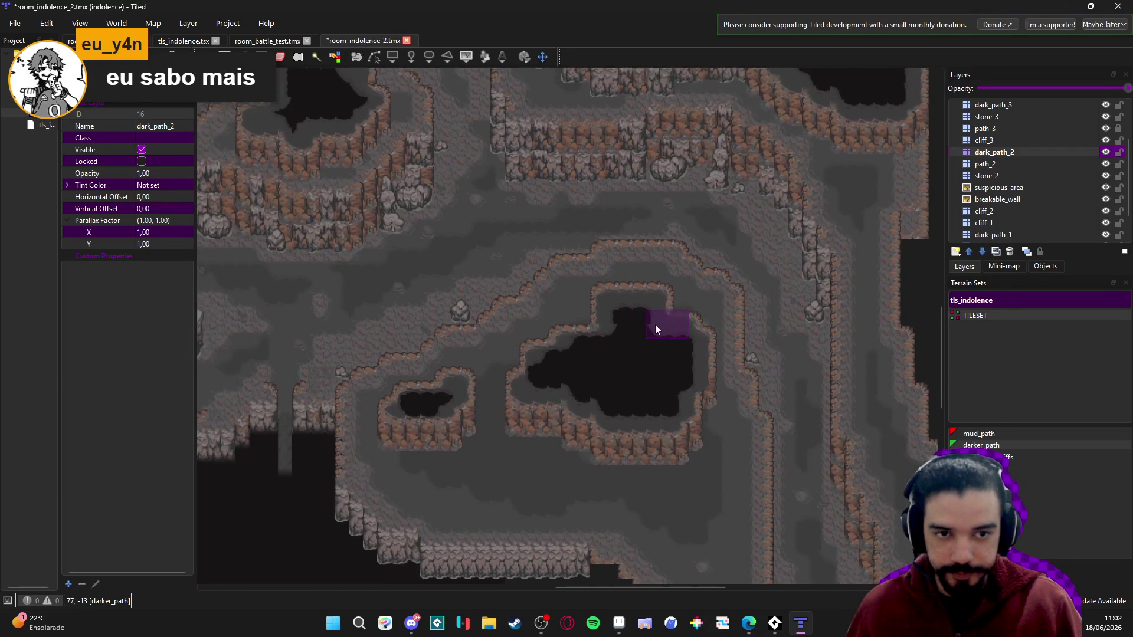
scroll(595, 257, down, 2)
key(ctrl+s)
scroll(621, 254, right, 3)
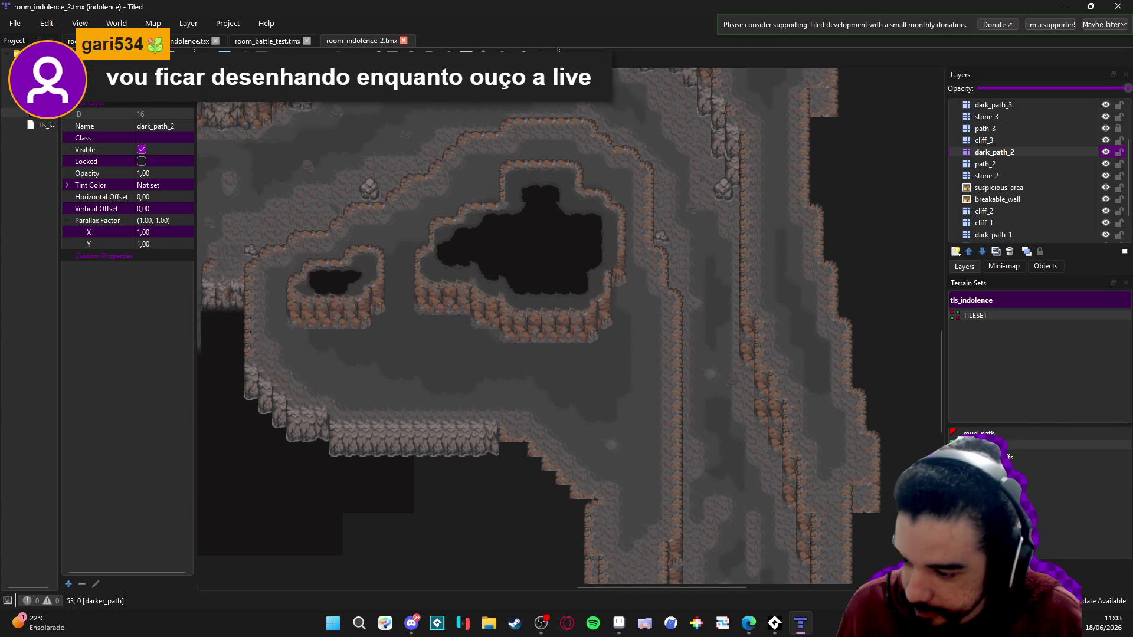
- Switch over to the web browser and scroll through it
key(alt+Tab)
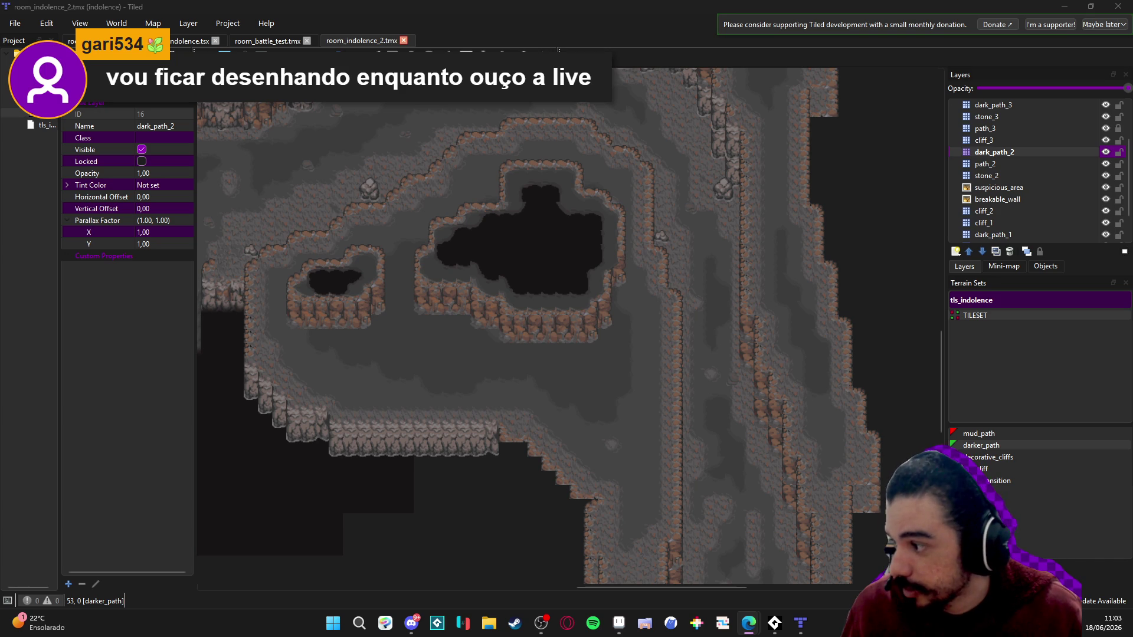
scroll(624, 346, down, 3)
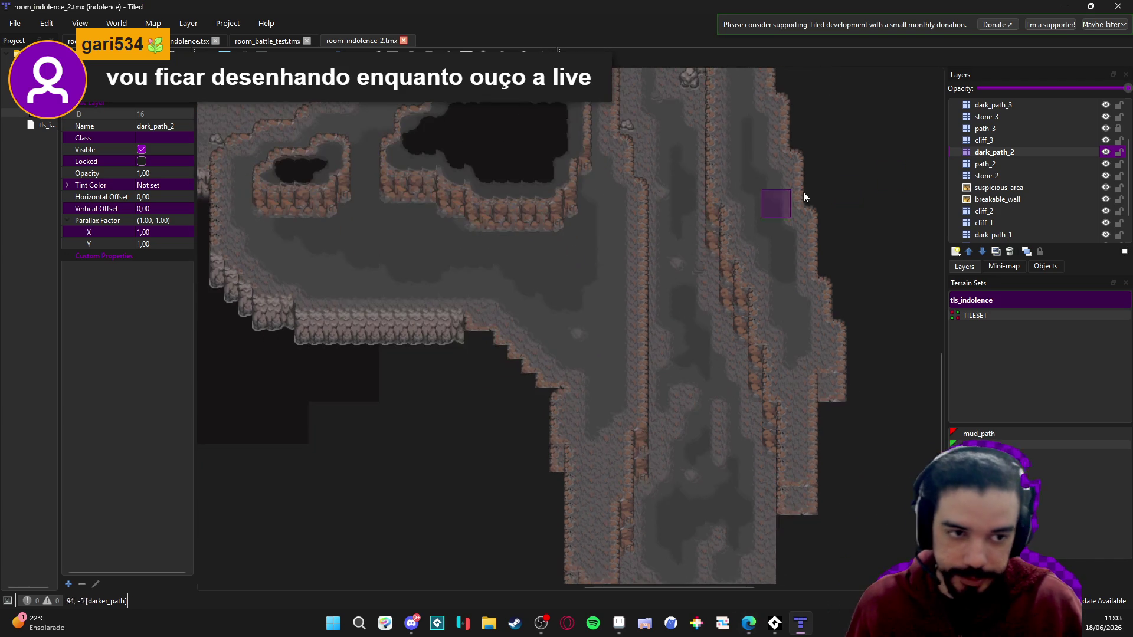
scroll(589, 190, up, 1)
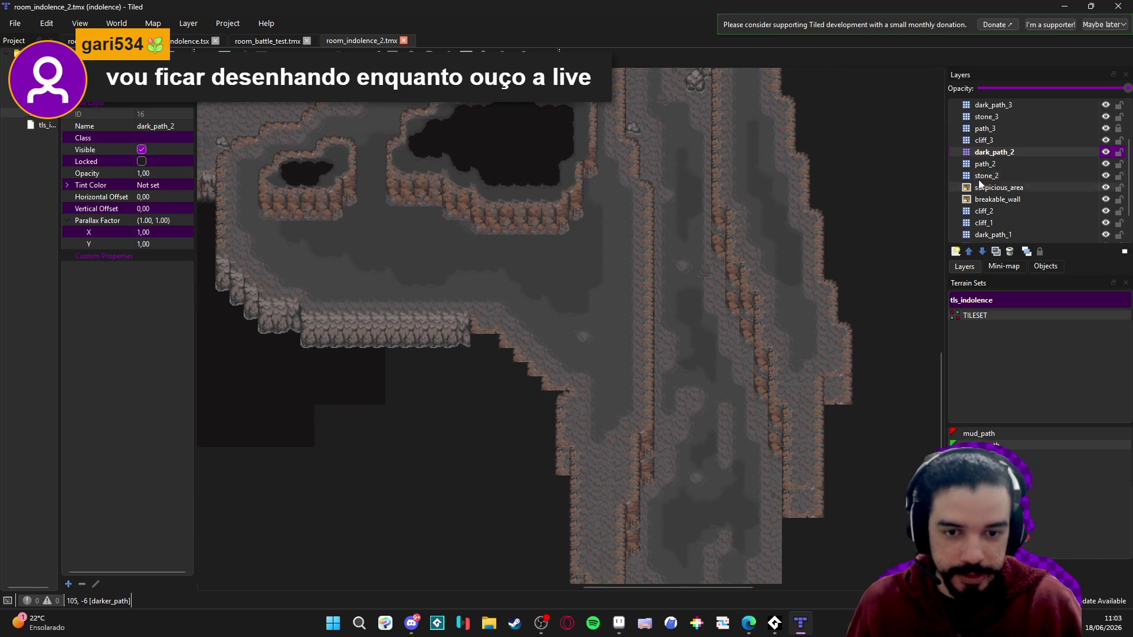
- Hide the dark_path_2 layer, make cliff_3 the active layer, and pick the big_cliff terrain
click(1105, 152)
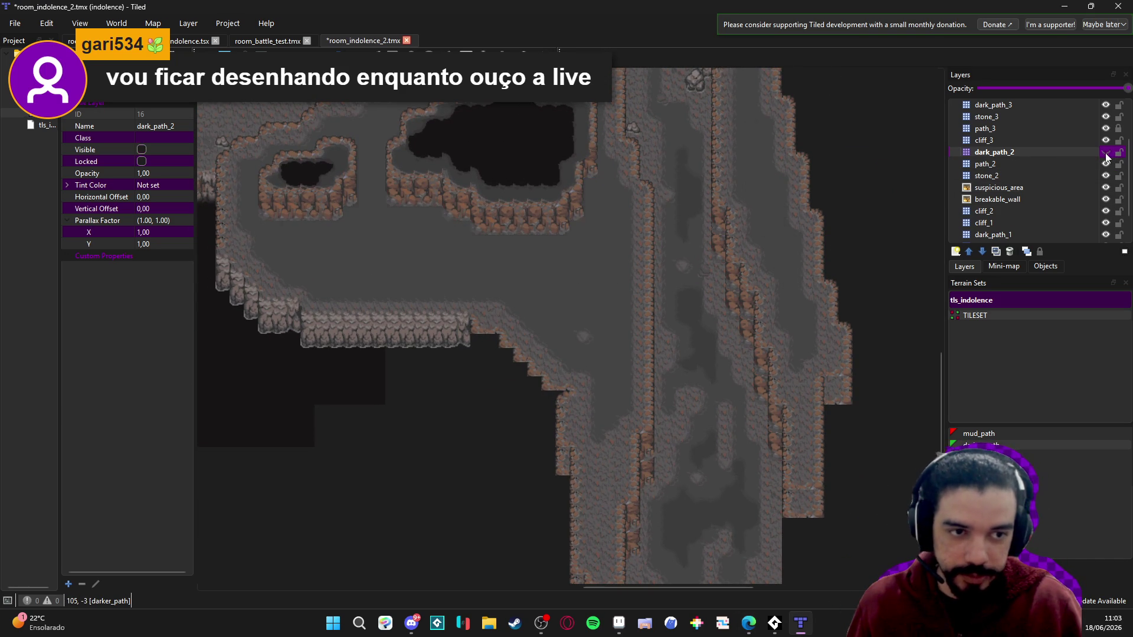
click(1106, 151)
scroll(699, 171, up, 2)
click(1084, 139)
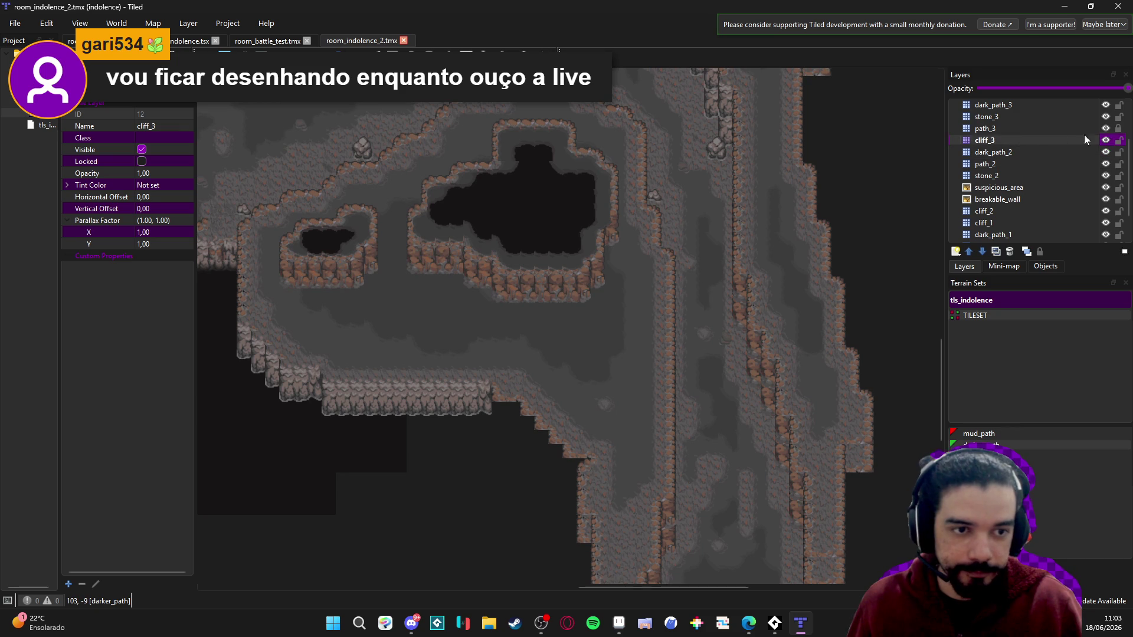
click(1105, 140)
click(1106, 140)
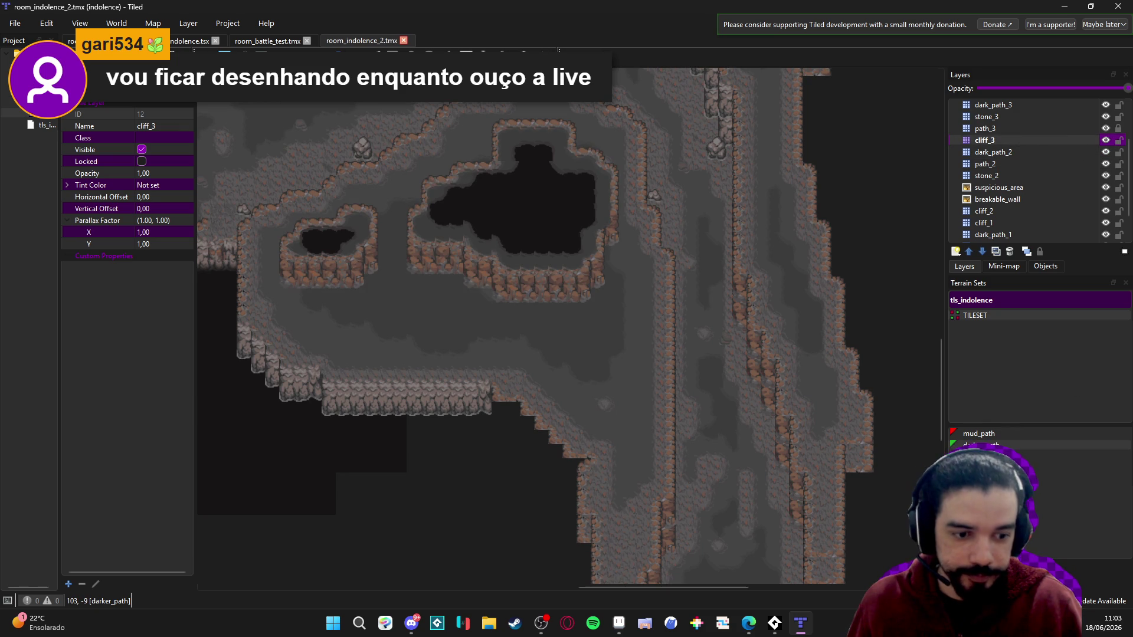
key(b)
key(t)
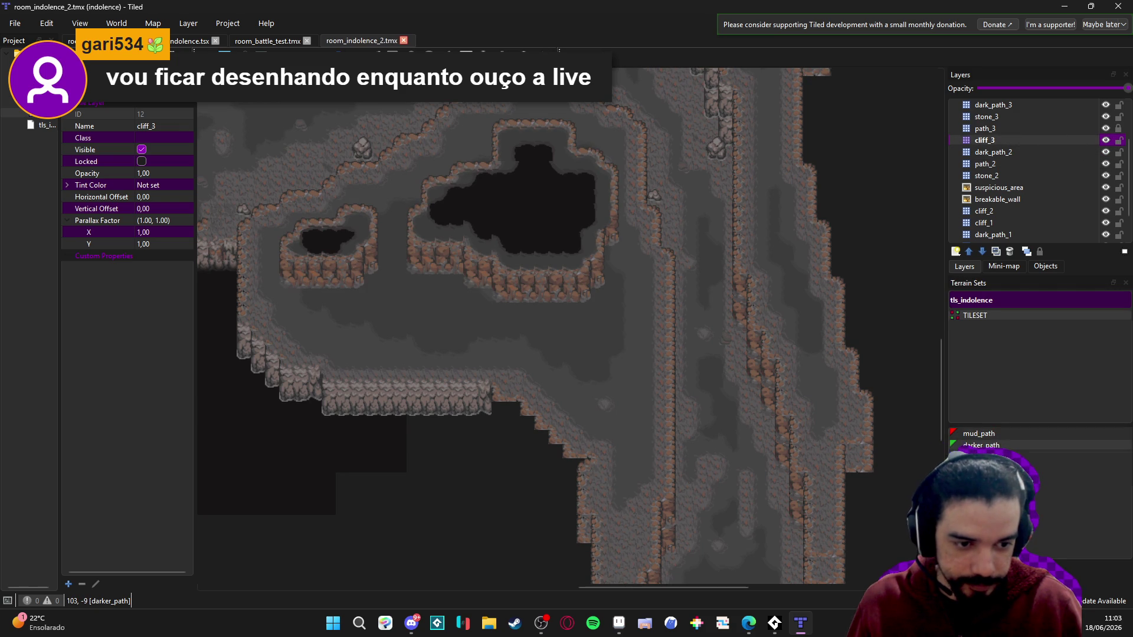
click(979, 456)
- Paint a big_cliff plateau below the ponds, undoing one misplaced stroke, extend its edges, and save
click(640, 362)
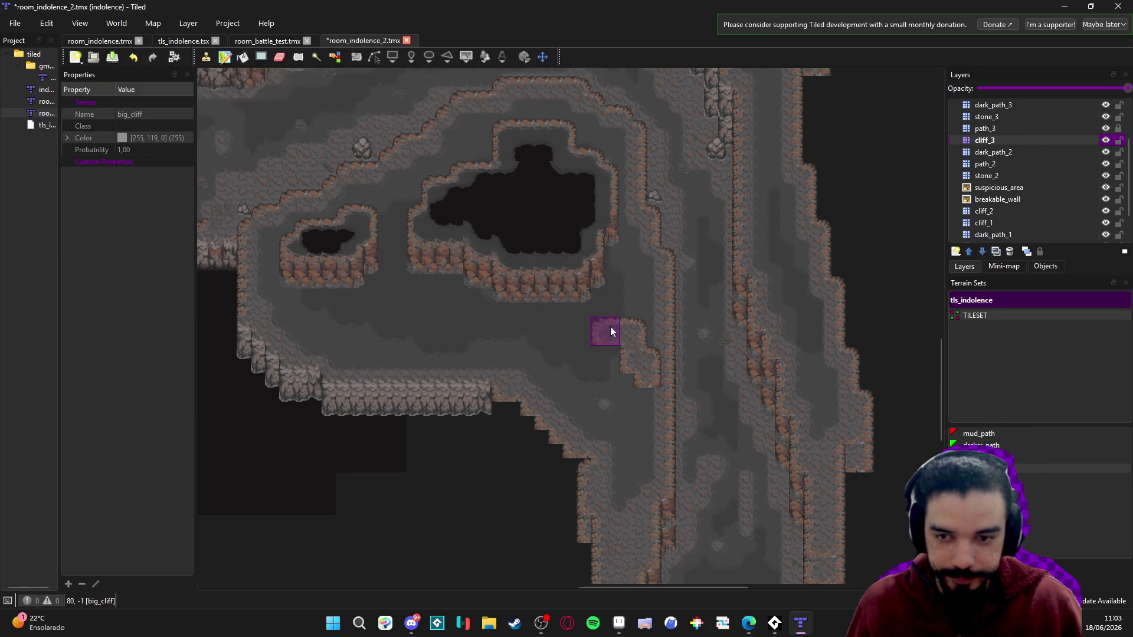
scroll(608, 330, up, 1)
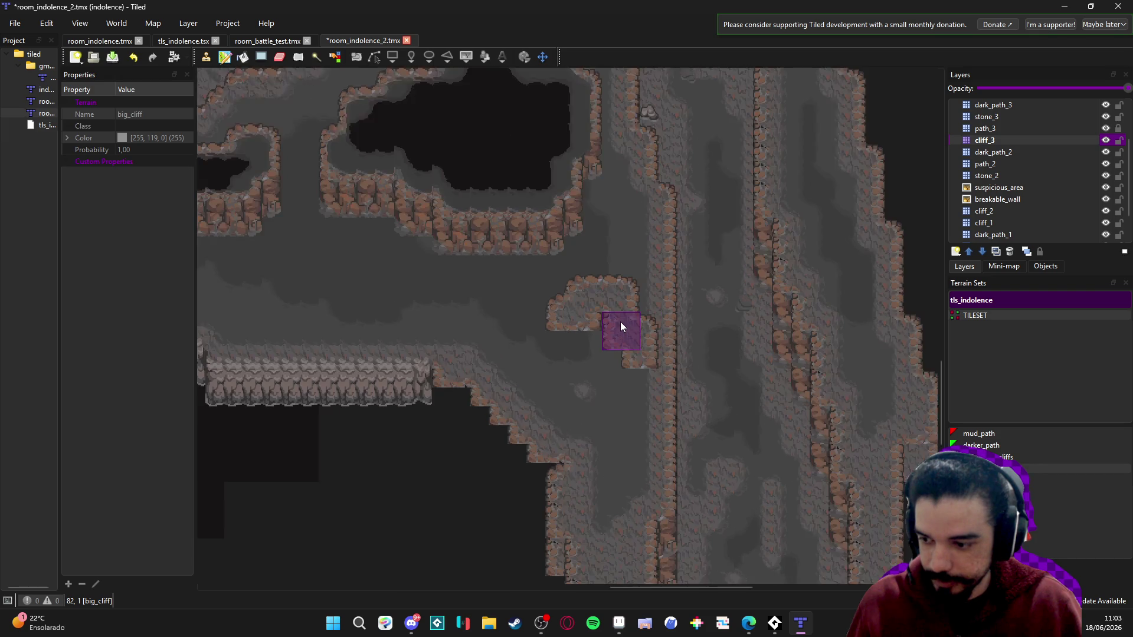
drag(621, 322, 643, 330)
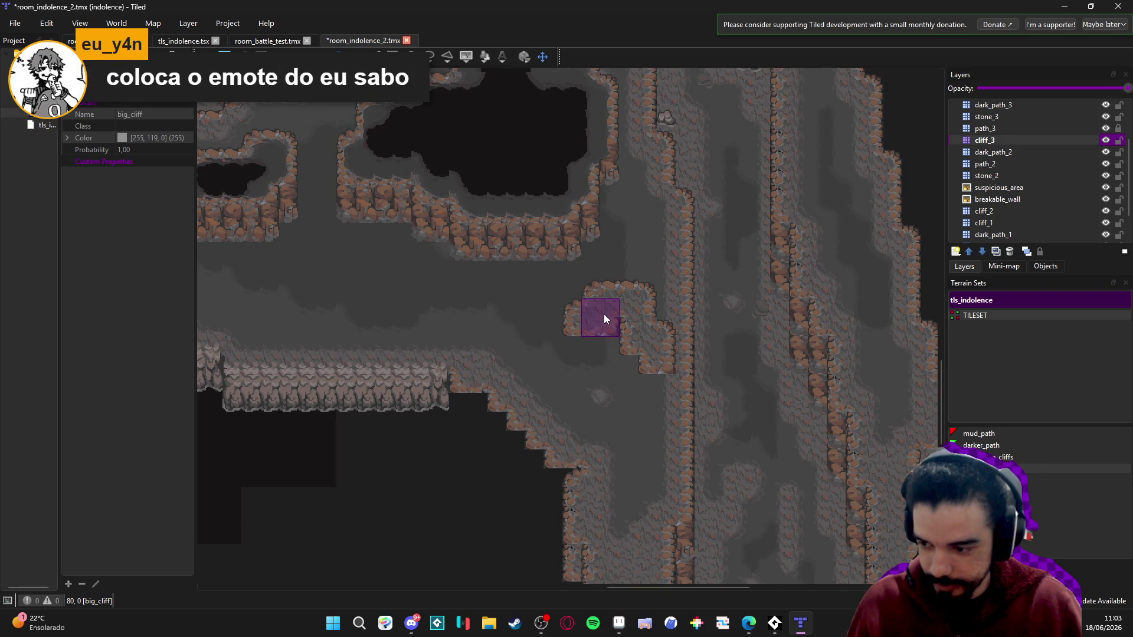
key(ctrl+z)
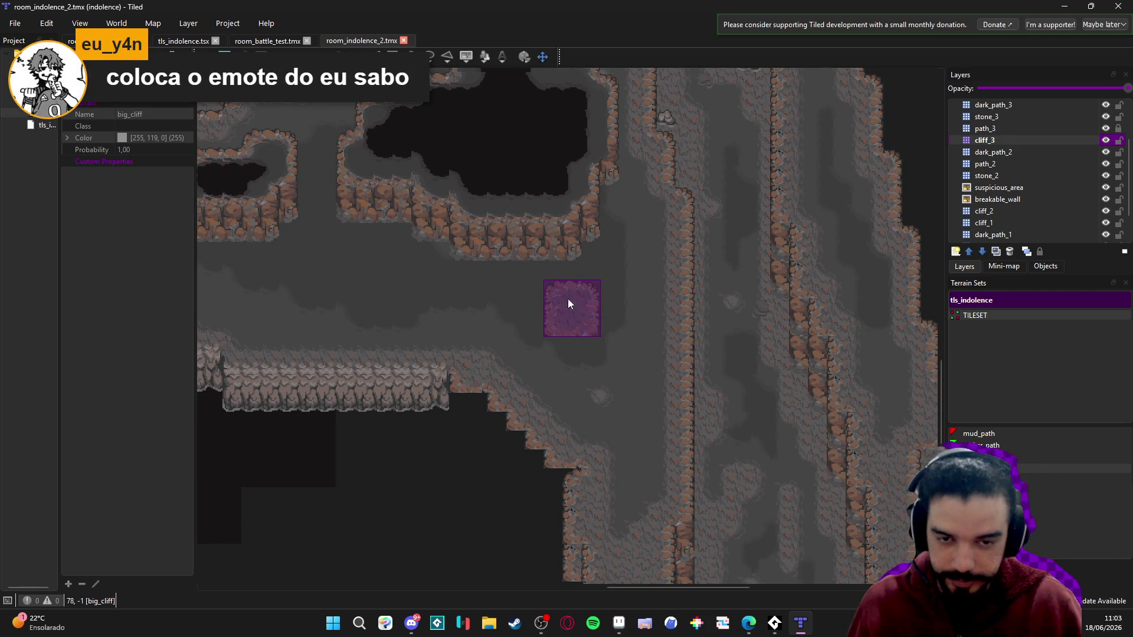
mouse_move(568, 299)
mouse_down()
mouse_move(611, 297)
mouse_move(643, 370)
mouse_up()
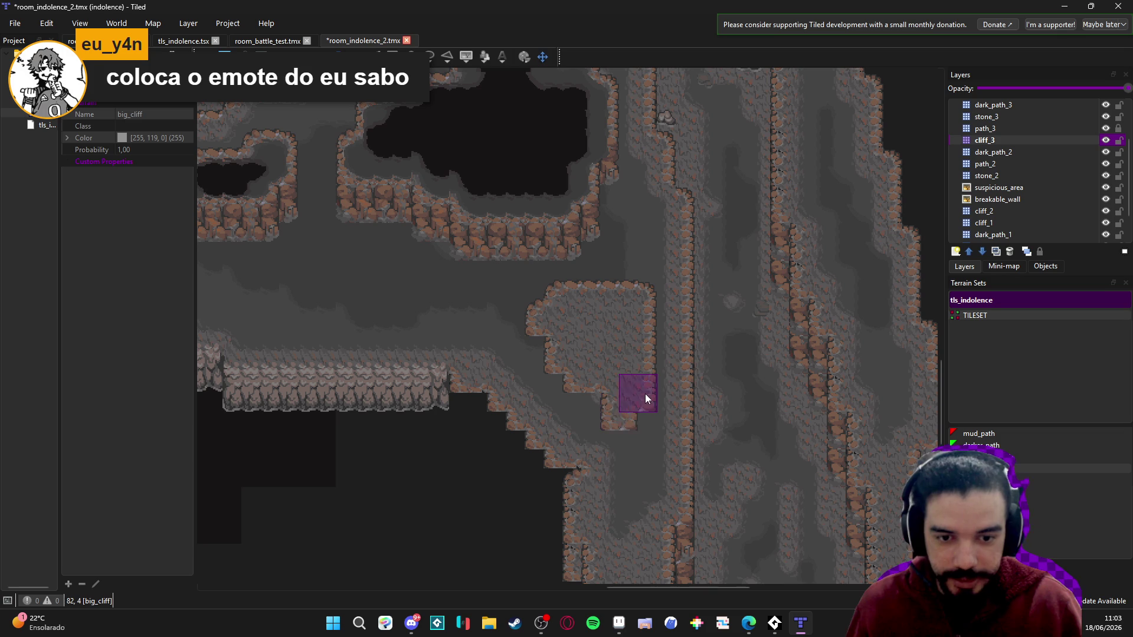
click(569, 396)
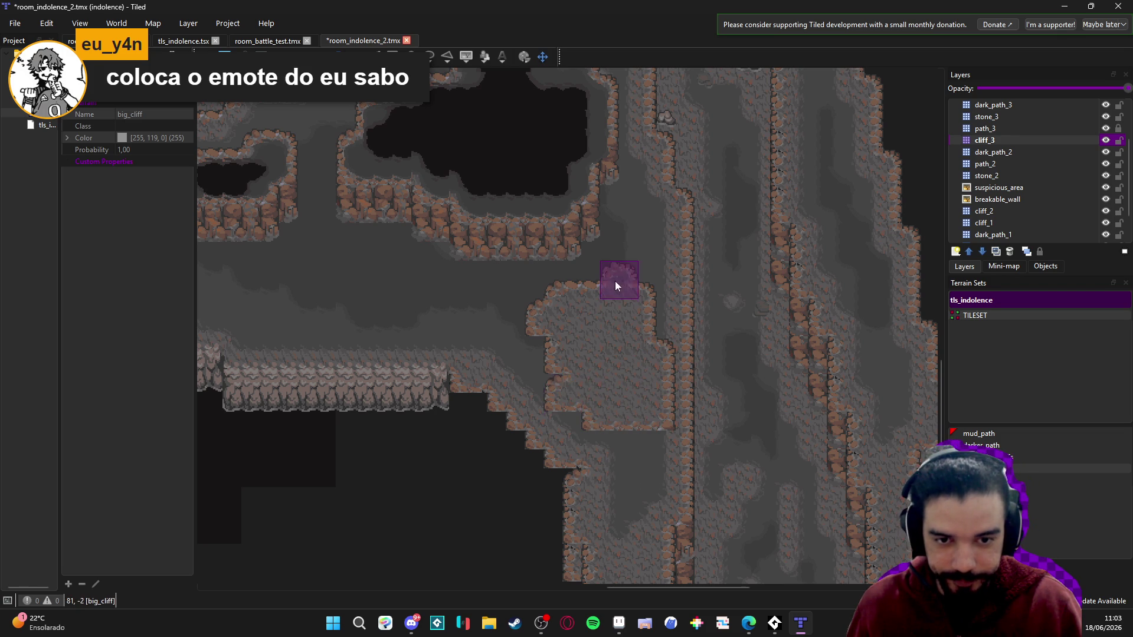
click(635, 260)
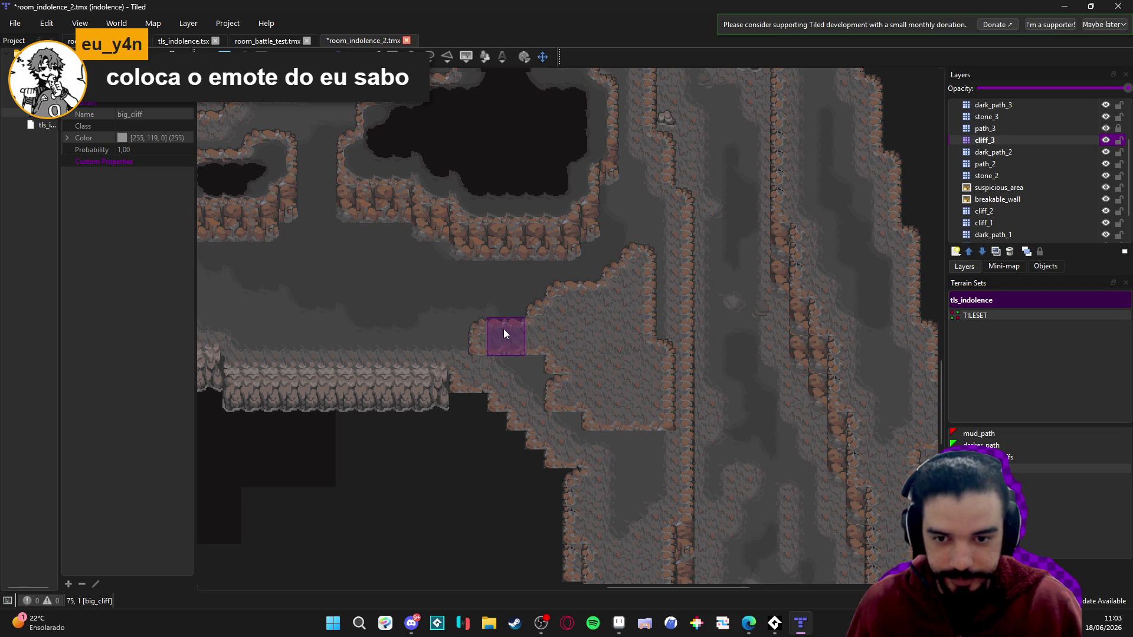
click(470, 307)
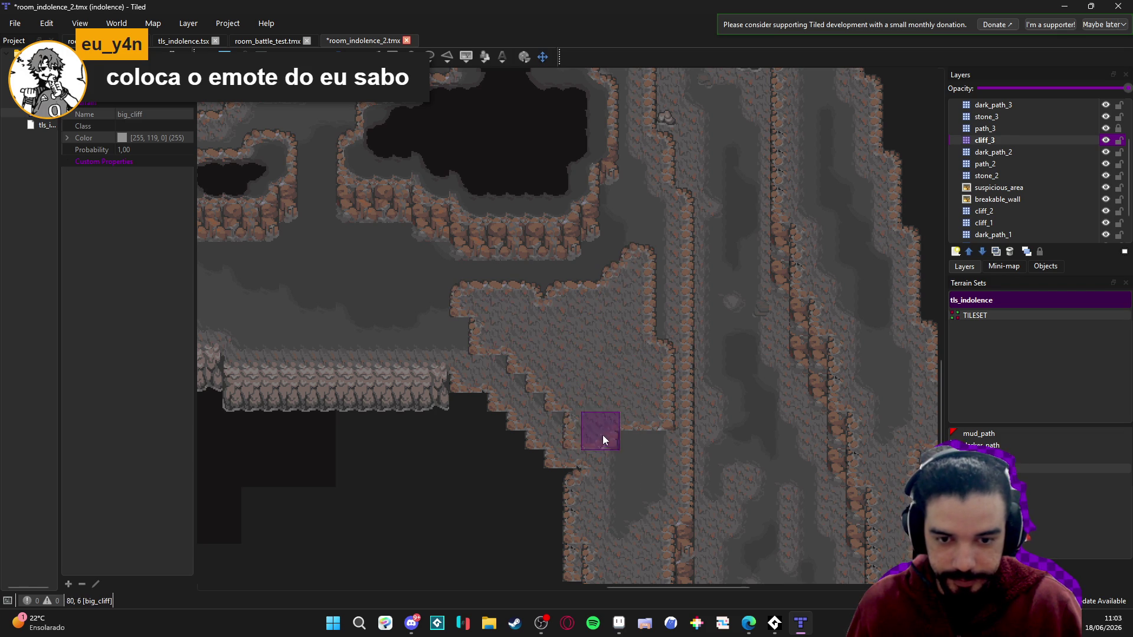
scroll(620, 431, up, 2)
key(ctrl+s)
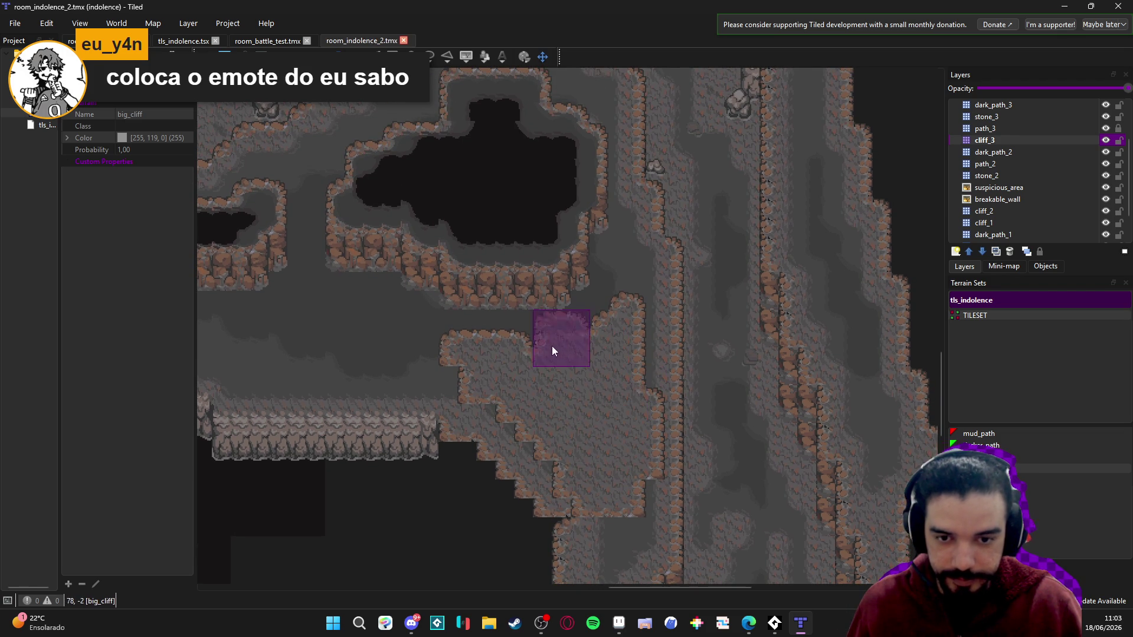
- Paint a big_cliff block beside the right-hand corridor, growing it upward and downward
scroll(589, 433, up, 2)
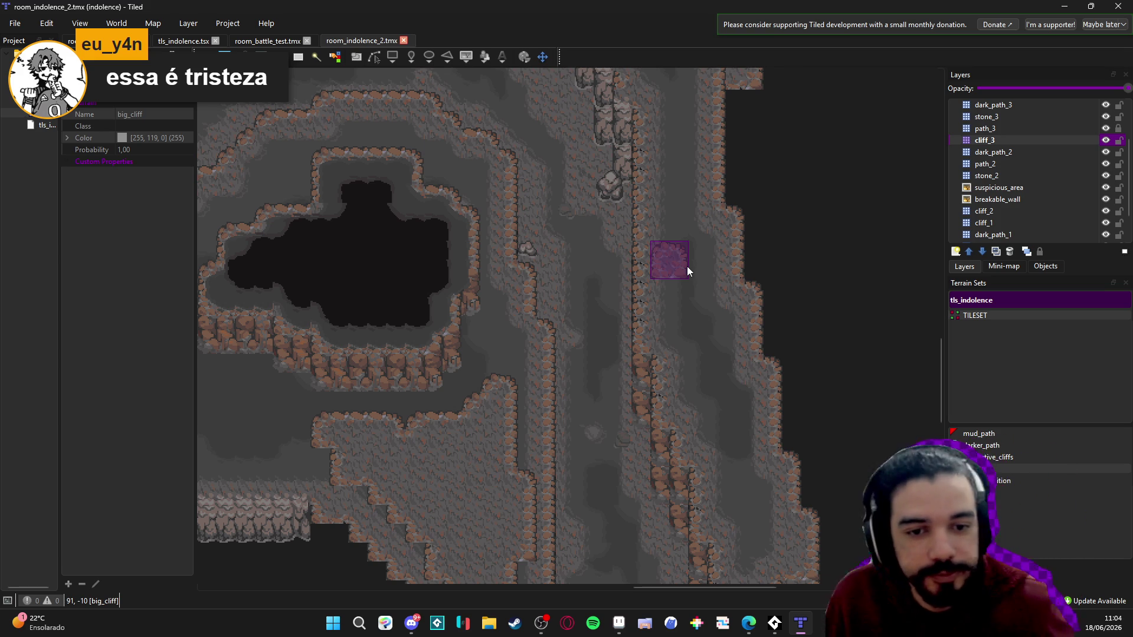
mouse_move(700, 276)
mouse_down()
mouse_move(688, 289)
mouse_move(688, 360)
mouse_move(715, 398)
mouse_move(721, 327)
mouse_move(697, 396)
mouse_move(737, 434)
mouse_move(706, 346)
mouse_up()
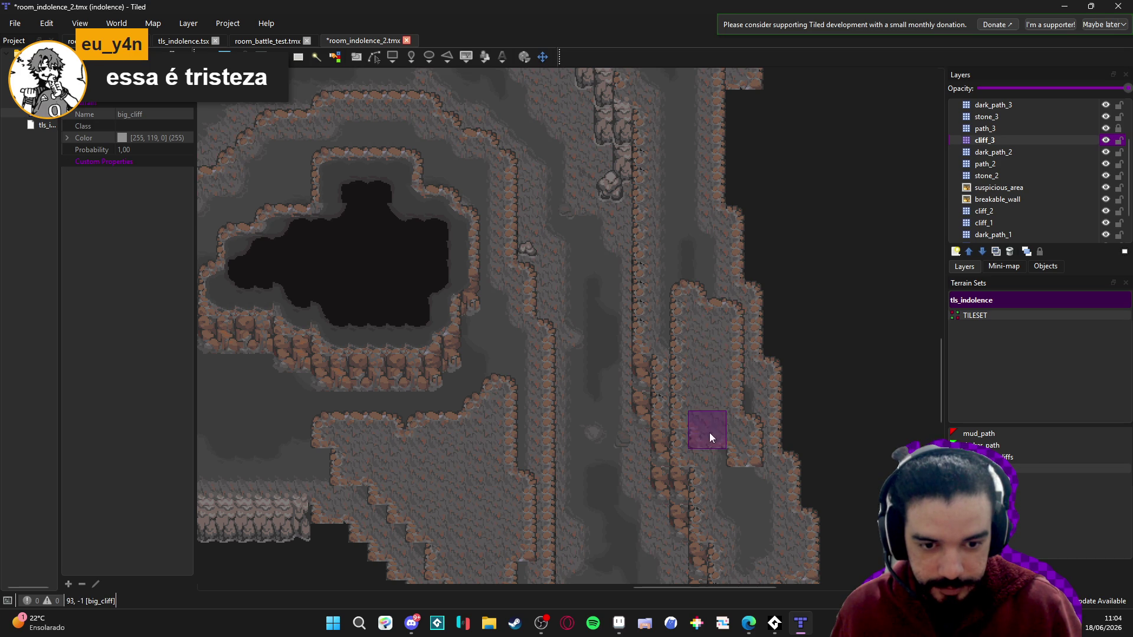
scroll(632, 126, up, 5)
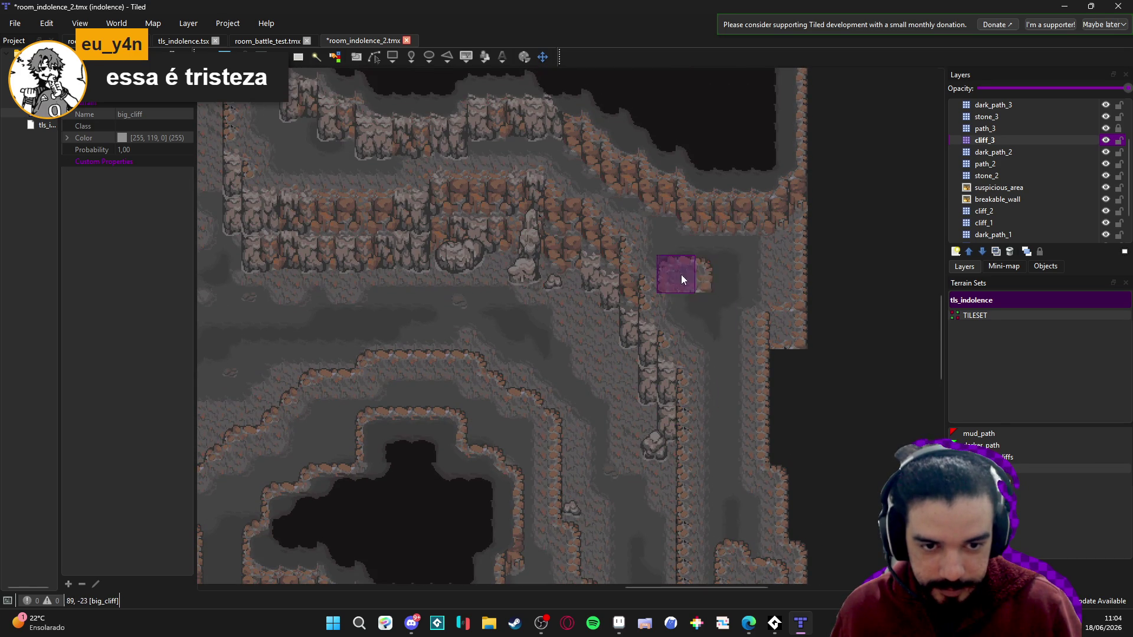
mouse_move(714, 260)
mouse_down()
mouse_move(688, 257)
mouse_move(723, 311)
mouse_move(700, 313)
mouse_move(731, 282)
mouse_up()
mouse_move(721, 354)
mouse_down()
mouse_move(701, 255)
mouse_move(698, 295)
mouse_up()
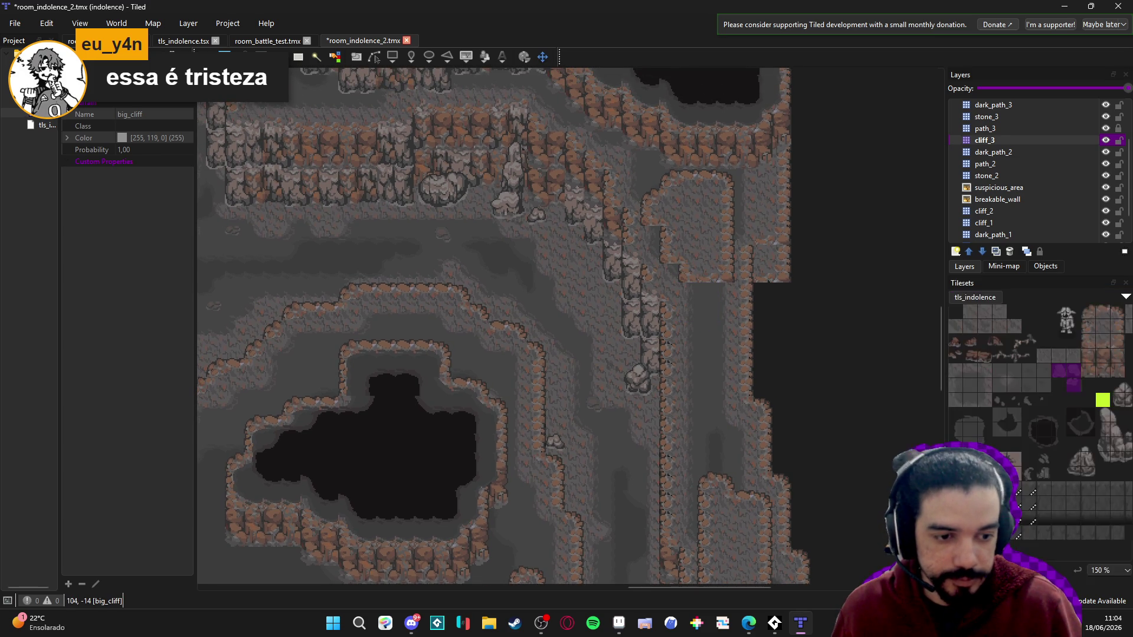
- Pick a cliff edge tile from tls_indolence and paint a diagonal run along the plateau
click(979, 587)
scroll(1039, 390, right, 2)
click(1037, 368)
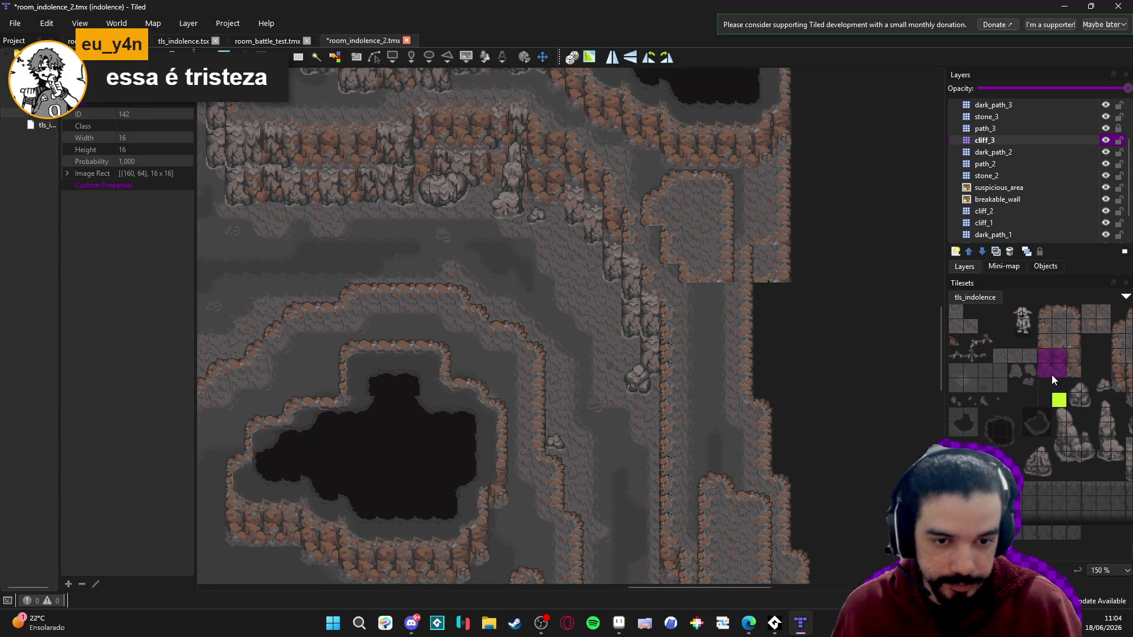
drag(1096, 378, 999, 377)
click(1012, 379)
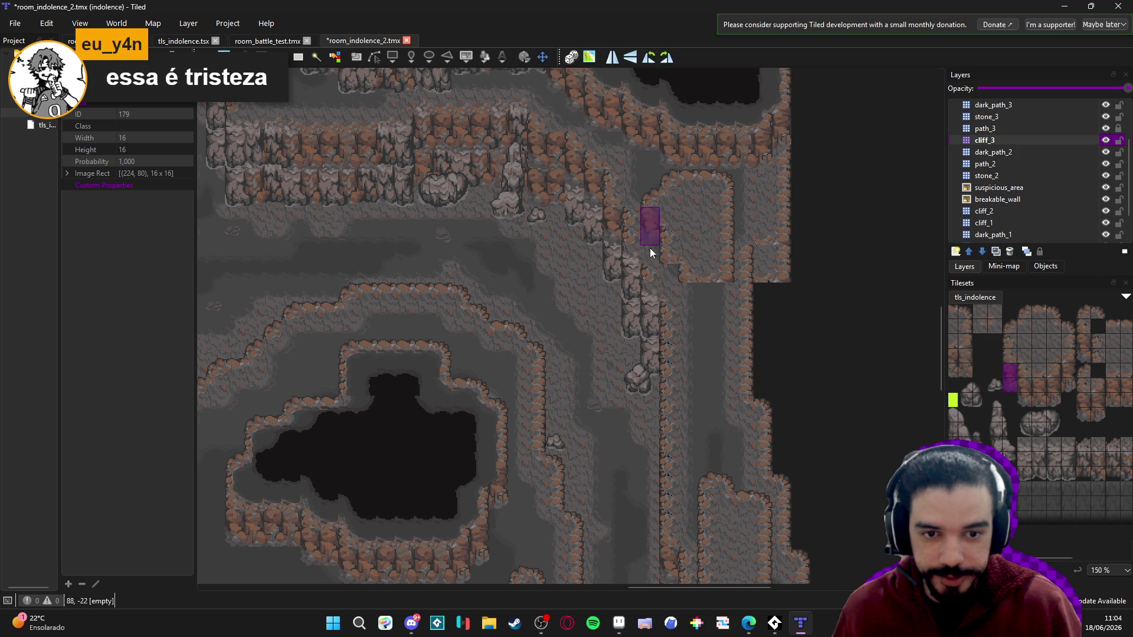
mouse_move(643, 246)
mouse_down()
mouse_move(664, 285)
mouse_move(688, 298)
mouse_up()
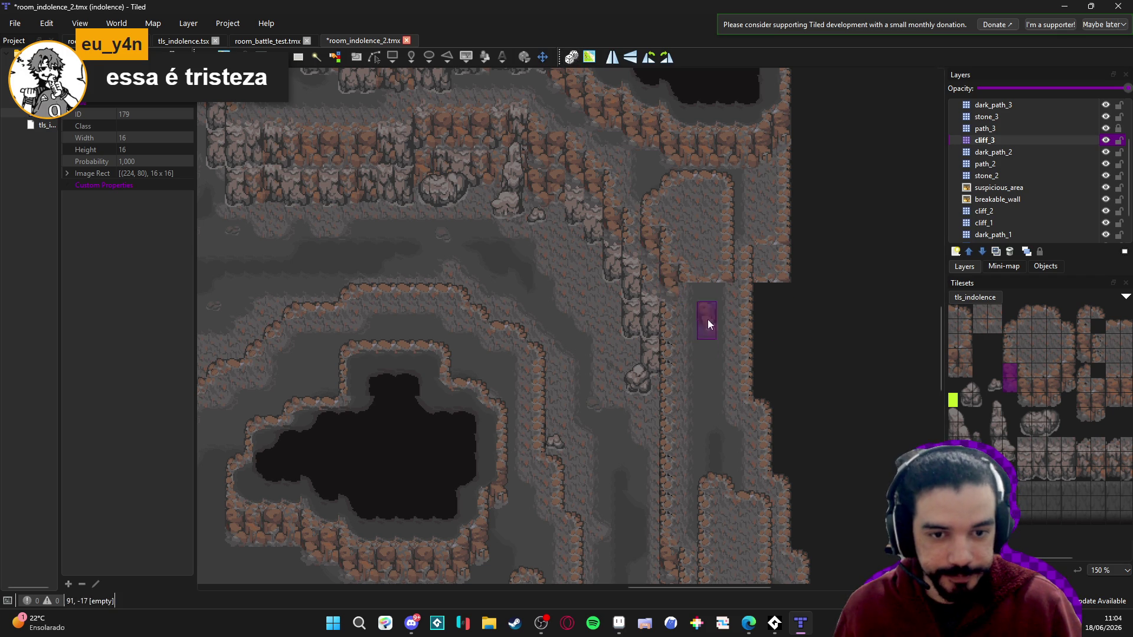
- Stamp several two-tile cliff edge pieces along the narrow plateau's left and right sides
scroll(1056, 391, right, 2)
mouse_move(1037, 401)
mouse_down()
mouse_move(1035, 415)
mouse_move(1050, 415)
mouse_move(1030, 403)
mouse_up()
click(687, 311)
click(725, 301)
scroll(1003, 390, left, 2)
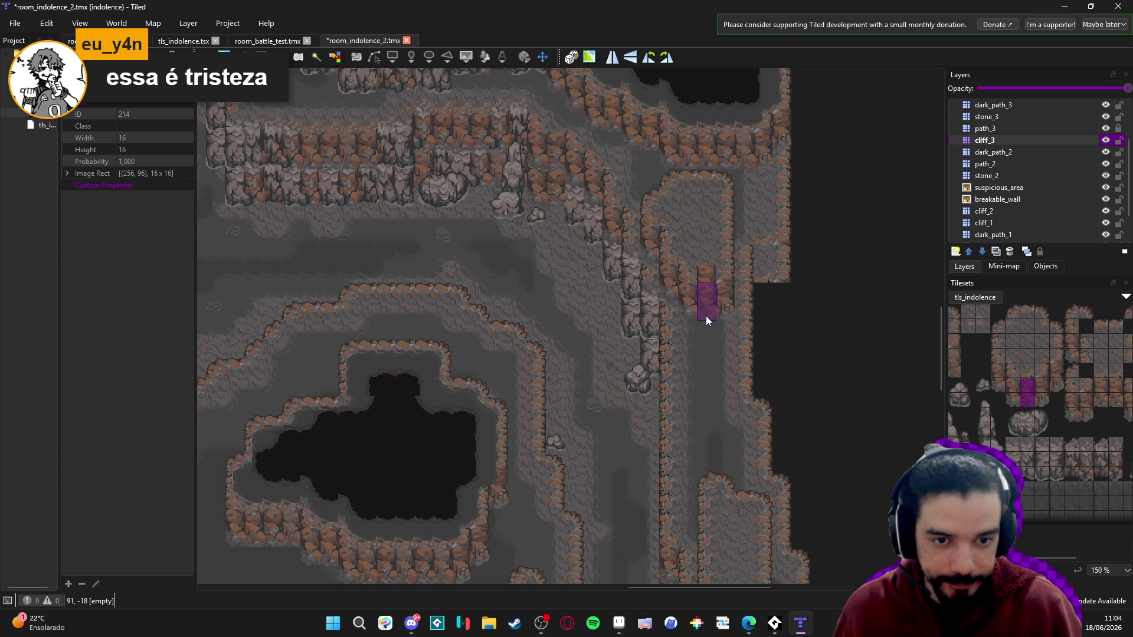
scroll(724, 384, down, 5)
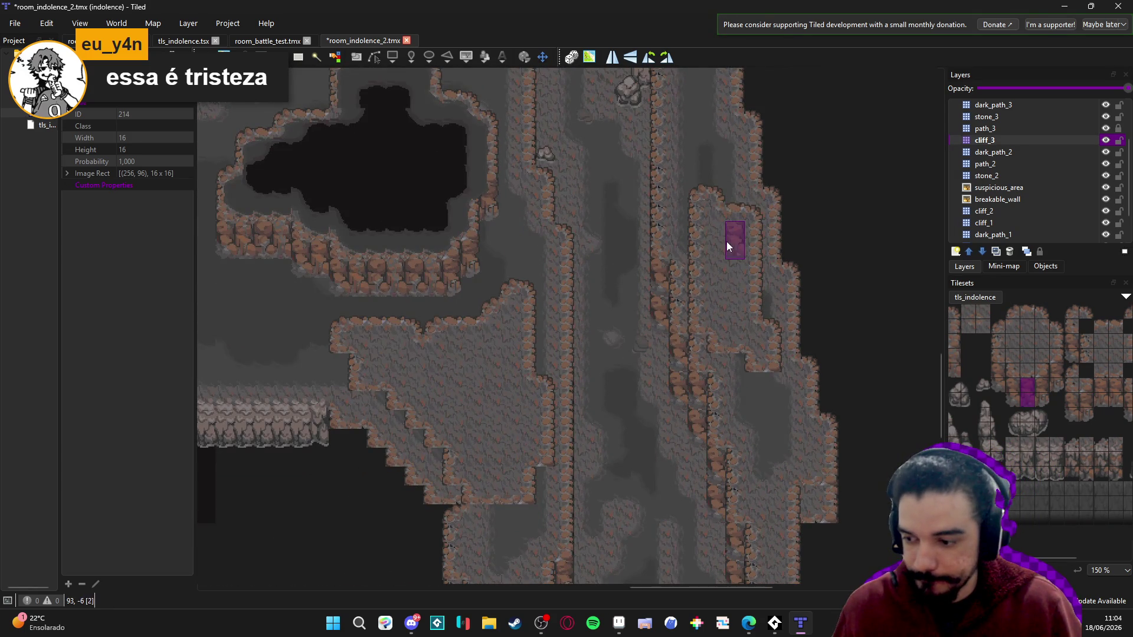
scroll(747, 195, down, 1)
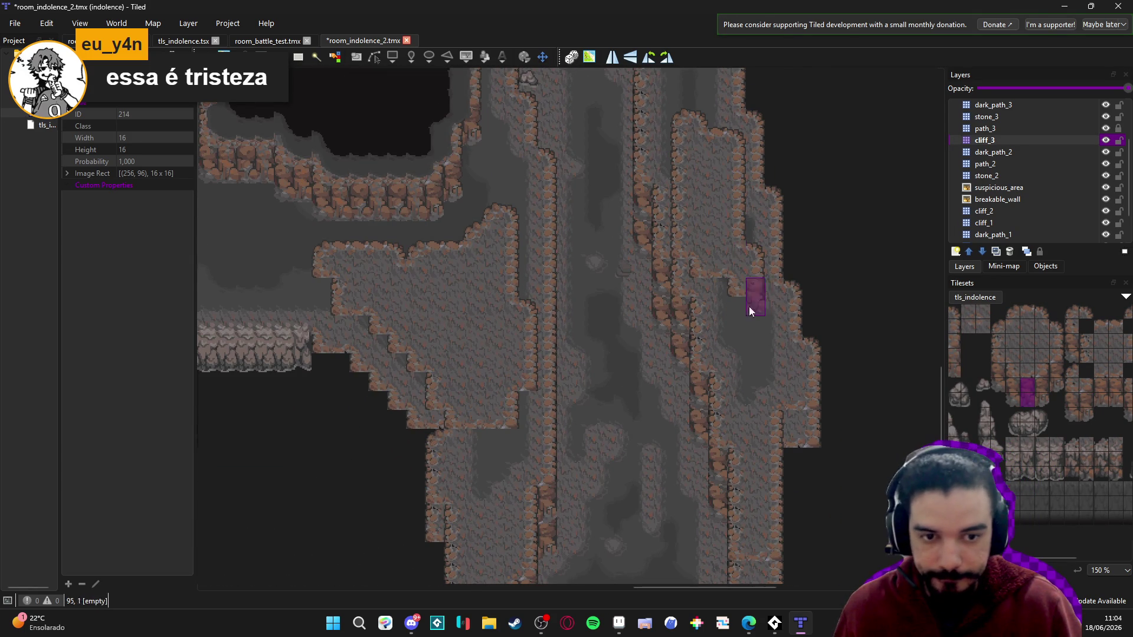
drag(997, 370, 999, 383)
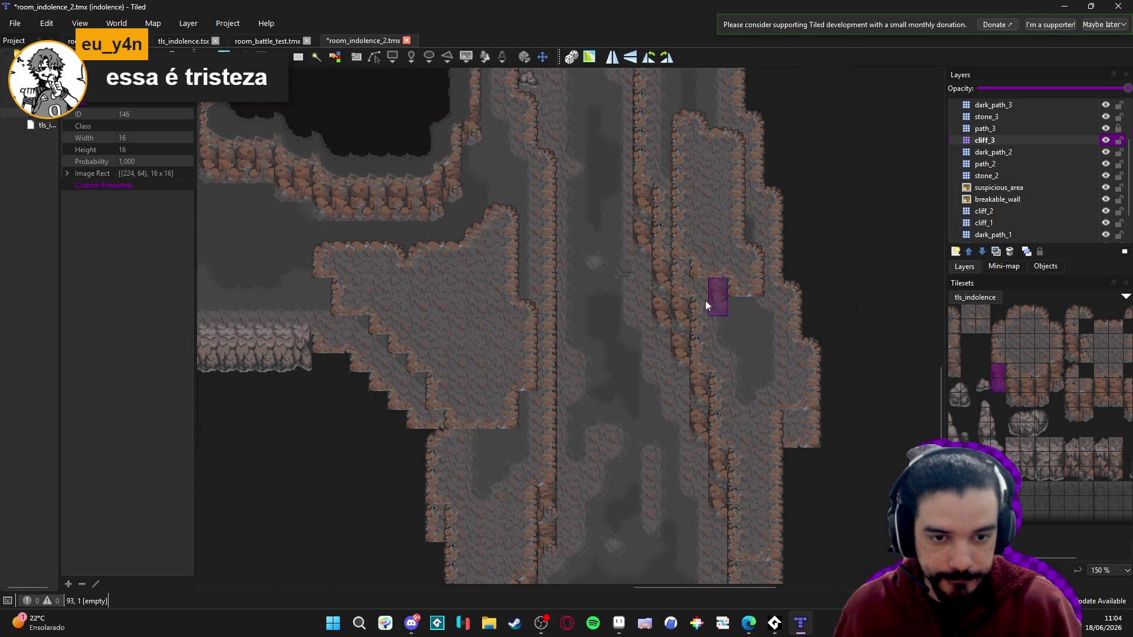
drag(686, 288, 699, 305)
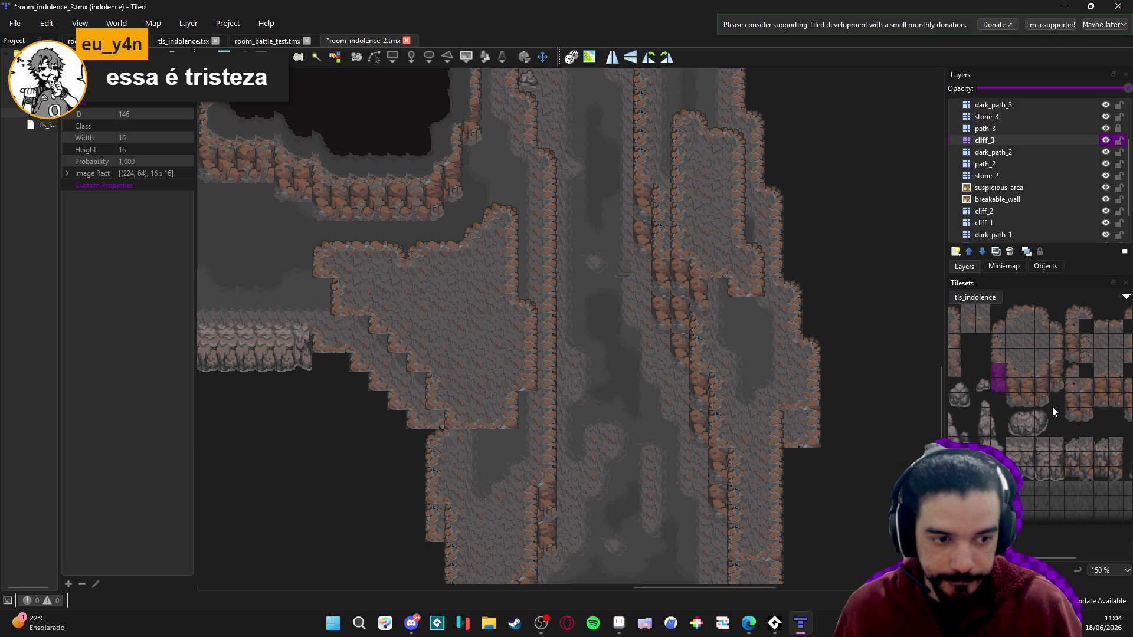
mouse_move(1043, 394)
mouse_down()
mouse_move(1043, 383)
mouse_move(1069, 409)
mouse_up()
click(747, 327)
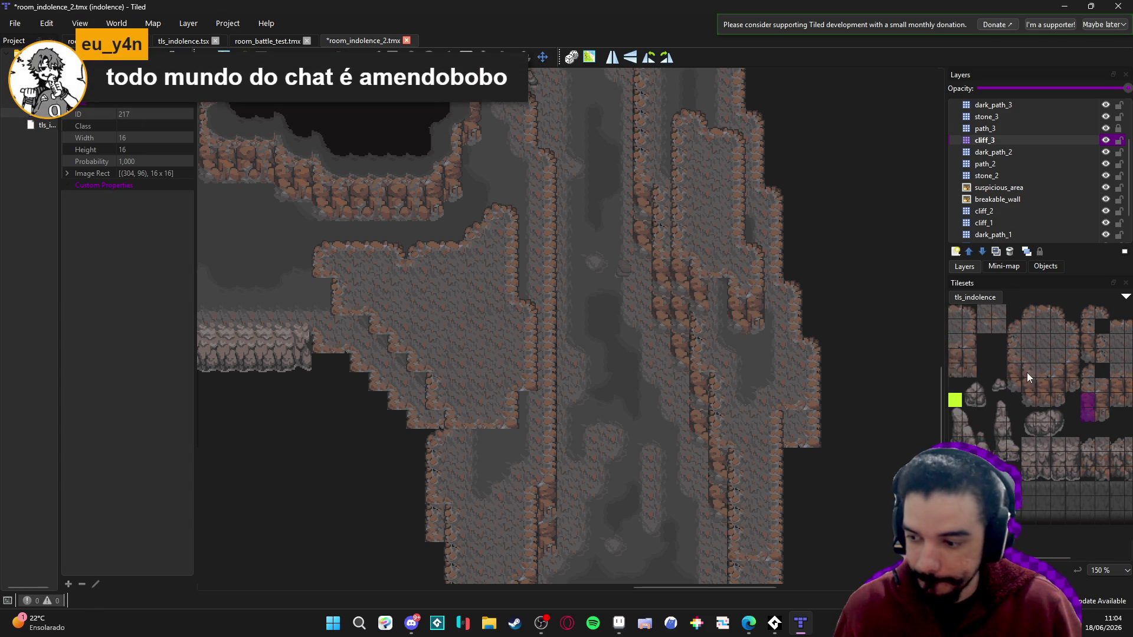
- Select a two-tile column edge piece and save room_indolence_2.tmx
drag(1024, 374, 1031, 372)
drag(966, 354, 967, 366)
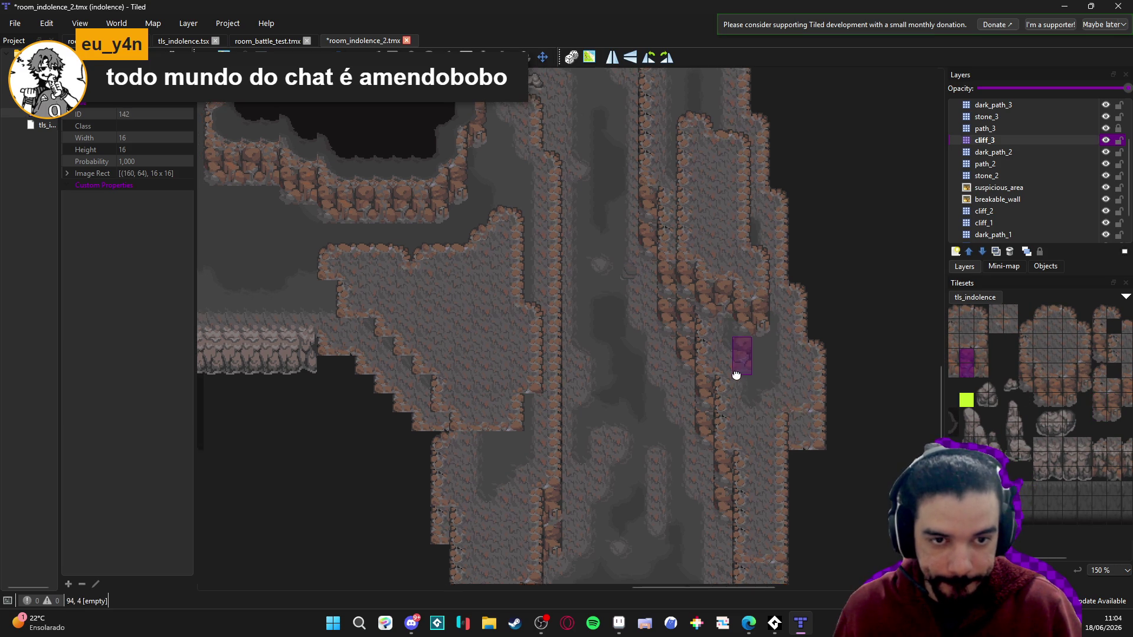
key(ctrl+s)
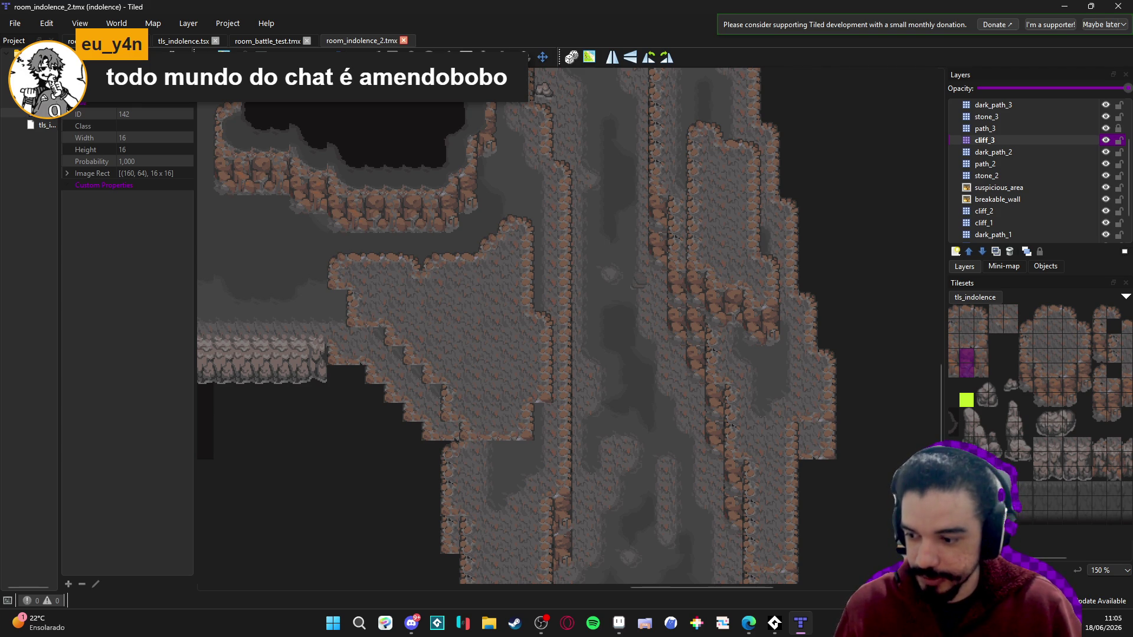
key(alt+Tab)
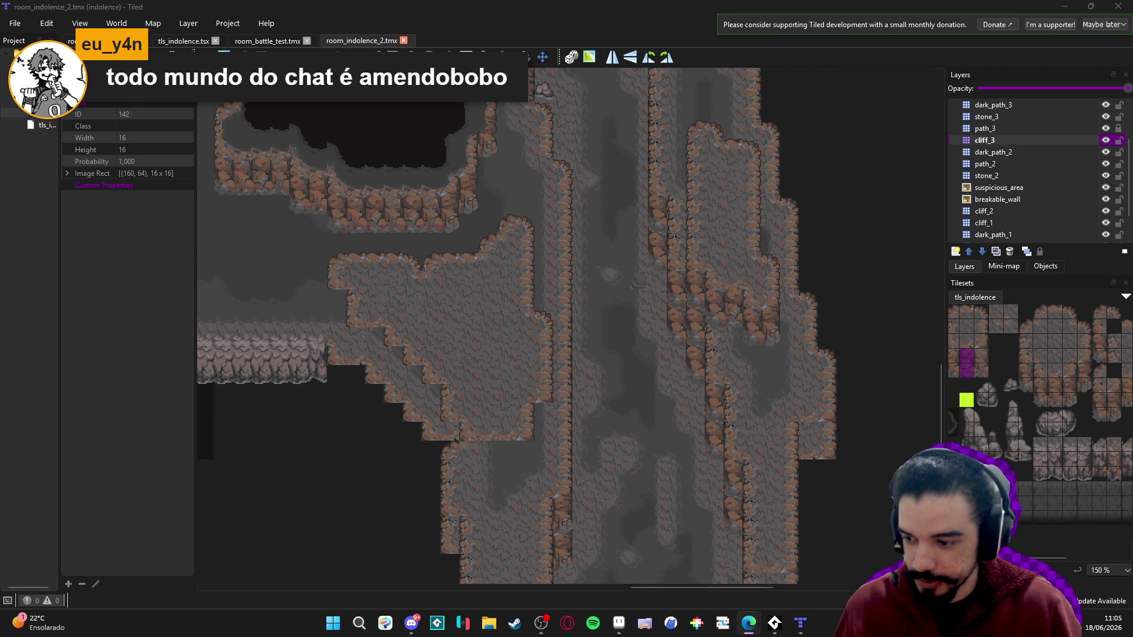